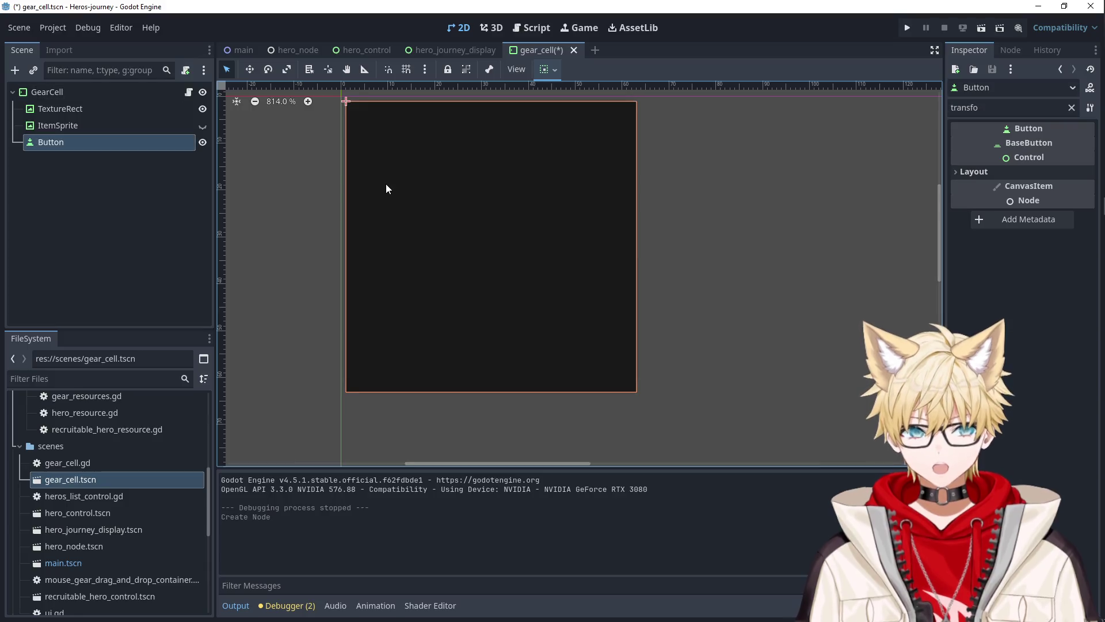
Step: Bring up gear_cell.gd in the Script workspace and save the gear_cell scene and script
{"action": "left_click", "coordinate": [99, 130]}
{"action": "left_click", "coordinate": [101, 144]}
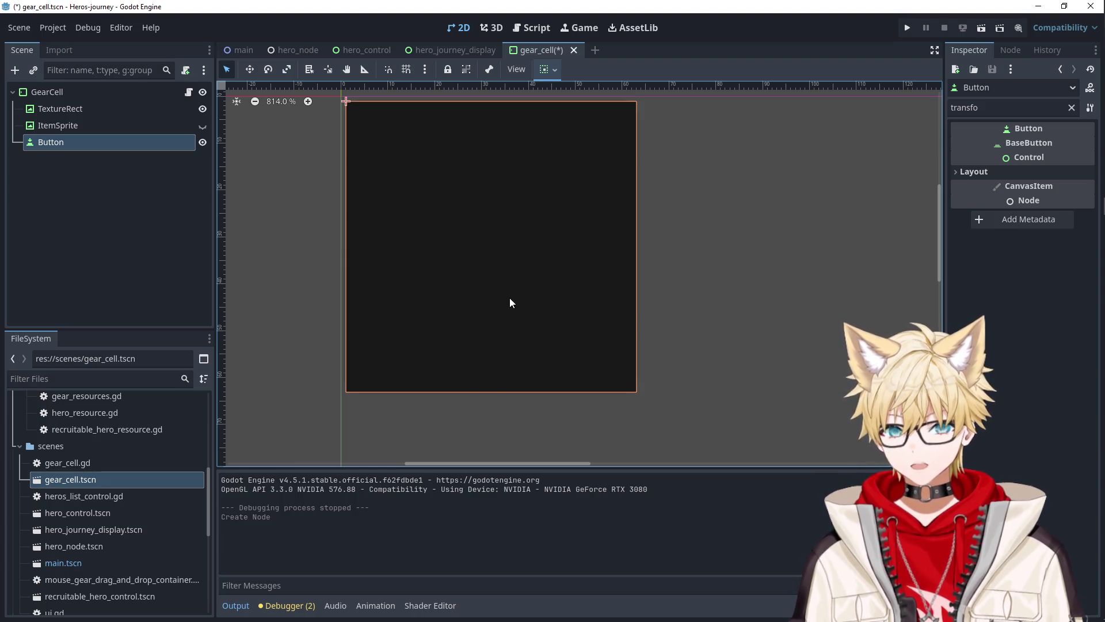
{"action": "left_click", "coordinate": [516, 33]}
{"action": "key", "text": "ctrl+s"}
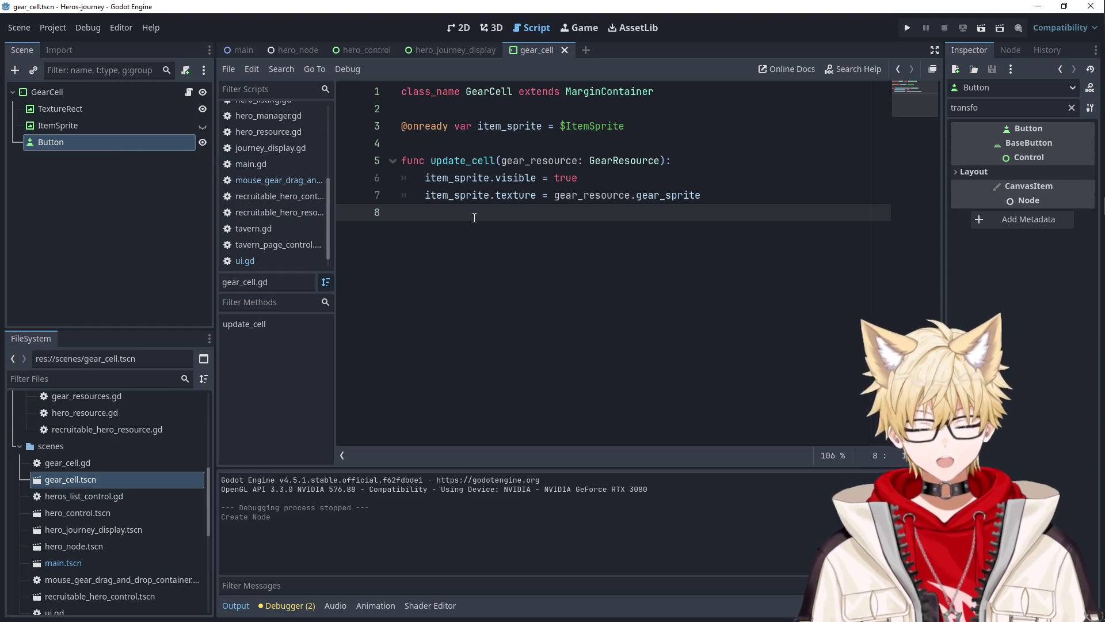
{"action": "key", "text": "ctrl+z"}
{"action": "key", "text": "ctrl+z"}
{"action": "key", "text": "ctrl+z"}
{"action": "key", "text": "ctrl+z"}
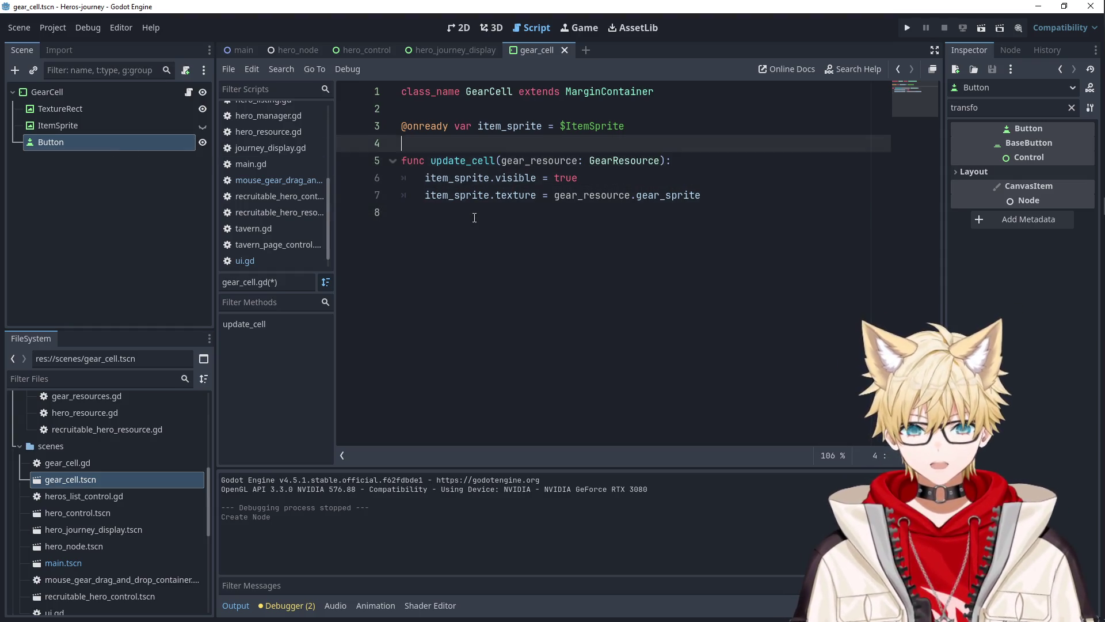
{"action": "left_click_drag", "start_coordinate": [153, 142], "coordinate": [482, 164]}
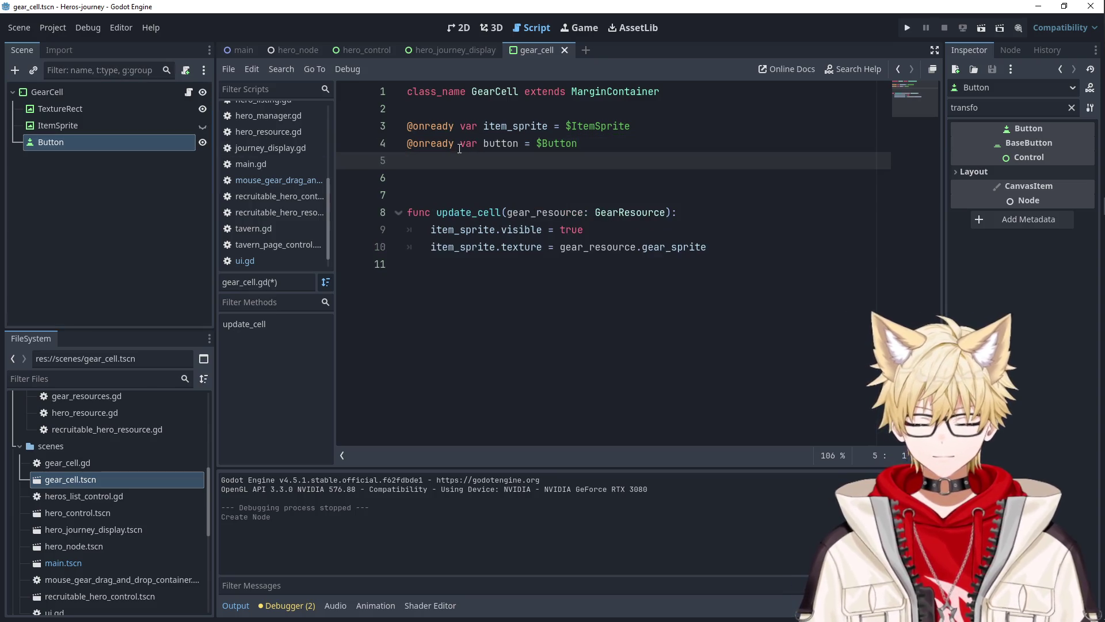
{"action": "left_click", "coordinate": [477, 179]}
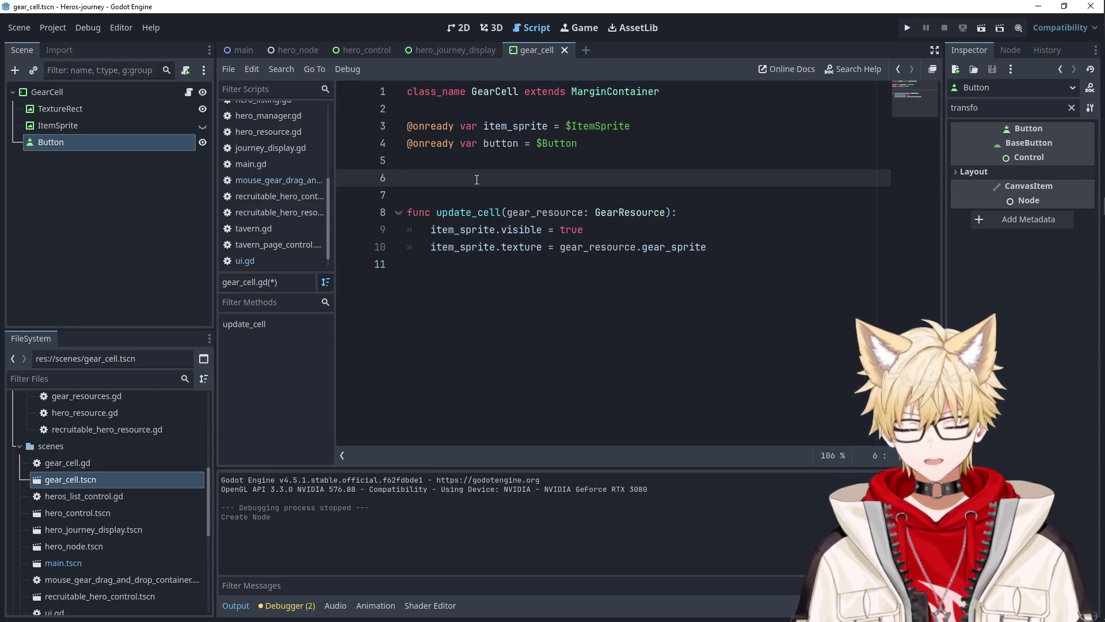
{"action": "double_click", "coordinate": [494, 143]}
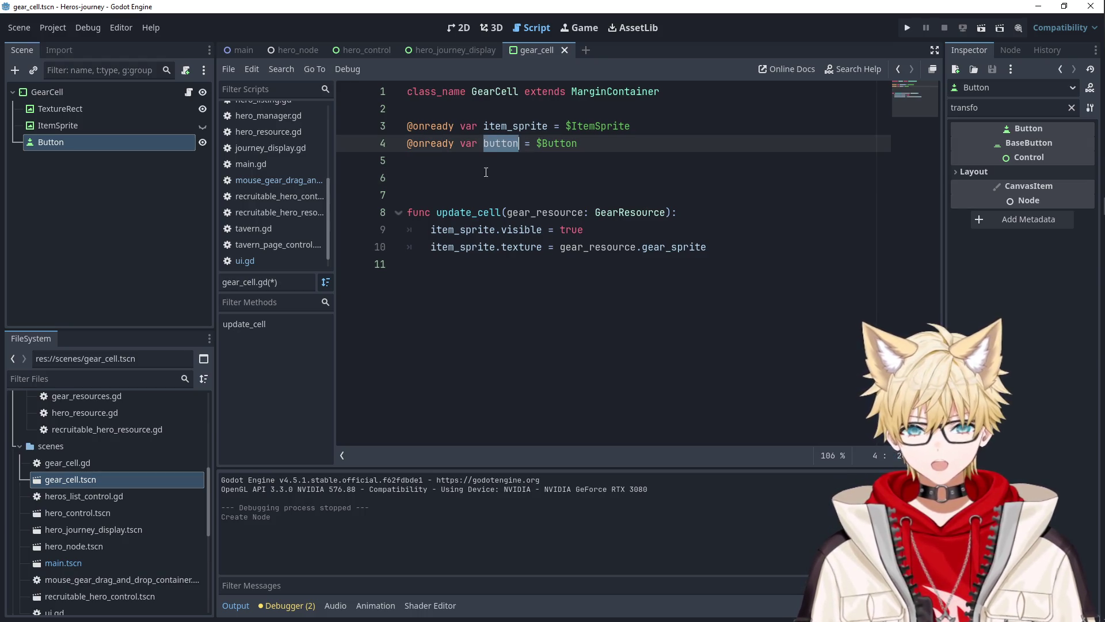
{"action": "left_click", "coordinate": [483, 177]}
Step: Write a _ready() function containing button.pressed.connect(_on_cell_button_pressed)
{"action": "type", "text": "func _rea"}
{"action": "key", "text": "Return"}
{"action": "key", "text": "Return"}
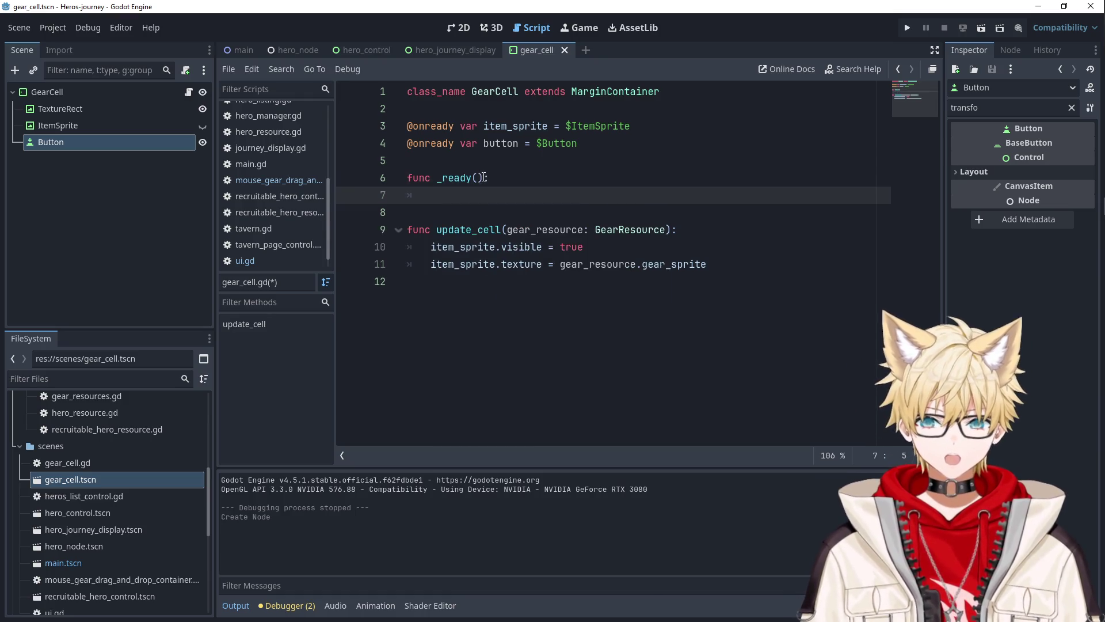
{"action": "type", "text": "button.pressed"}
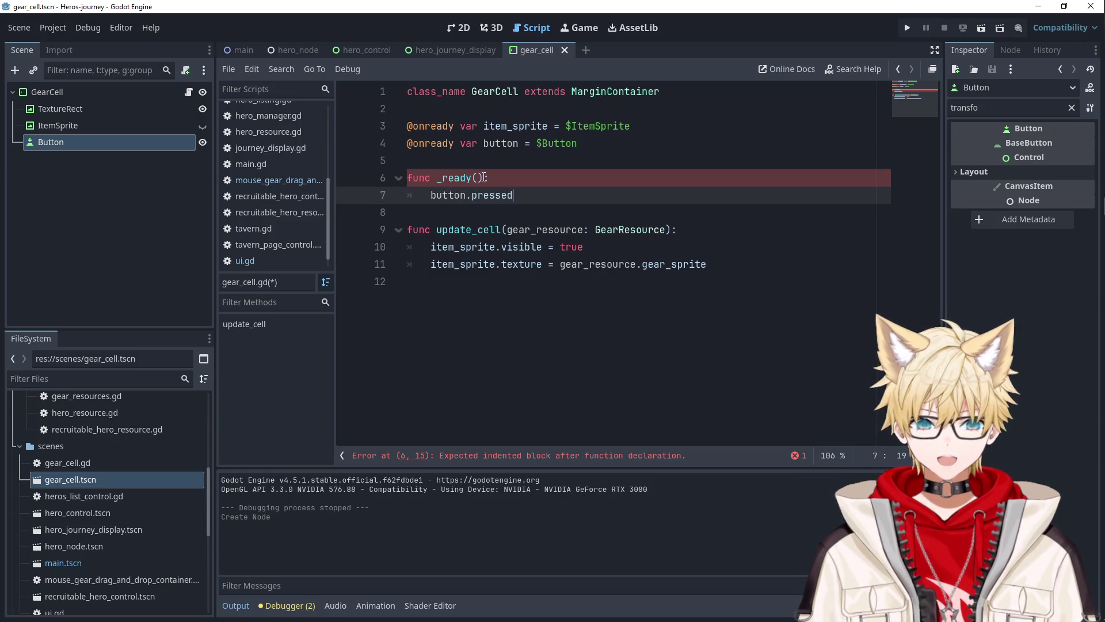
{"action": "type", "text": ".connect(_on_cell_button_pressed)"}
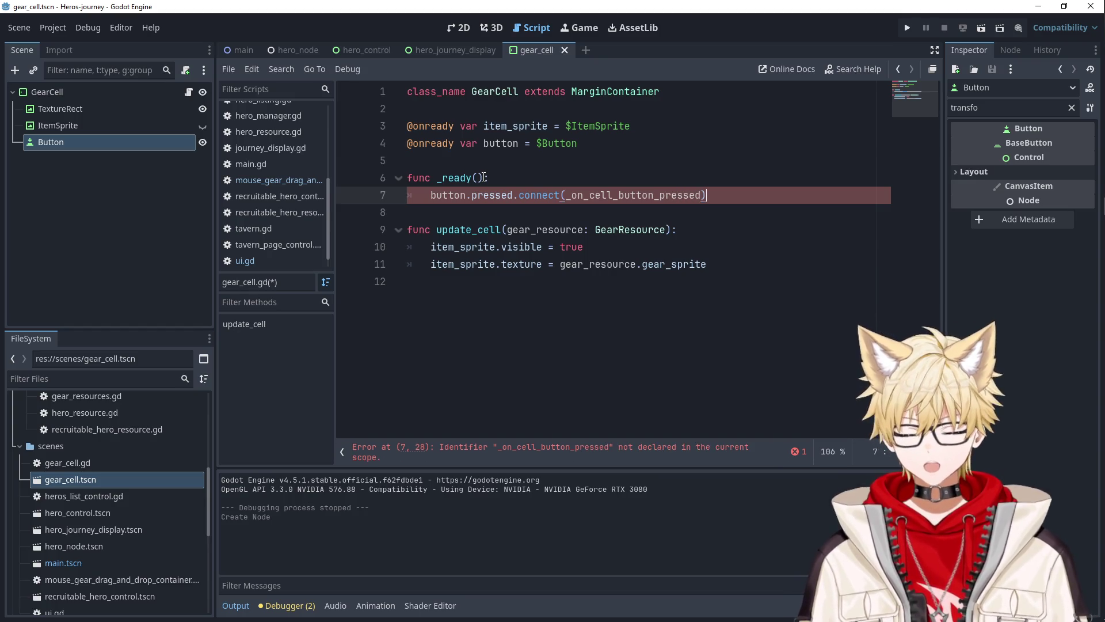
{"action": "double_click", "coordinate": [608, 197]}
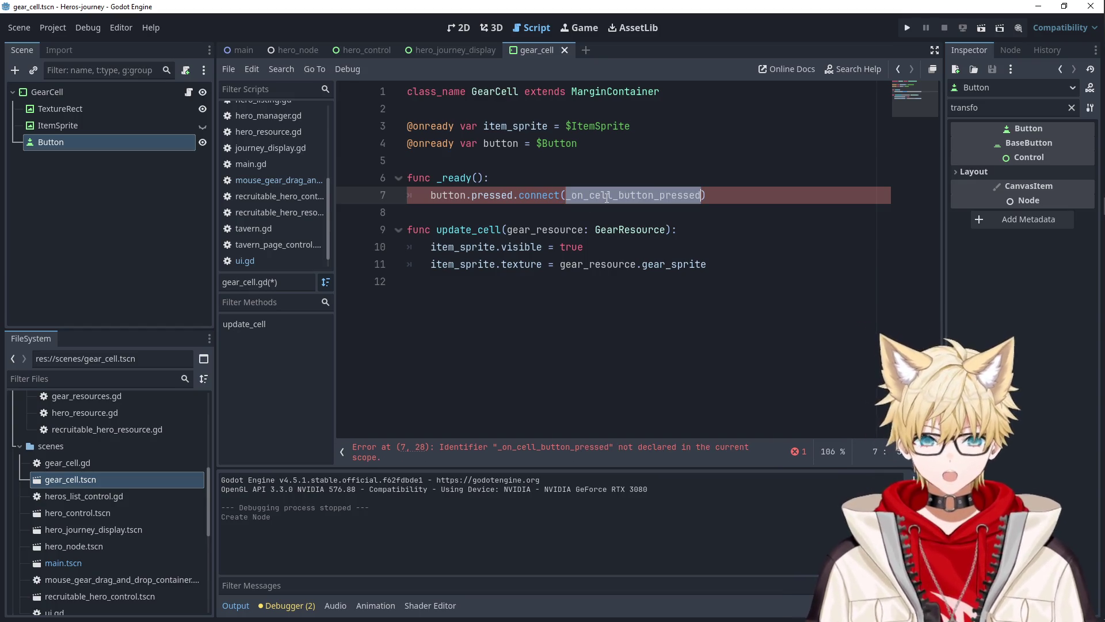
{"action": "double_click", "coordinate": [580, 230]}
{"action": "left_click", "coordinate": [573, 140]}
{"action": "double_click", "coordinate": [570, 230]}
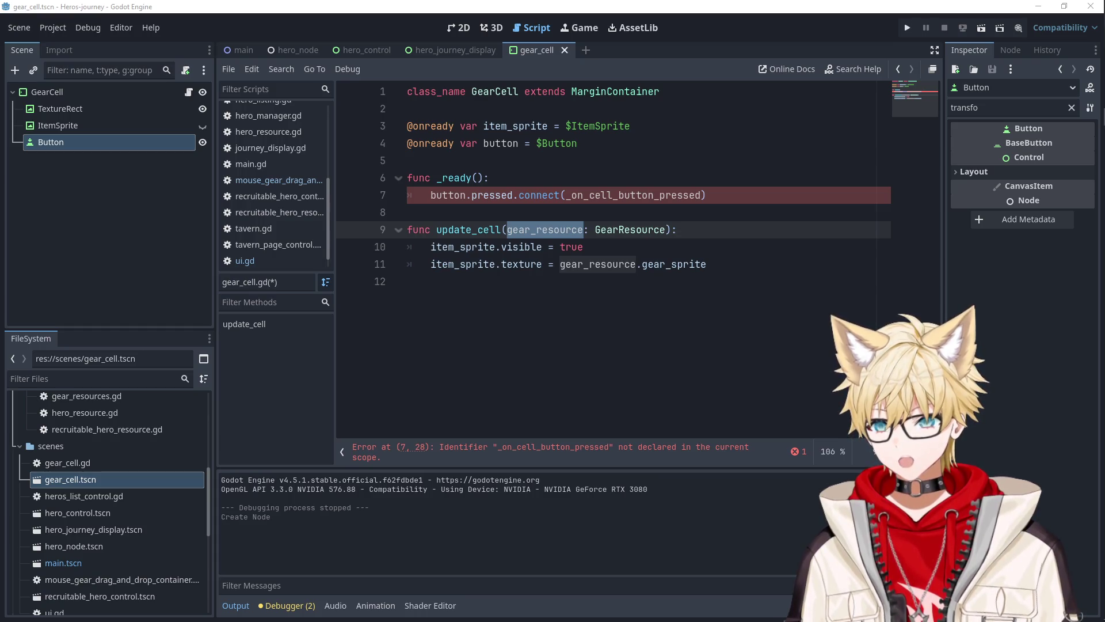
Step: Switch to Discord and post 'o/' in the extra enemies thread
{"action": "key", "text": "alt+Tab"}
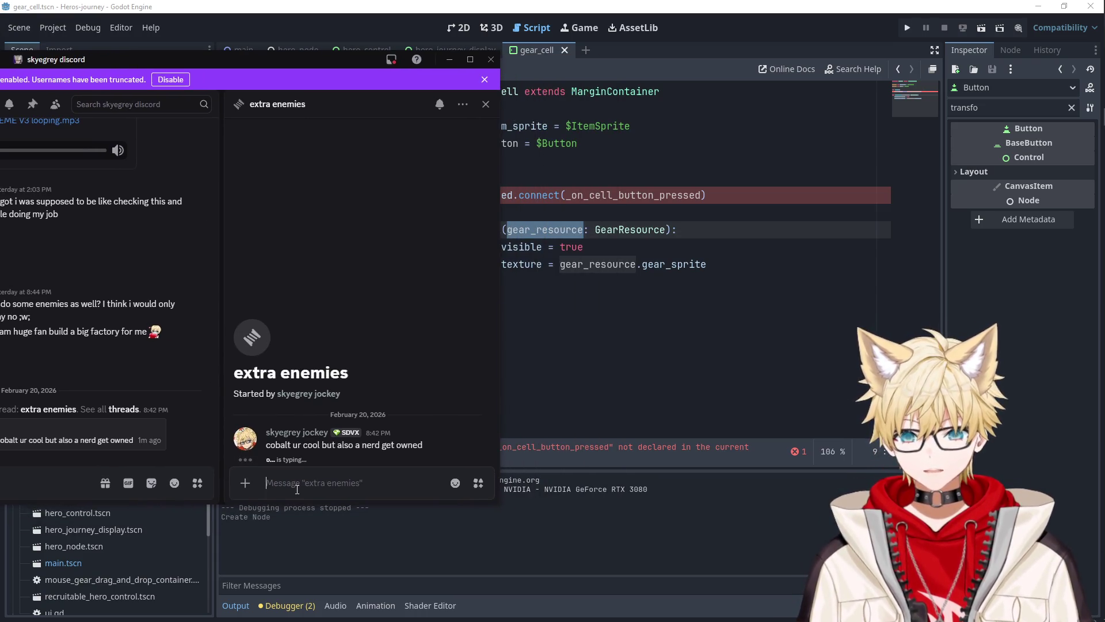
{"action": "type", "text": "o/"}
{"action": "key", "text": "Return"}
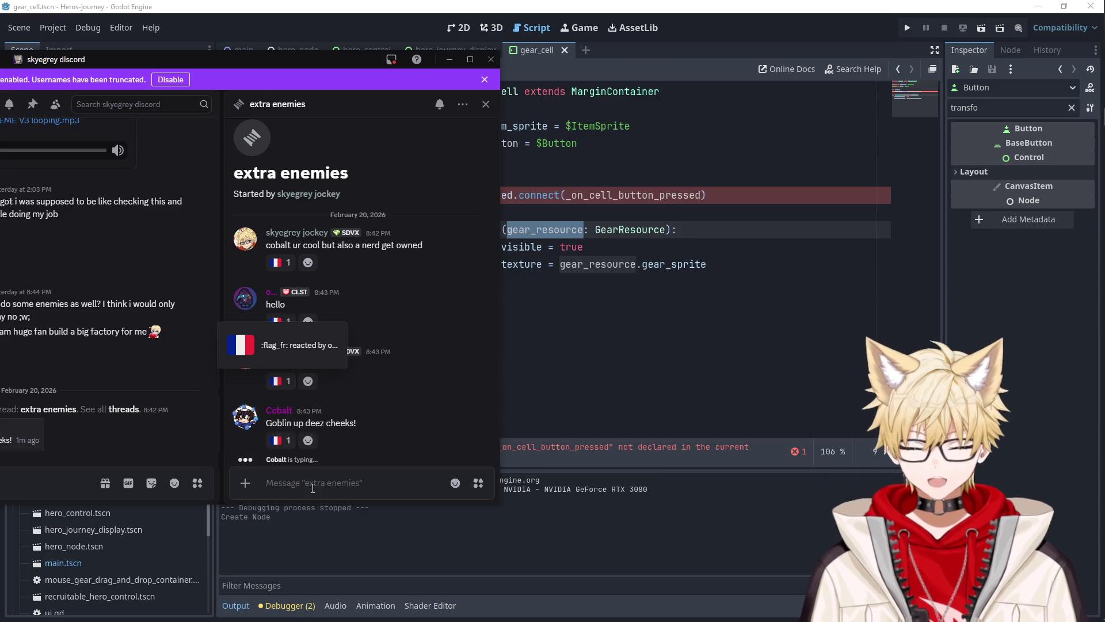
Step: Add flag reactions to the o/, Goblin, first thread and hello messages
{"action": "left_click", "coordinate": [281, 440]}
{"action": "left_click", "coordinate": [280, 381]}
{"action": "left_click", "coordinate": [283, 261]}
{"action": "left_click", "coordinate": [280, 322]}
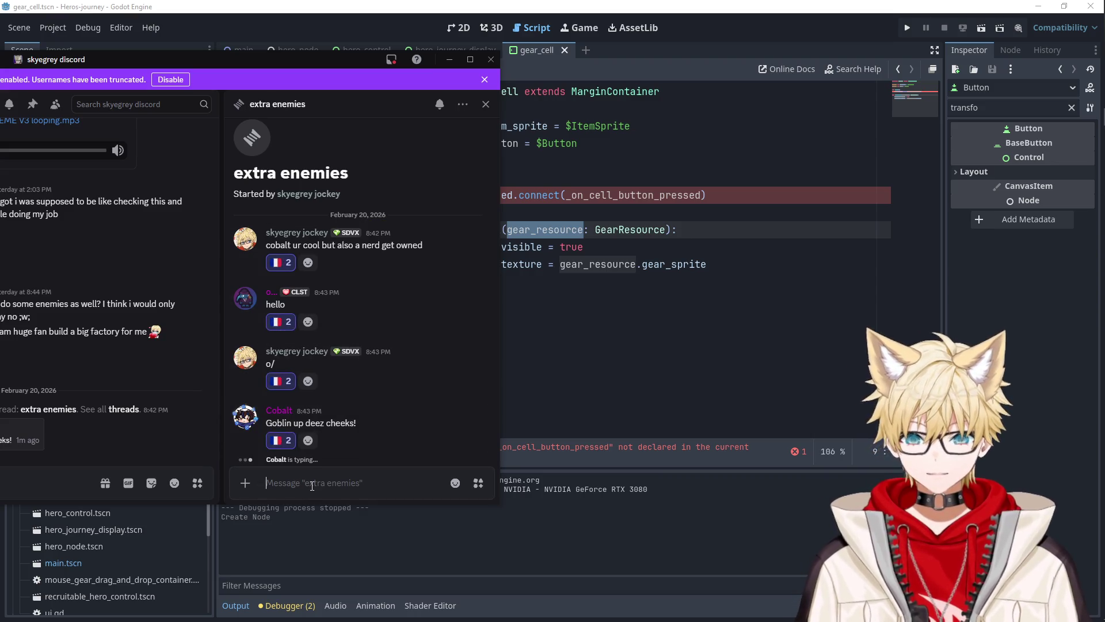
{"action": "left_click", "coordinate": [312, 486]}
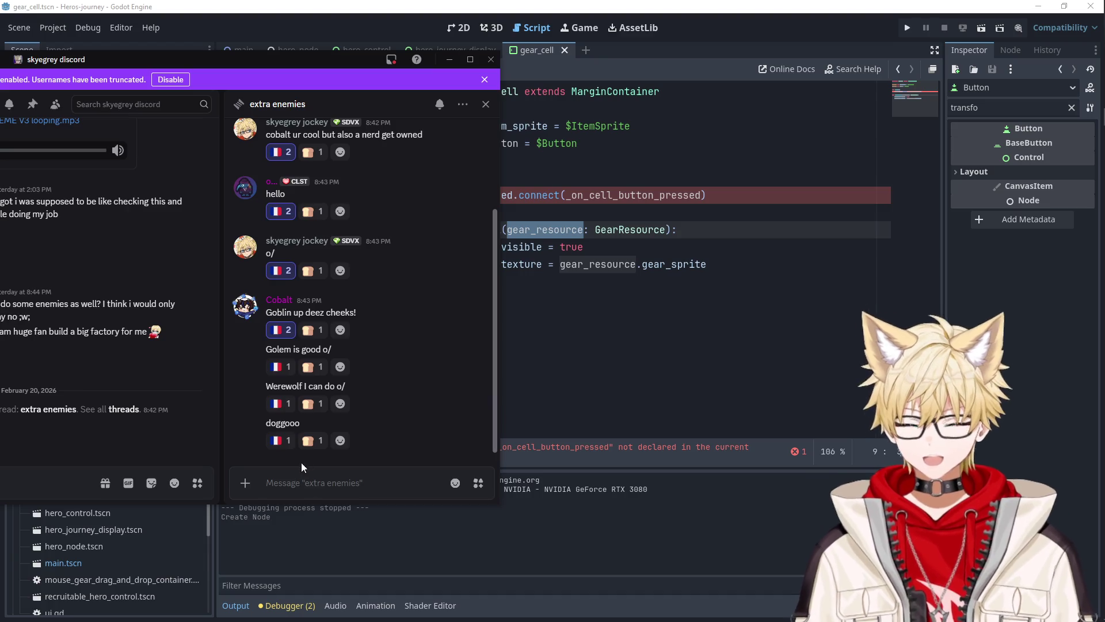
Step: React with flag and bread on the doggooo message, then close the Discord window
{"action": "left_click", "coordinate": [280, 440]}
{"action": "left_click", "coordinate": [312, 440]}
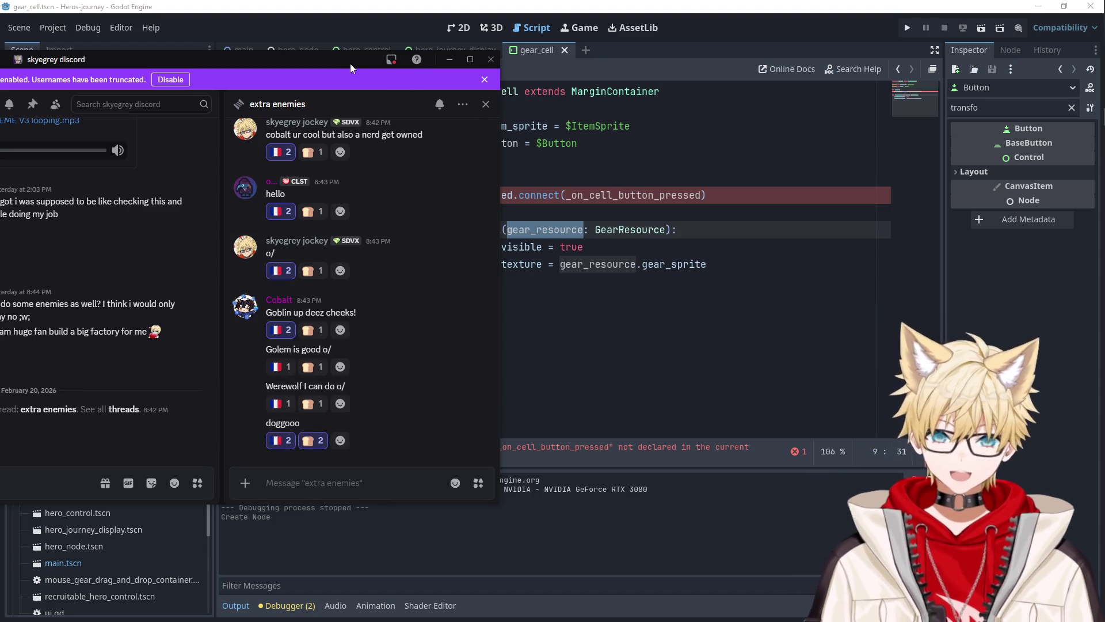
{"action": "left_click_drag", "start_coordinate": [351, 64], "coordinate": [360, 110]}
{"action": "left_click", "coordinate": [458, 106]}
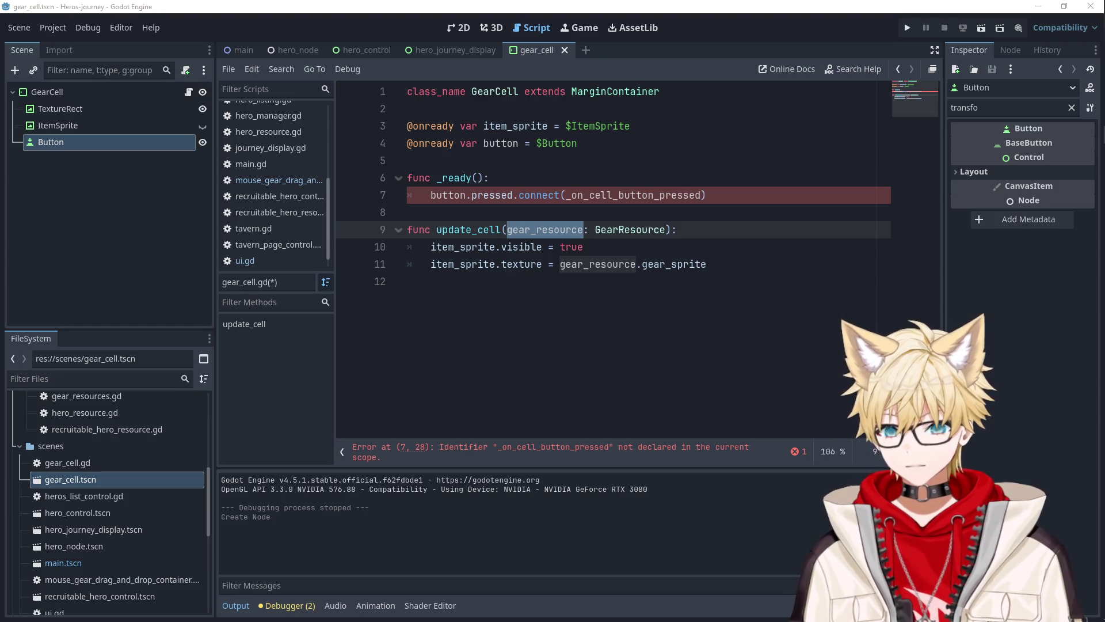
{"action": "left_click", "coordinate": [594, 306]}
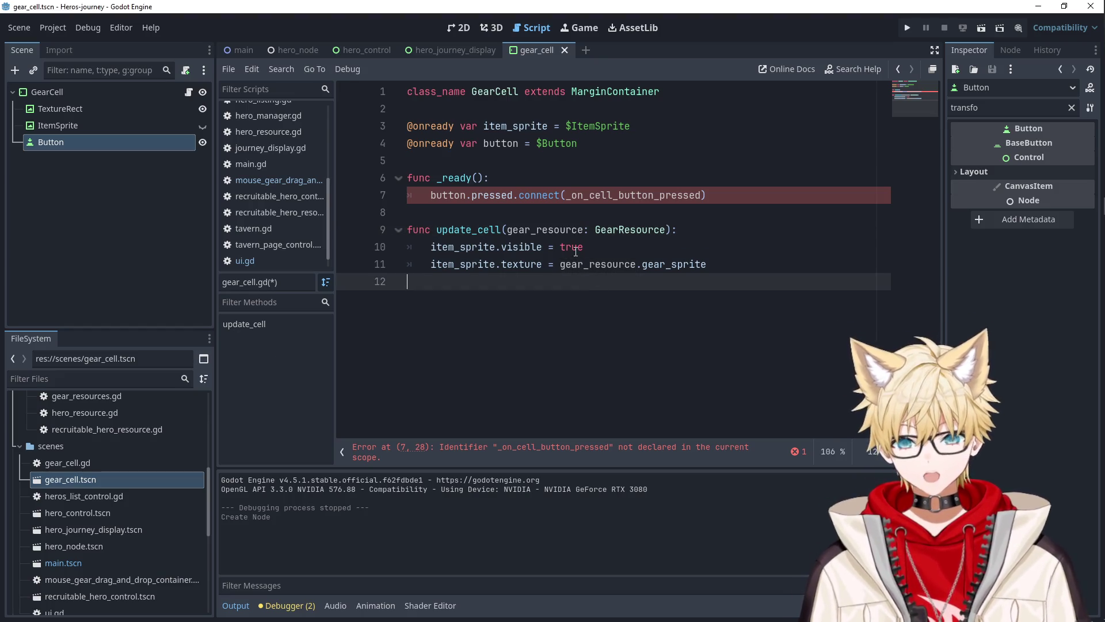
{"action": "left_click", "coordinate": [526, 109]}
{"action": "key", "text": "Return"}
{"action": "type", "text": "nready"}
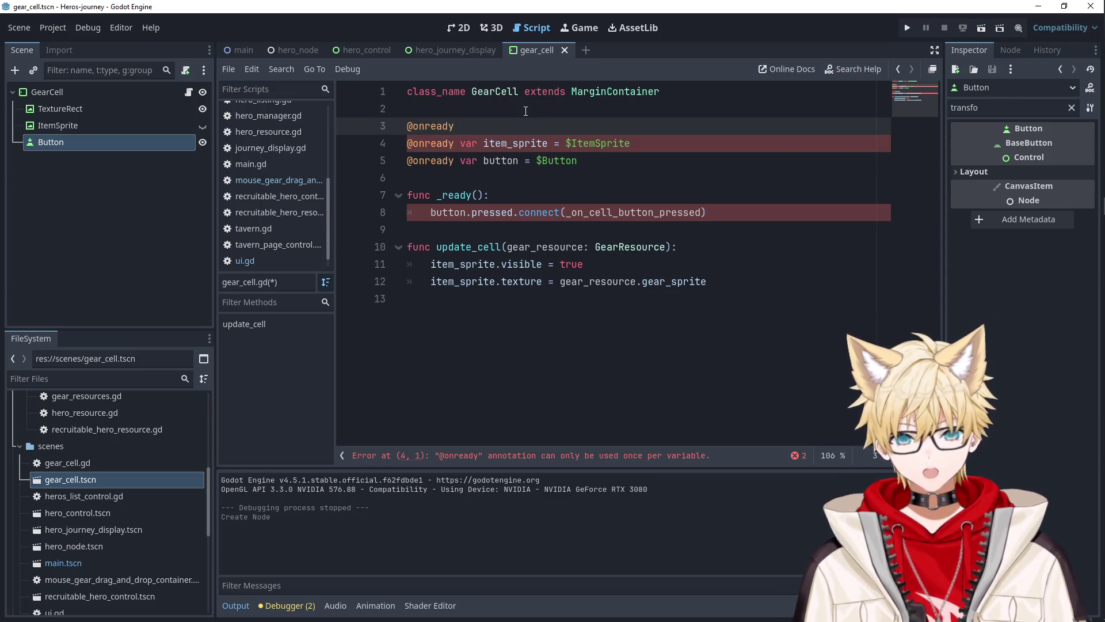
{"action": "left_click_drag", "start_coordinate": [506, 123], "coordinate": [397, 126]}
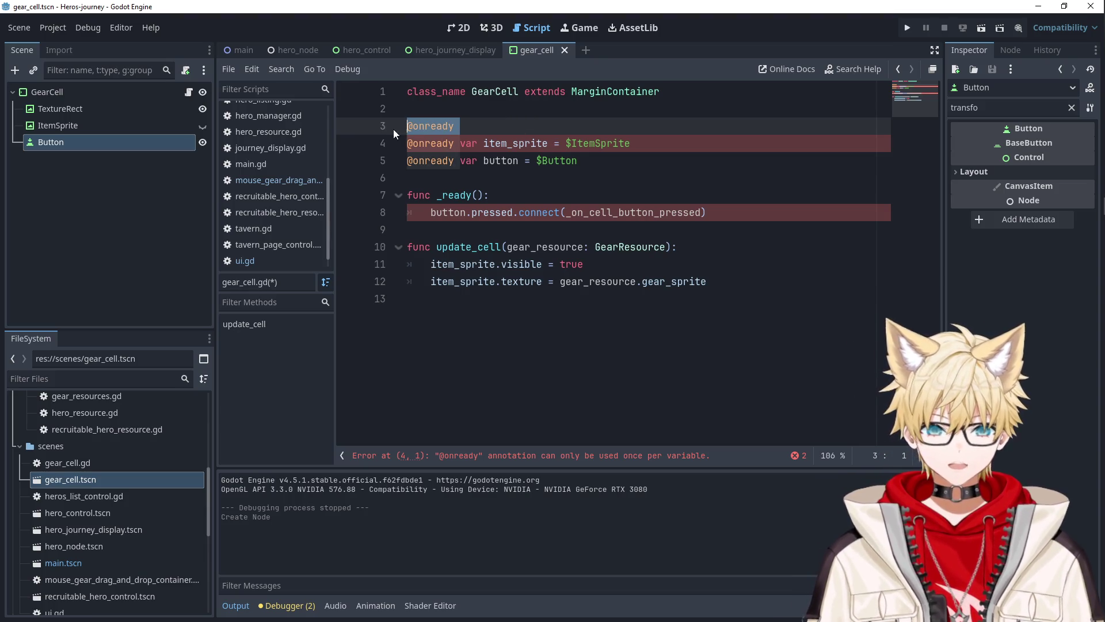
{"action": "key", "text": "BackSpace"}
{"action": "key", "text": "BackSpace"}
Step: Add a func _on_cell_button_pressed(): declaration at the end of gear_cell.gd
{"action": "left_click", "coordinate": [570, 195]}
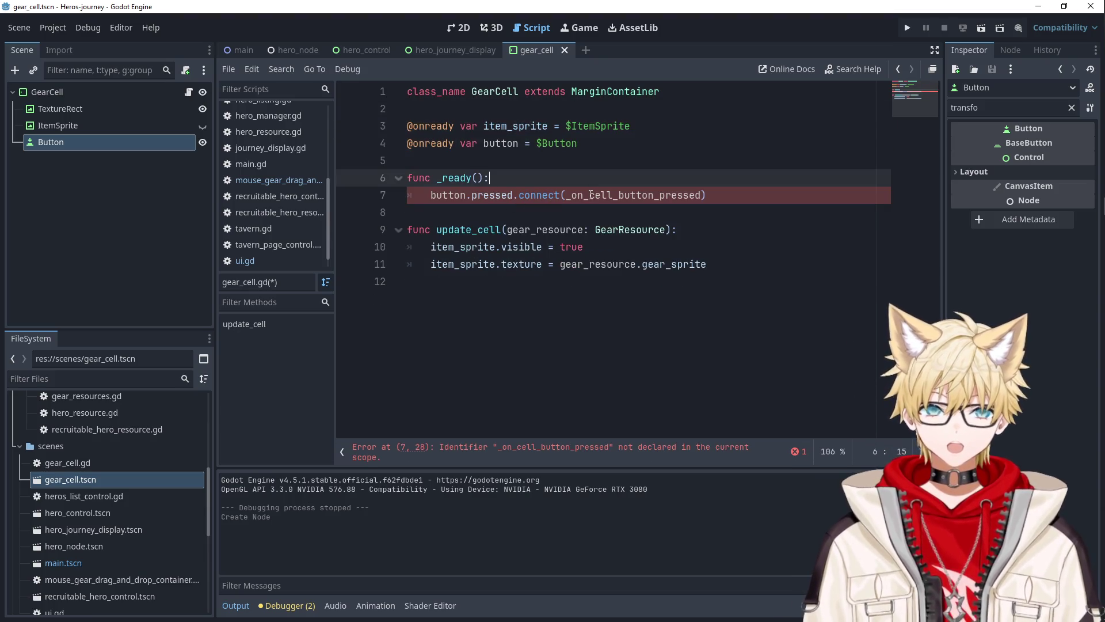
{"action": "double_click", "coordinate": [591, 195]}
{"action": "key", "text": "ctrl+c"}
{"action": "left_click", "coordinate": [560, 303]}
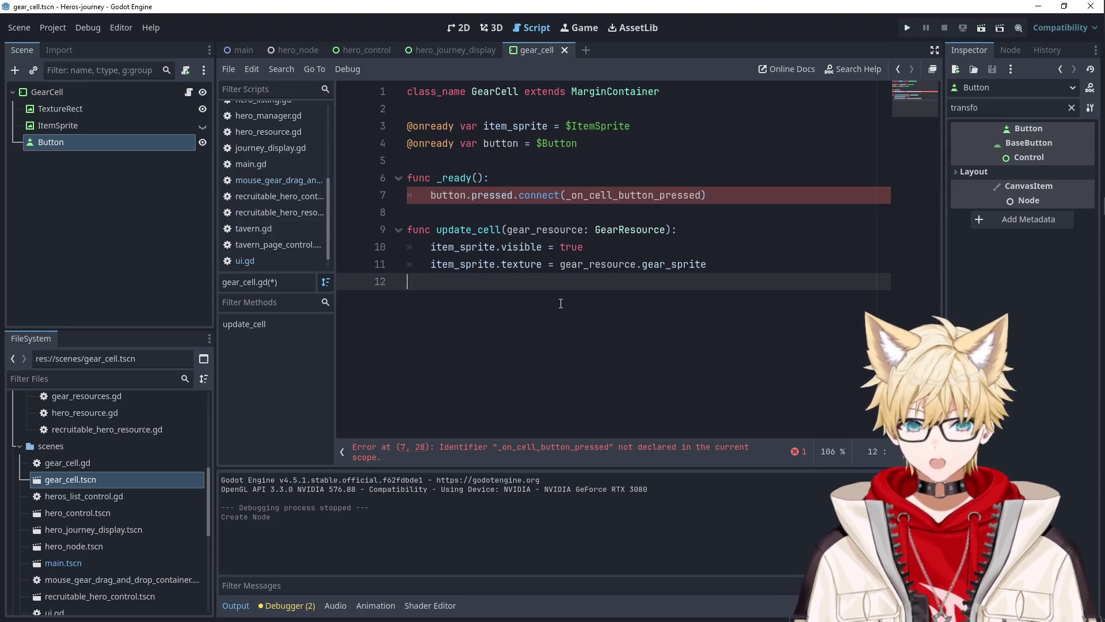
{"action": "left_click", "coordinate": [584, 196]}
{"action": "left_click", "coordinate": [506, 309]}
{"action": "key", "text": "Return"}
{"action": "type", "text": "func"}
{"action": "key", "text": "ctrl+v"}
{"action": "type", "text": ":"}
{"action": "key", "text": "Return"}
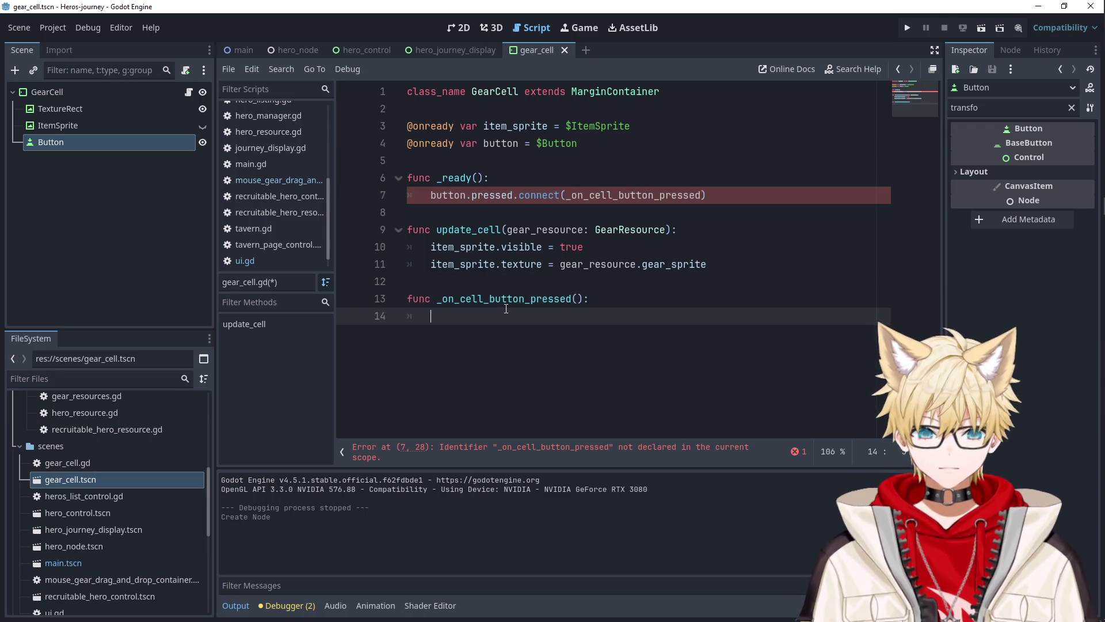
Step: Declare signal on_gear_cell_clicked below the variables
{"action": "left_click", "coordinate": [448, 158]}
{"action": "key", "text": "Return"}
{"action": "key", "text": "Return"}
{"action": "key", "text": "Up"}
{"action": "type", "text": "signal on_g"}
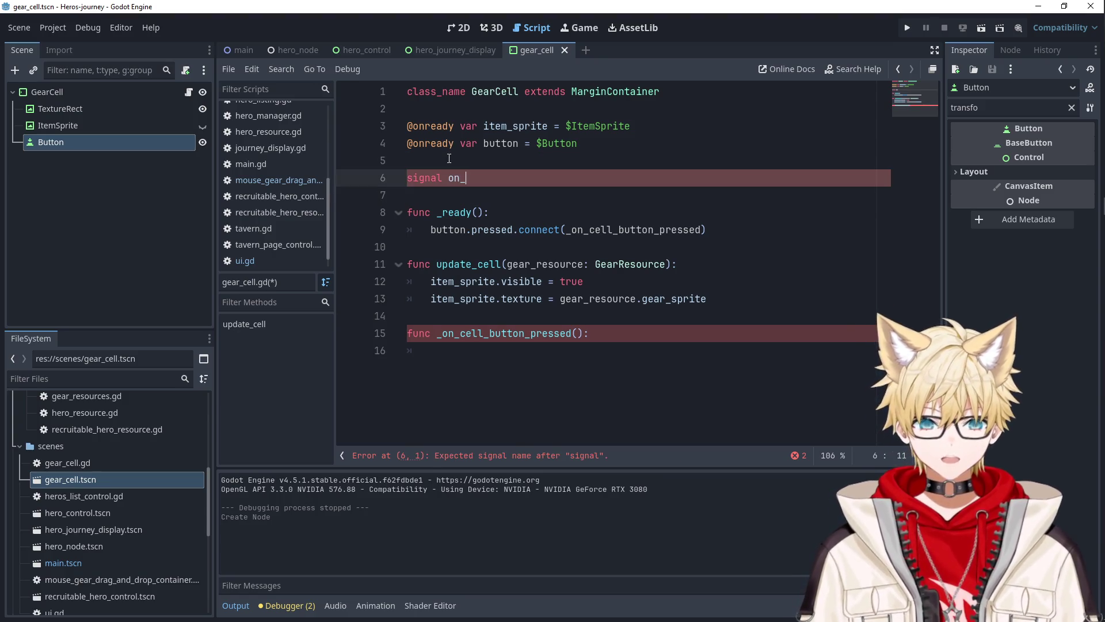
{"action": "type", "text": "ear_cell_clicked"}
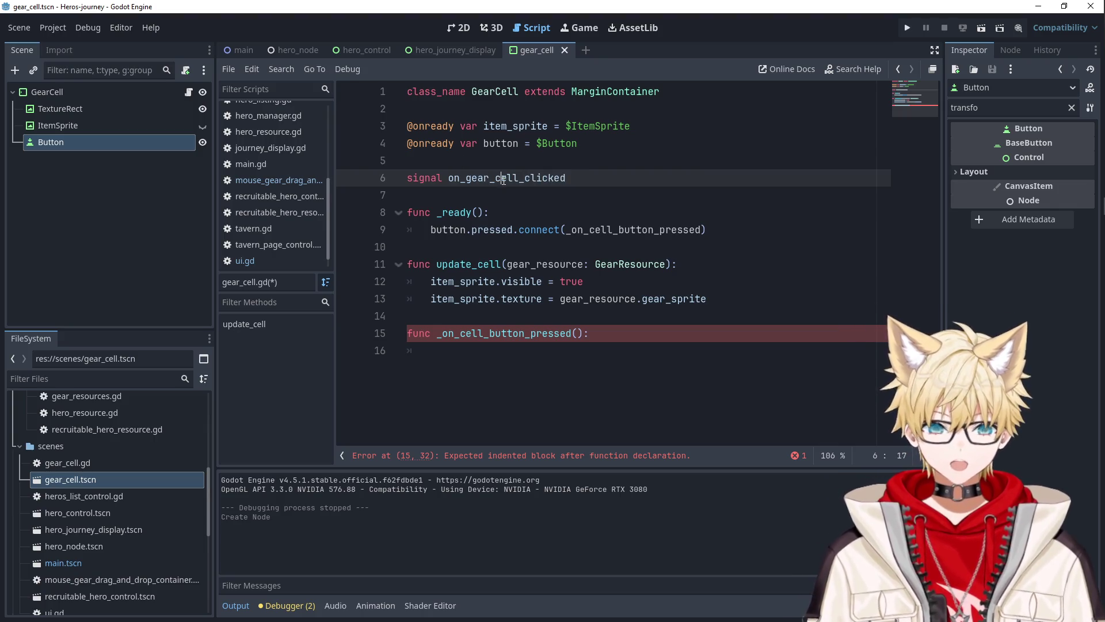
Step: Make the new function's body on_gear_cell_clicked.emit()
{"action": "double_click", "coordinate": [503, 180]}
{"action": "key", "text": "ctrl+c"}
{"action": "left_click", "coordinate": [498, 351]}
{"action": "key", "text": "ctrl+v"}
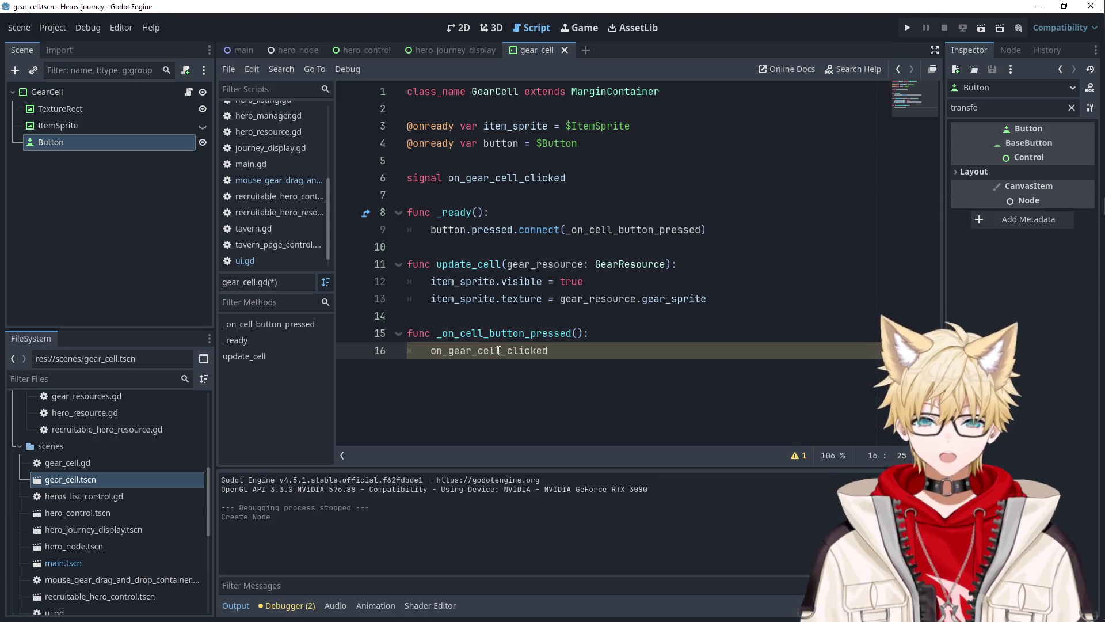
{"action": "type", "text": "mit("}
Step: Check the signal name matches in its declaration and emit call, then return to the Main scene
{"action": "key", "text": "Up"}
{"action": "key", "text": "Up"}
{"action": "key", "text": "Up"}
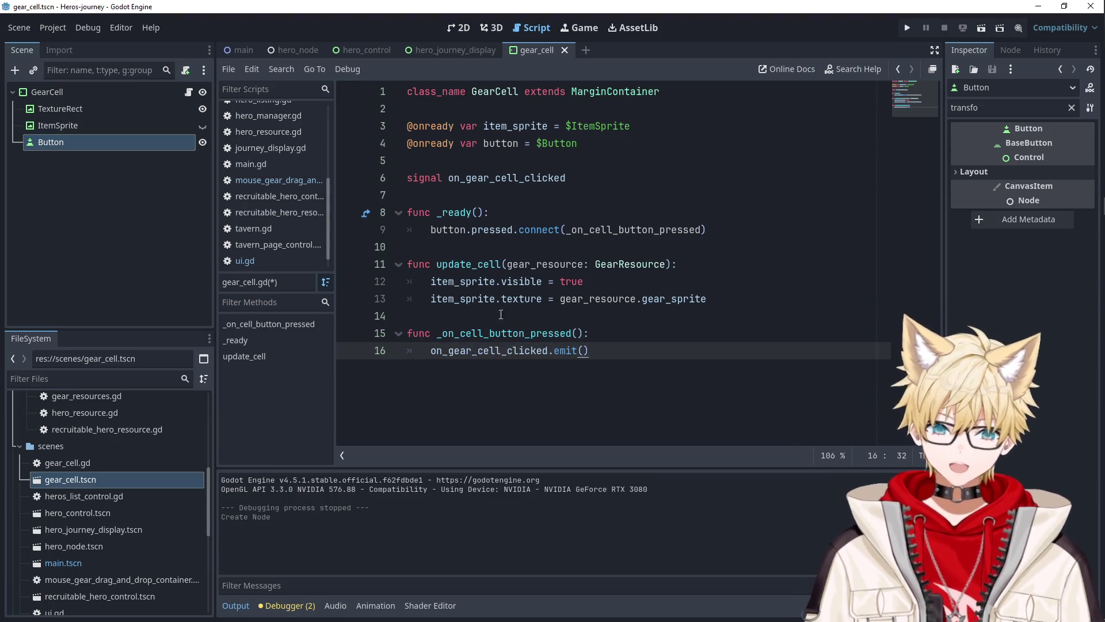
{"action": "key", "text": "ctrl+d"}
{"action": "double_click", "coordinate": [505, 348]}
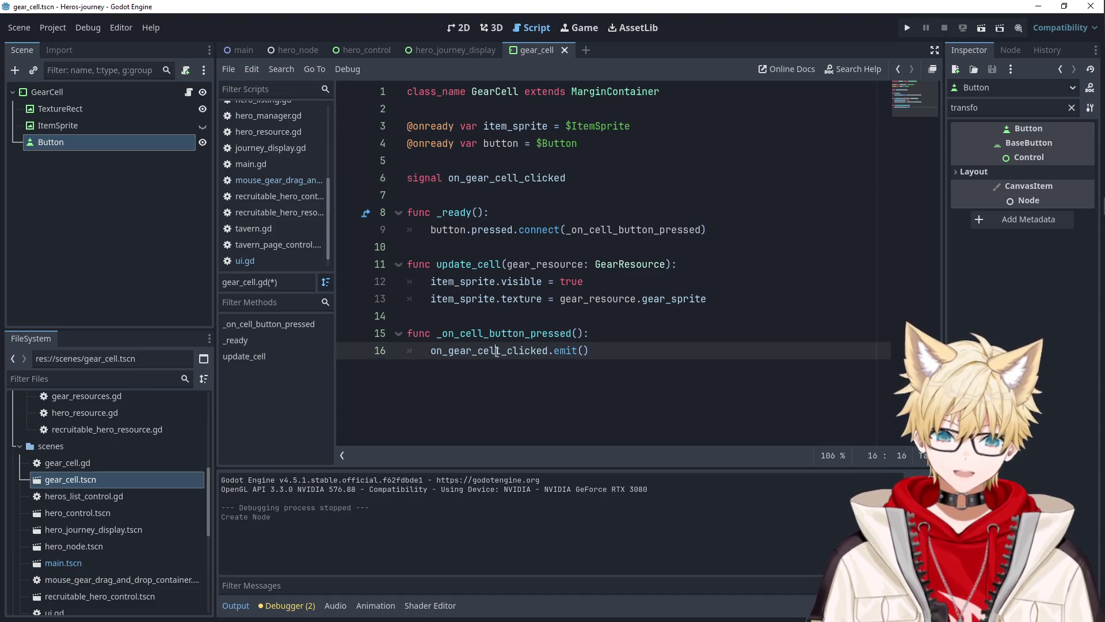
{"action": "left_click", "coordinate": [521, 178]}
{"action": "double_click", "coordinate": [513, 352]}
{"action": "left_click", "coordinate": [512, 315]}
{"action": "double_click", "coordinate": [512, 351]}
{"action": "left_click", "coordinate": [511, 298]}
{"action": "double_click", "coordinate": [509, 178]}
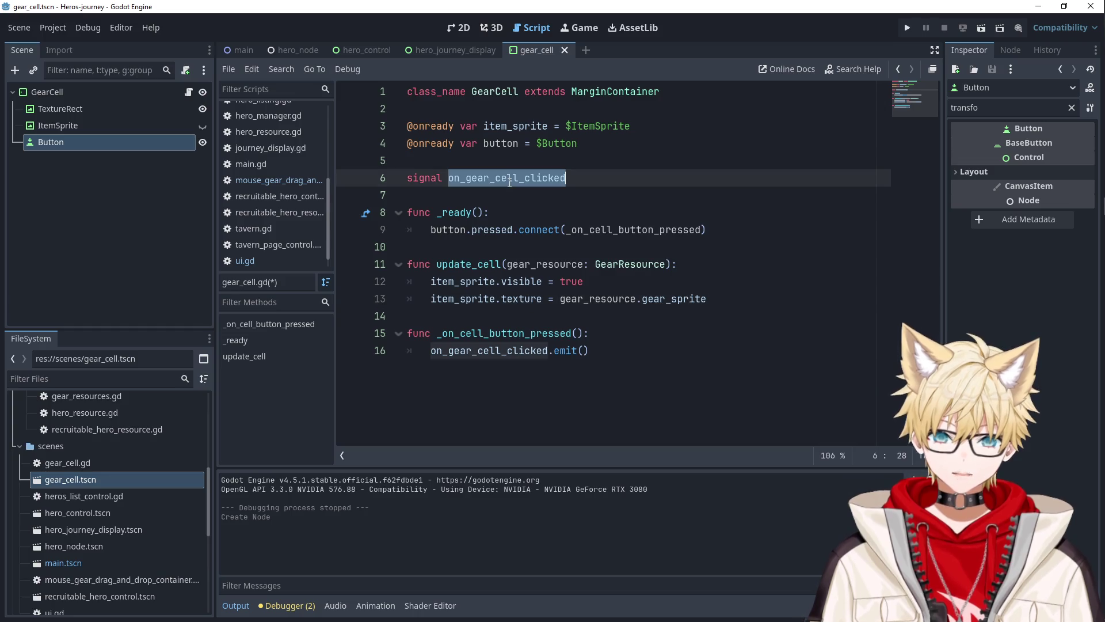
{"action": "left_click", "coordinate": [231, 51]}
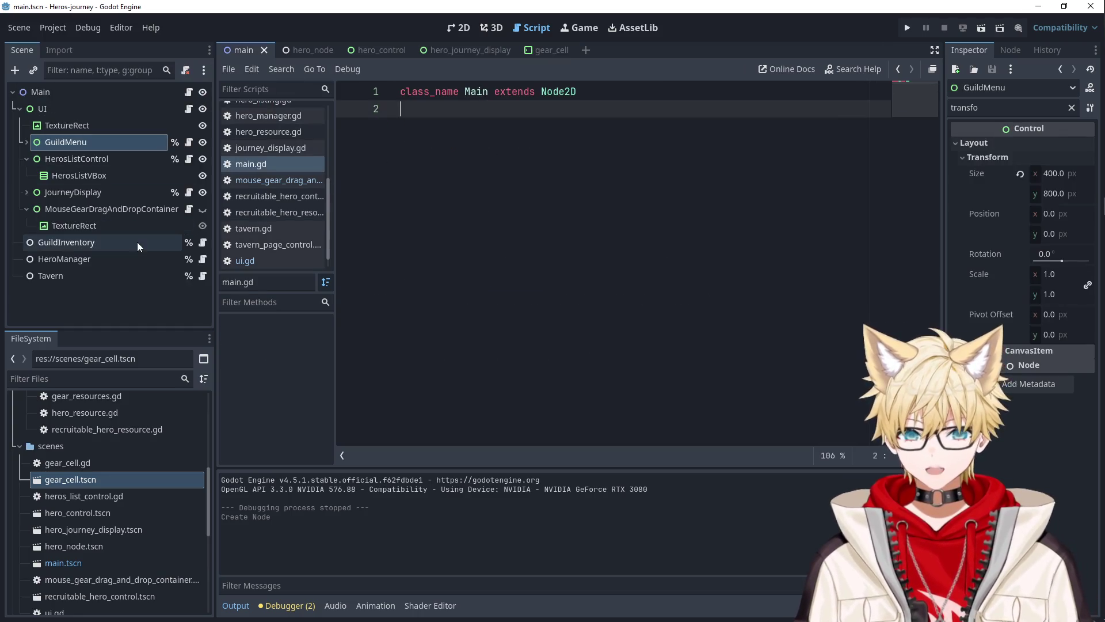
Step: Open guild_inventory.gd and review its add_gear, starting_weapon and update_gear_page calls
{"action": "left_click", "coordinate": [200, 243]}
{"action": "scroll", "coordinate": [548, 332], "scroll_direction": "down", "scroll_amount": 6}
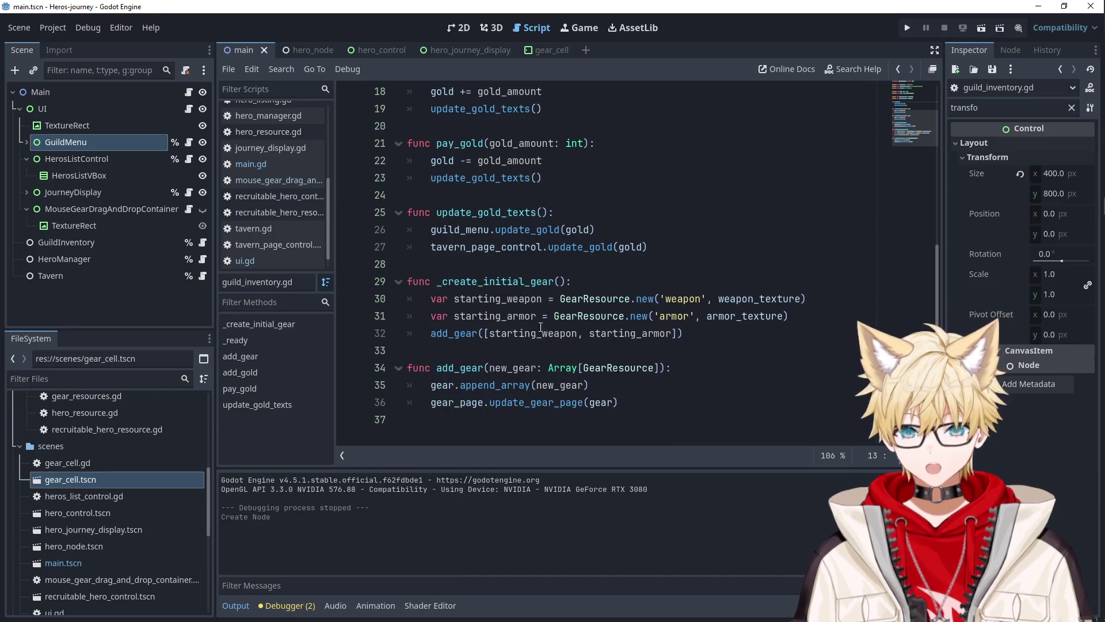
{"action": "left_click", "coordinate": [486, 335]}
{"action": "double_click", "coordinate": [457, 334]}
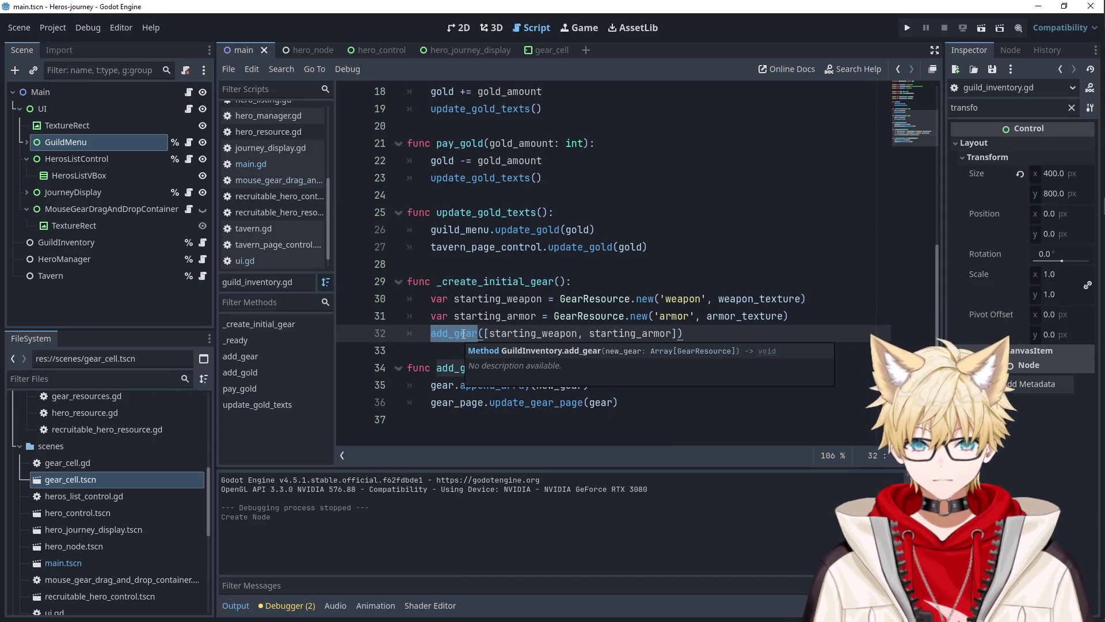
{"action": "double_click", "coordinate": [485, 298]}
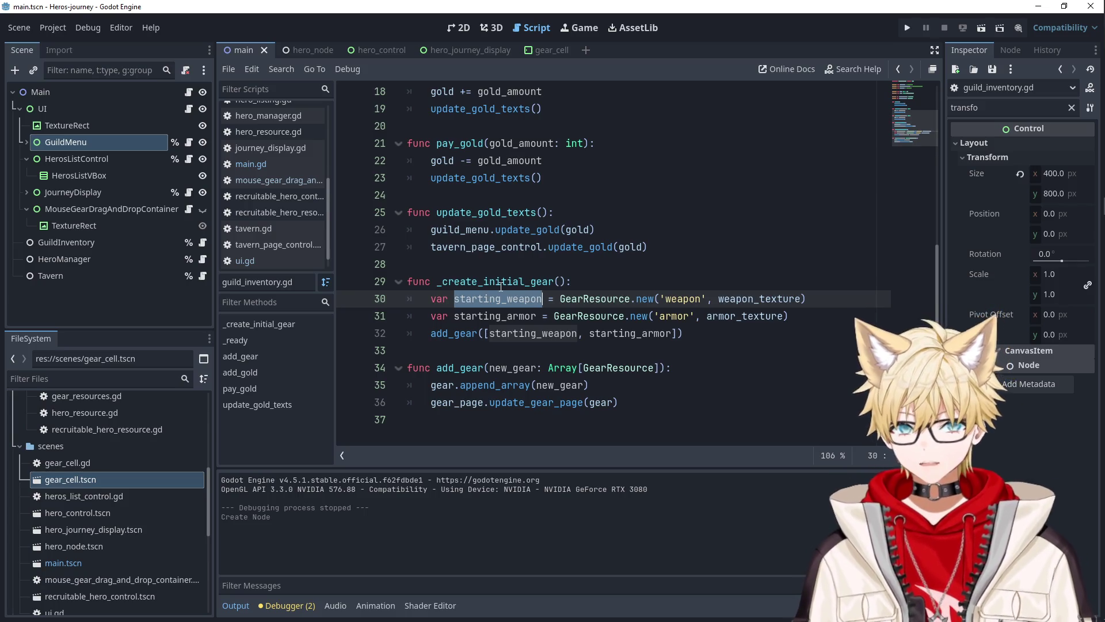
{"action": "left_click", "coordinate": [823, 300]}
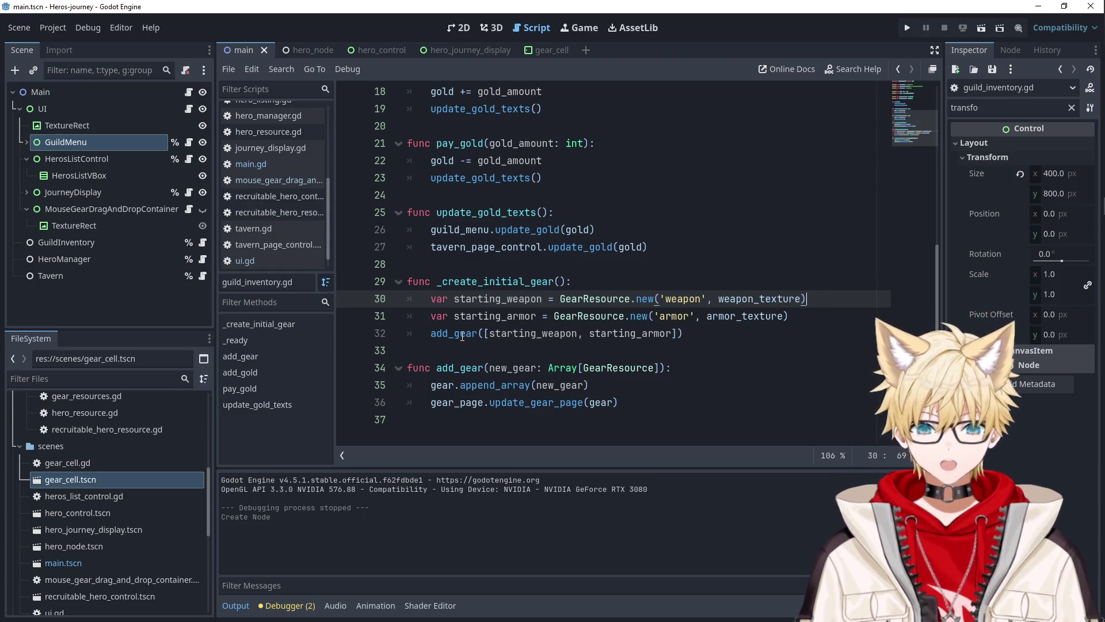
{"action": "double_click", "coordinate": [457, 333]}
{"action": "double_click", "coordinate": [441, 386]}
{"action": "double_click", "coordinate": [525, 402]}
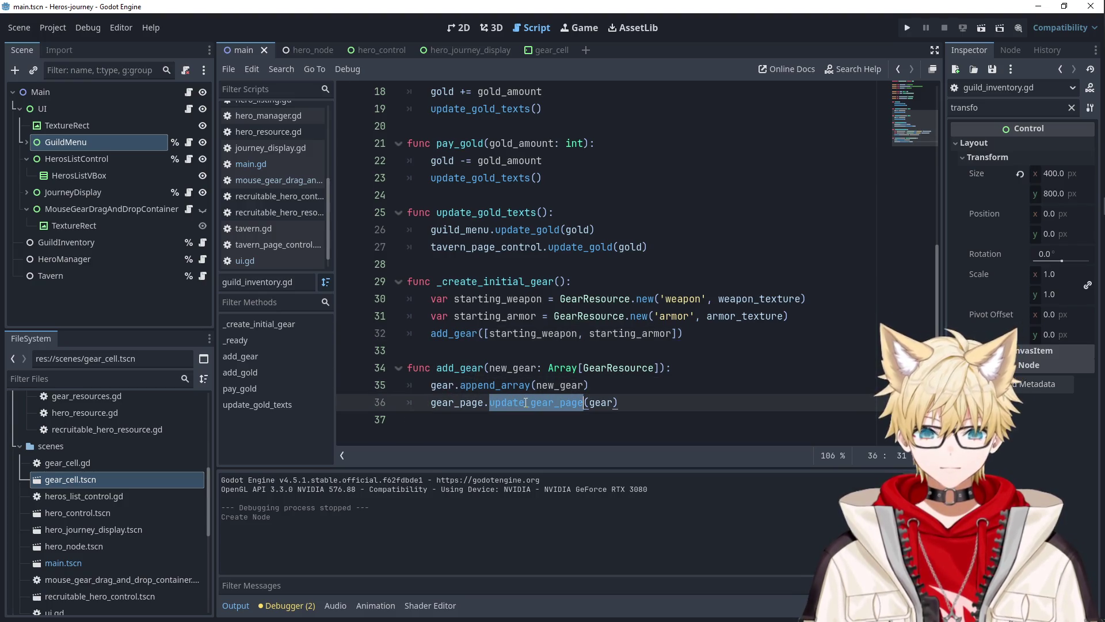
Step: Jump to update_gear_page in gear_page.gd and add a new line after line 15 inside the loop
{"action": "left_click", "coordinate": [524, 403], "text": "ctrl"}
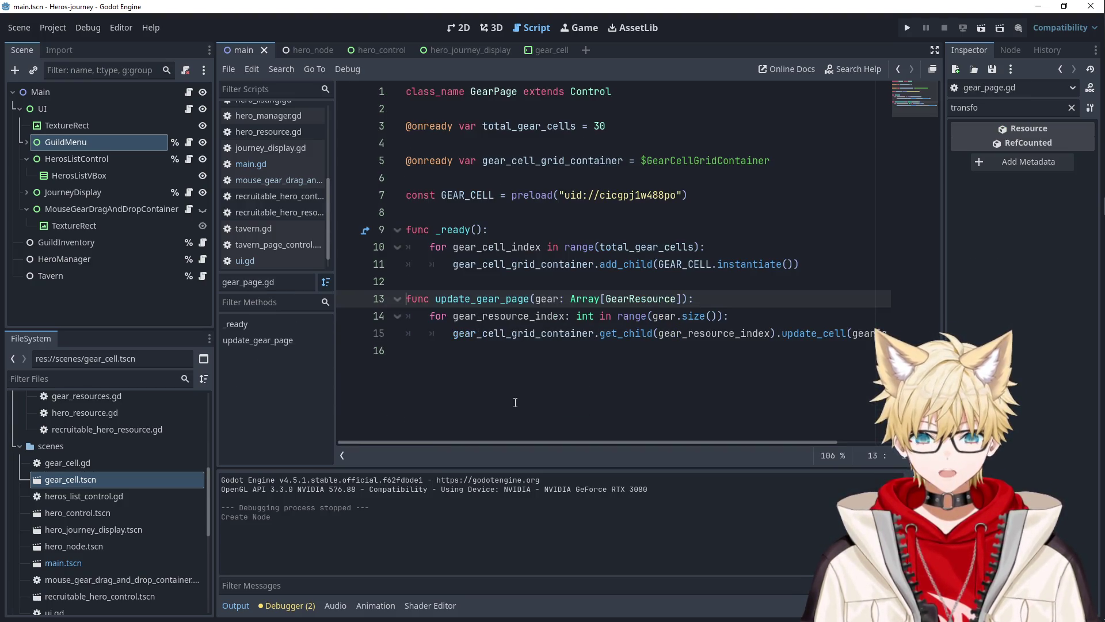
{"action": "double_click", "coordinate": [486, 316]}
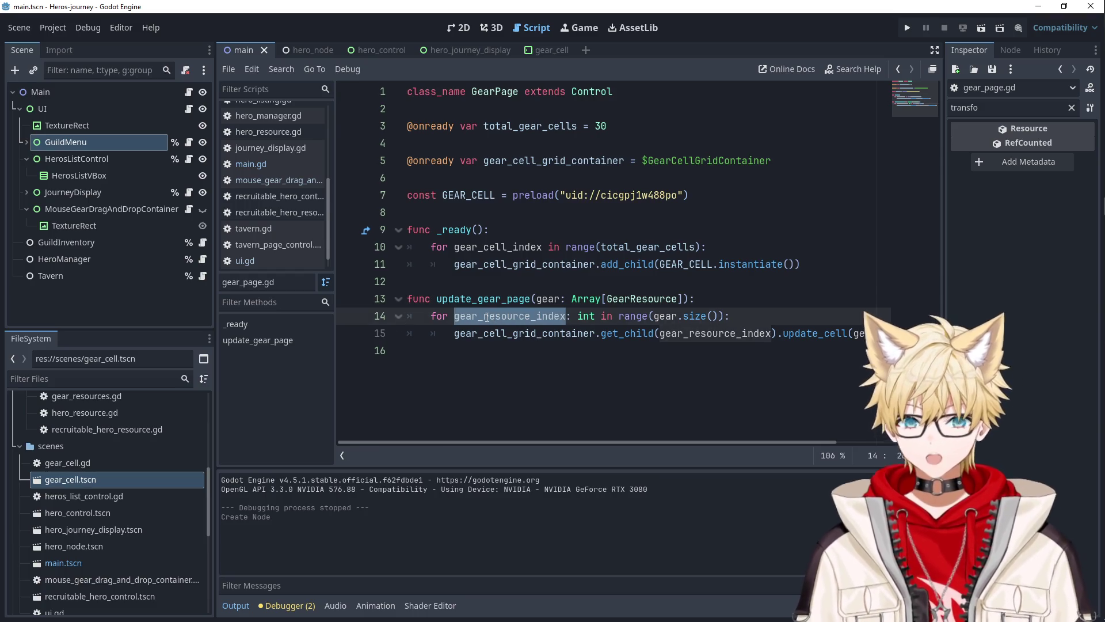
{"action": "left_click", "coordinate": [576, 351]}
{"action": "mouse_move", "coordinate": [739, 441]}
{"action": "left_mouse_down"}
{"action": "mouse_move", "coordinate": [835, 441]}
{"action": "mouse_move", "coordinate": [648, 441]}
{"action": "mouse_move", "coordinate": [840, 444]}
{"action": "left_mouse_up"}
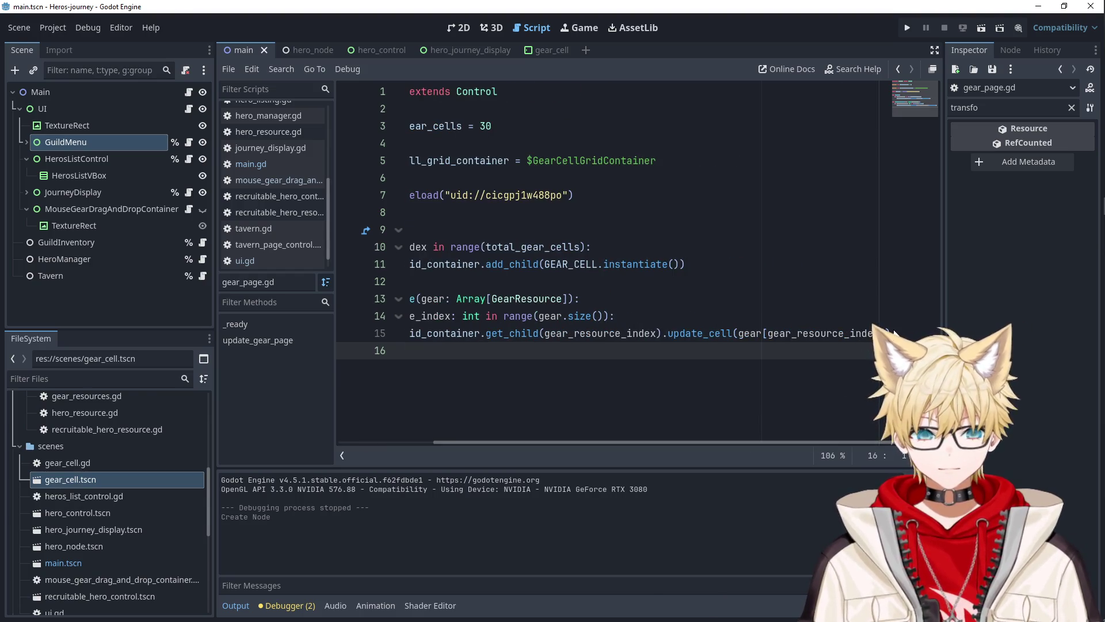
{"action": "left_click", "coordinate": [886, 333]}
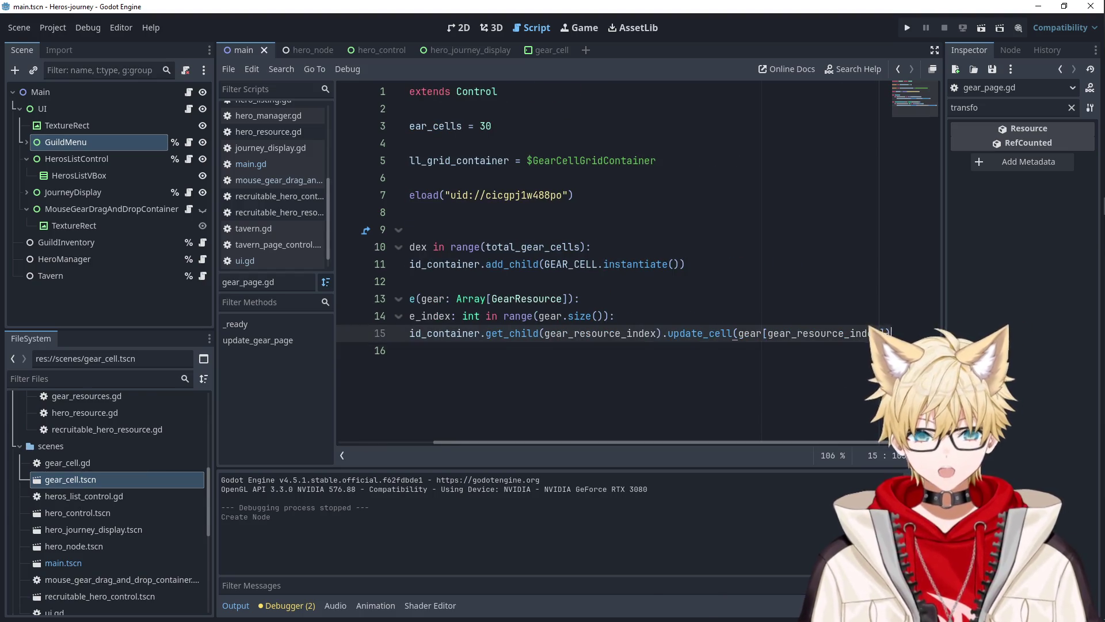
{"action": "key", "text": "Return"}
{"action": "left_click_drag", "start_coordinate": [617, 442], "coordinate": [577, 443]}
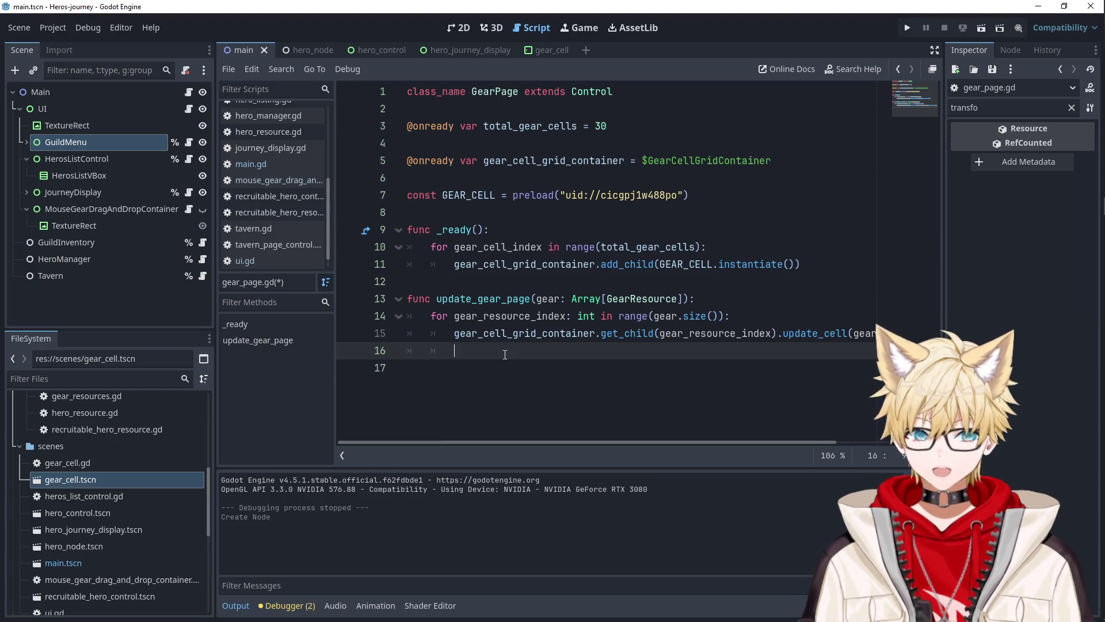
Step: Declare signal on_gear_cell_clicked below the GEAR_CELL constant, fixing the typos
{"action": "left_click", "coordinate": [465, 213]}
{"action": "key", "text": "Return"}
{"action": "key", "text": "Return"}
{"action": "key", "text": "Up"}
{"action": "type", "text": "signal cear"}
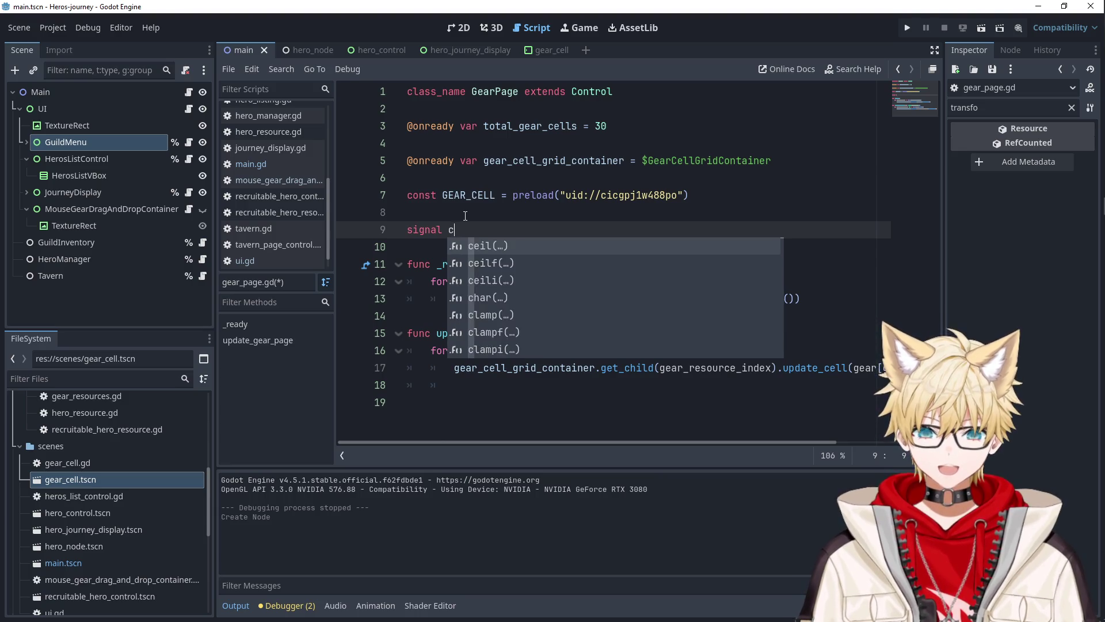
{"action": "key", "text": "BackSpace"}
{"action": "key", "text": "BackSpace"}
{"action": "key", "text": "BackSpace"}
{"action": "type", "text": "gear_c"}
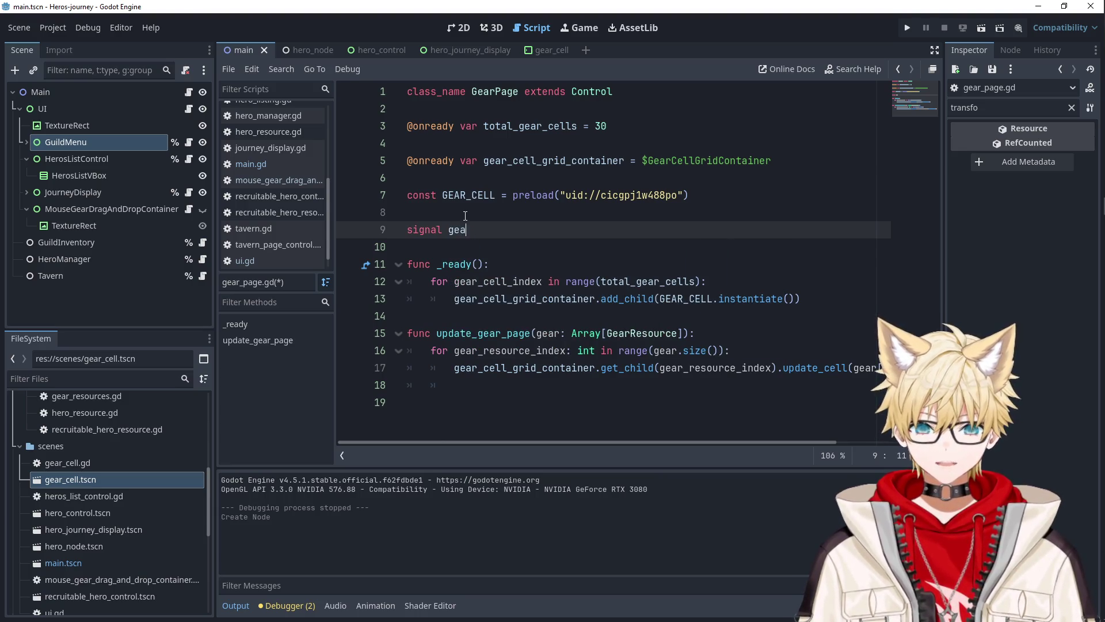
{"action": "type", "text": "ell_clicked"}
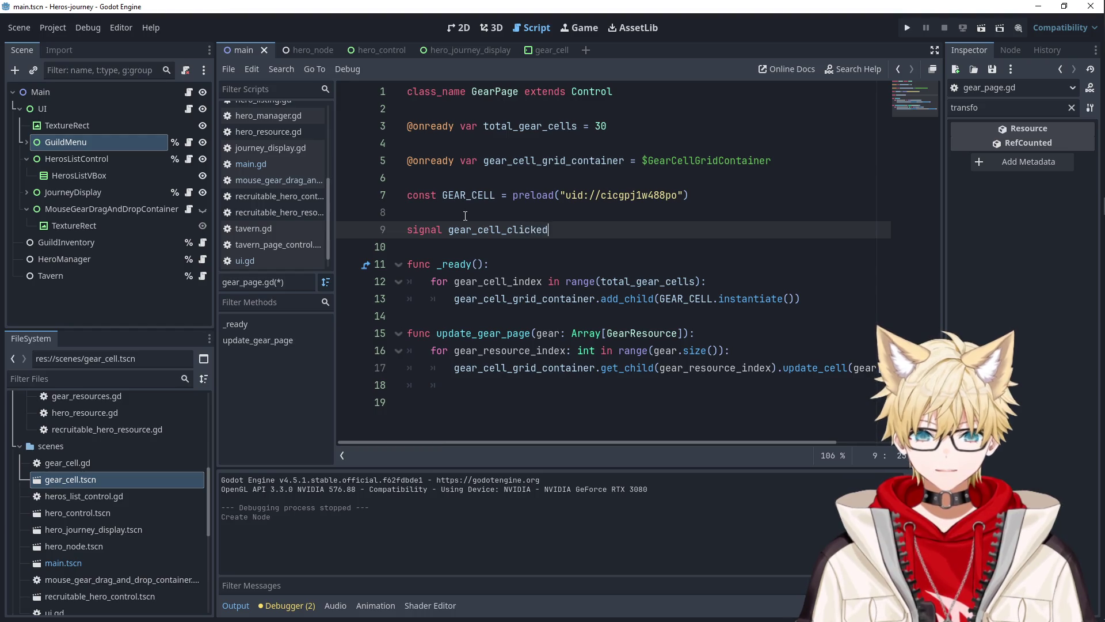
{"action": "key", "text": "BackSpace"}
{"action": "key", "text": "BackSpace"}
{"action": "key", "text": "BackSpace"}
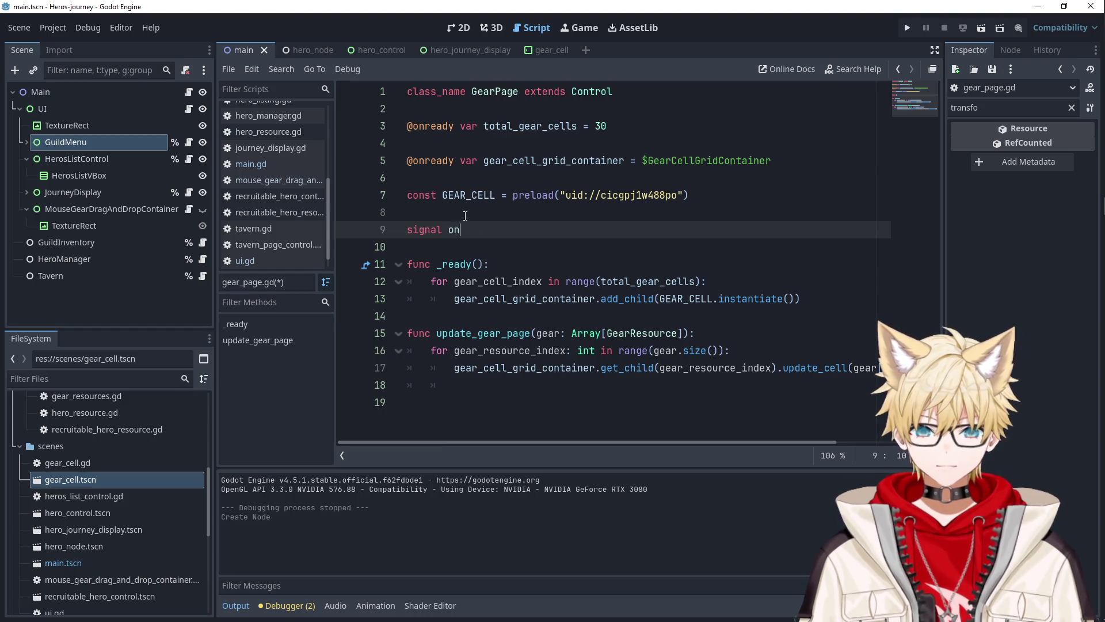
{"action": "type", "text": "ar_cell_clicked"}
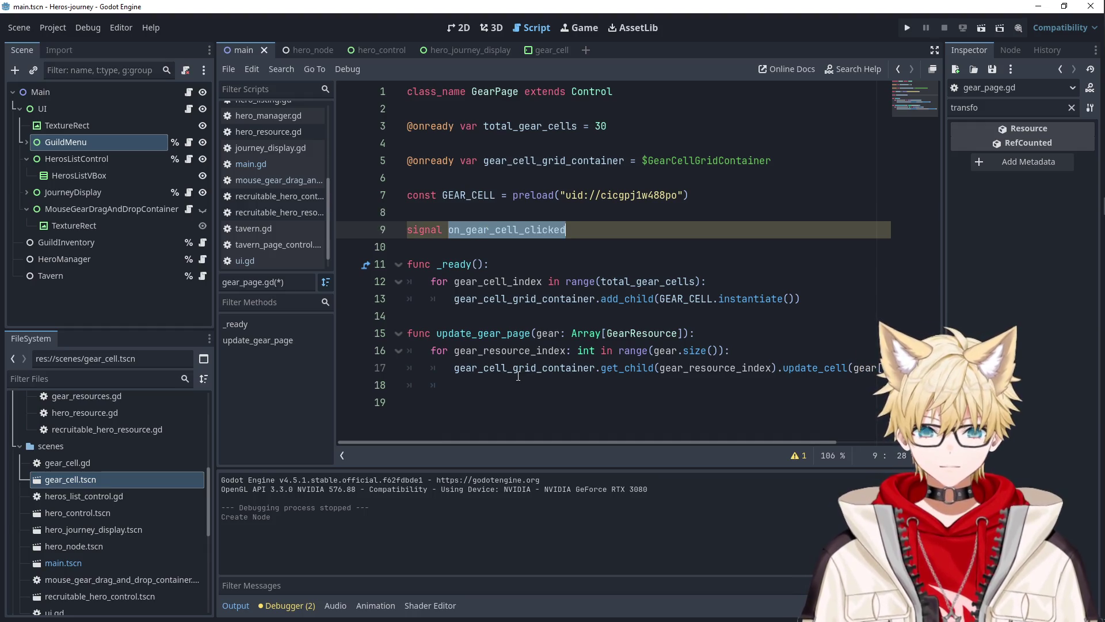
Step: Start loop line 18 with gear_cell_grid_container.gear_cell
{"action": "left_click", "coordinate": [516, 374]}
{"action": "left_click", "coordinate": [528, 384]}
{"action": "type", "text": "gear_cell_grid_container."}
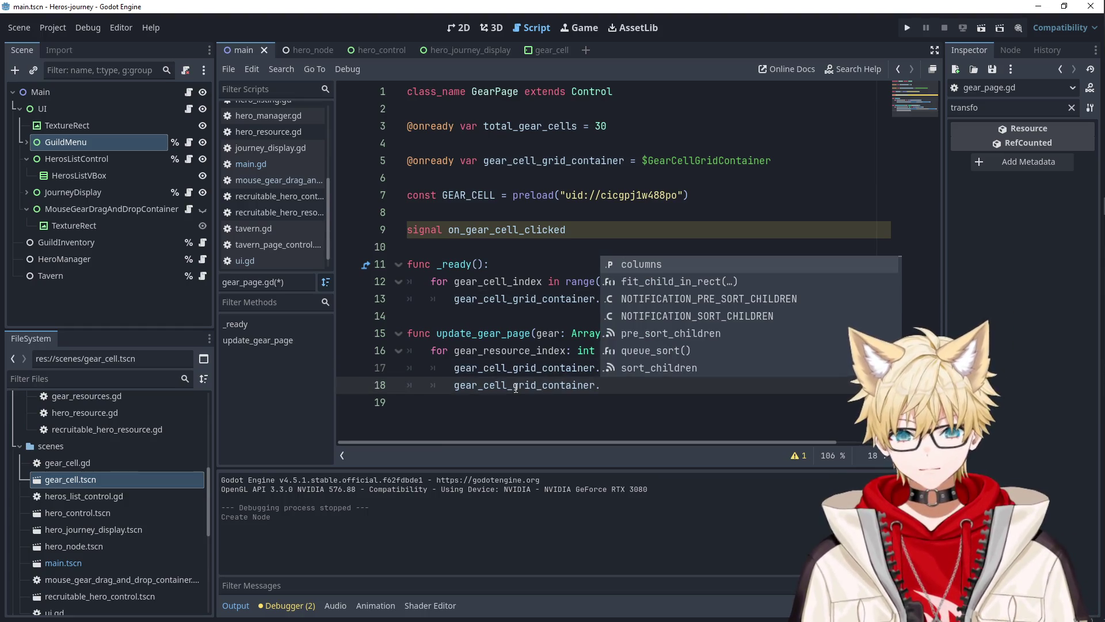
{"action": "type", "text": "gear_cell"}
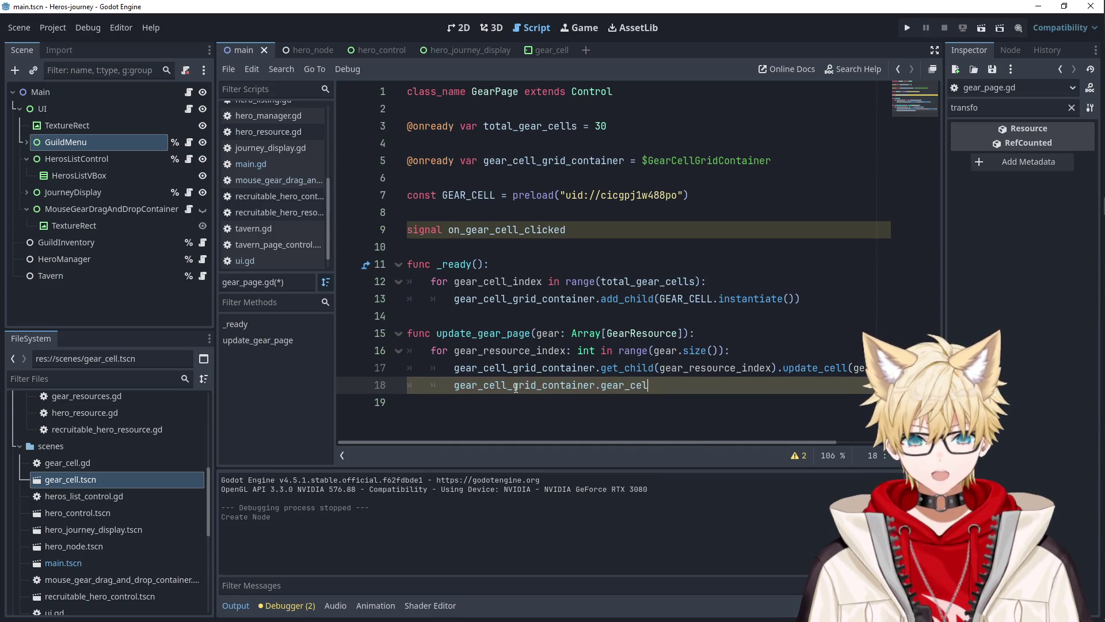
Step: Rewrite line 18 as gear_cell_grid_container.get_child(gear_resource_index).gear_cell
{"action": "left_click_drag", "start_coordinate": [648, 386], "coordinate": [601, 389]}
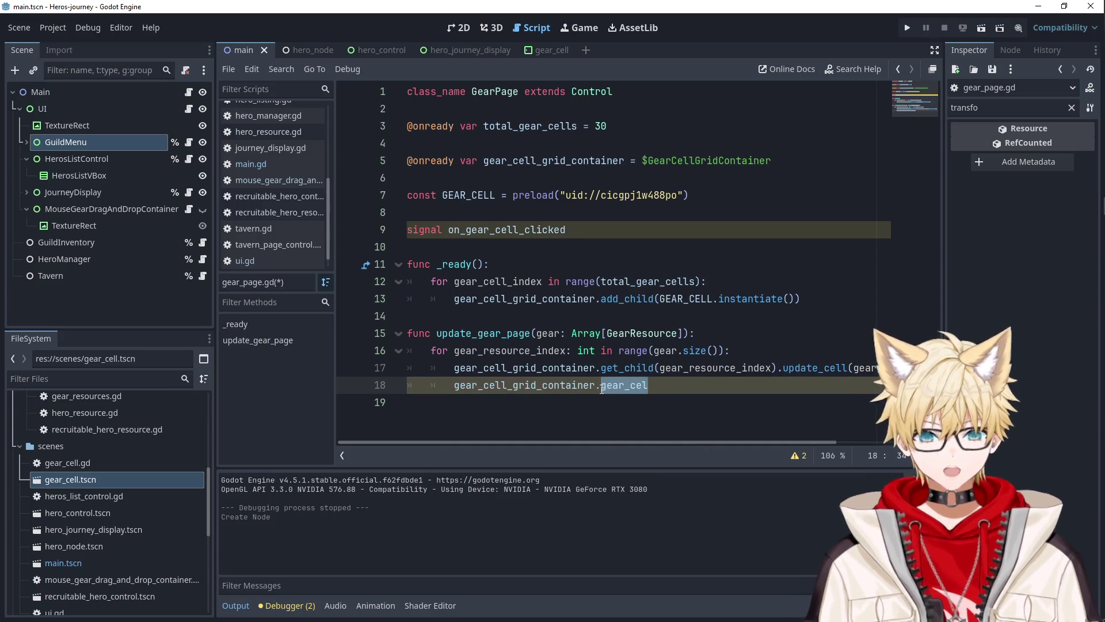
{"action": "key", "text": "BackSpace"}
{"action": "key", "text": "BackSpace"}
{"action": "mouse_move", "coordinate": [672, 442]}
{"action": "left_mouse_down"}
{"action": "mouse_move", "coordinate": [778, 450]}
{"action": "mouse_move", "coordinate": [643, 448]}
{"action": "left_mouse_up"}
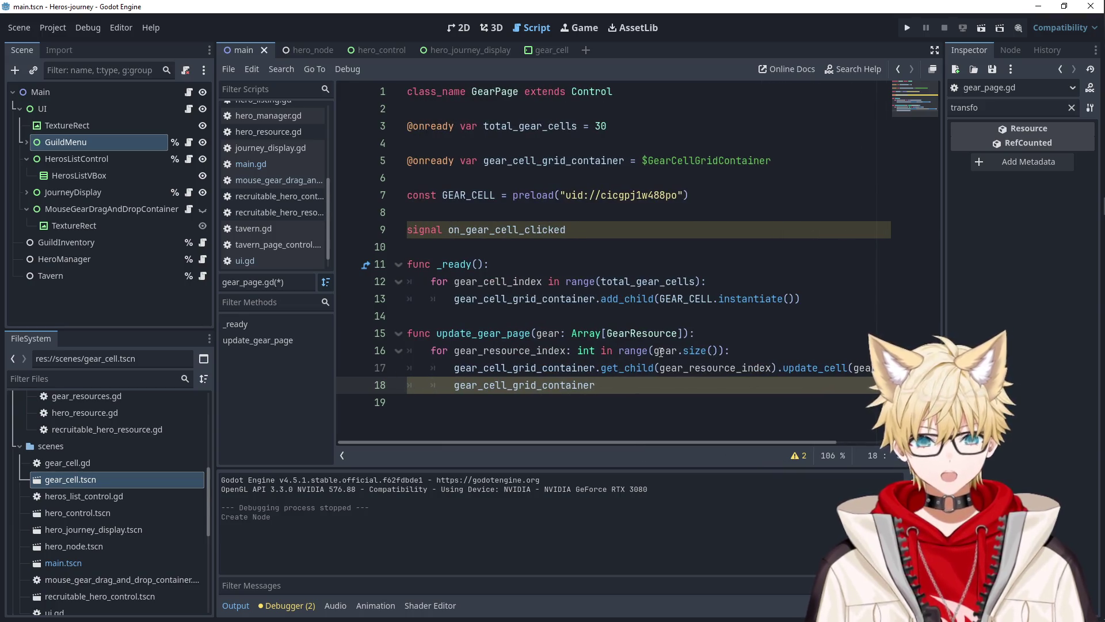
{"action": "type", "text": "et_child"}
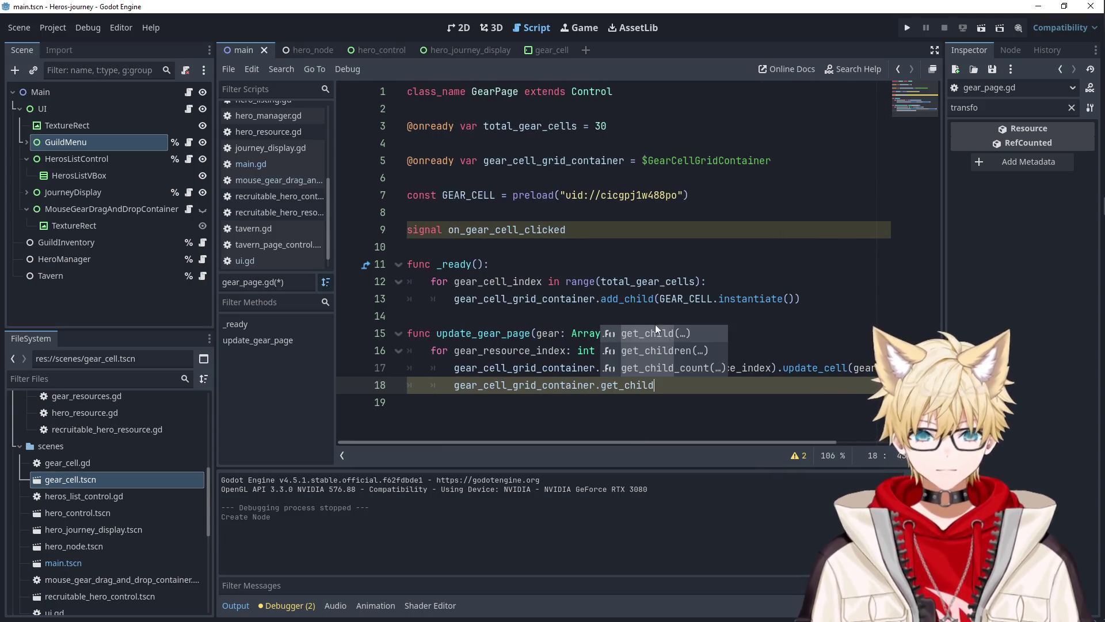
{"action": "left_click", "coordinate": [663, 337]}
{"action": "type", "text": "gear_res"}
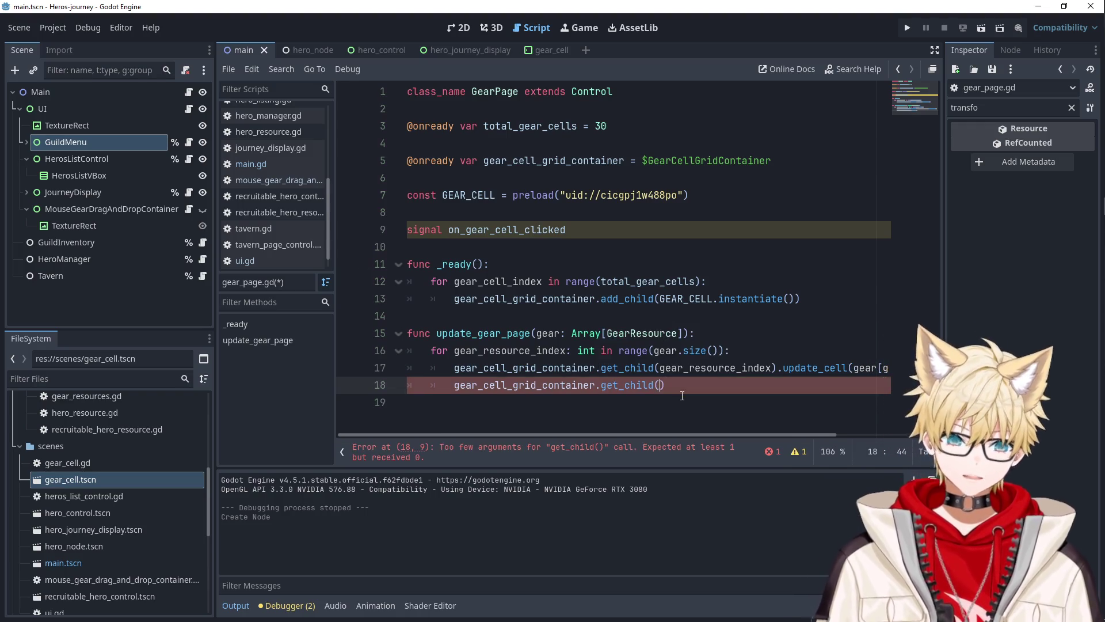
{"action": "key", "text": "Return"}
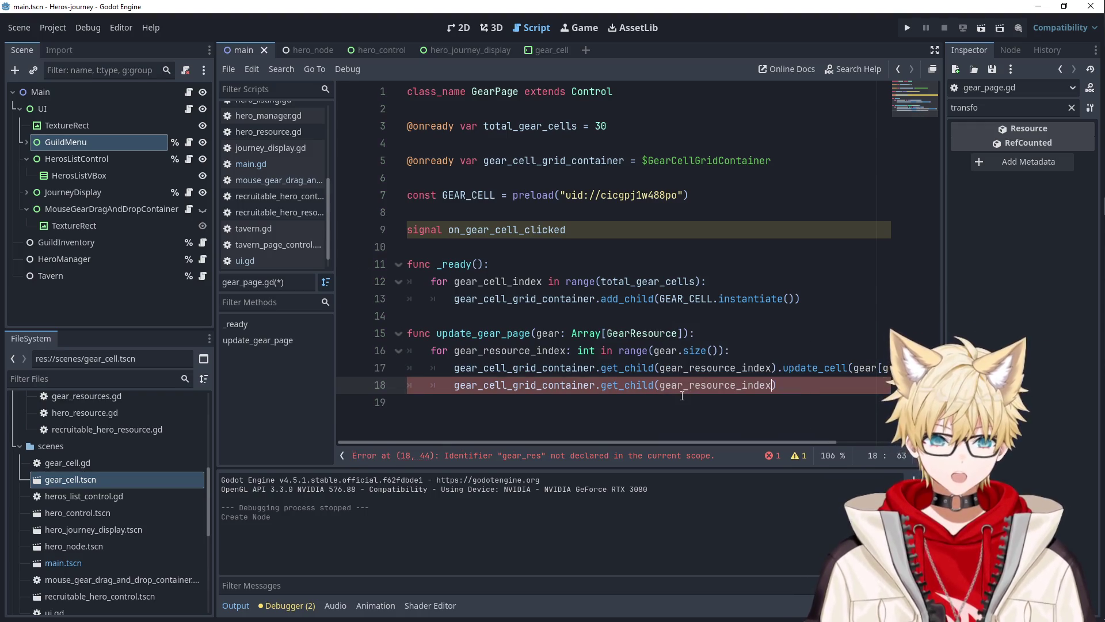
{"action": "type", "text": ")."}
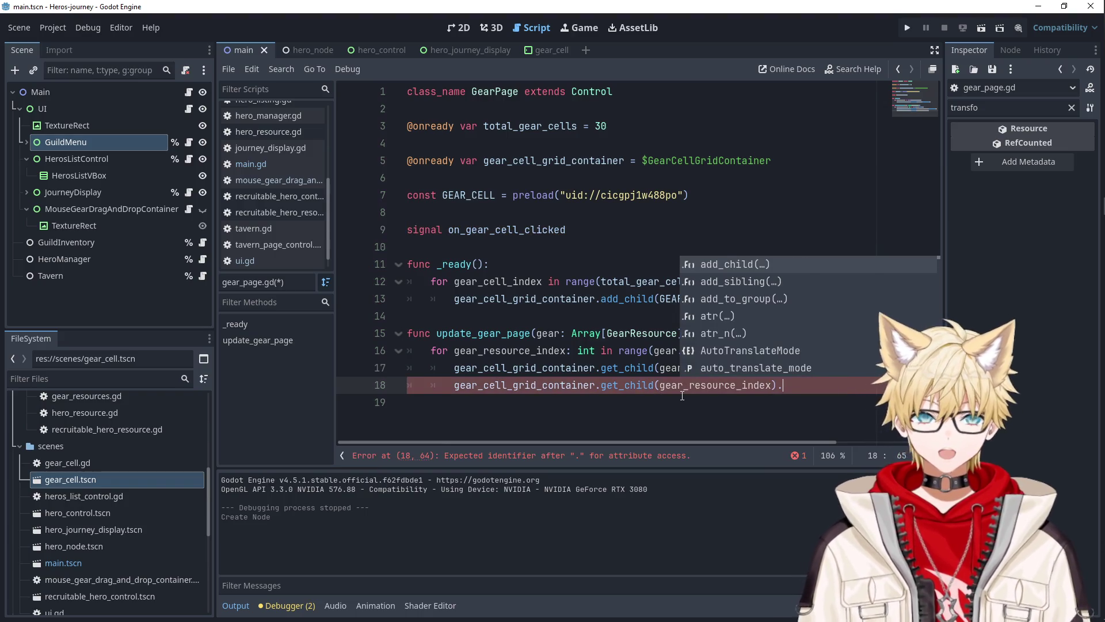
{"action": "type", "text": "gear_cell"}
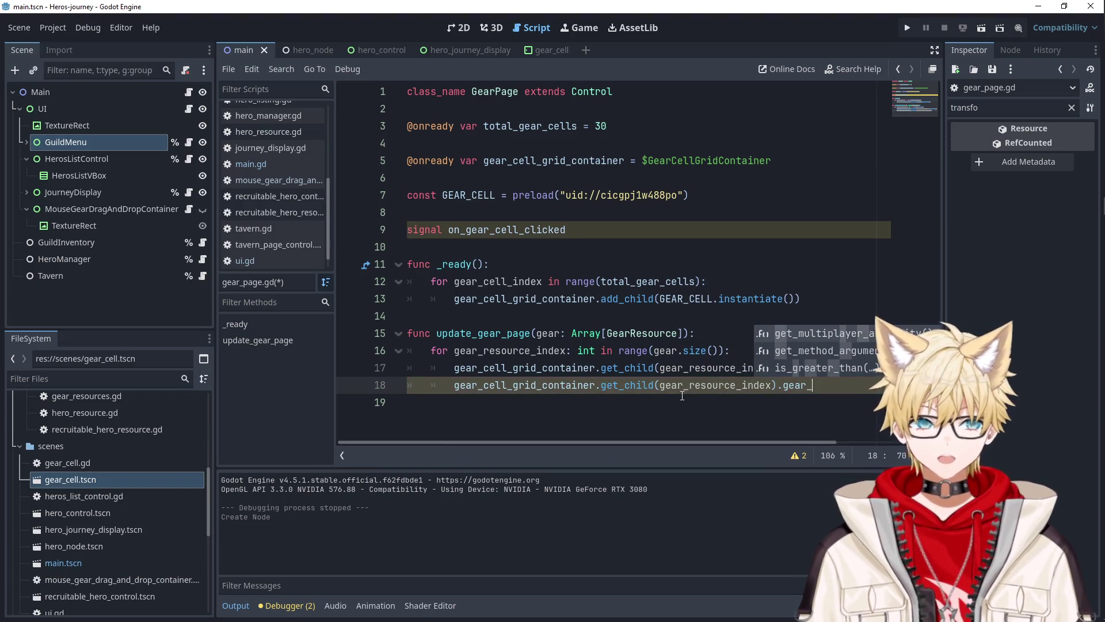
Step: Add a loop line: gear_cell: GearCell = gear_cell_grid_container.get_child(gear_resource_index)
{"action": "left_click", "coordinate": [741, 349]}
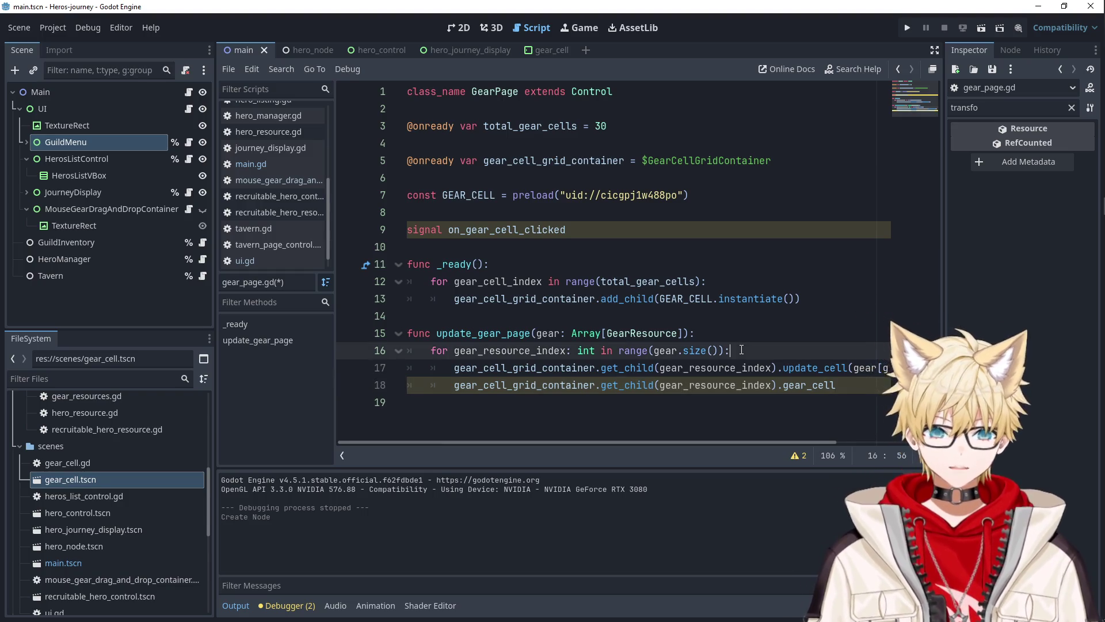
{"action": "key", "text": "Return"}
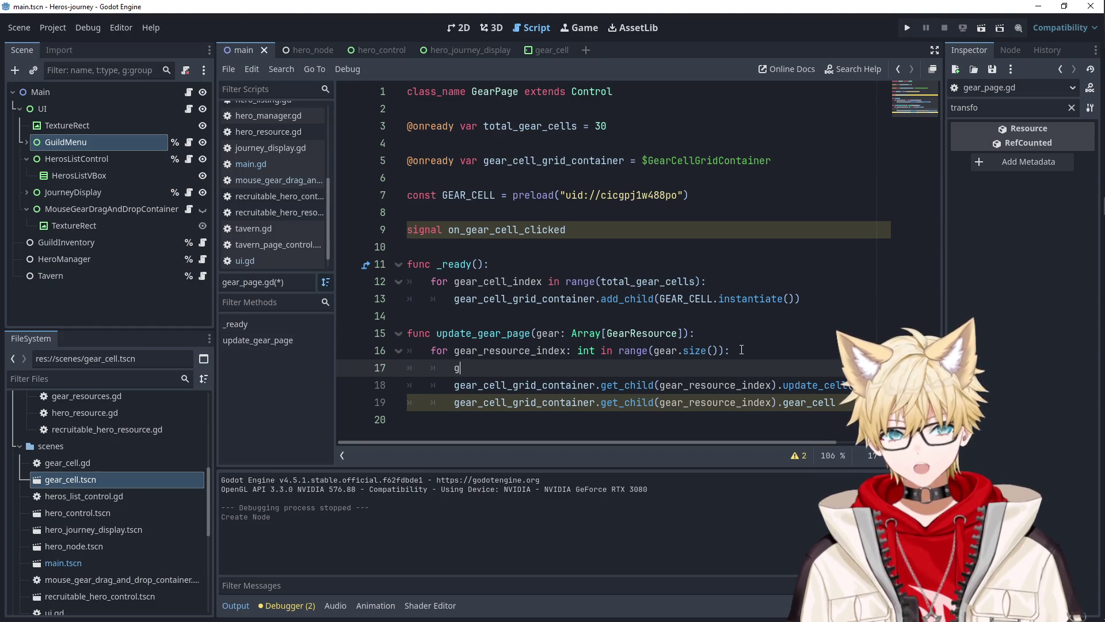
{"action": "type", "text": "ell = gear"}
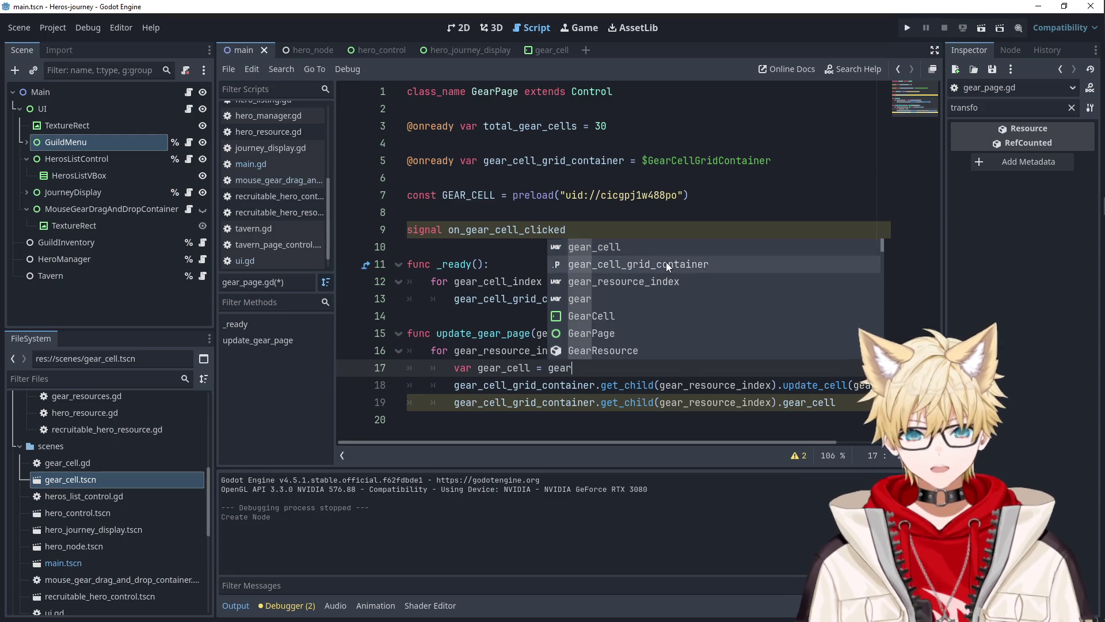
{"action": "double_click", "coordinate": [665, 261]}
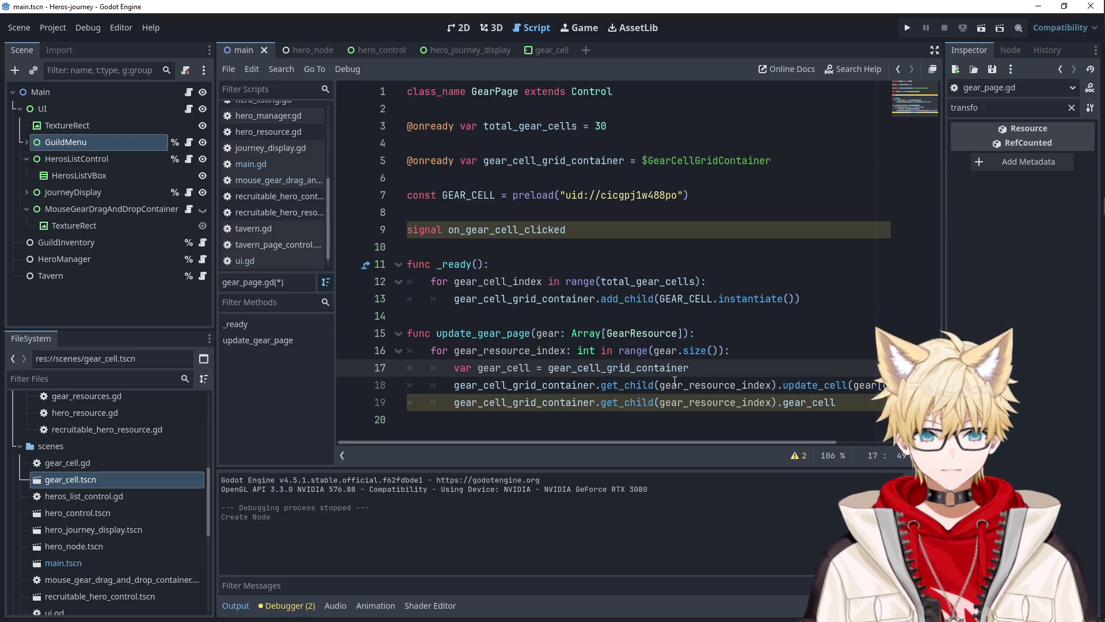
{"action": "type", "text": "t_child"}
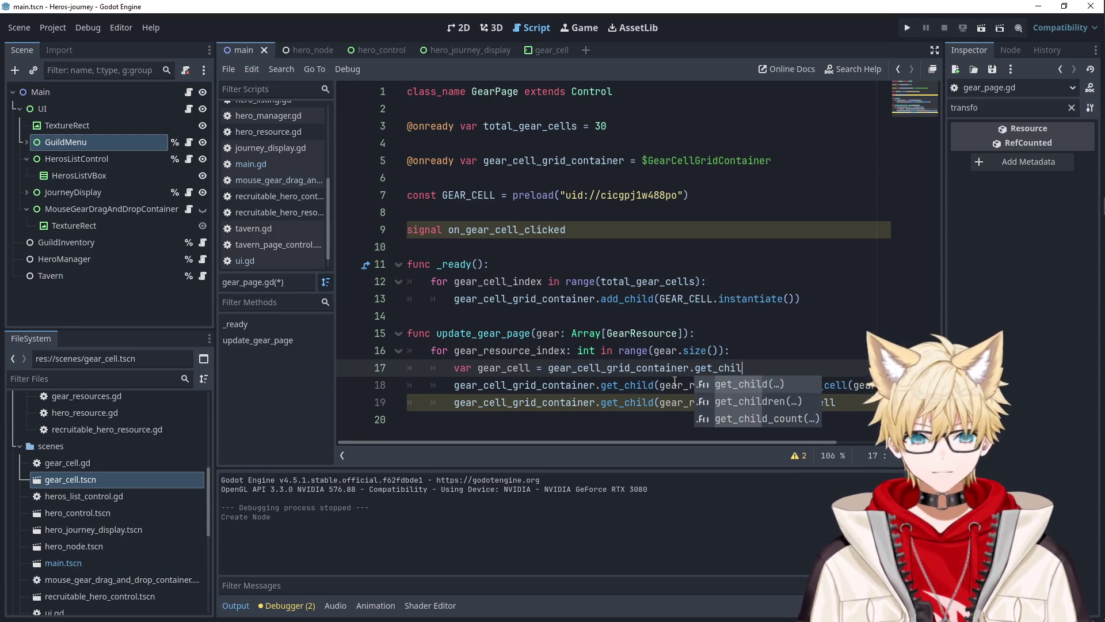
{"action": "key", "text": "Return"}
{"action": "type", "text": "gear"}
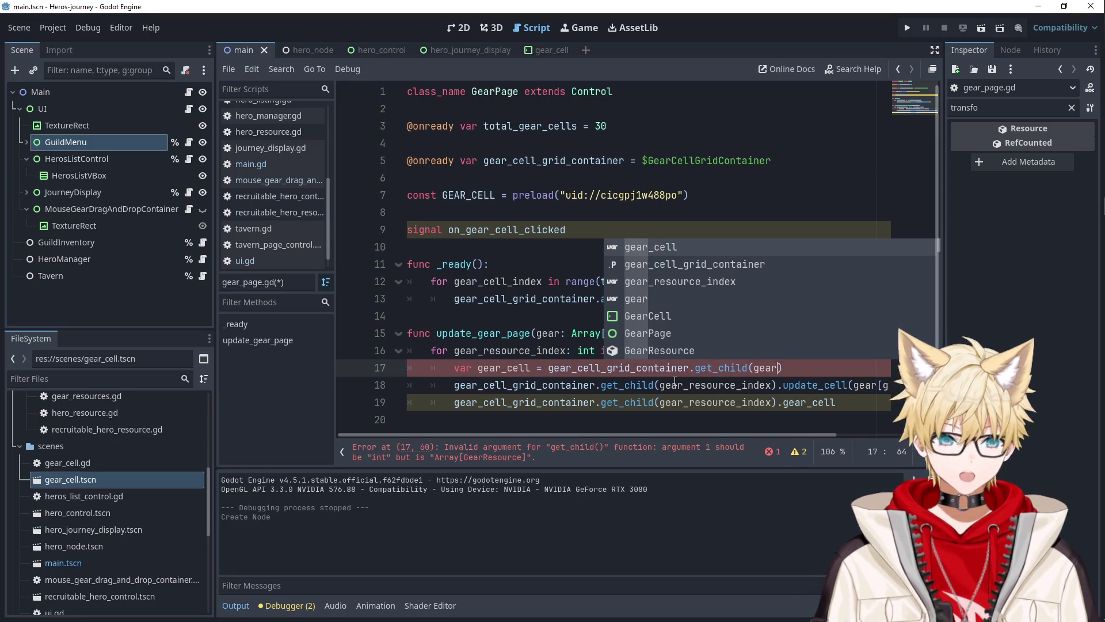
{"action": "key", "text": "Return"}
{"action": "left_click", "coordinate": [531, 367]}
{"action": "type", "text": ": GearCell"}
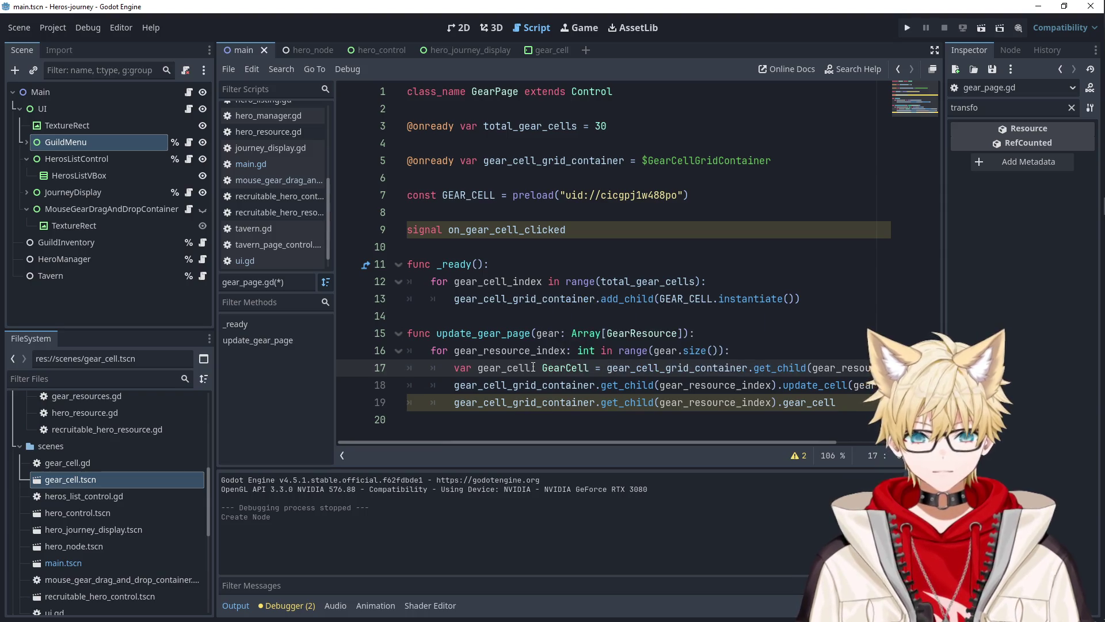
Step: Replace the get_child expressions on lines 18 and 19 with gear_cell, beginning a gear_cell.pres line
{"action": "scroll", "coordinate": [524, 366], "scroll_direction": "right", "scroll_amount": 2}
{"action": "scroll", "coordinate": [519, 367], "scroll_direction": "left", "scroll_amount": 2}
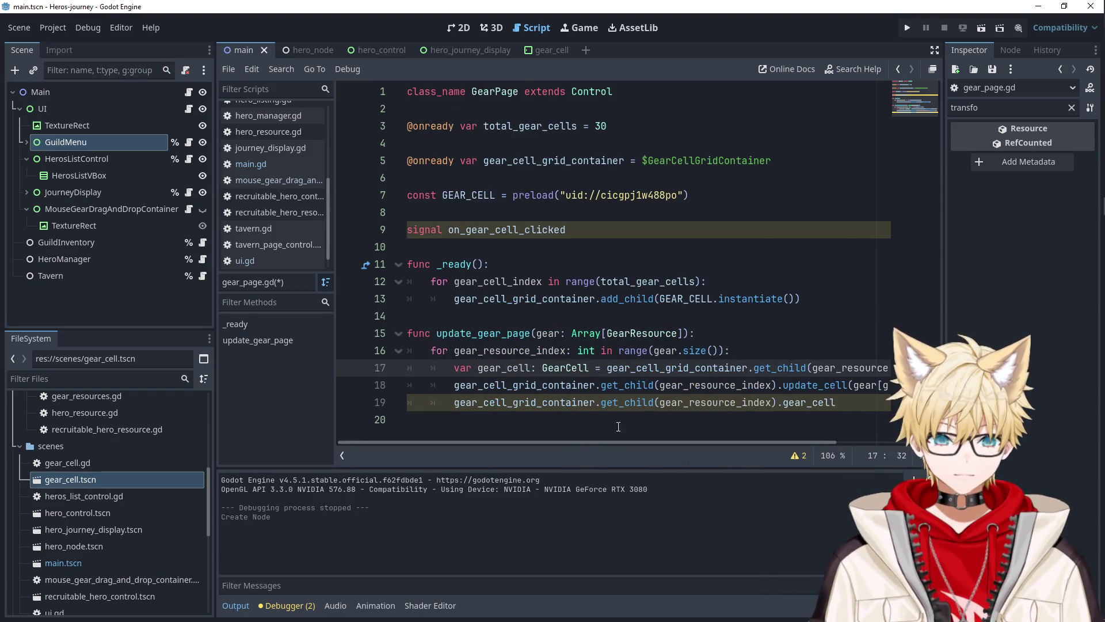
{"action": "double_click", "coordinate": [516, 367]}
{"action": "key", "text": "ctrl+c"}
{"action": "left_click_drag", "start_coordinate": [774, 385], "coordinate": [454, 385]}
{"action": "key", "text": "ctrl+v"}
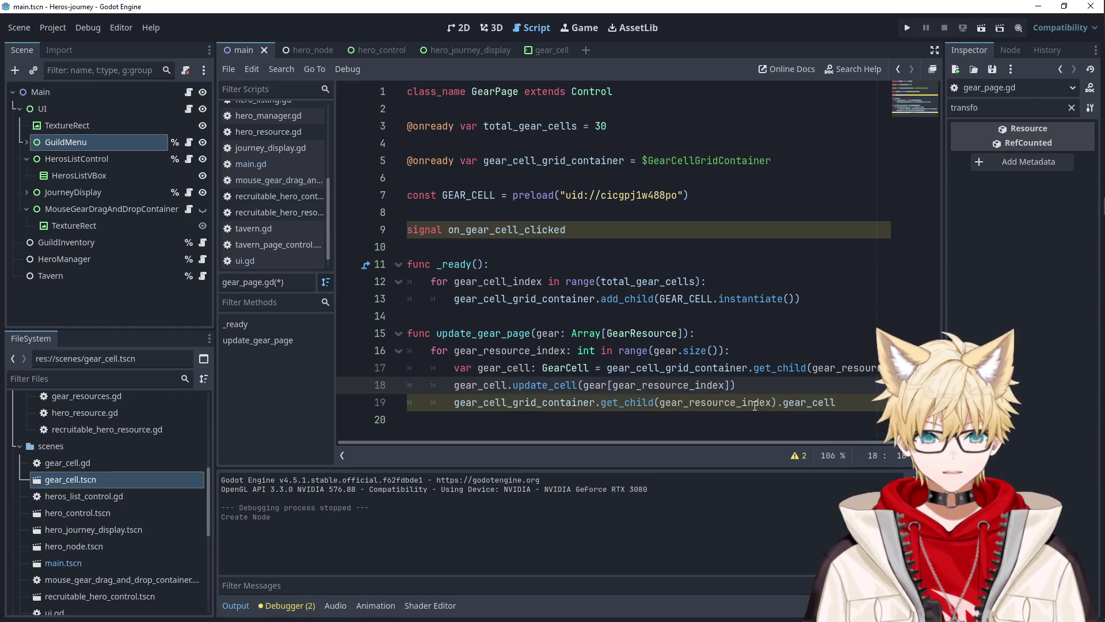
{"action": "mouse_move", "coordinate": [777, 402]}
{"action": "left_mouse_down"}
{"action": "mouse_move", "coordinate": [461, 385]}
{"action": "mouse_move", "coordinate": [454, 403]}
{"action": "left_mouse_up"}
{"action": "key", "text": "ctrl+v"}
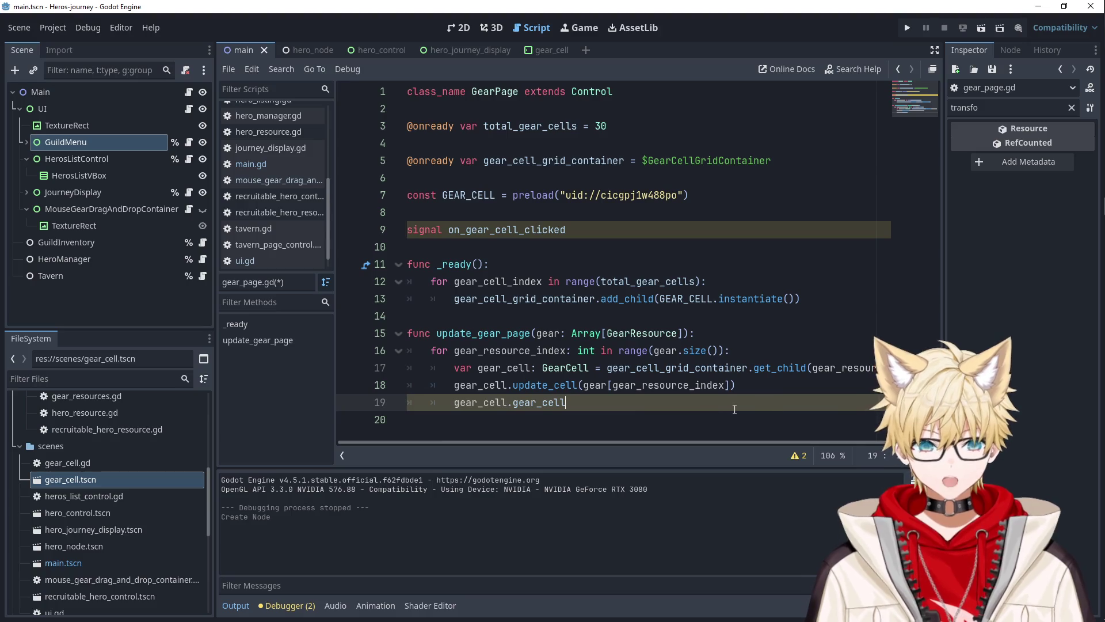
{"action": "key", "text": "BackSpace"}
{"action": "key", "text": "BackSpace"}
{"action": "key", "text": "BackSpace"}
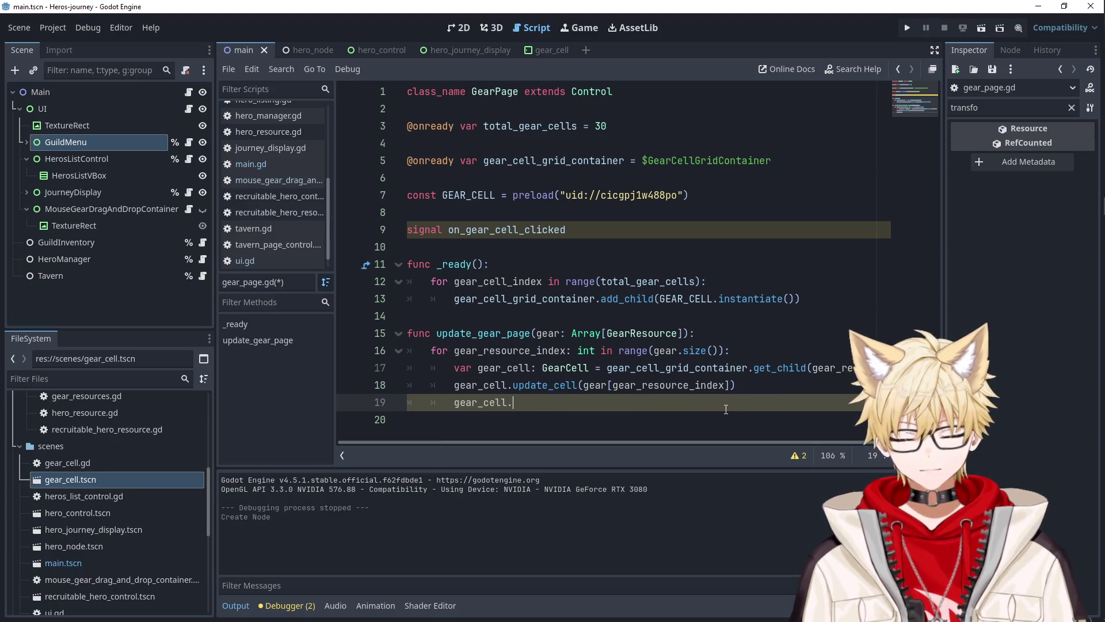
{"action": "type", "text": "pres"}
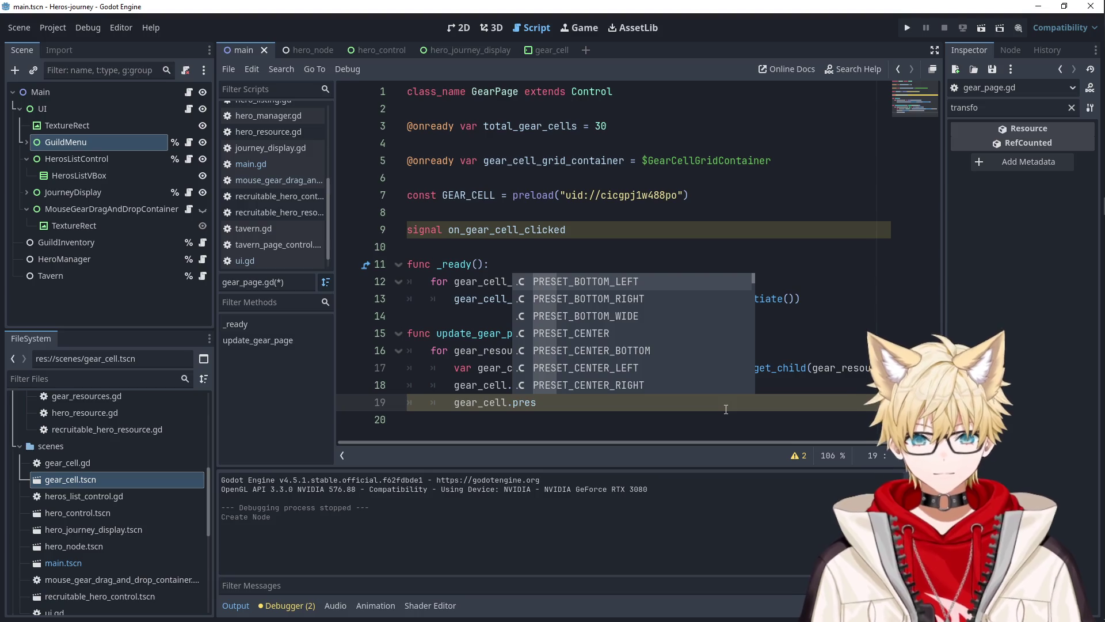
{"action": "key", "text": "Down"}
{"action": "key", "text": "Down"}
{"action": "key", "text": "Down"}
{"action": "left_click", "coordinate": [704, 206]}
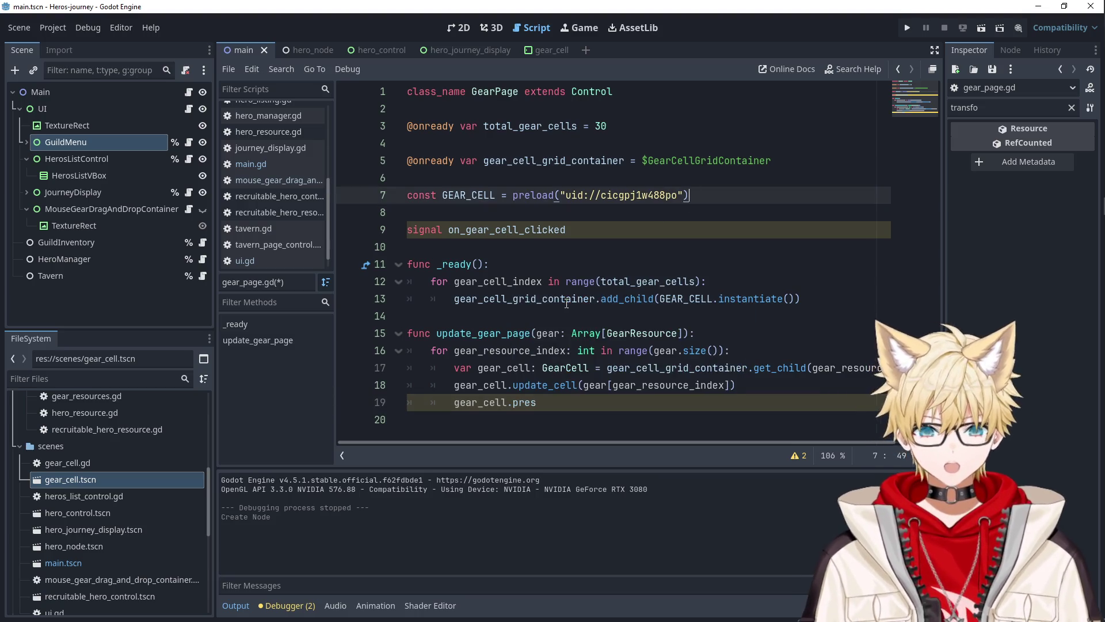
Step: Copy on_gear_cell_clicked from gear_cell.gd and check where guild_inventory.gd defines gear_page
{"action": "left_click", "coordinate": [554, 366], "text": "ctrl"}
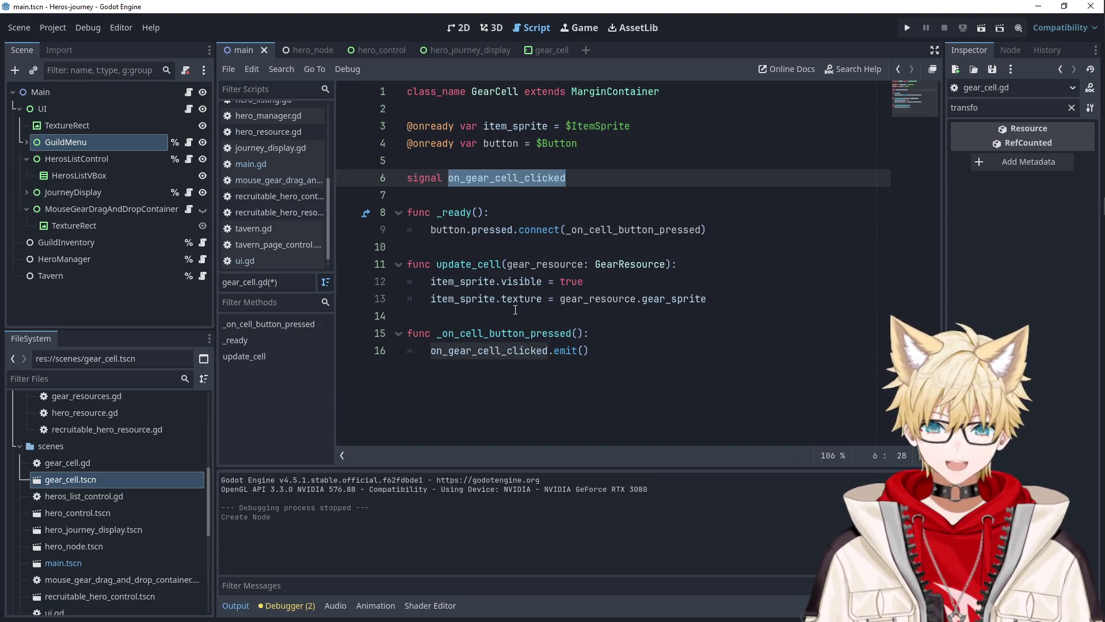
{"action": "double_click", "coordinate": [494, 350]}
{"action": "key", "text": "ctrl+c"}
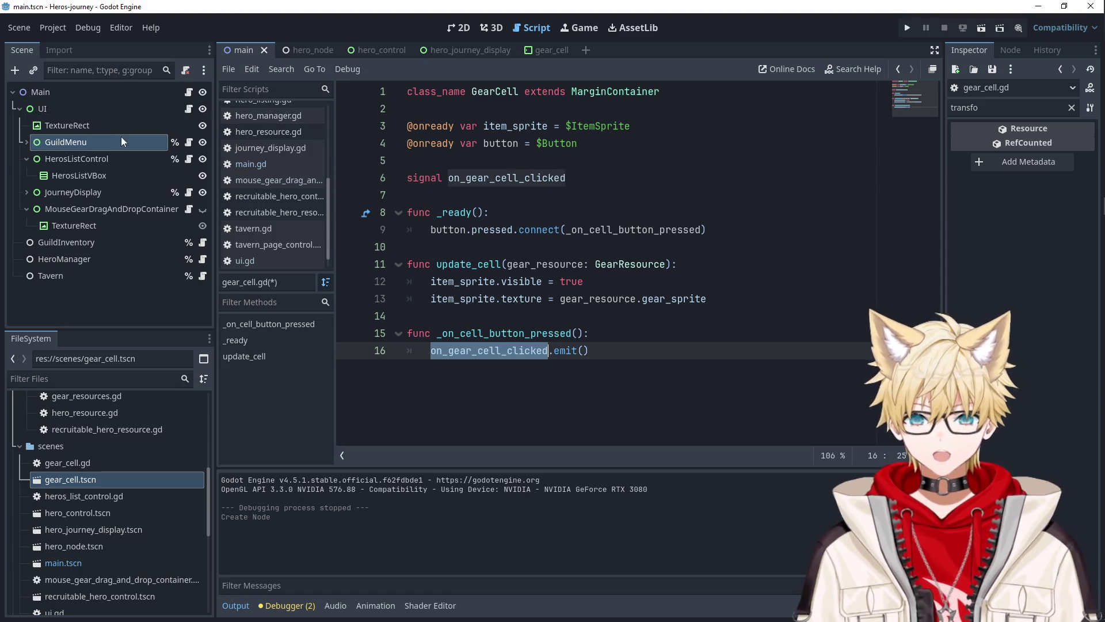
{"action": "left_click", "coordinate": [203, 244]}
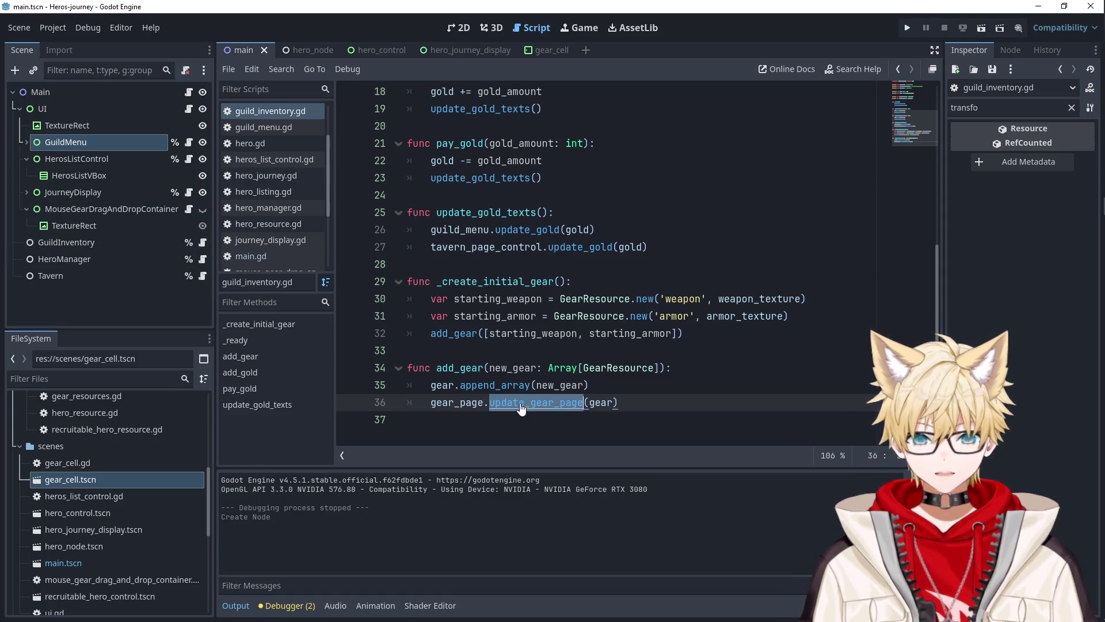
{"action": "left_click", "coordinate": [457, 403], "text": "ctrl"}
{"action": "scroll", "coordinate": [527, 355], "scroll_direction": "down", "scroll_amount": 5}
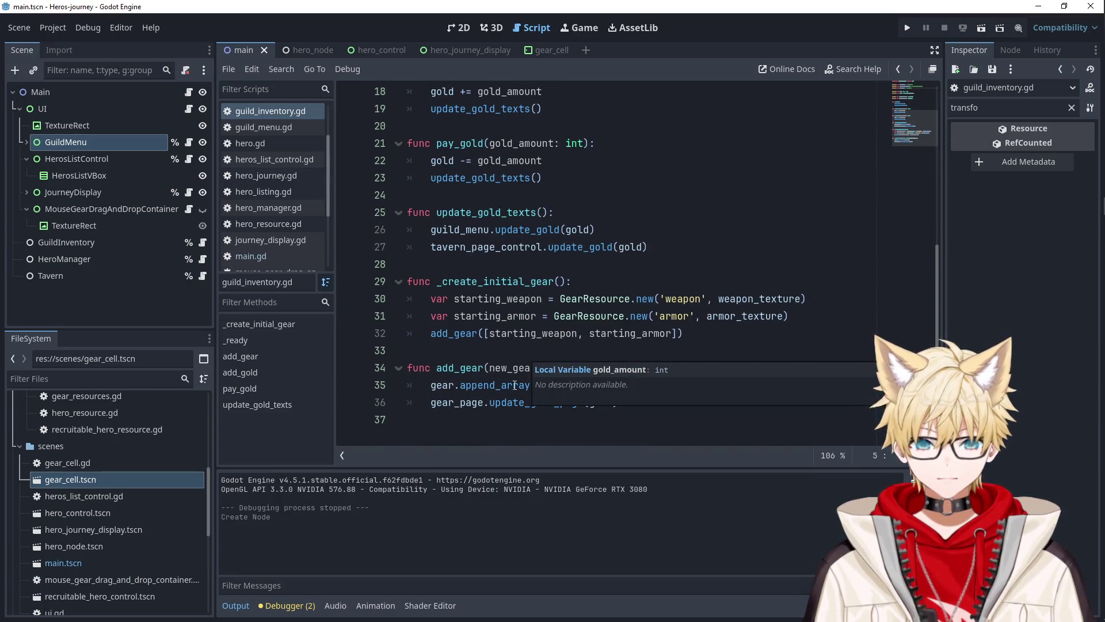
{"action": "scroll", "coordinate": [527, 355], "scroll_direction": "up", "scroll_amount": 5}
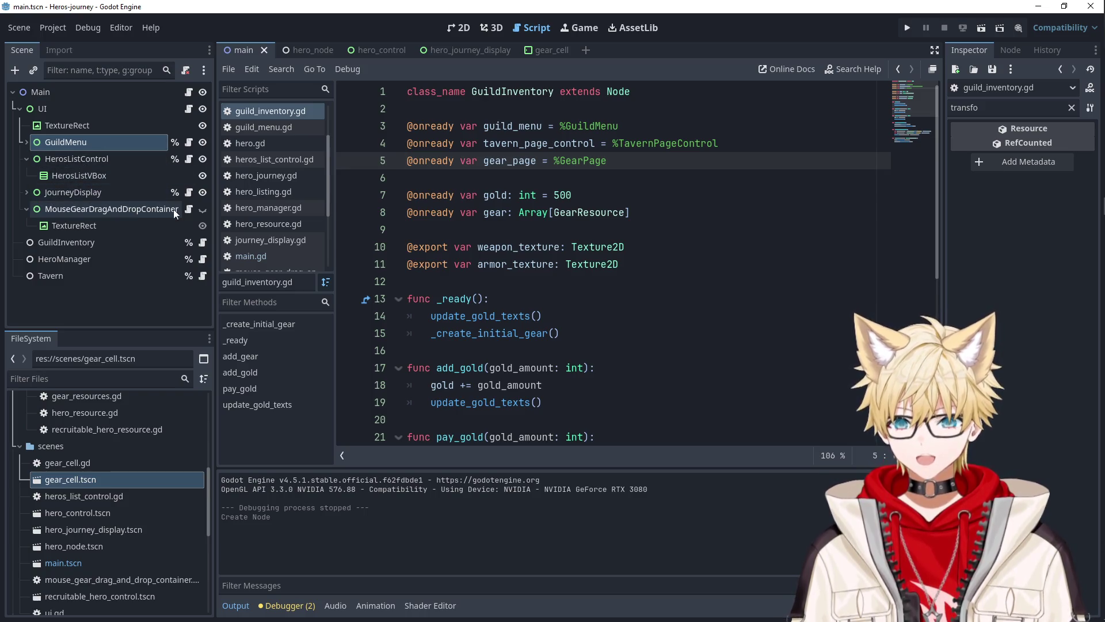
Step: Expand GuildMenu, open GearPage's script, and make line 19 read gear_cell.on_gear_cell_clicked
{"action": "left_click", "coordinate": [27, 142]}
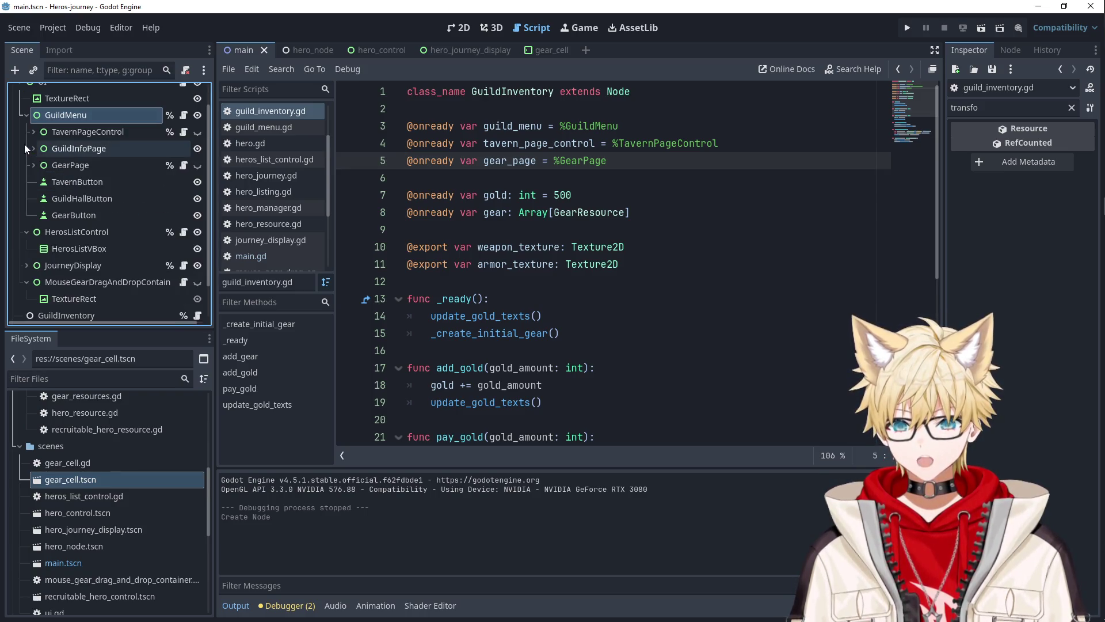
{"action": "left_click", "coordinate": [27, 117]}
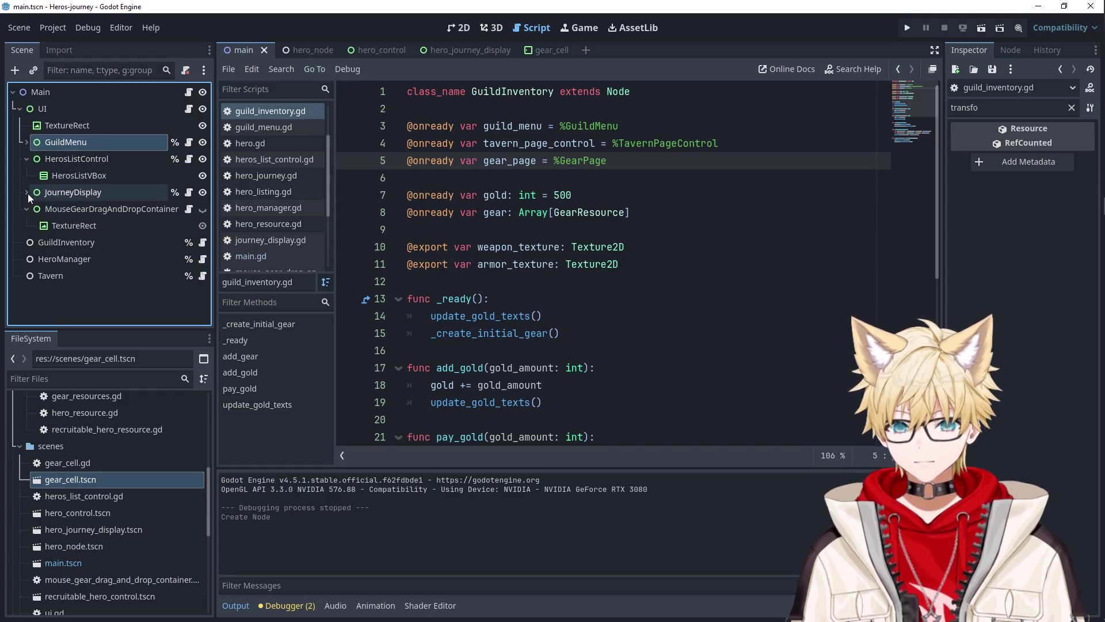
{"action": "left_click", "coordinate": [26, 143]}
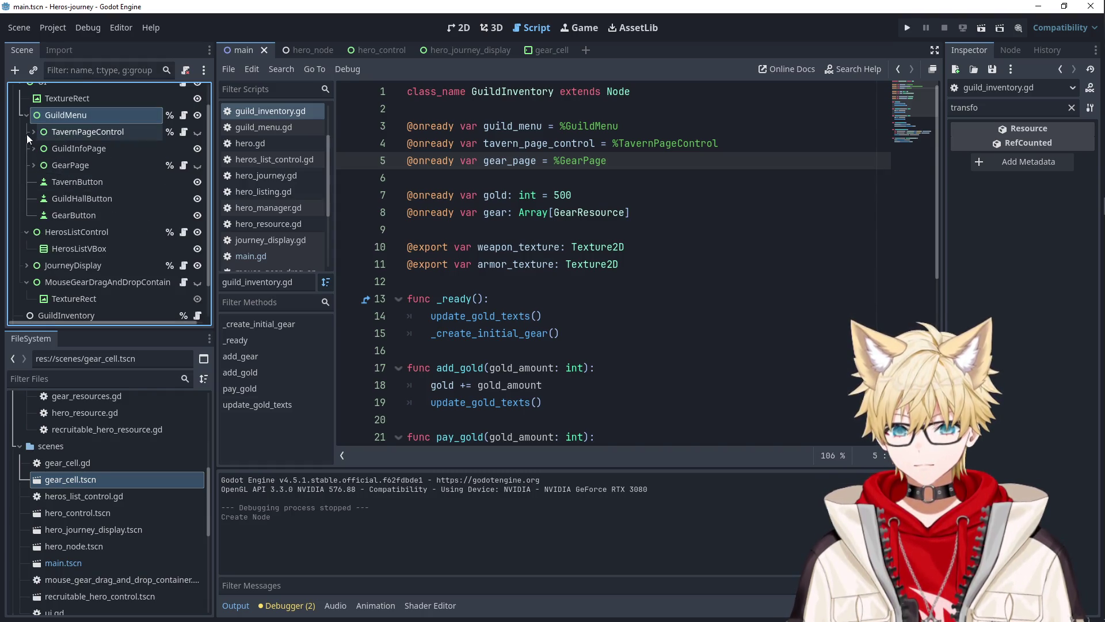
{"action": "left_click", "coordinate": [96, 165]}
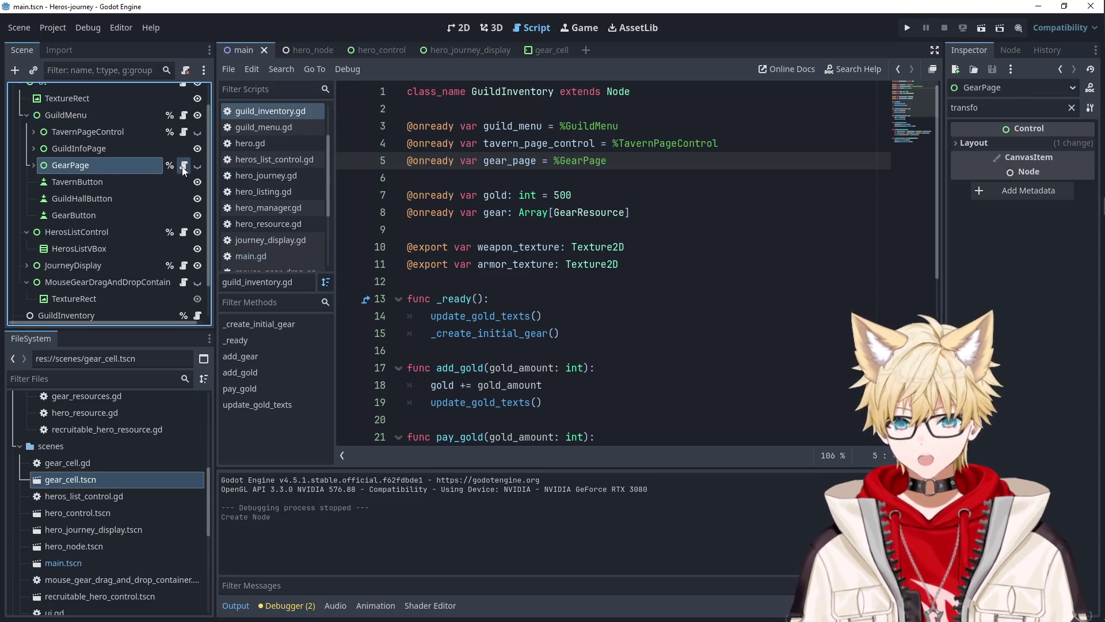
{"action": "left_click", "coordinate": [183, 165]}
{"action": "double_click", "coordinate": [535, 402]}
{"action": "key", "text": "ctrl+v"}
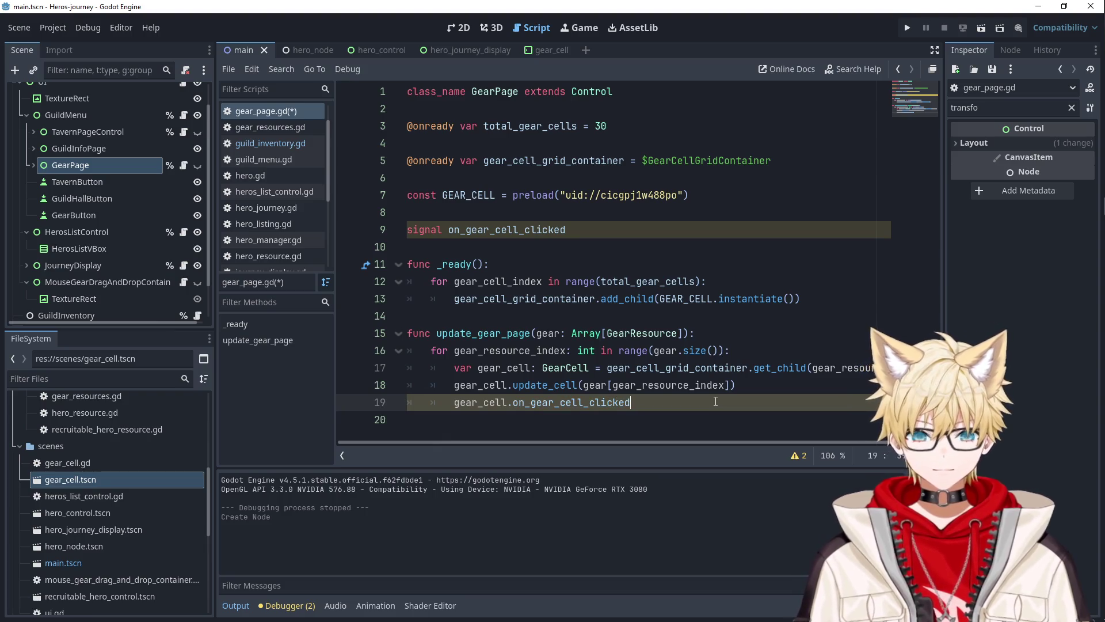
Step: On line 19, append .connect(on_gear_cell_clicked.bind(gear_resource_index)) to the gear cell
{"action": "type", "text": "connect("}
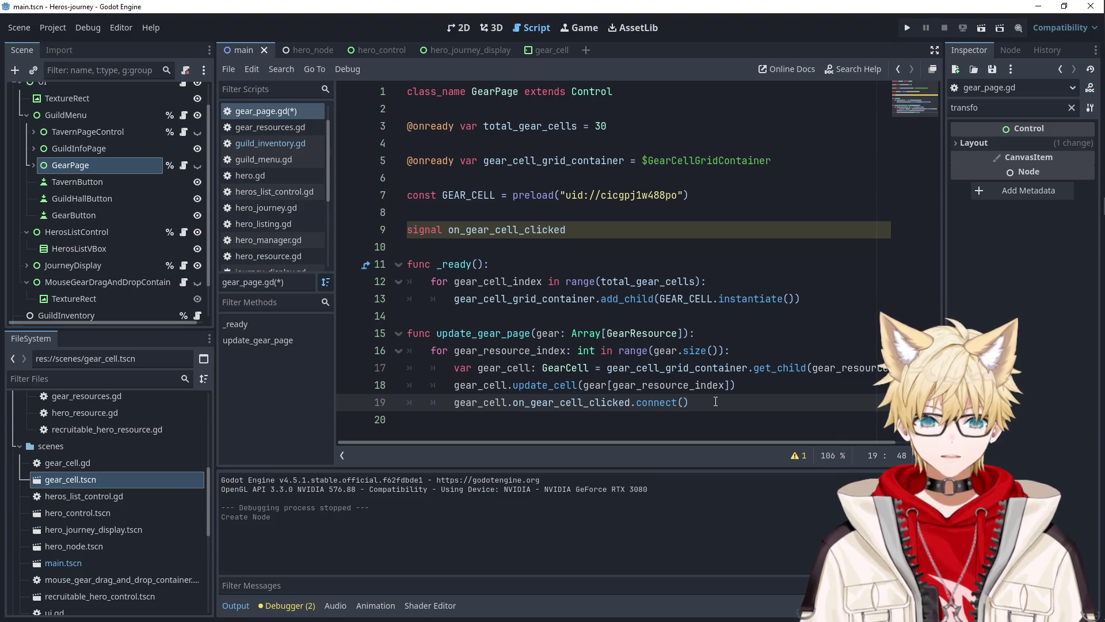
{"action": "double_click", "coordinate": [509, 229]}
{"action": "left_click_drag", "start_coordinate": [509, 229], "coordinate": [685, 402]}
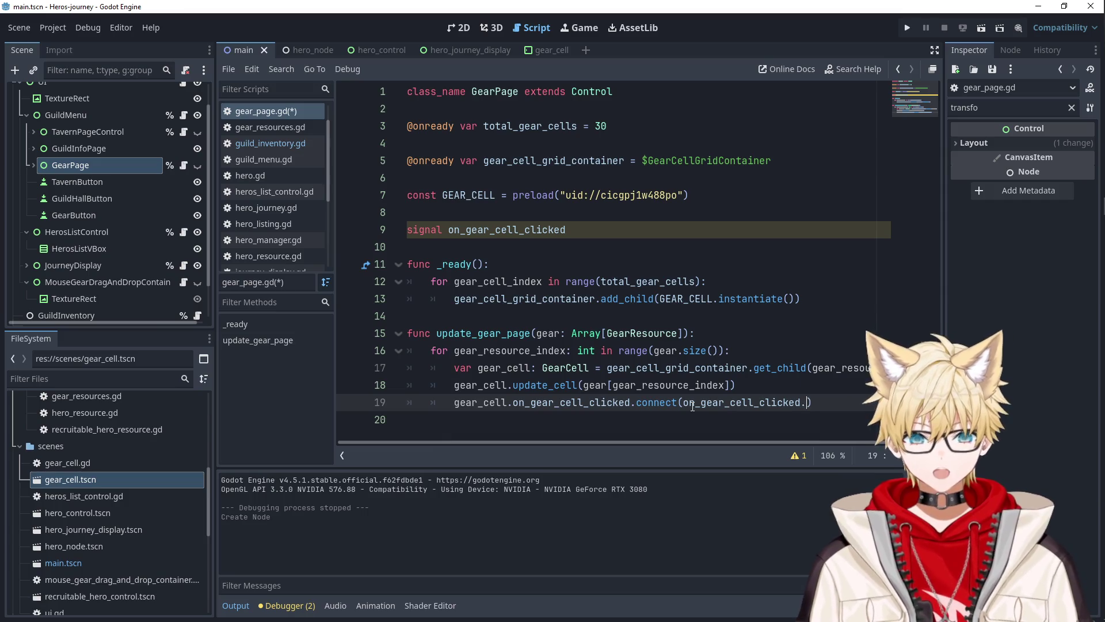
{"action": "key", "text": "Escape"}
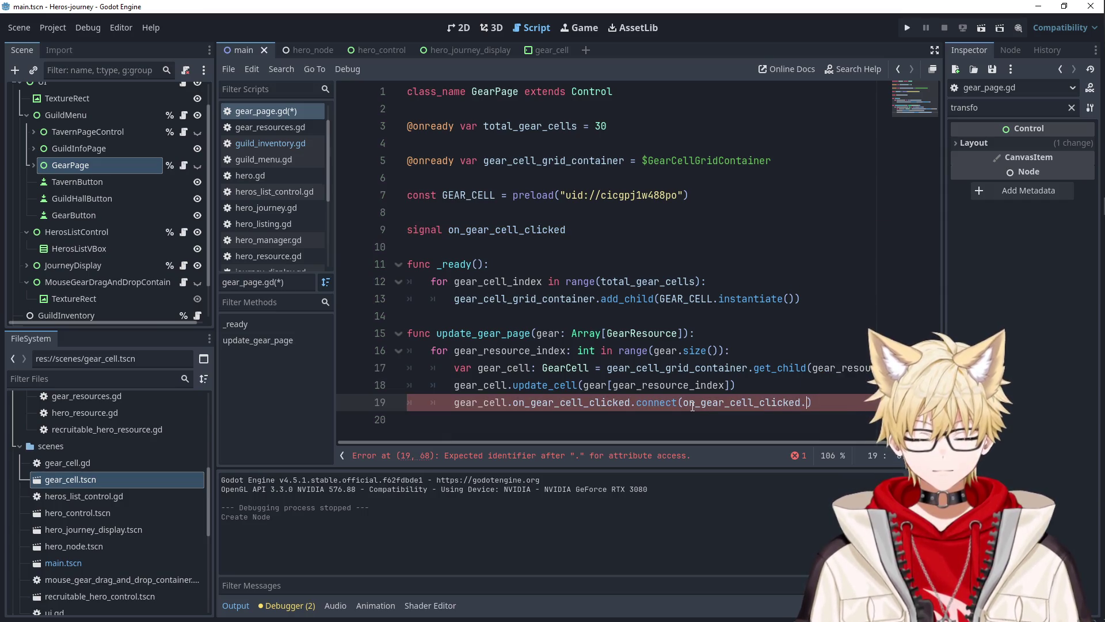
{"action": "type", "text": ".b"}
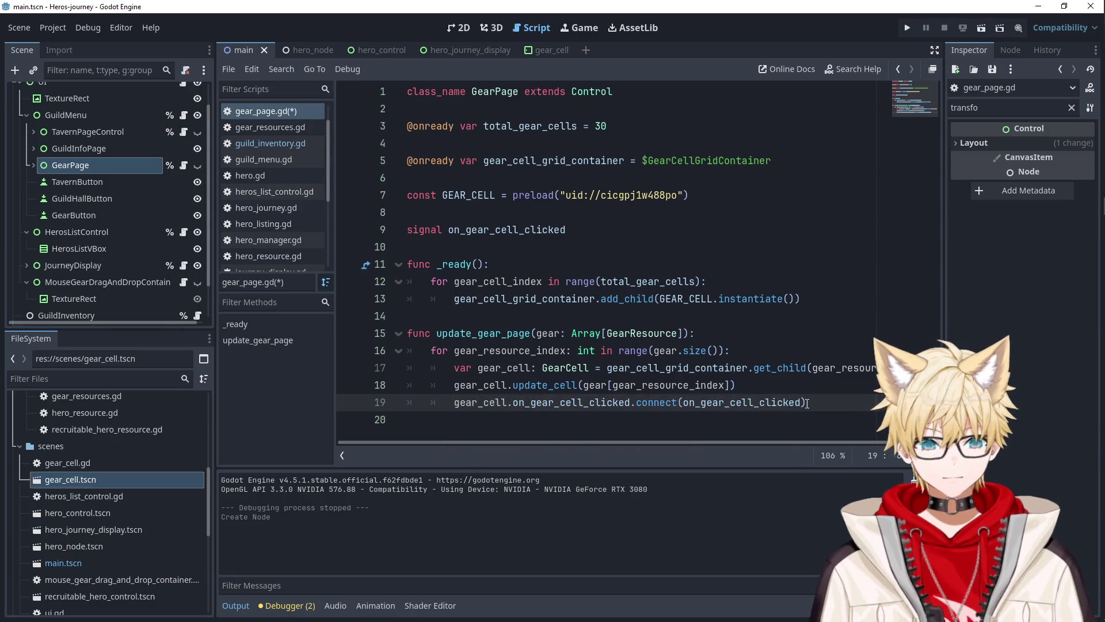
{"action": "type", "text": "ind"}
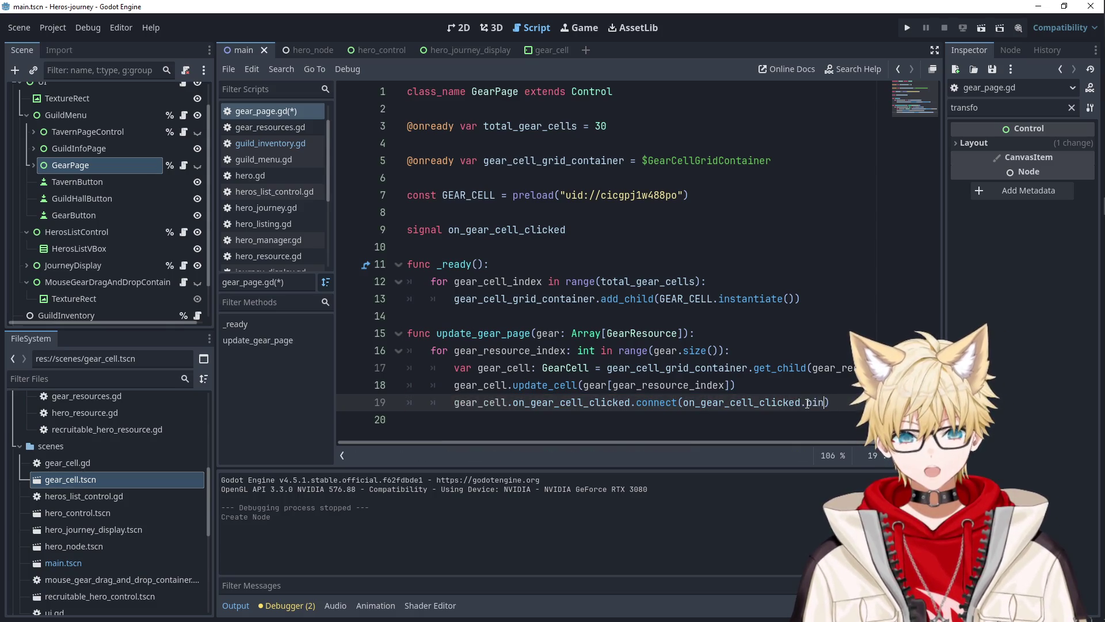
{"action": "type", "text": "(gear_resource_index"}
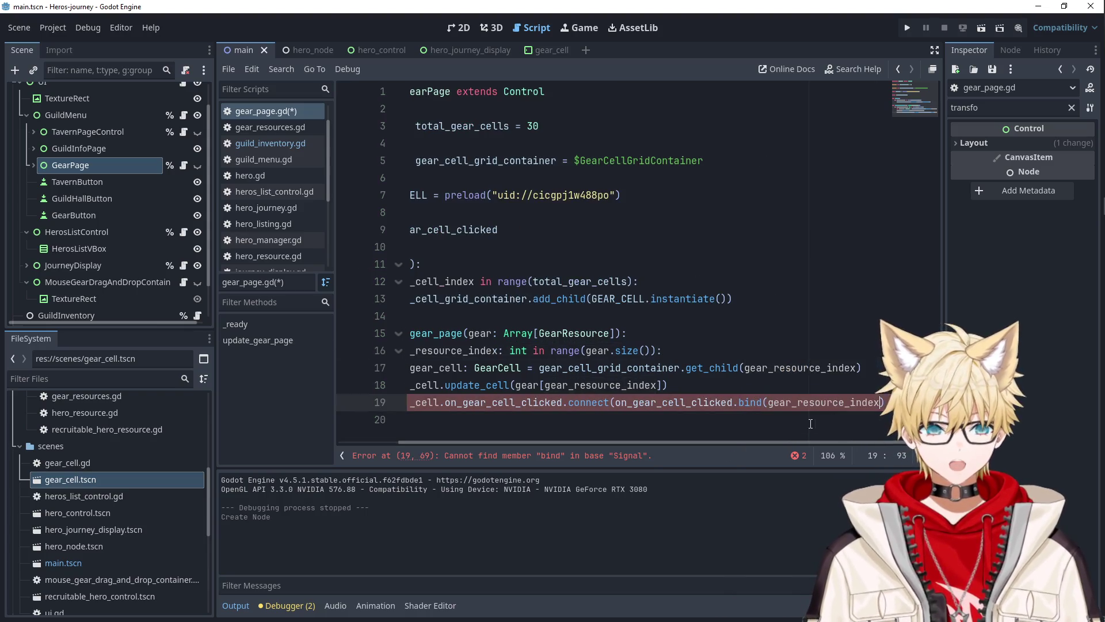
{"action": "scroll", "coordinate": [863, 408], "scroll_direction": "left", "scroll_amount": 2}
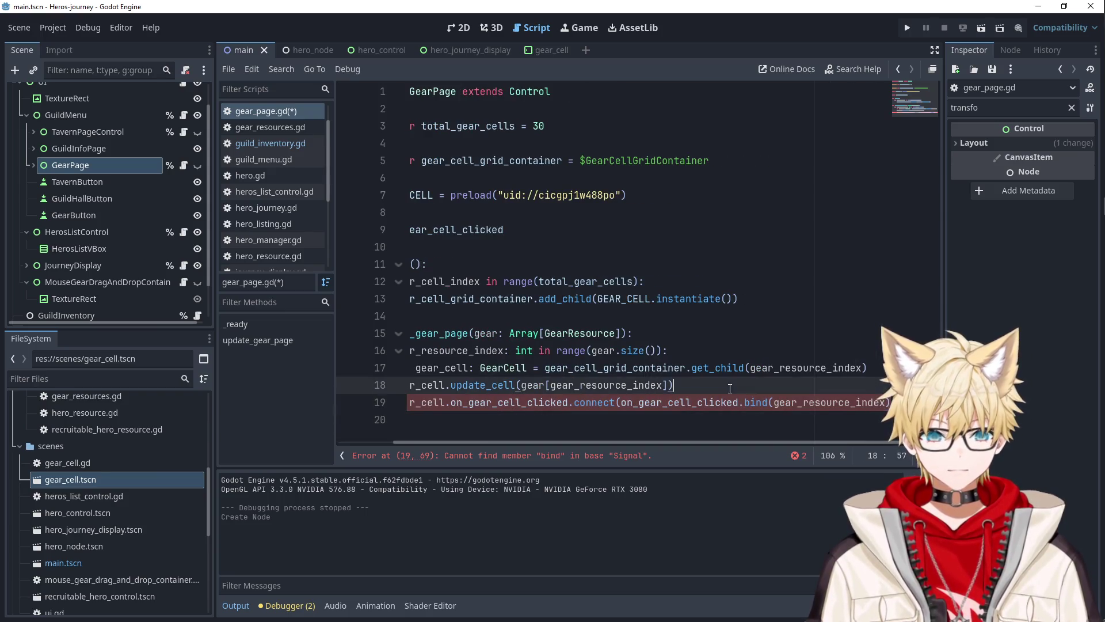
Step: Delete the page's own signal declaration on line 9 of gear_page.gd
{"action": "double_click", "coordinate": [679, 403]}
{"action": "left_click_drag", "start_coordinate": [614, 442], "coordinate": [310, 406]}
{"action": "left_click_drag", "start_coordinate": [567, 230], "coordinate": [345, 230]}
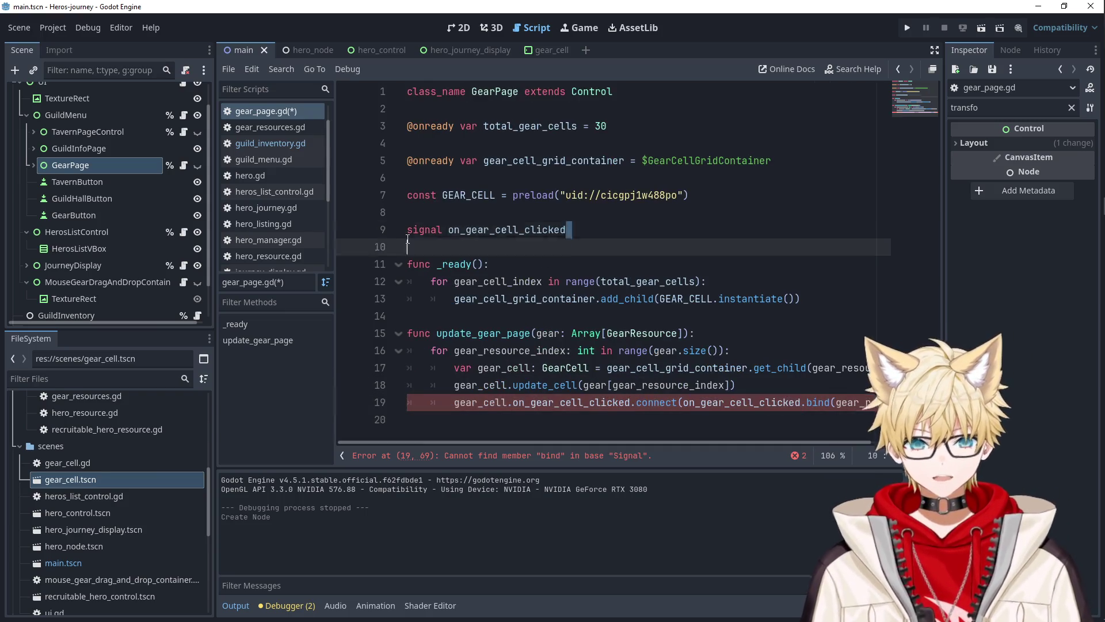
{"action": "key", "text": "BackSpace"}
{"action": "key", "text": "BackSpace"}
{"action": "key", "text": "BackSpace"}
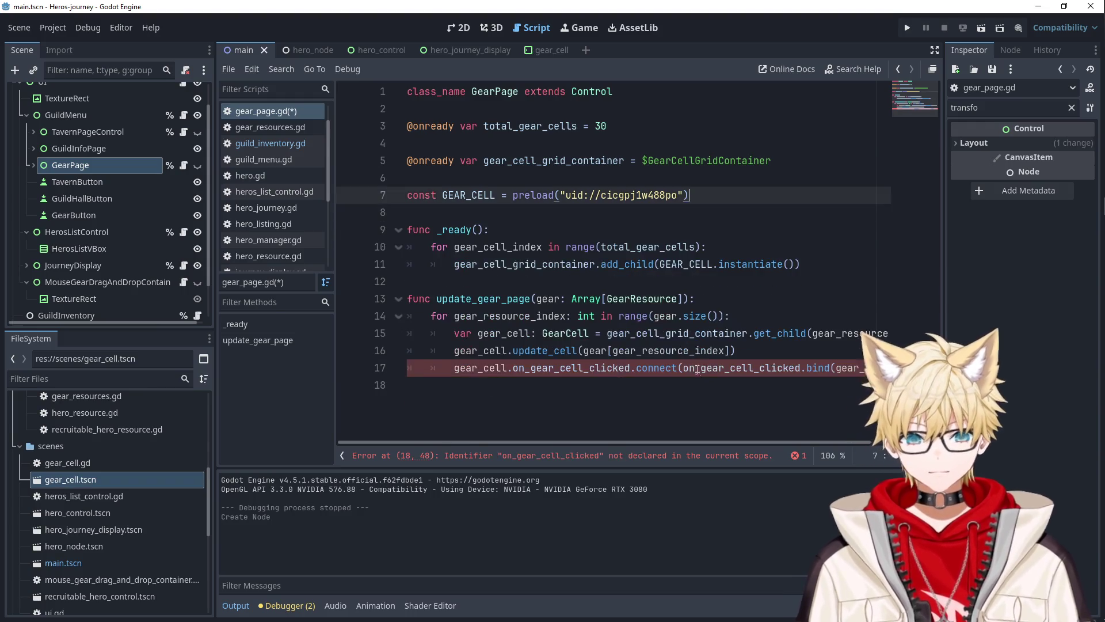
Step: Point the connect callback to _on_gear_cell_clicked and add a func _on_gear_cell_clicked(): handler
{"action": "double_click", "coordinate": [714, 367]}
{"action": "type", "text": "_on_gear_cell_cl"}
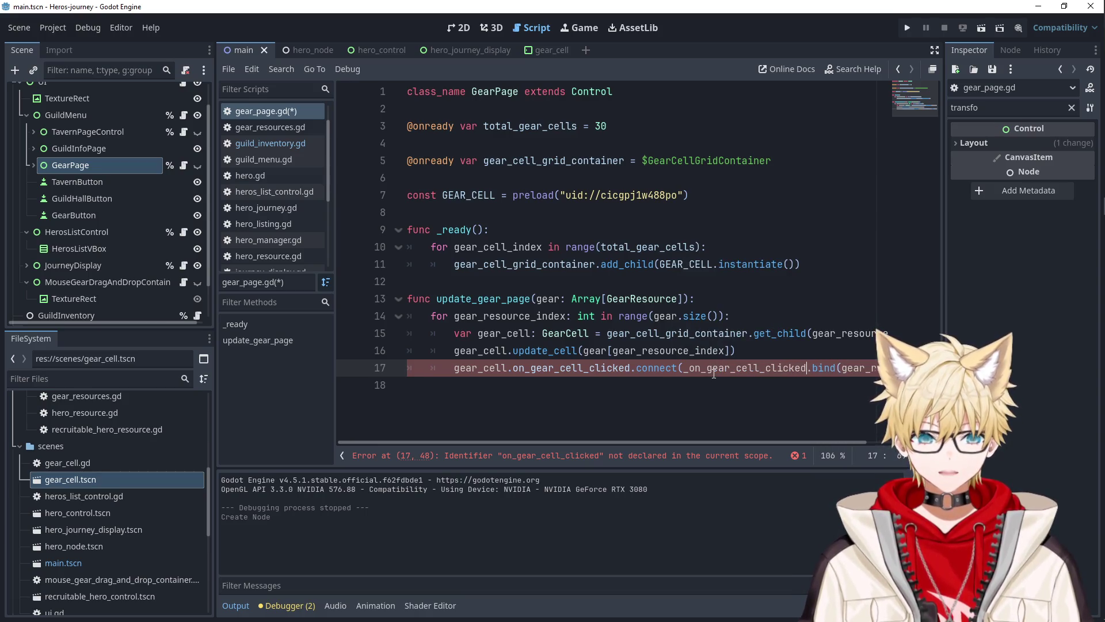
{"action": "type", "text": "icked"}
{"action": "left_click", "coordinate": [542, 396]}
{"action": "key", "text": "Return"}
{"action": "type", "text": "func _on_gear_cell_clicked():"}
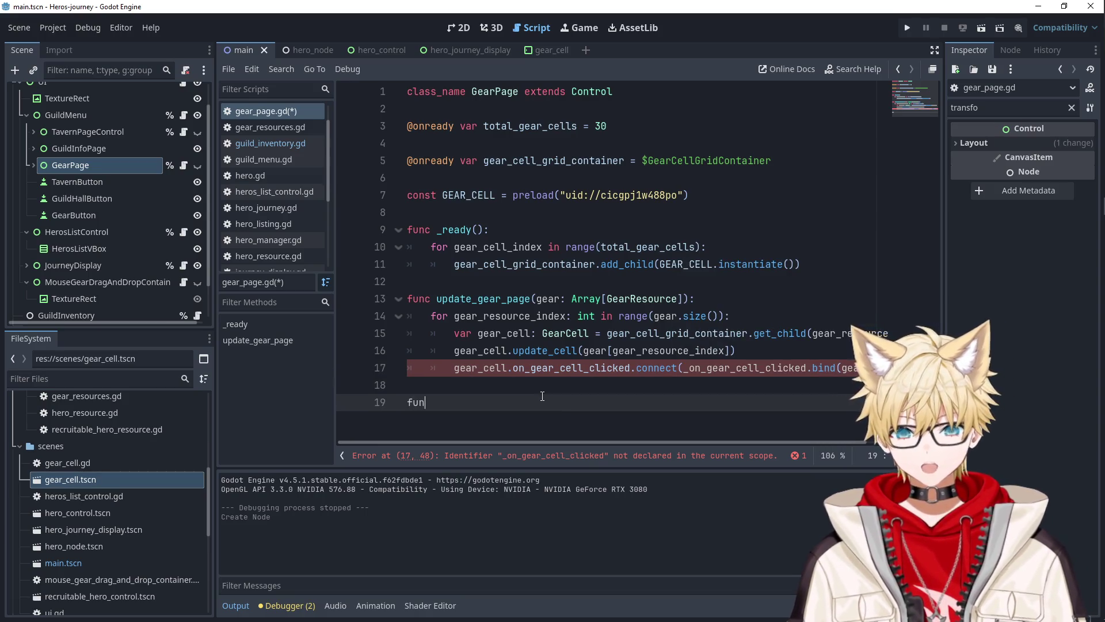
{"action": "key", "text": "Return"}
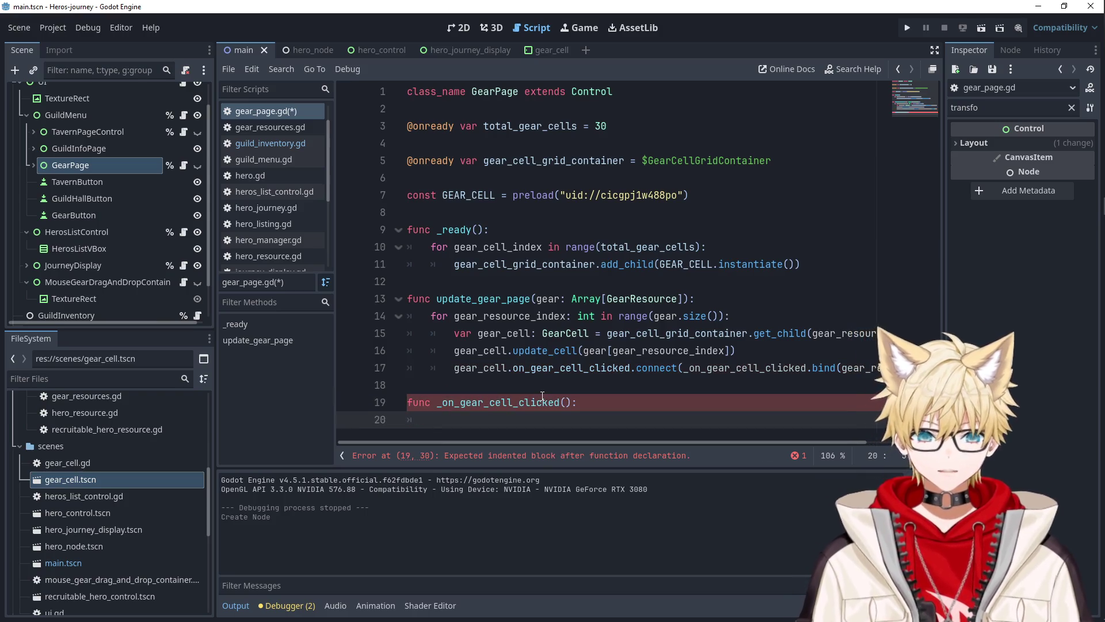
Step: Declare signal on_gear_cell_clicked at the top of gear_page.gd
{"action": "left_click", "coordinate": [452, 217]}
{"action": "key", "text": "Return"}
{"action": "type", "text": "signal "}
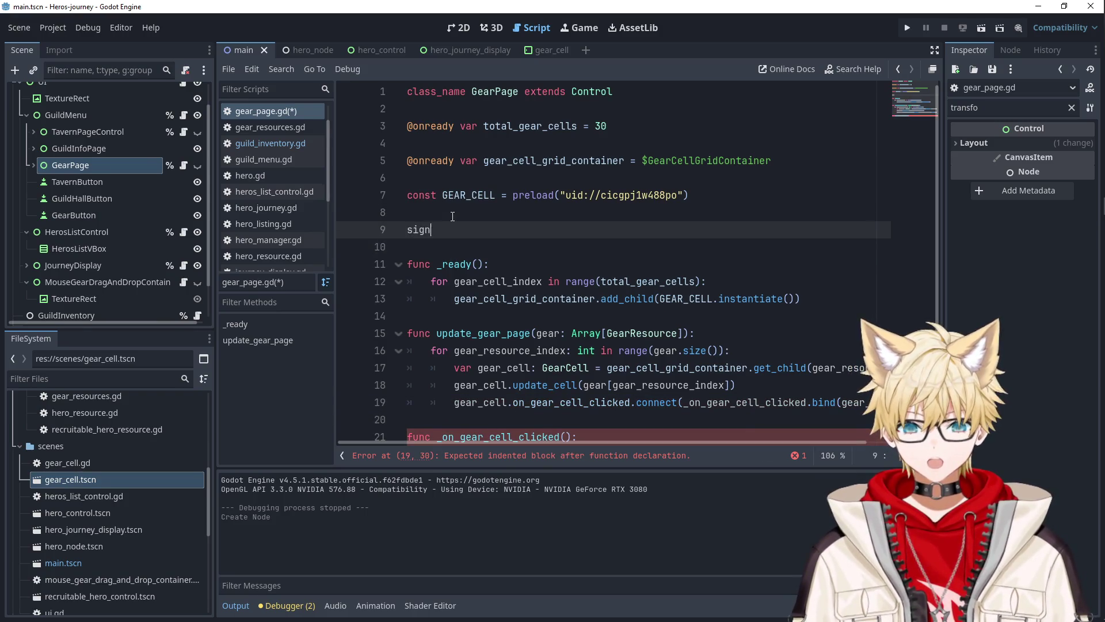
{"action": "type", "text": "on_gear_Cell"}
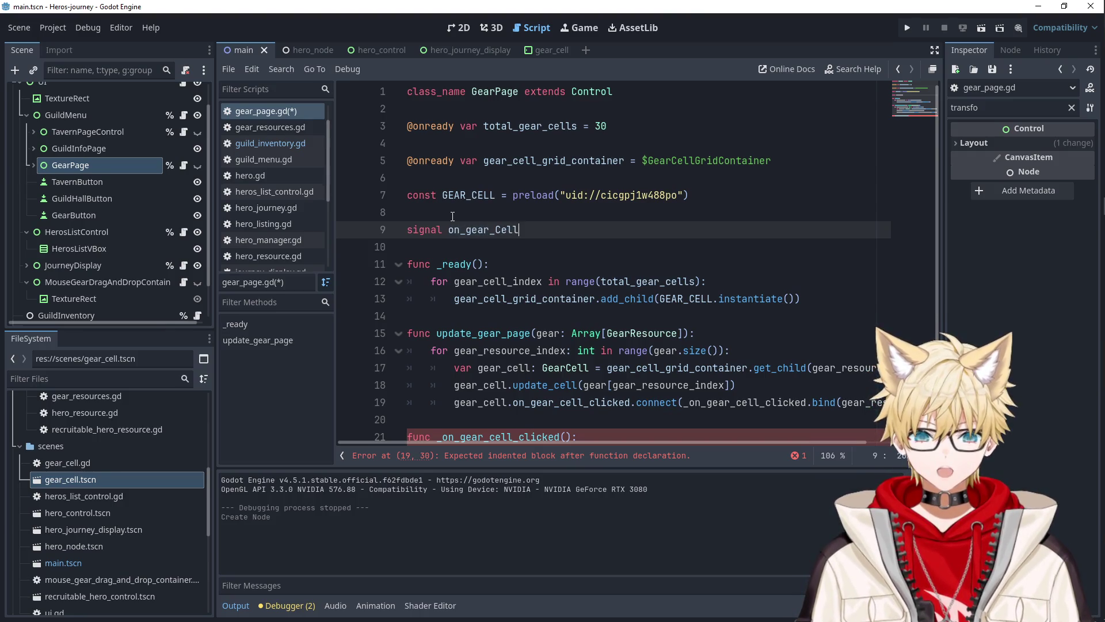
{"action": "key", "text": "BackSpace"}
{"action": "key", "text": "BackSpace"}
{"action": "type", "text": "cell_clicked"}
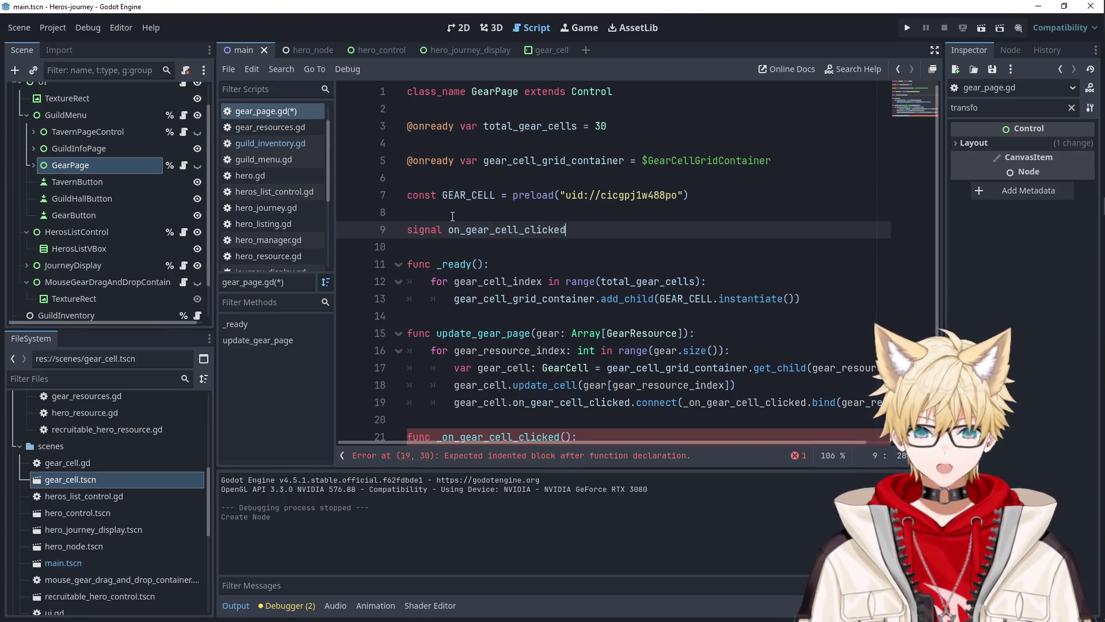
Step: Make the handler call on_gear_cell_clicked.emit(gear_cell_index)
{"action": "double_click", "coordinate": [477, 229]}
{"action": "key", "text": "ctrl+c"}
{"action": "scroll", "coordinate": [483, 345], "scroll_direction": "down", "scroll_amount": 1}
{"action": "left_click", "coordinate": [489, 418]}
{"action": "key", "text": "Return"}
{"action": "key", "text": "ctrl+v"}
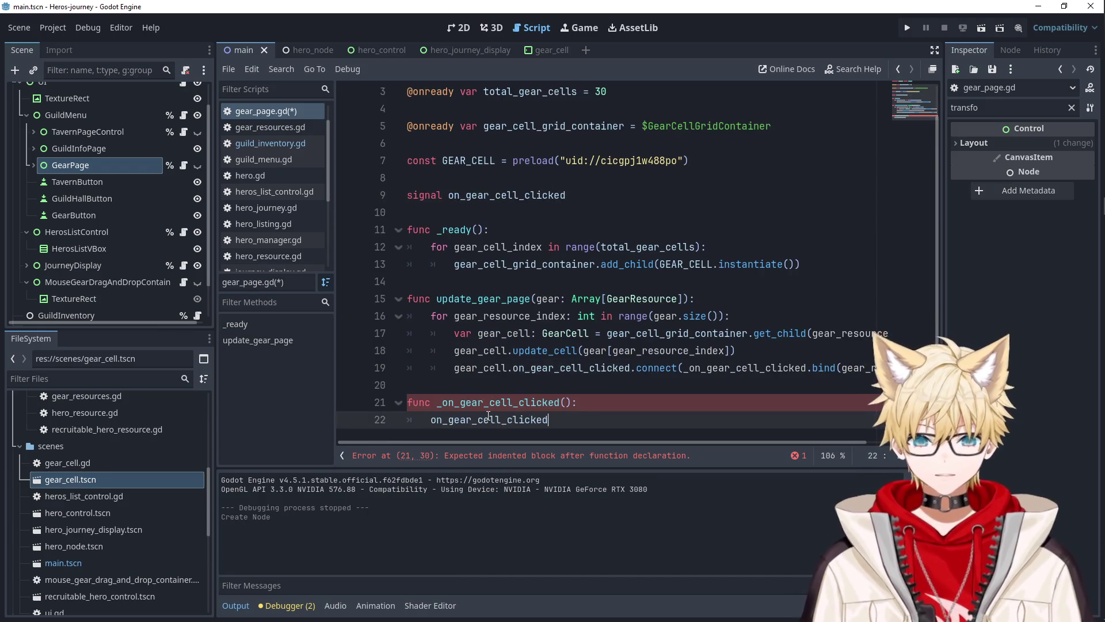
{"action": "type", "text": "emit("}
{"action": "key", "text": "Return"}
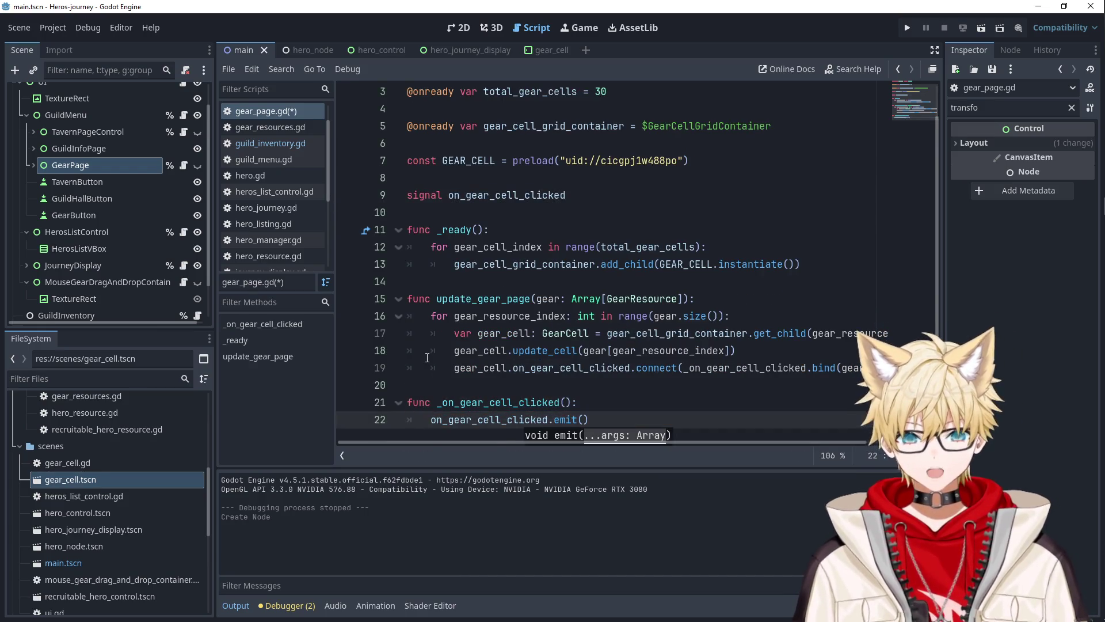
{"action": "type", "text": "gear_cell_index"}
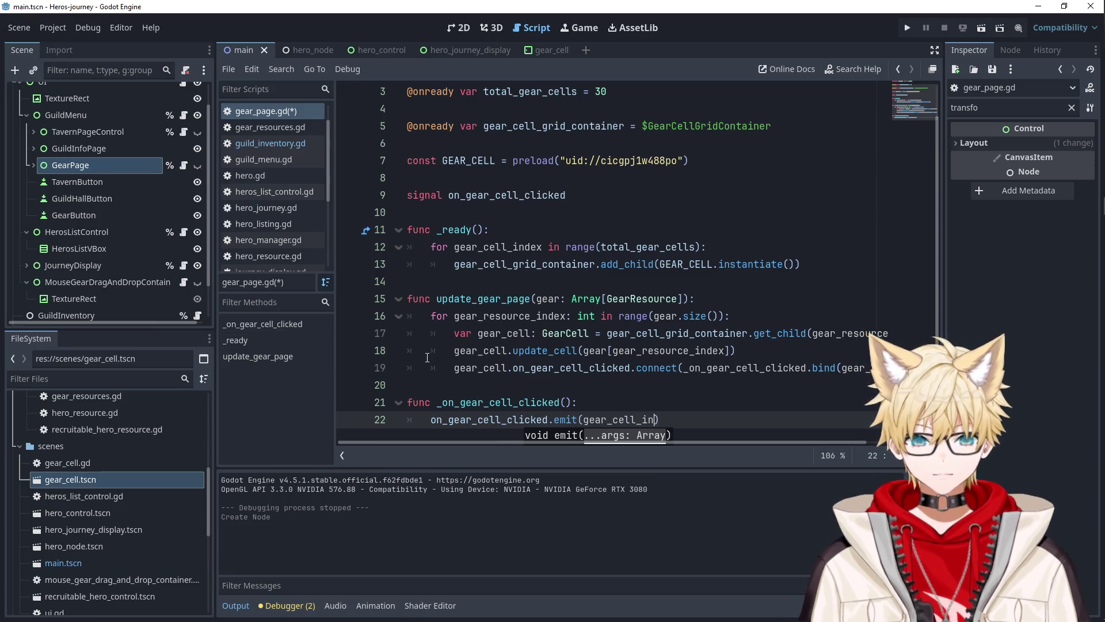
Step: Give the handler a gear_cell_index: int parameter
{"action": "double_click", "coordinate": [628, 419]}
{"action": "key", "text": "ctrl+c"}
{"action": "left_click", "coordinate": [568, 402]}
{"action": "key", "text": "ctrl+v"}
{"action": "type", "text": "\""}
{"action": "key", "text": "BackSpace"}
{"action": "key", "text": "BackSpace"}
{"action": "type", "text": ": int"}
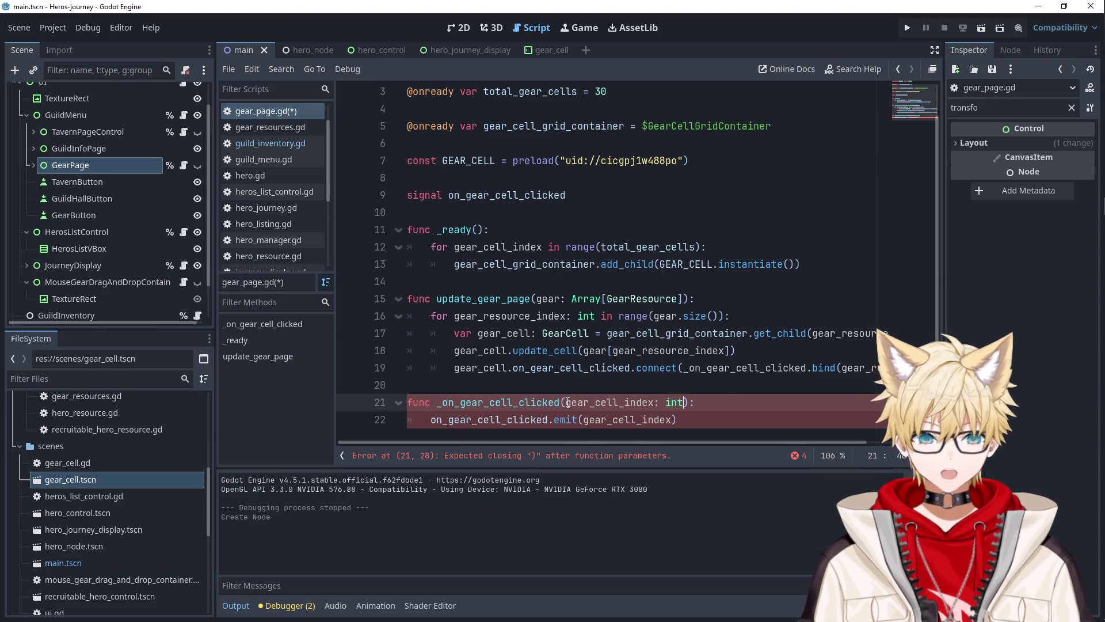
Step: Save gear_page.gd and switch to guild_inventory.gd
{"action": "double_click", "coordinate": [619, 420]}
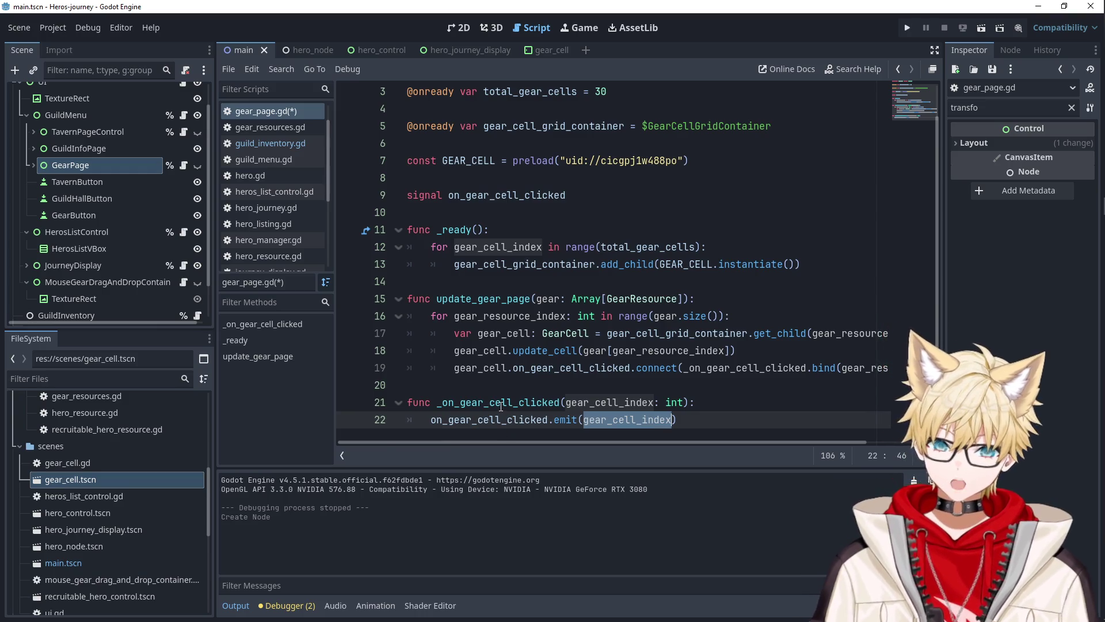
{"action": "key", "text": "ctrl+s"}
{"action": "scroll", "coordinate": [139, 264], "scroll_direction": "down", "scroll_amount": 2}
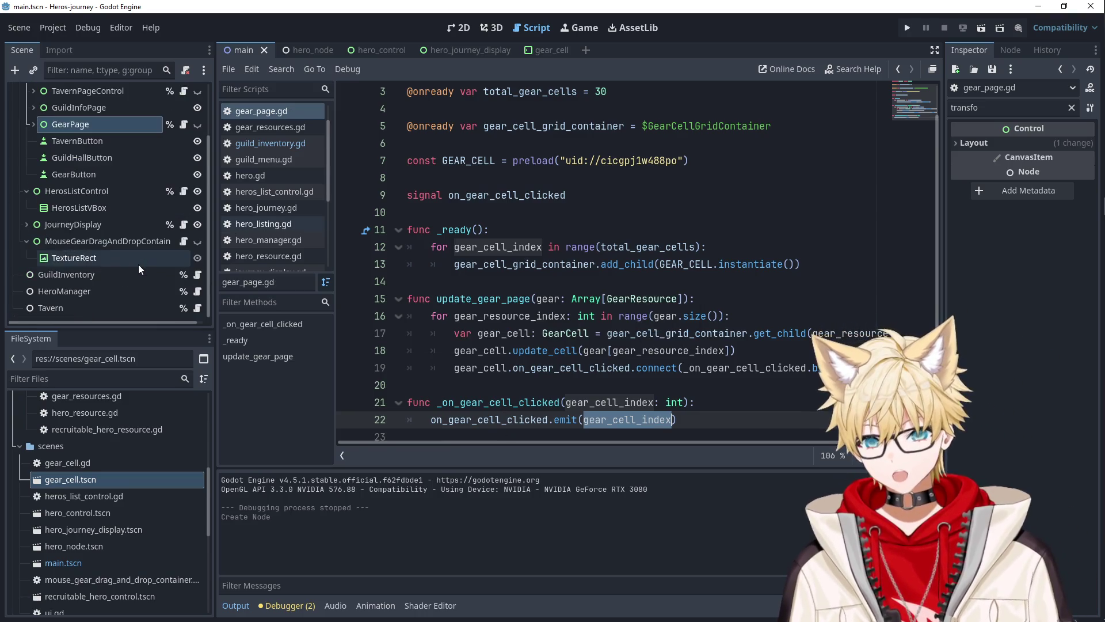
{"action": "left_click", "coordinate": [197, 274]}
Step: In _ready, add gear_page.on_gear_cell_clicked.connect(_on_gear_cell_clicked)
{"action": "scroll", "coordinate": [475, 273], "scroll_direction": "down", "scroll_amount": 5}
{"action": "scroll", "coordinate": [475, 273], "scroll_direction": "up", "scroll_amount": 2}
{"action": "left_click", "coordinate": [611, 177]}
{"action": "scroll", "coordinate": [611, 180], "scroll_direction": "up", "scroll_amount": 3}
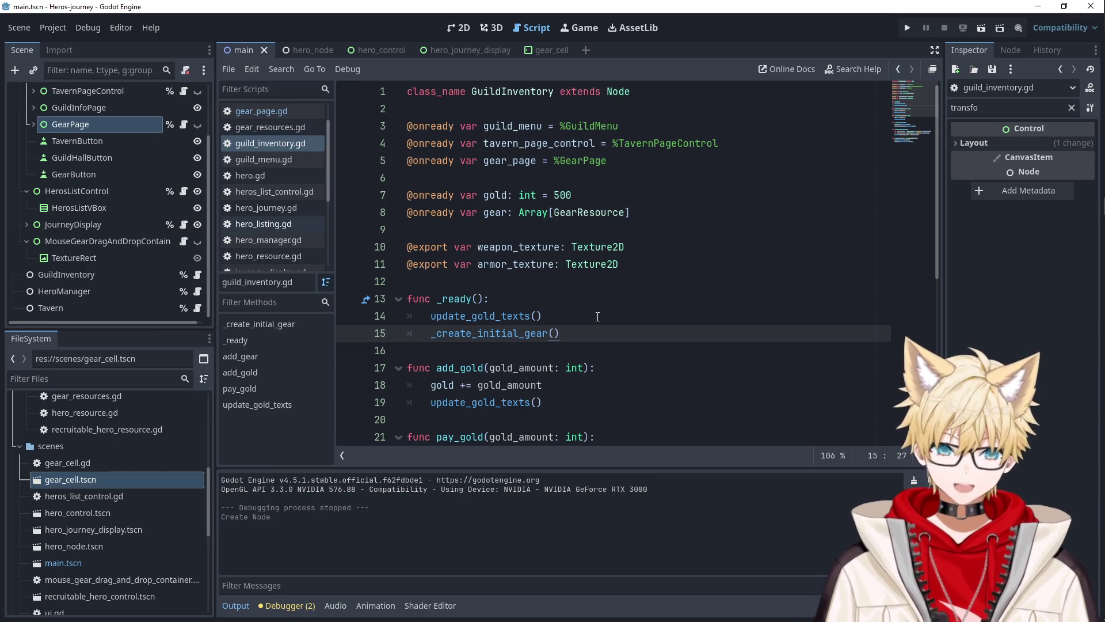
{"action": "scroll", "coordinate": [597, 316], "scroll_direction": "down", "scroll_amount": 2}
{"action": "scroll", "coordinate": [546, 223], "scroll_direction": "up", "scroll_amount": 2}
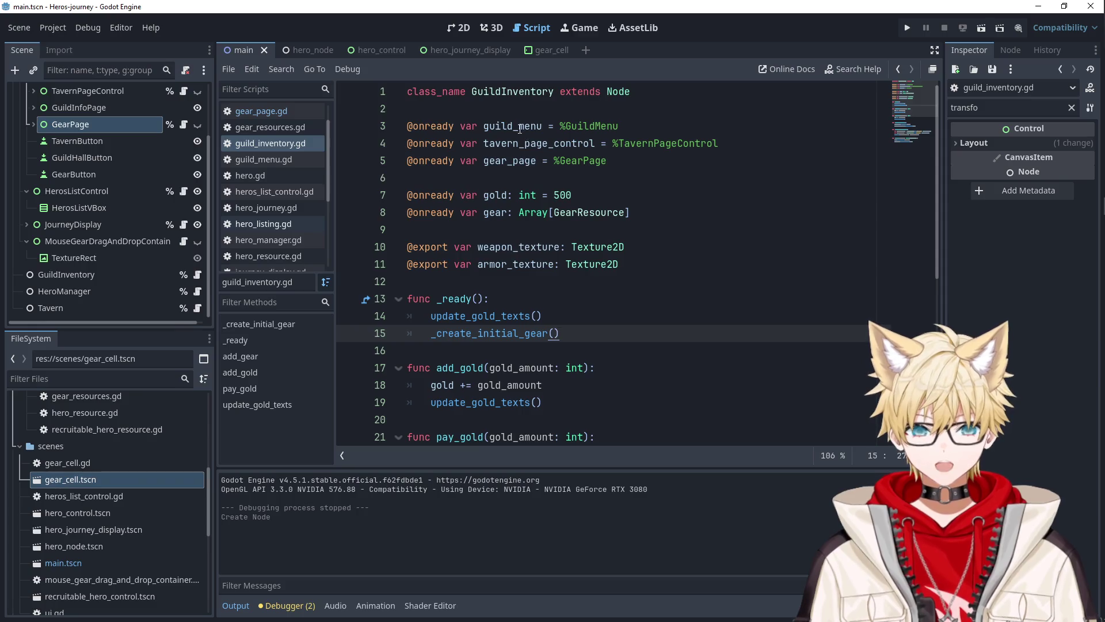
{"action": "double_click", "coordinate": [509, 160]}
{"action": "key", "text": "ctrl+c"}
{"action": "left_click", "coordinate": [599, 329]}
{"action": "key", "text": "Return"}
{"action": "key", "text": "ctrl+v"}
{"action": "type", "text": ".on"}
{"action": "key", "text": "Return"}
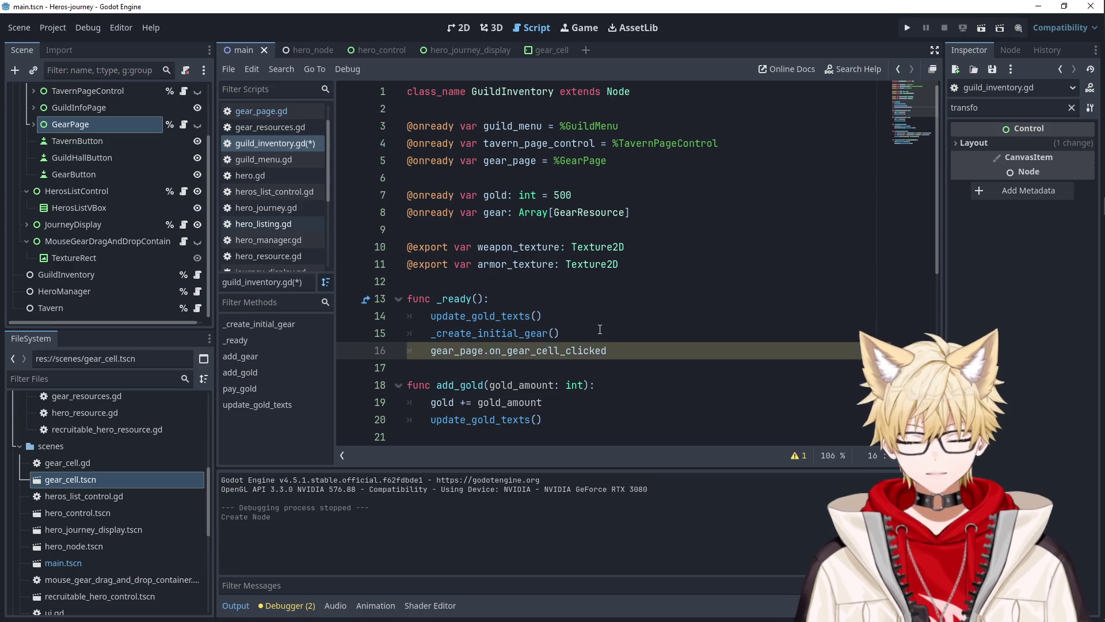
{"action": "type", "text": "(_"}
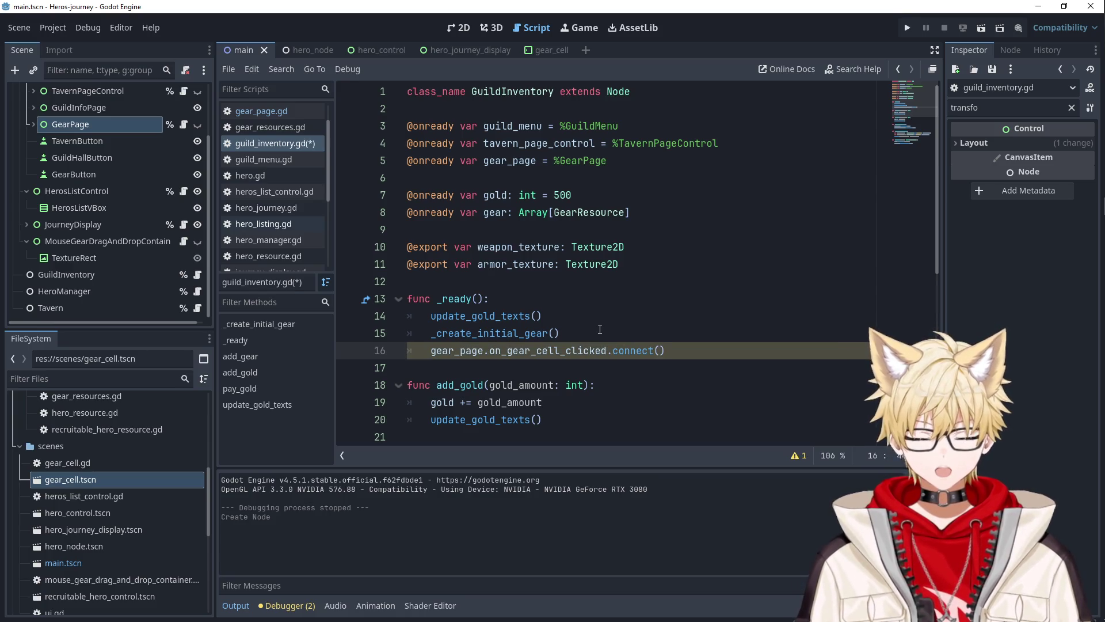
{"action": "type", "text": "on_gear_cell_clic"}
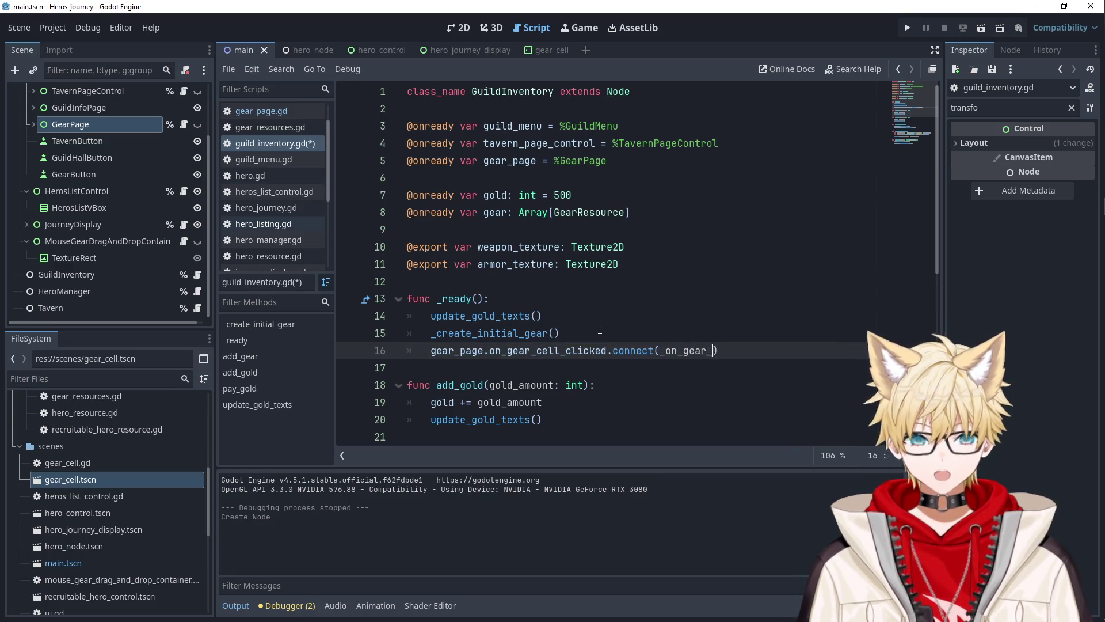
{"action": "type", "text": "ked"}
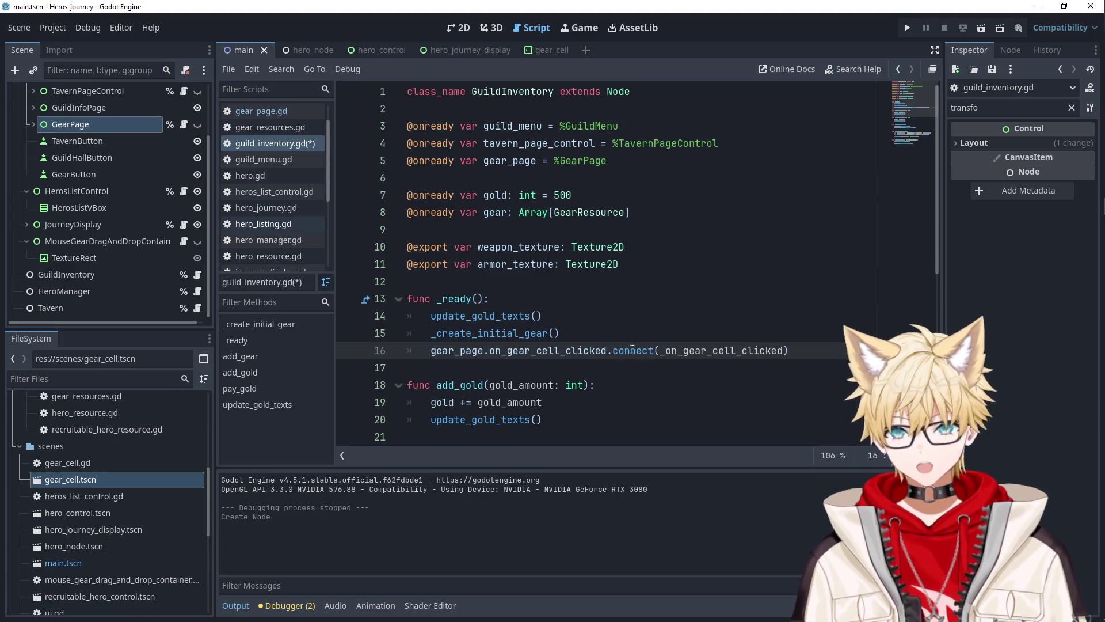
Step: Define func _on_gear_cell_clicked(gear_cell_index: int): with a pass body at the script's end
{"action": "scroll", "coordinate": [576, 374], "scroll_direction": "down", "scroll_amount": 6}
{"action": "left_click", "coordinate": [506, 432]}
{"action": "scroll", "coordinate": [506, 433], "scroll_direction": "down", "scroll_amount": 1}
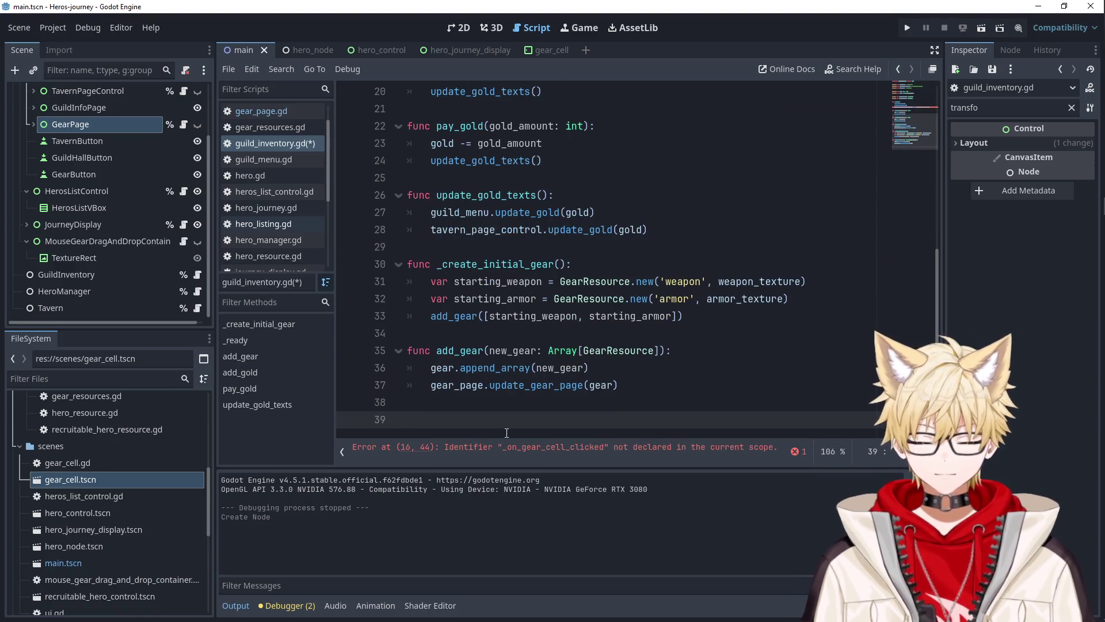
{"action": "type", "text": "func _on_gear_cell_clicked()"}
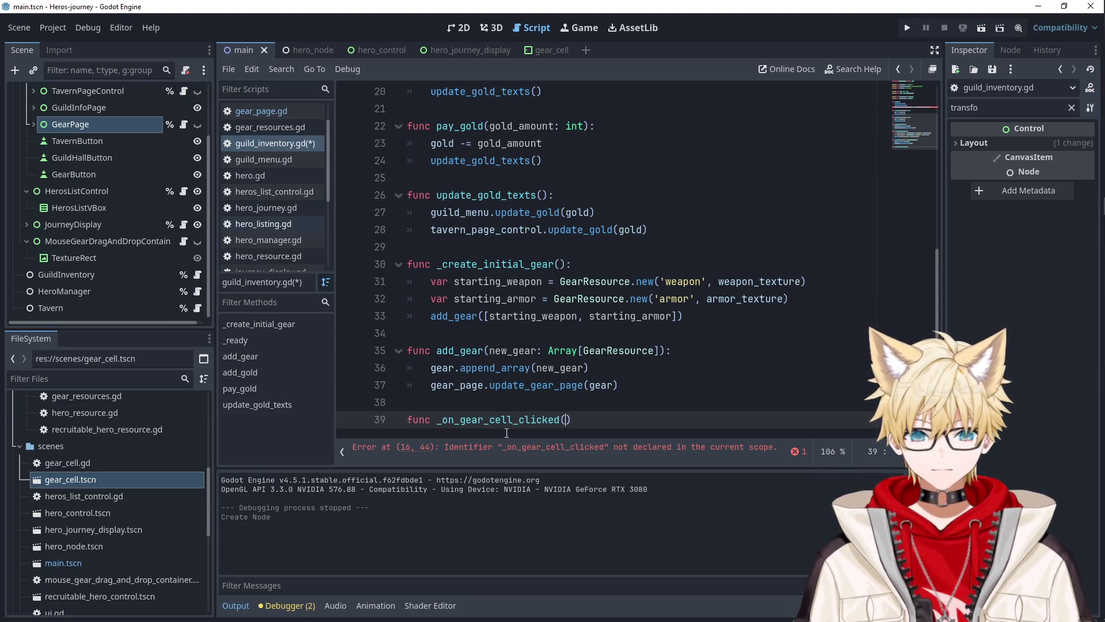
{"action": "type", "text": "gear_cell_index: int):"}
{"action": "key", "text": "Return"}
{"action": "type", "text": "pass"}
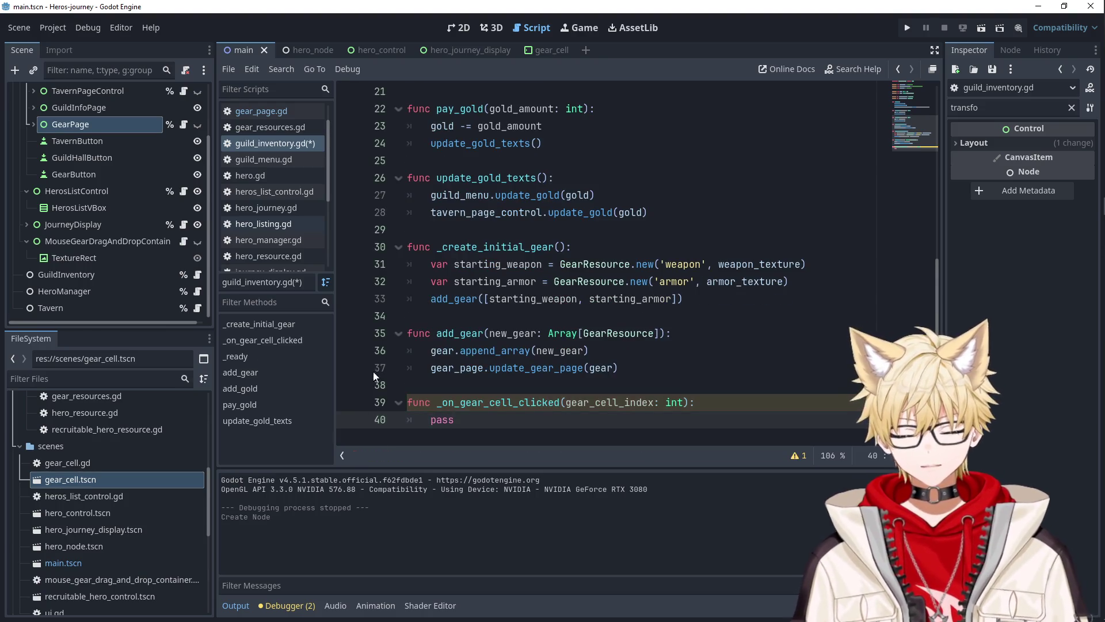
{"action": "double_click", "coordinate": [439, 421]}
Step: Replace pass with var gear_resource = gear[gear_resource_index], renaming the parameter to gear_resource_index
{"action": "type", "text": "var gear_resource = "}
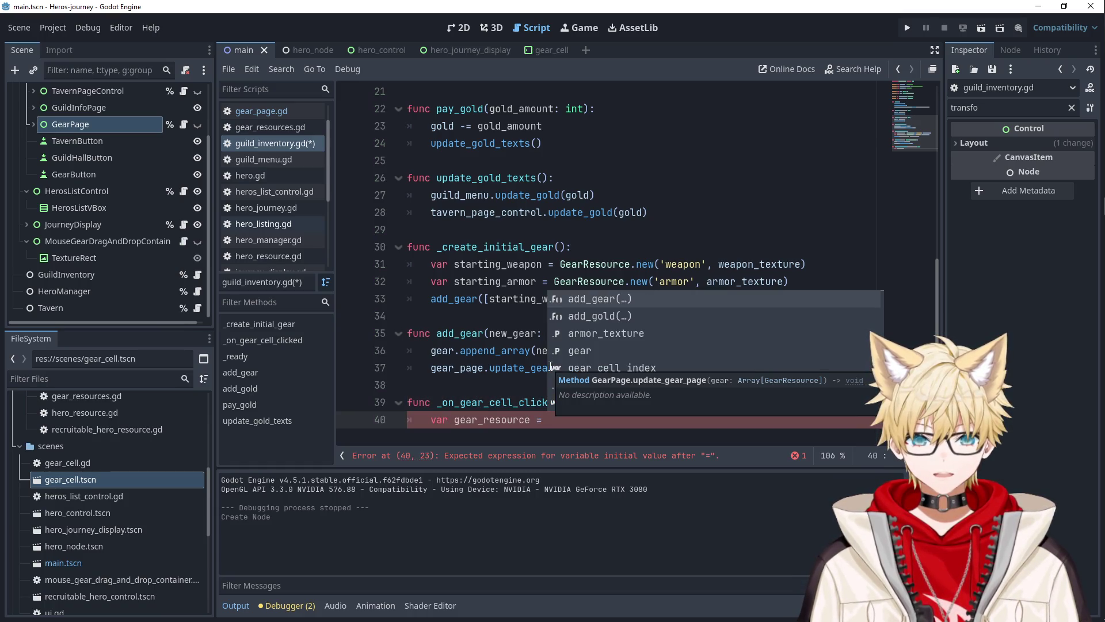
{"action": "type", "text": "gear"}
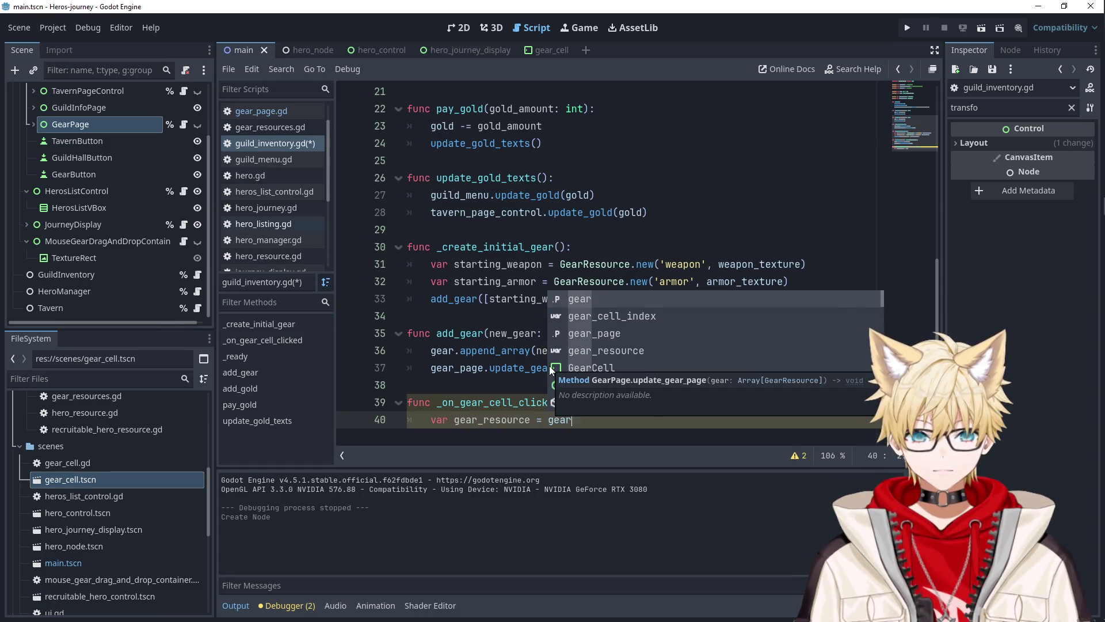
{"action": "type", "text": "[gear"}
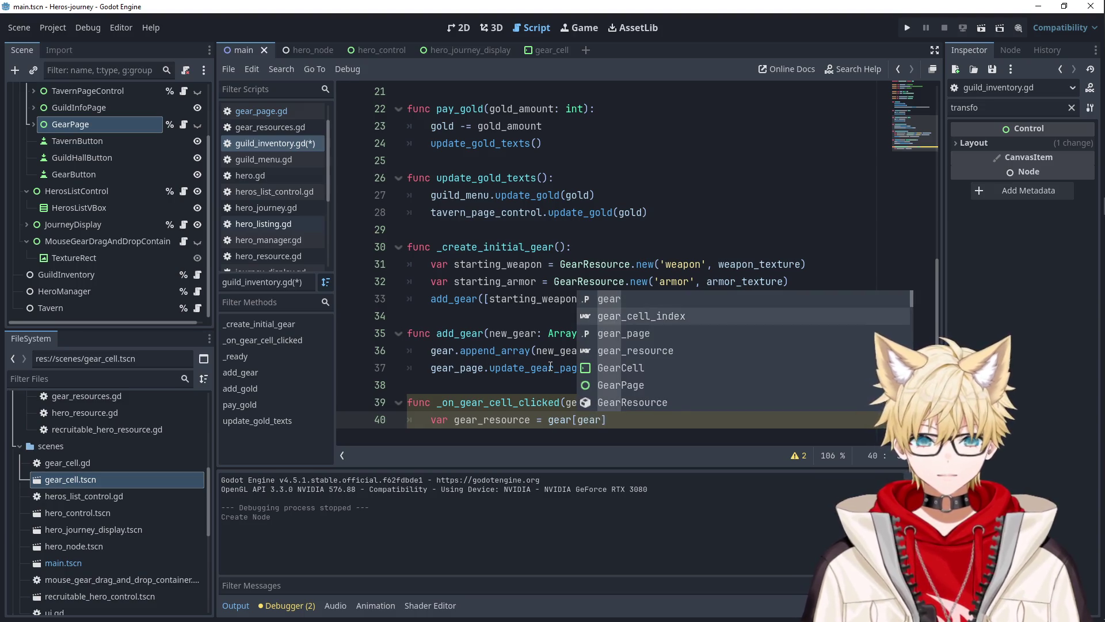
{"action": "key", "text": "Return"}
{"action": "left_click", "coordinate": [615, 400]}
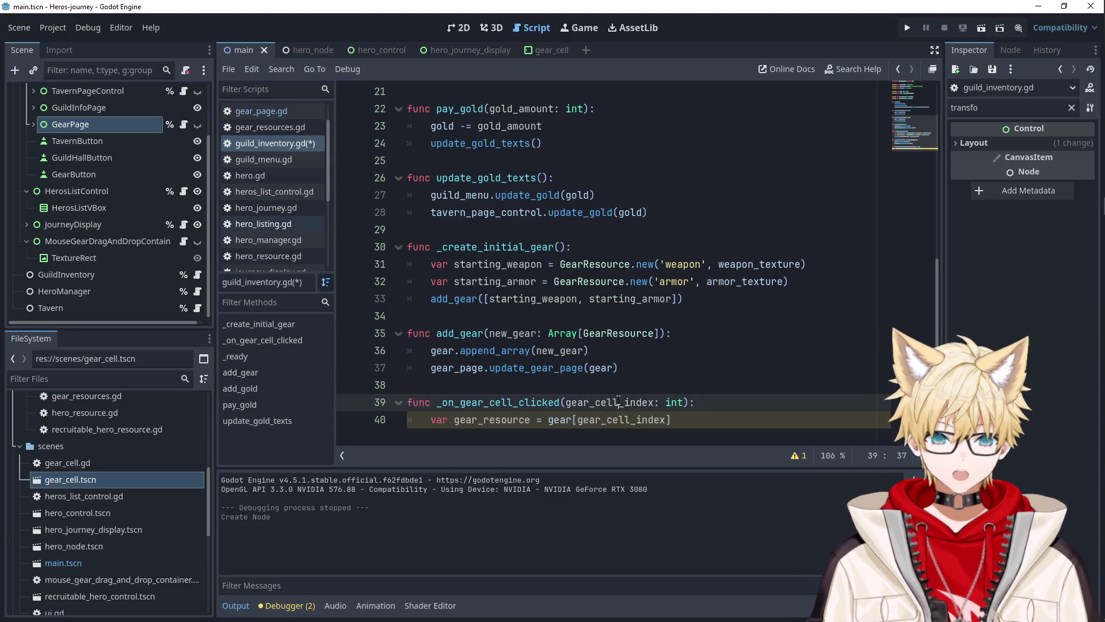
{"action": "mouse_move", "coordinate": [594, 405]}
{"action": "left_mouse_down"}
{"action": "mouse_move", "coordinate": [632, 402]}
{"action": "mouse_move", "coordinate": [616, 403]}
{"action": "left_mouse_up"}
{"action": "type", "text": "resou"}
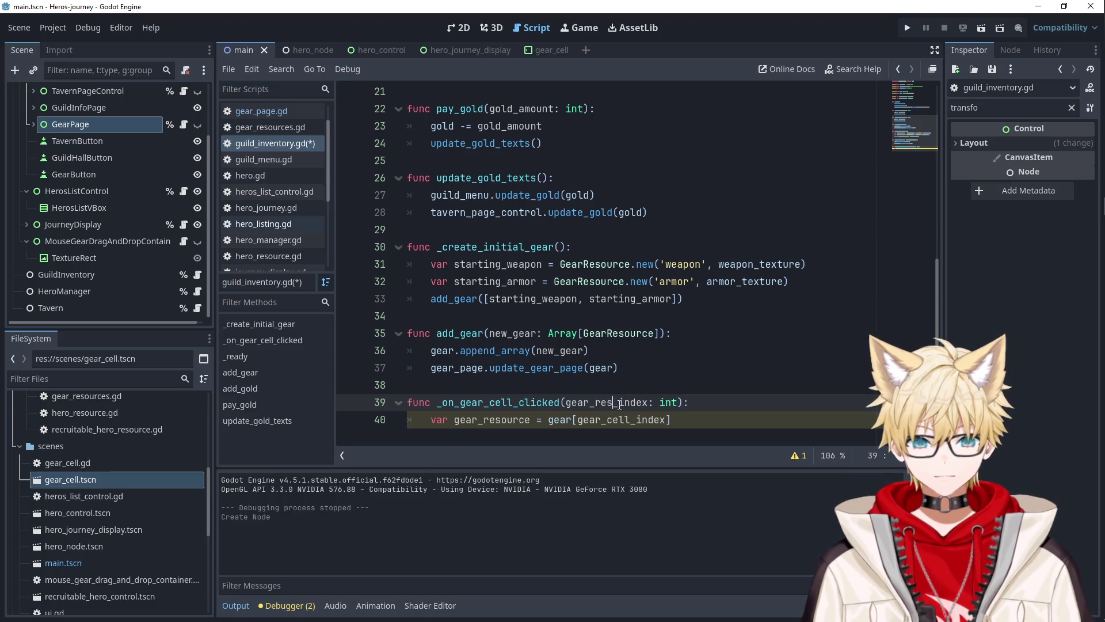
{"action": "type", "text": "rce"}
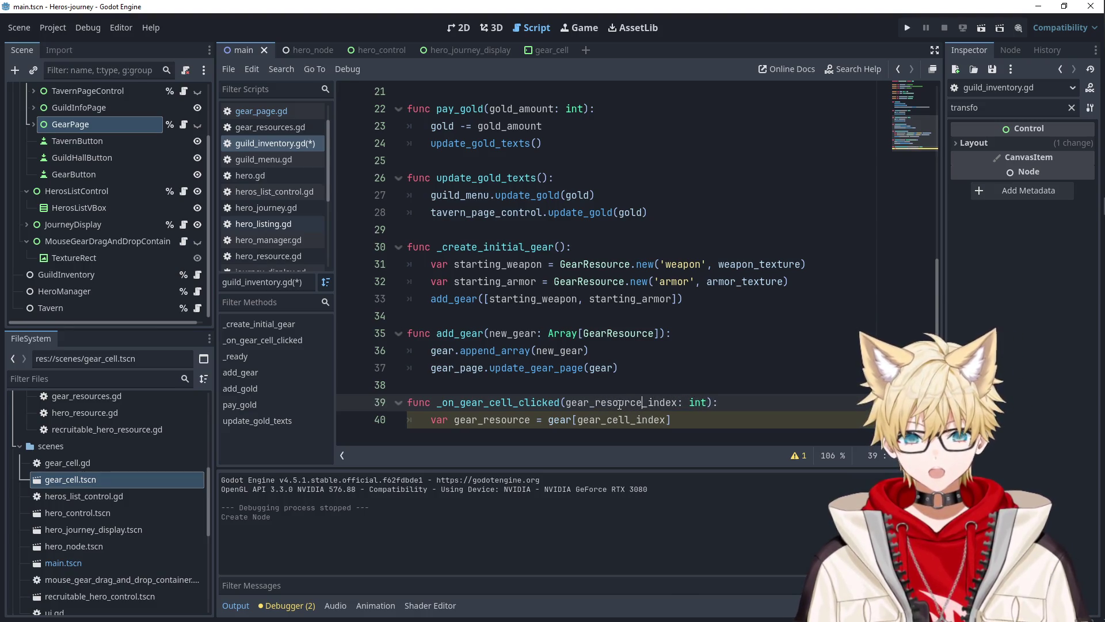
{"action": "double_click", "coordinate": [619, 403]}
{"action": "key", "text": "ctrl+c"}
{"action": "double_click", "coordinate": [622, 420]}
{"action": "key", "text": "ctrl+v"}
Step: Review the gear_resource_index and gear_resource names in the click handler
{"action": "left_click", "coordinate": [684, 368]}
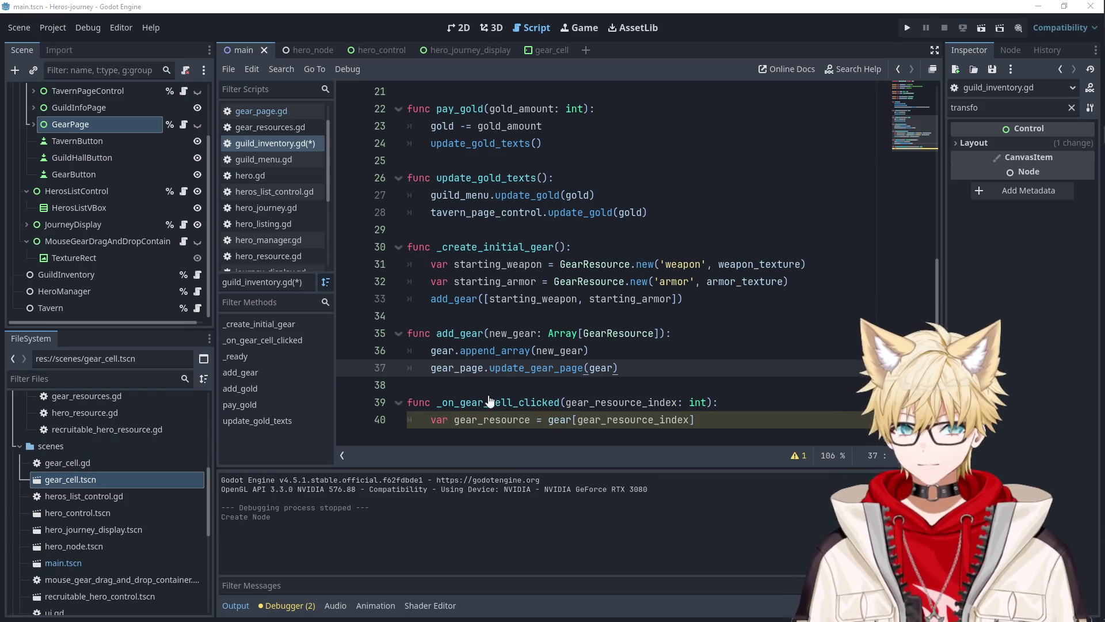
{"action": "double_click", "coordinate": [634, 420]}
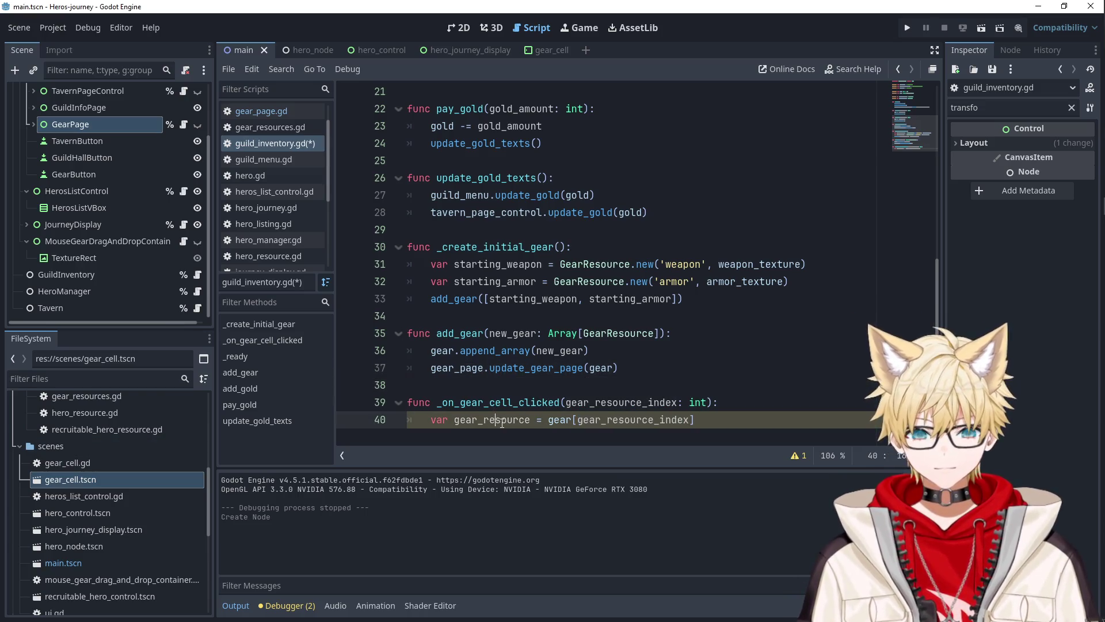
{"action": "left_click", "coordinate": [728, 420]}
{"action": "double_click", "coordinate": [638, 419]}
{"action": "left_click", "coordinate": [754, 421]}
{"action": "double_click", "coordinate": [484, 420]}
{"action": "scroll", "coordinate": [518, 397], "scroll_direction": "up", "scroll_amount": 5}
{"action": "scroll", "coordinate": [550, 375], "scroll_direction": "down", "scroll_amount": 5}
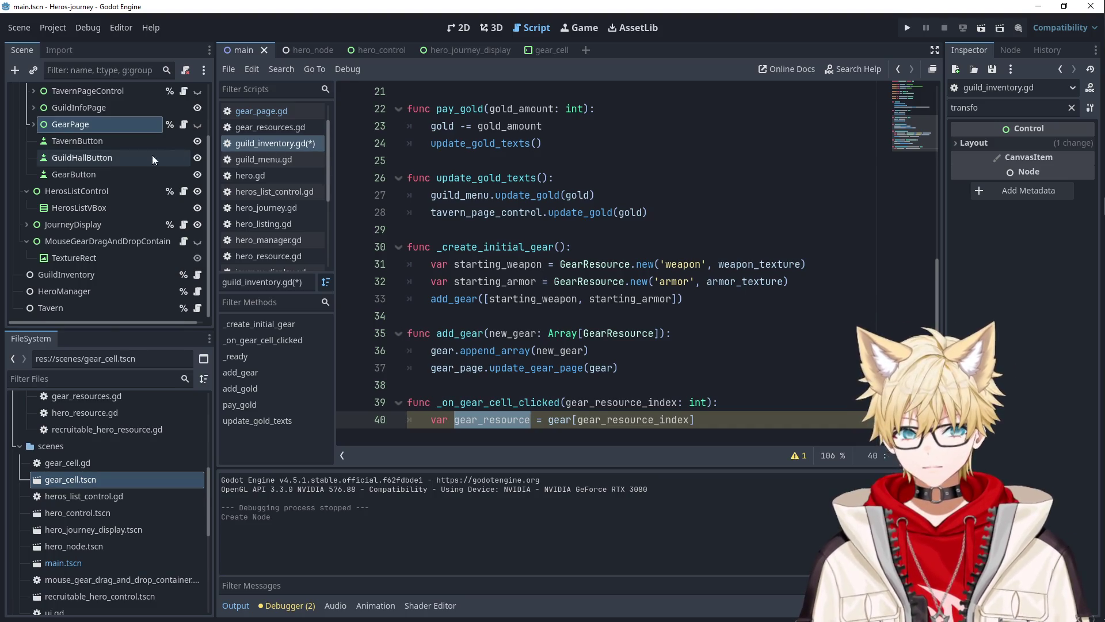
{"action": "scroll", "coordinate": [122, 240], "scroll_direction": "up", "scroll_amount": 3}
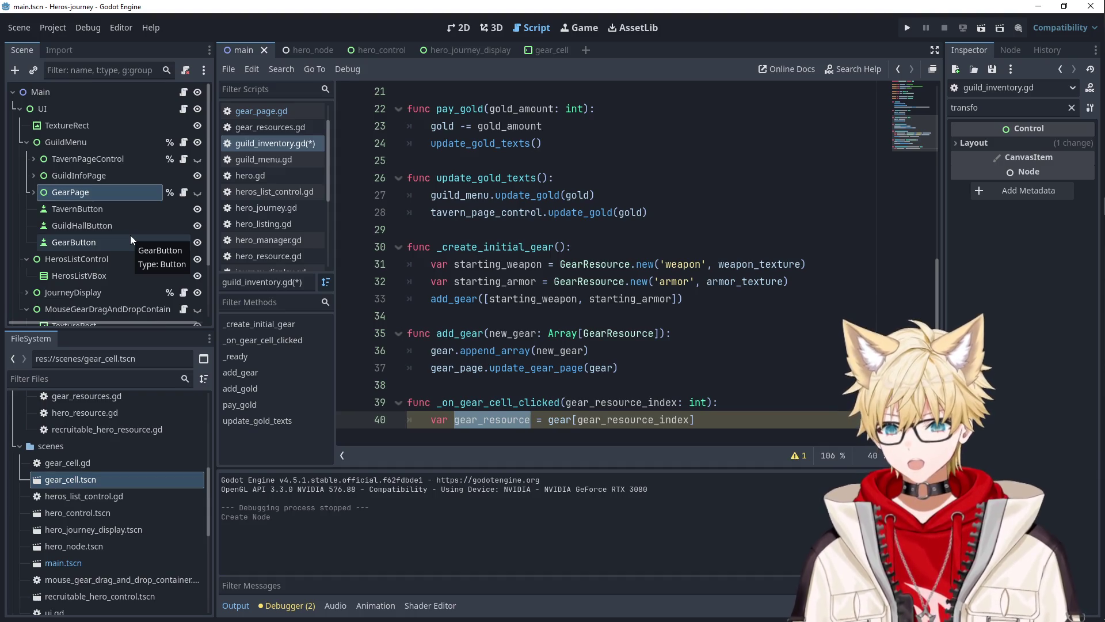
Step: Declare signal on_gear_resource_selected below the armor_texture export
{"action": "scroll", "coordinate": [552, 319], "scroll_direction": "up", "scroll_amount": 7}
{"action": "left_click", "coordinate": [666, 267]}
{"action": "key", "text": "Return"}
{"action": "key", "text": "Return"}
{"action": "type", "text": "signal"}
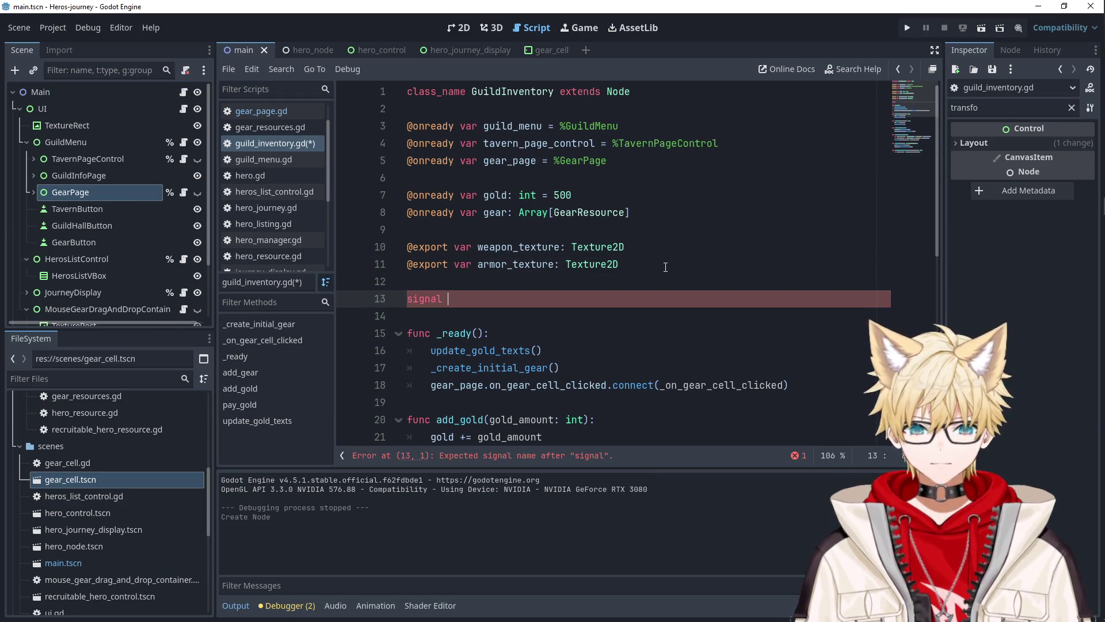
{"action": "scroll", "coordinate": [666, 268], "scroll_direction": "down", "scroll_amount": 7}
{"action": "type", "text": "on_gear_resourc"}
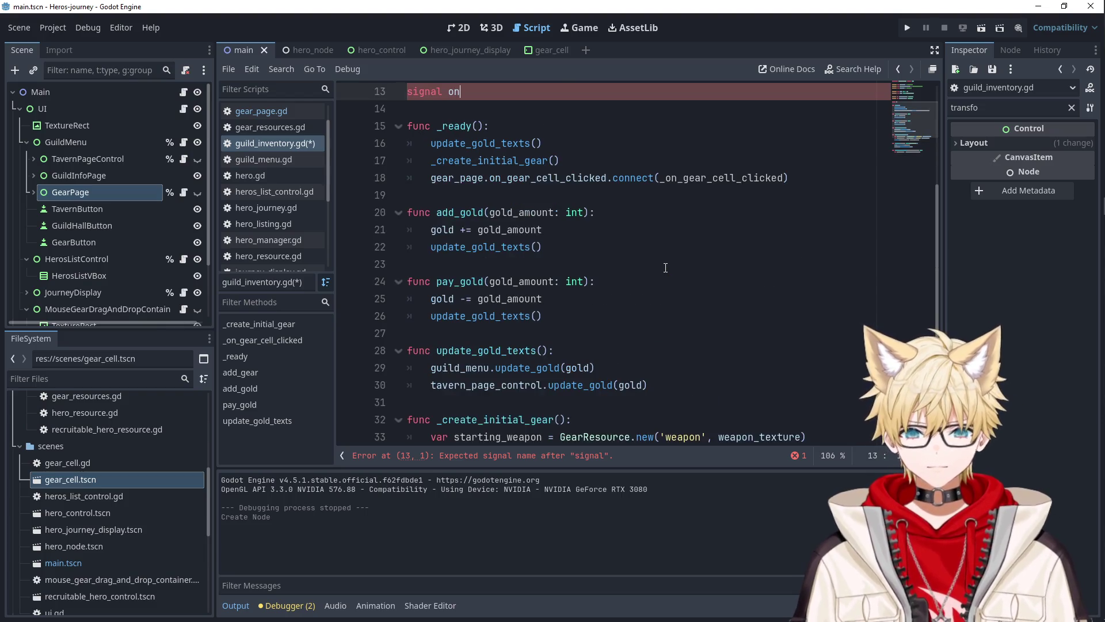
{"action": "type", "text": "e_selected"}
Step: Add on_gear_resource_selected.emit(gear_resource) at the end of _on_gear_cell_clicked
{"action": "key", "text": "ctrl+shift+Left"}
{"action": "key", "text": "ctrl+c"}
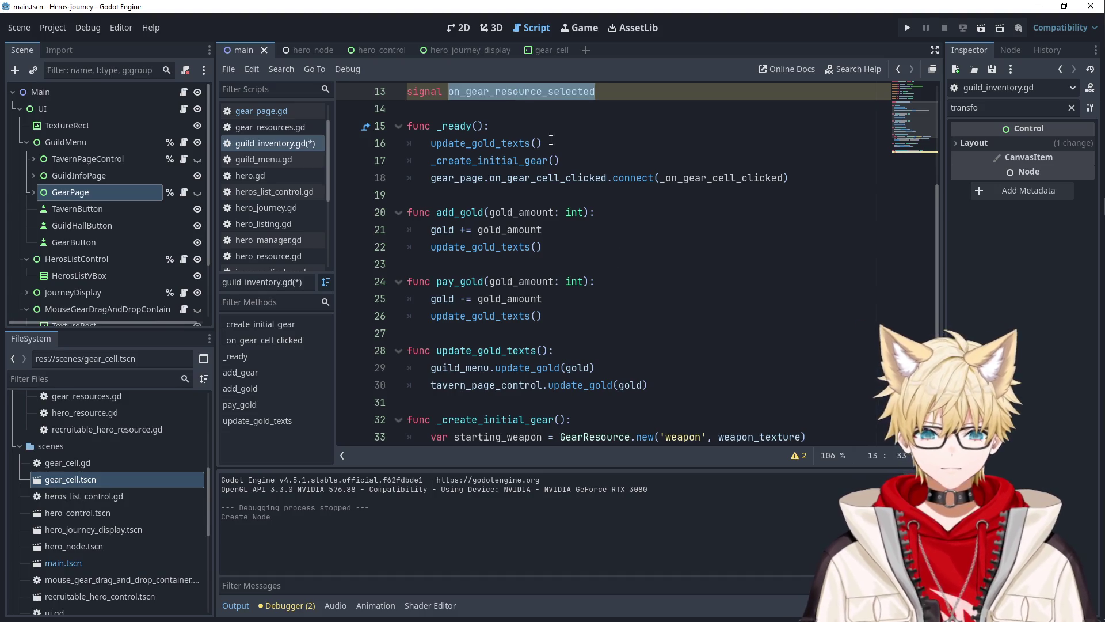
{"action": "scroll", "coordinate": [633, 259], "scroll_direction": "down", "scroll_amount": 3}
{"action": "left_click", "coordinate": [770, 419]}
{"action": "key", "text": "Return"}
{"action": "key", "text": "ctrl+v"}
{"action": "type", "text": ".emit(gear"}
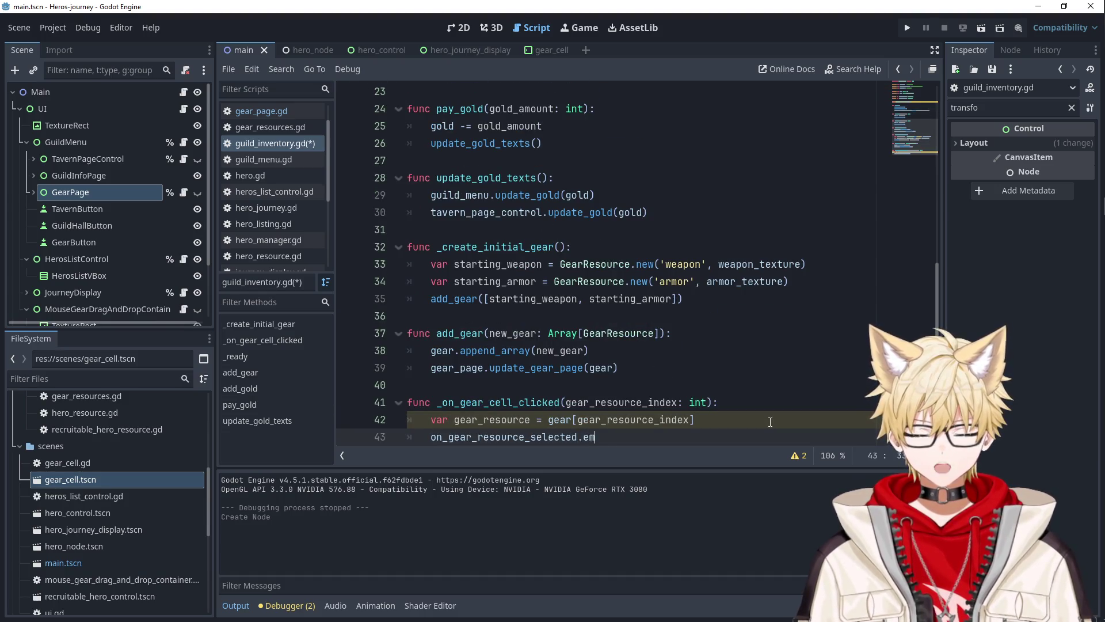
{"action": "key", "text": "Down"}
{"action": "key", "text": "Down"}
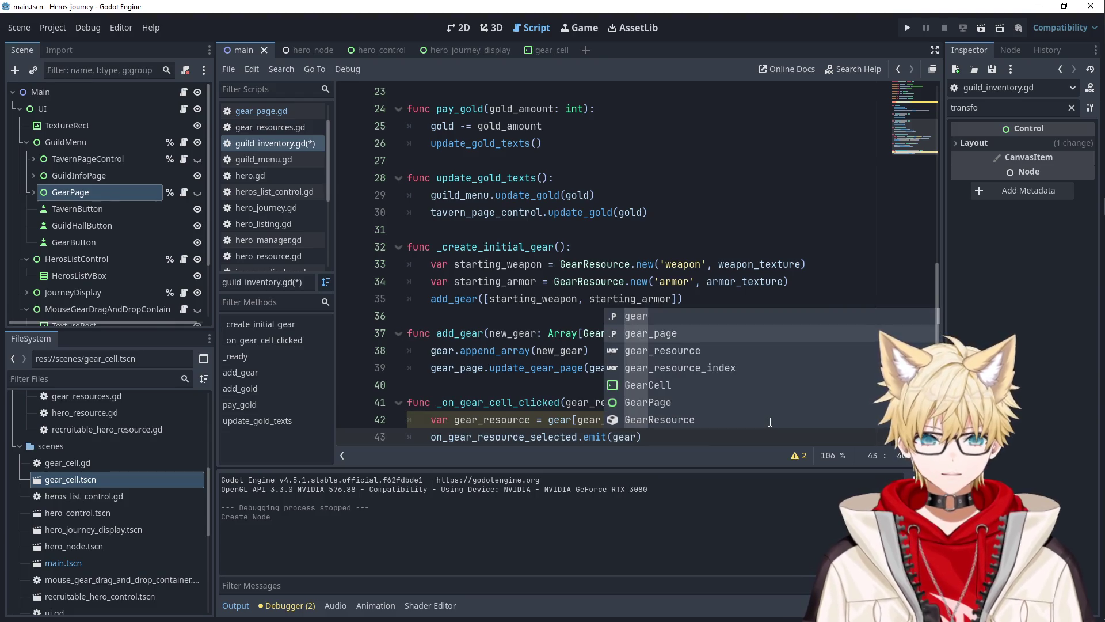
{"action": "key", "text": "Return"}
Step: Check gear_resource_index and the GearResource type in add_gear, then move to ui.gd
{"action": "left_click", "coordinate": [662, 419]}
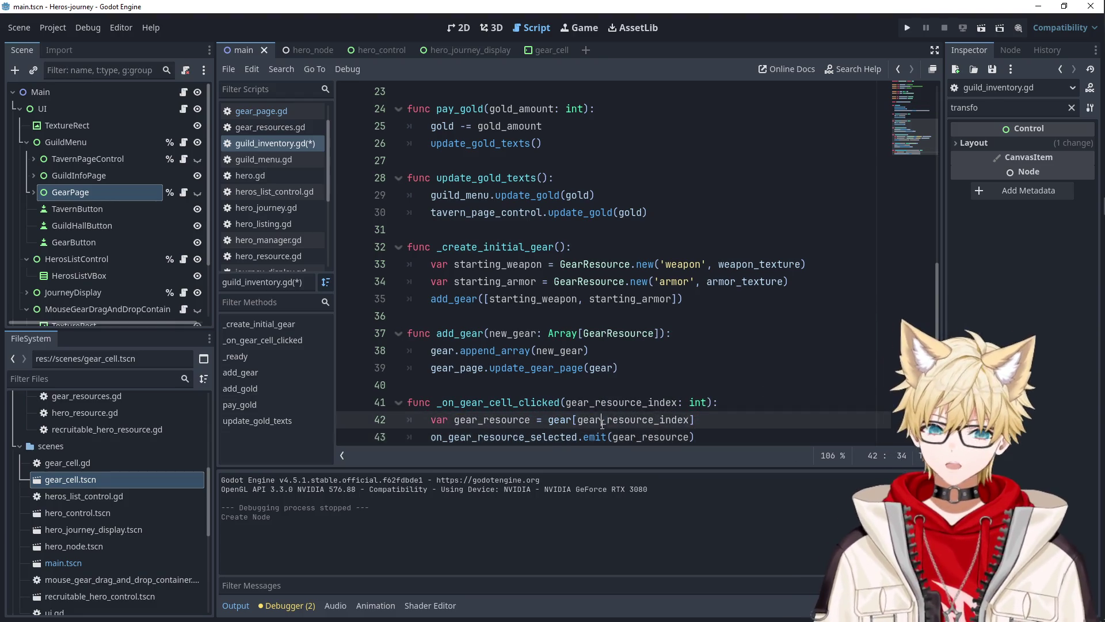
{"action": "left_click", "coordinate": [608, 333]}
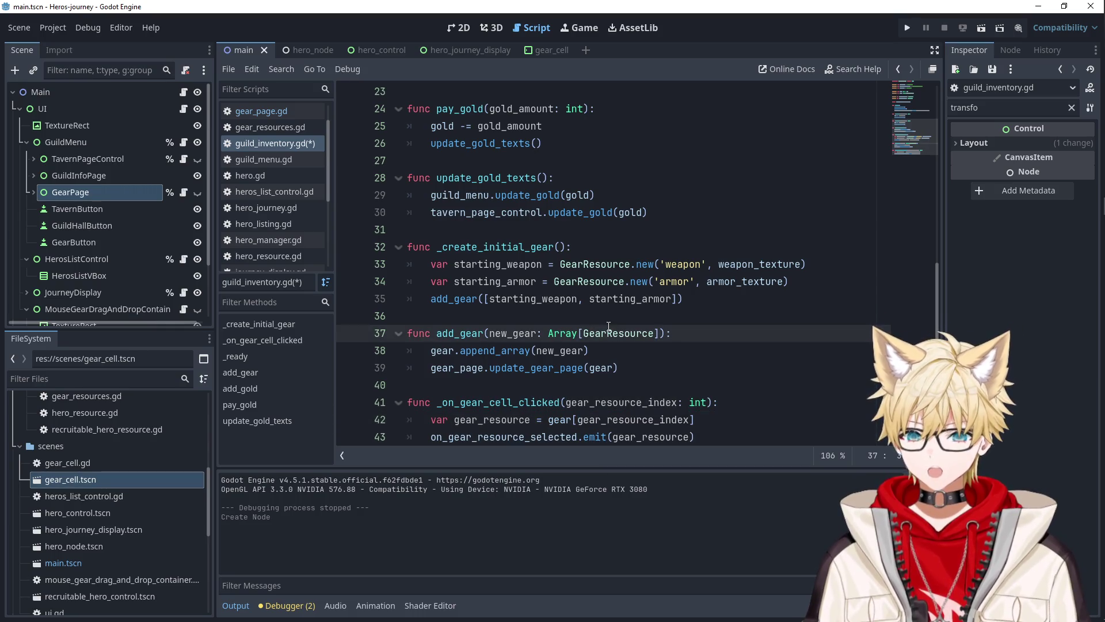
{"action": "scroll", "coordinate": [591, 316], "scroll_direction": "up", "scroll_amount": 7}
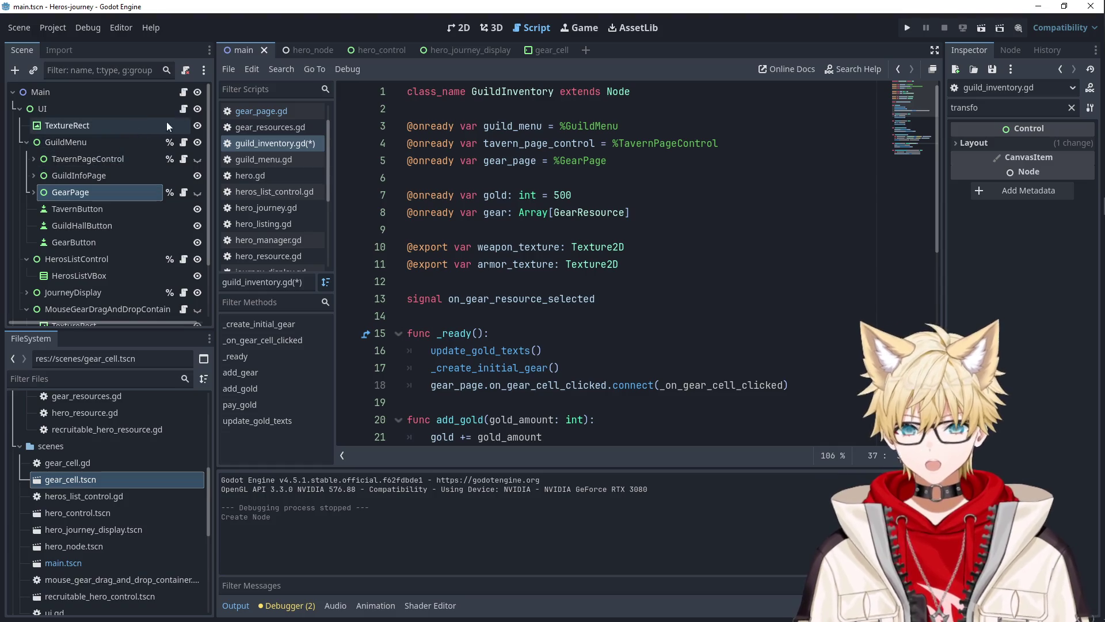
{"action": "left_click", "coordinate": [183, 109]}
Step: Add a func _ready(): pass stub and an onready reference to %GearPage in ui.gd
{"action": "left_click", "coordinate": [470, 146]}
{"action": "key", "text": "Return"}
{"action": "key", "text": "Return"}
{"action": "key", "text": "Up"}
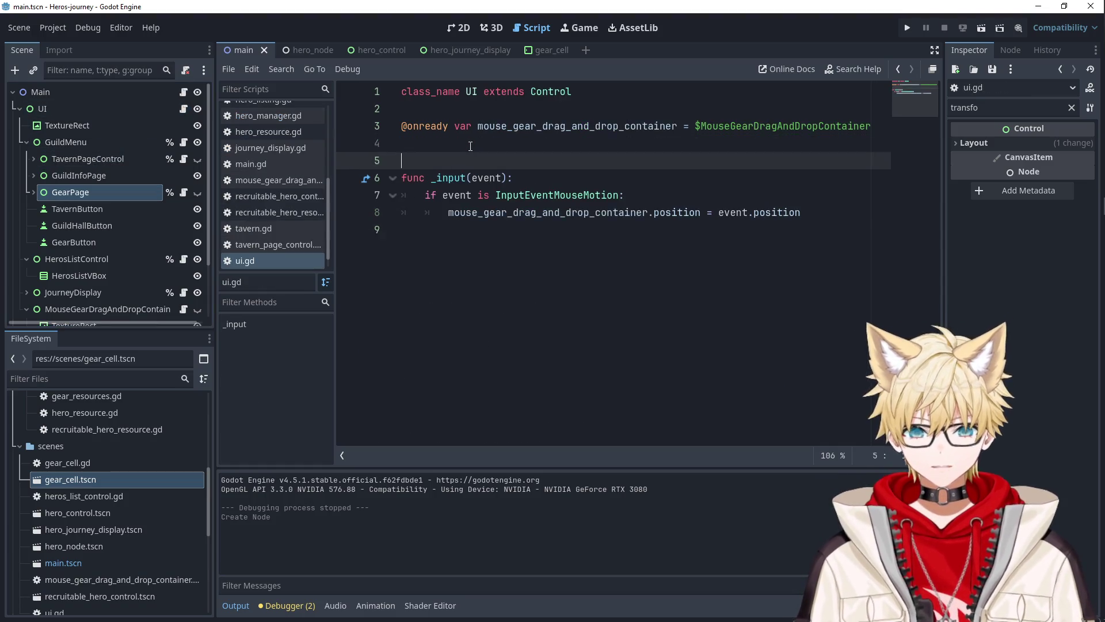
{"action": "type", "text": "func _ready"}
{"action": "key", "text": "Return"}
{"action": "key", "text": "Return"}
{"action": "type", "text": "pass"}
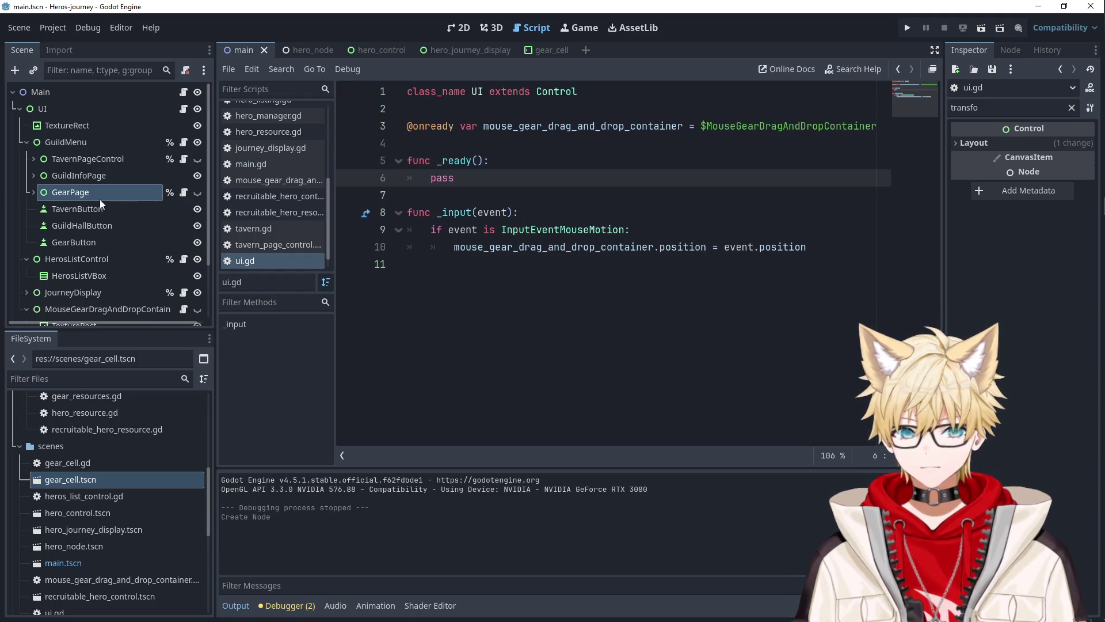
{"action": "left_click_drag", "start_coordinate": [99, 199], "coordinate": [441, 145]}
Step: In _ready, connect gear_page.on_gear_resource_selected to _update_mouse_gear_drag_and_drop_container
{"action": "double_click", "coordinate": [534, 149]}
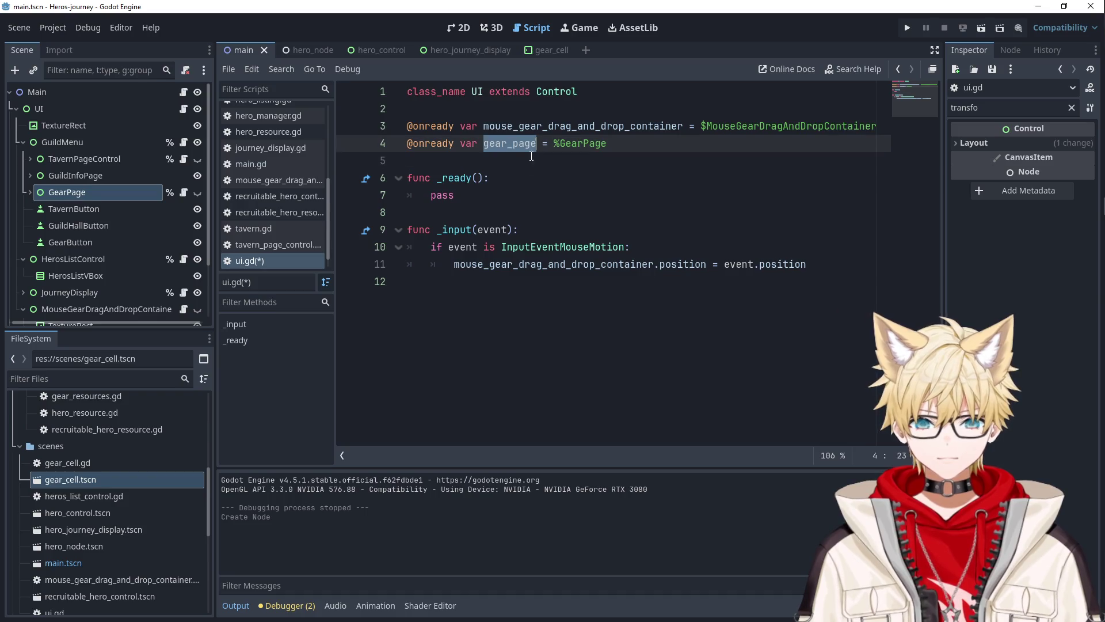
{"action": "double_click", "coordinate": [441, 197]}
{"action": "key", "text": "ctrl+v"}
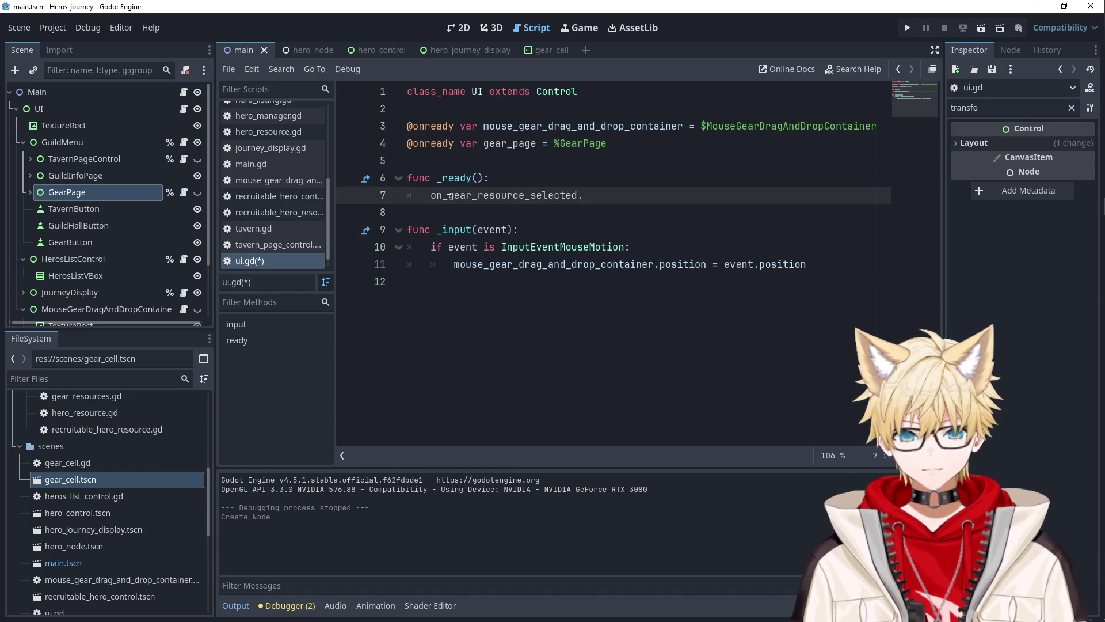
{"action": "key", "text": "ctrl+z"}
{"action": "type", "text": "gear_page."}
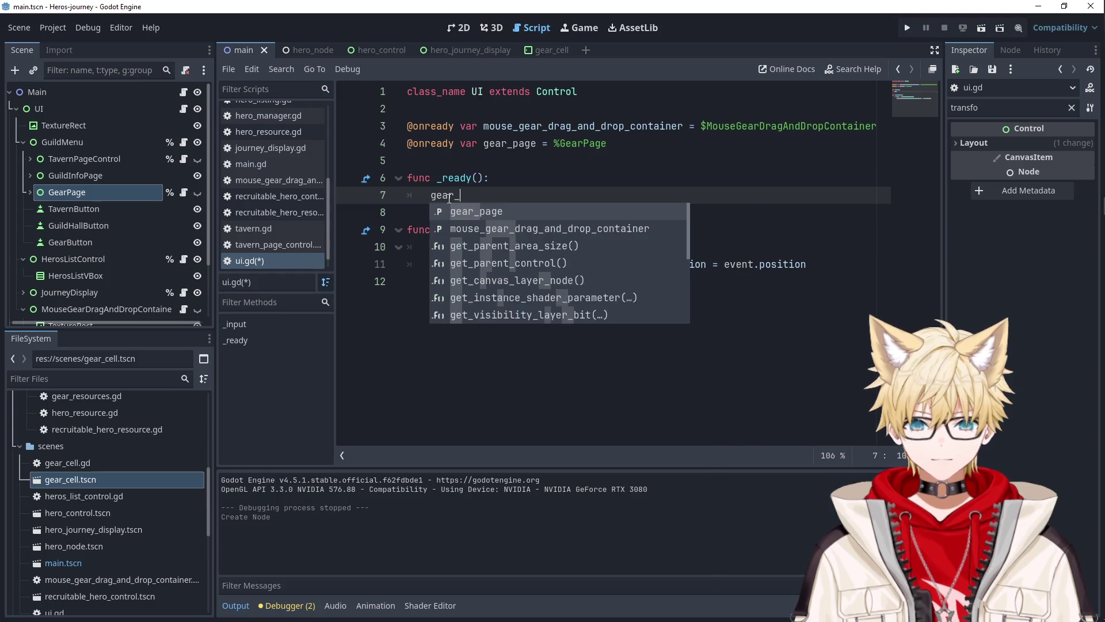
{"action": "key", "text": "ctrl+v"}
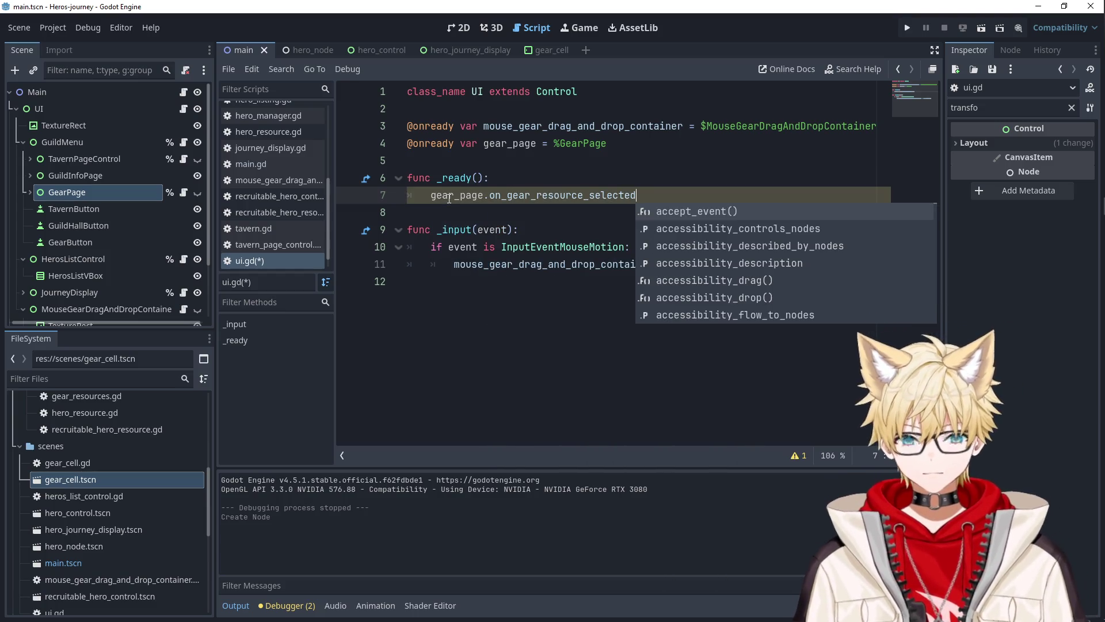
{"action": "type", "text": ".connect(_"}
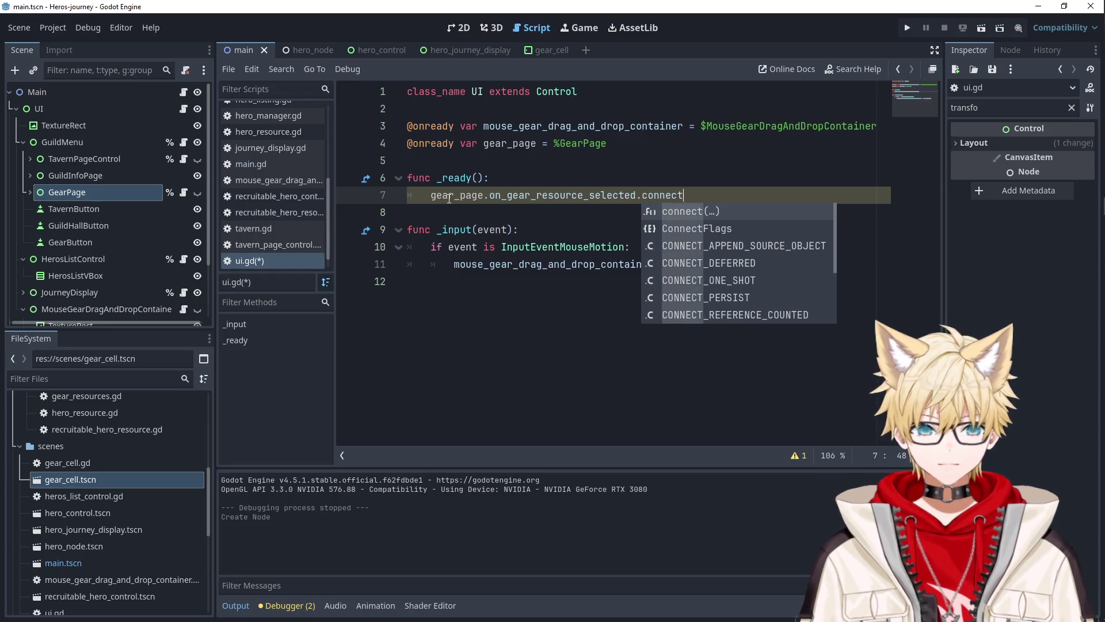
{"action": "type", "text": "update_"}
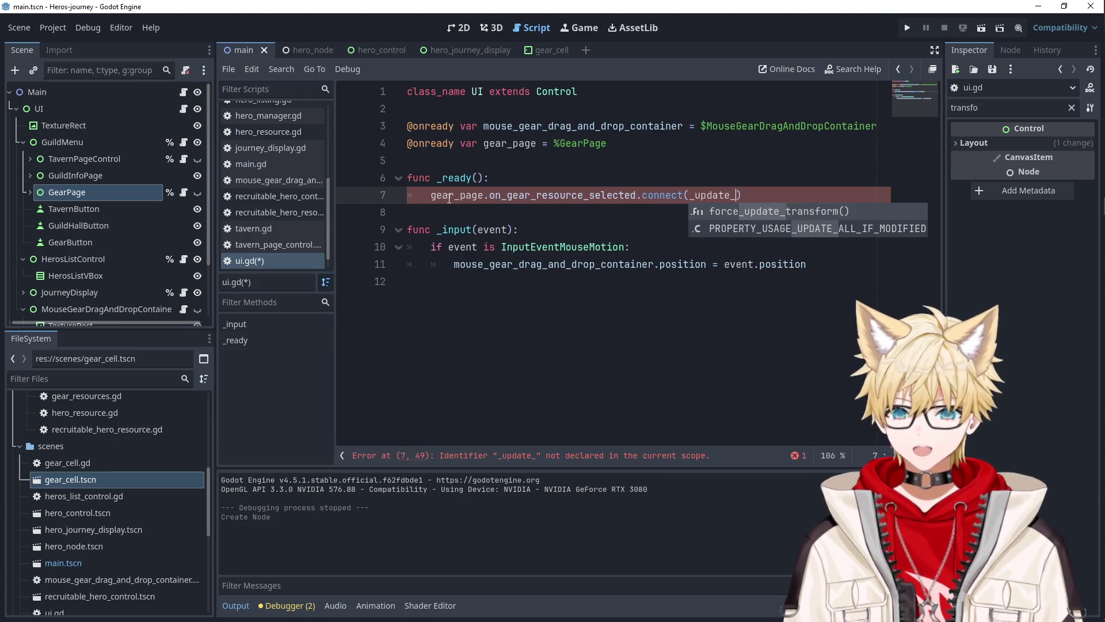
{"action": "type", "text": "mouse_gear_drag_and_drop_container"}
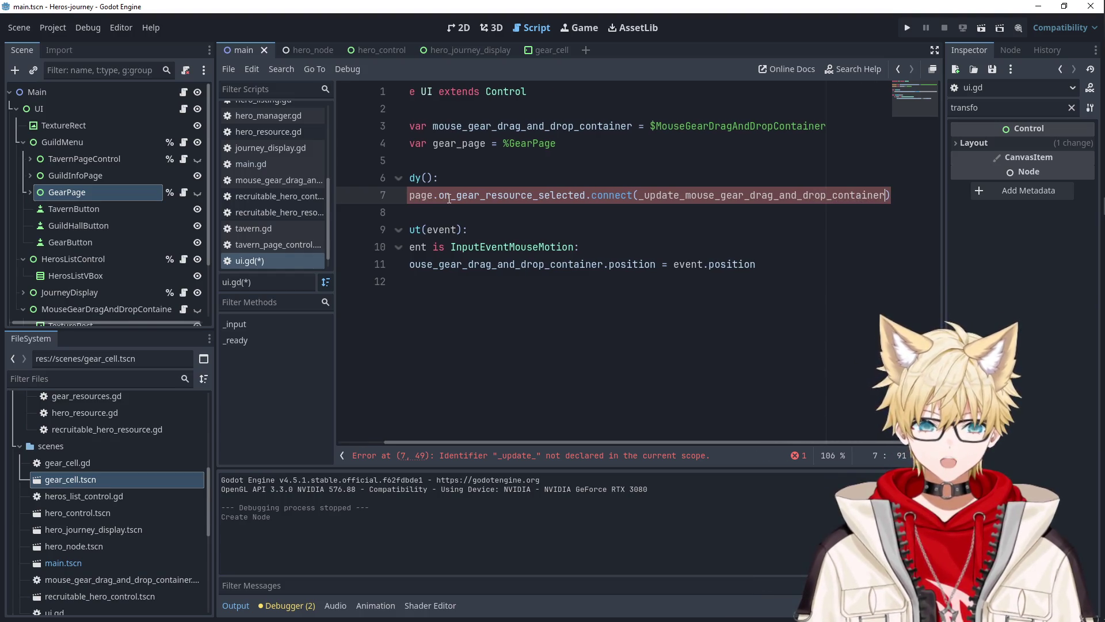
Step: Spread the connect call's callback argument and closing parenthesis onto separate lines
{"action": "left_click", "coordinate": [604, 322]}
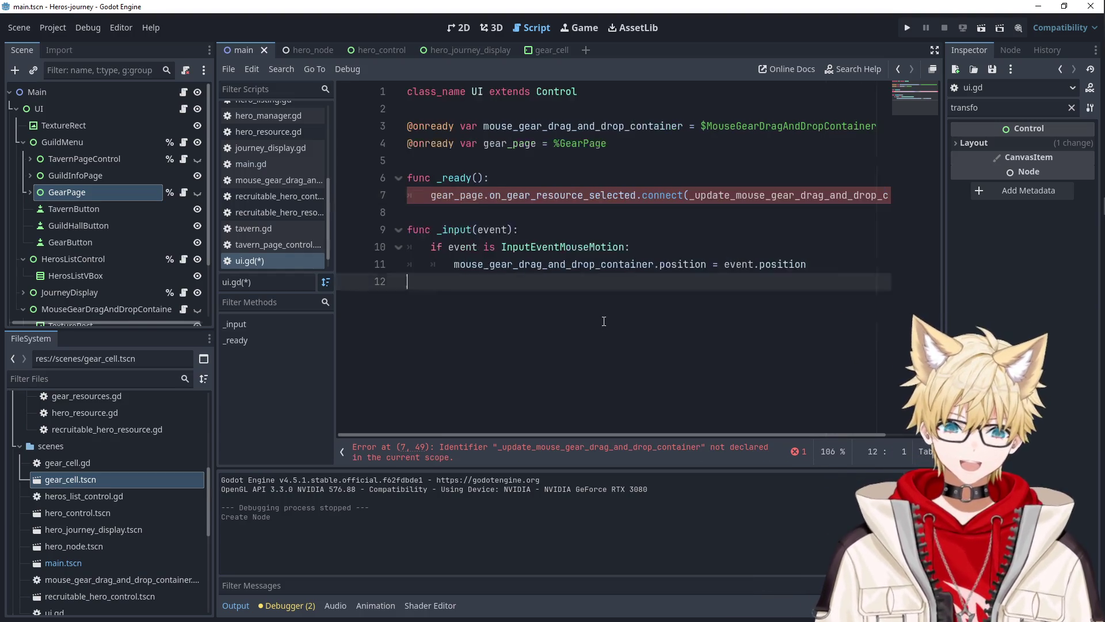
{"action": "left_click", "coordinate": [682, 195]}
{"action": "key", "text": "Return"}
{"action": "left_click", "coordinate": [701, 213]}
{"action": "key", "text": "Return"}
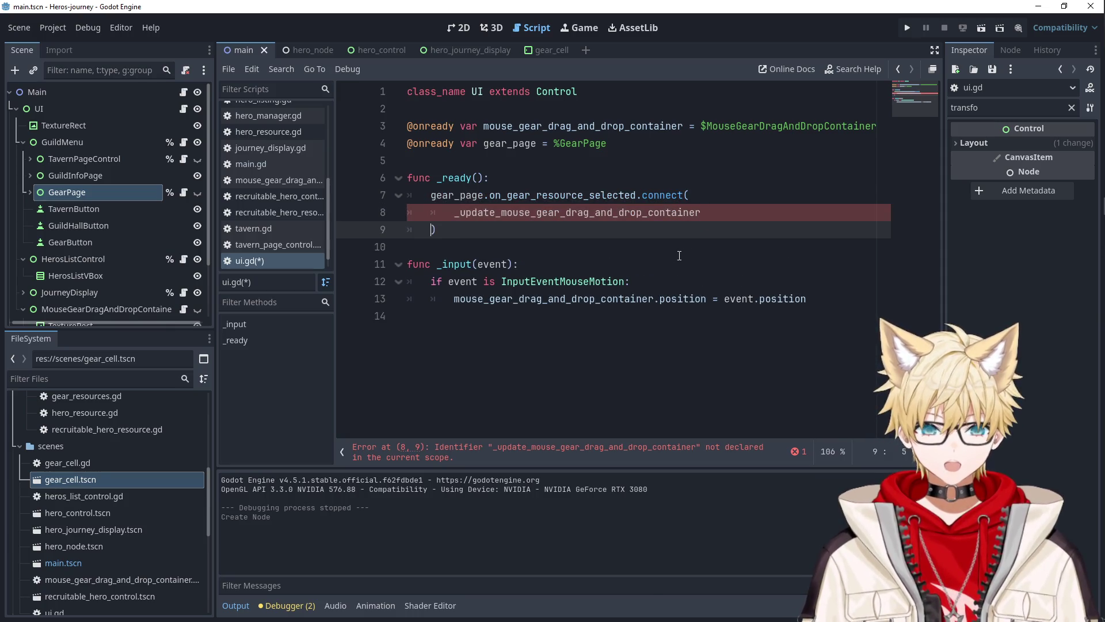
Step: Begin the func _update_mouse_gear_drag_and_drop_container header with a gear_resource parameter typed as GearResource
{"action": "left_click", "coordinate": [537, 317]}
{"action": "key", "text": "Return"}
{"action": "type", "text": "func _update_mouse_gear_drag_and_drop_container("}
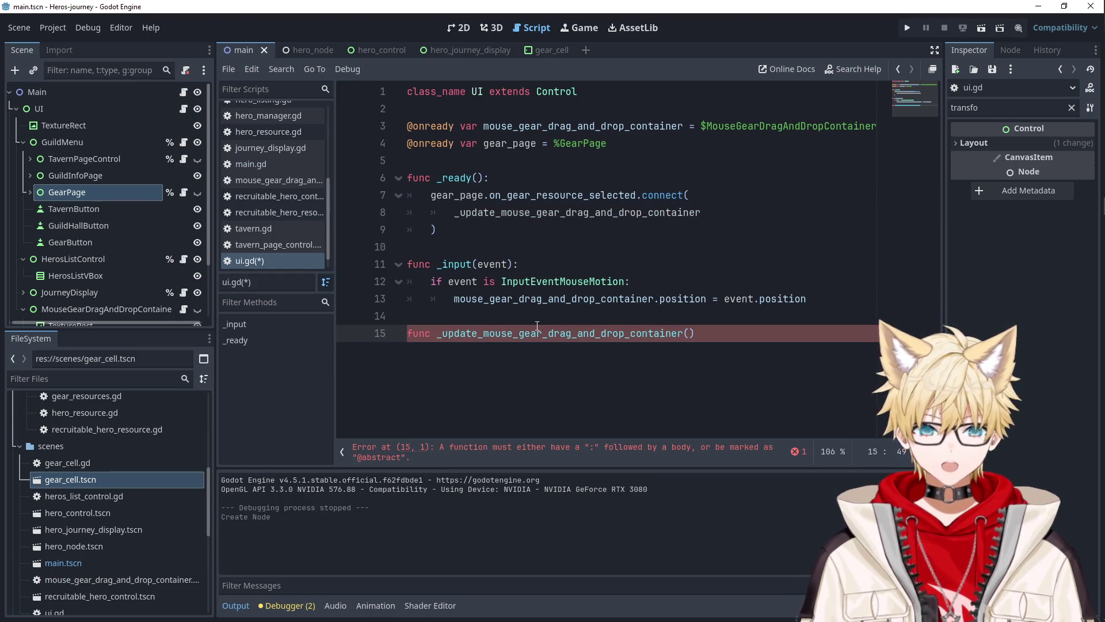
{"action": "left_click", "coordinate": [728, 205]}
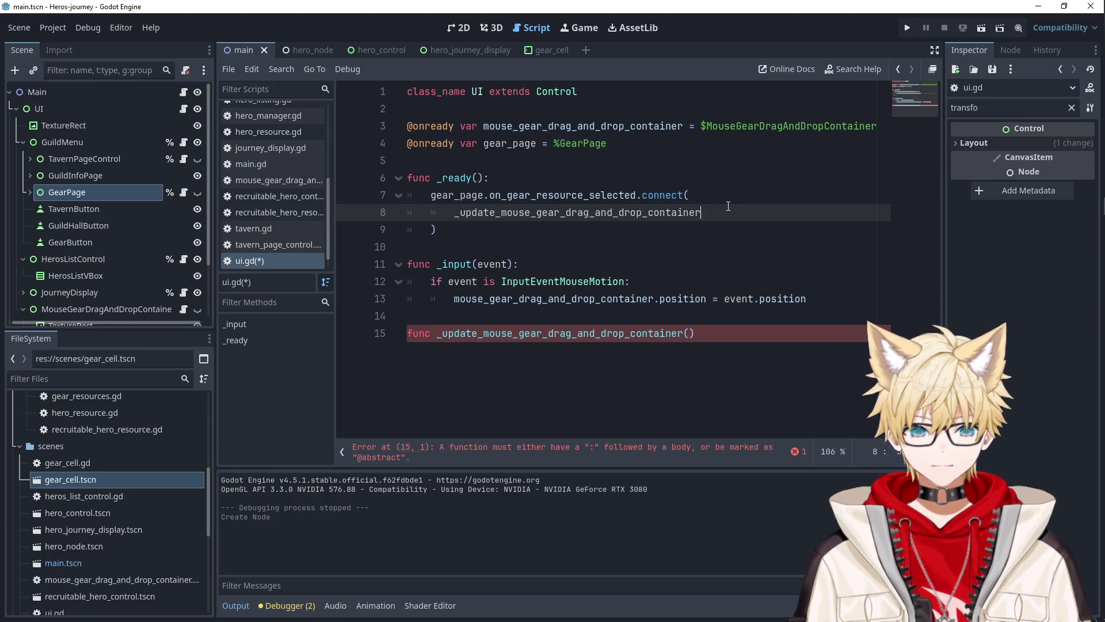
{"action": "left_click", "coordinate": [691, 332]}
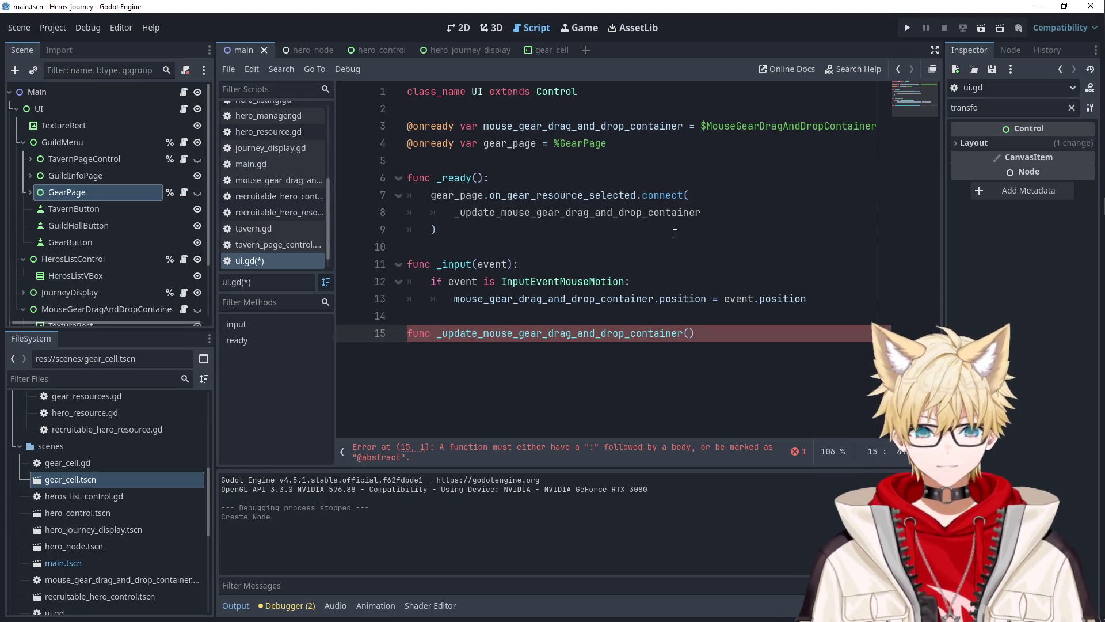
{"action": "type", "text": "ear_resource: Gear"}
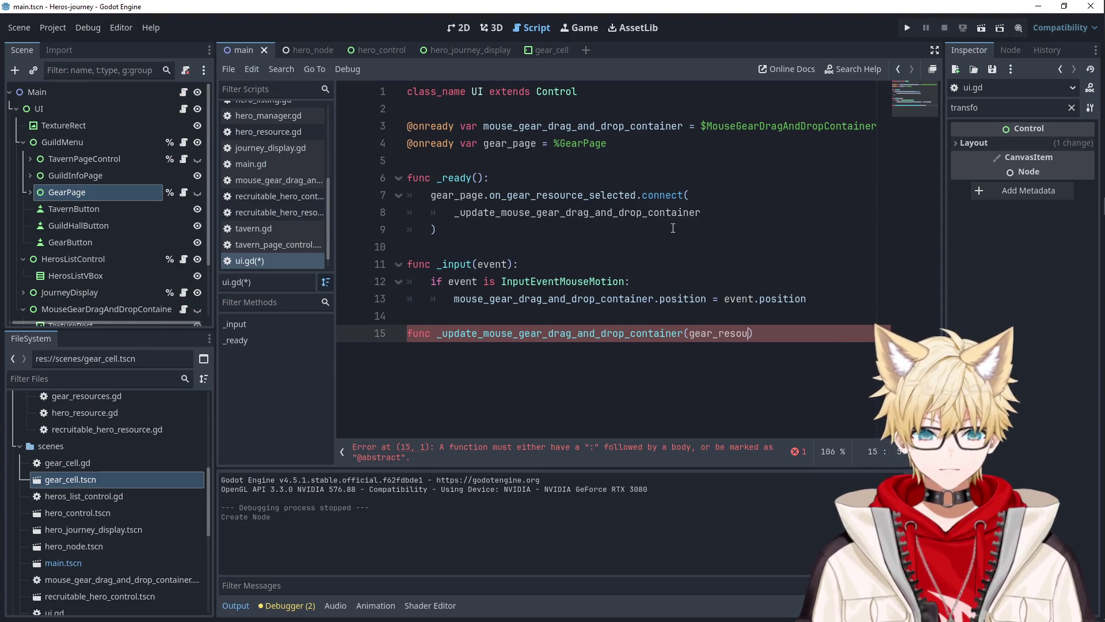
{"action": "type", "text": "Re"}
Step: Finish the handler's GearResource parameter and open its indented body
{"action": "key", "text": "Return"}
{"action": "key", "text": "End"}
{"action": "type", "text": ":"}
{"action": "key", "text": "Return"}
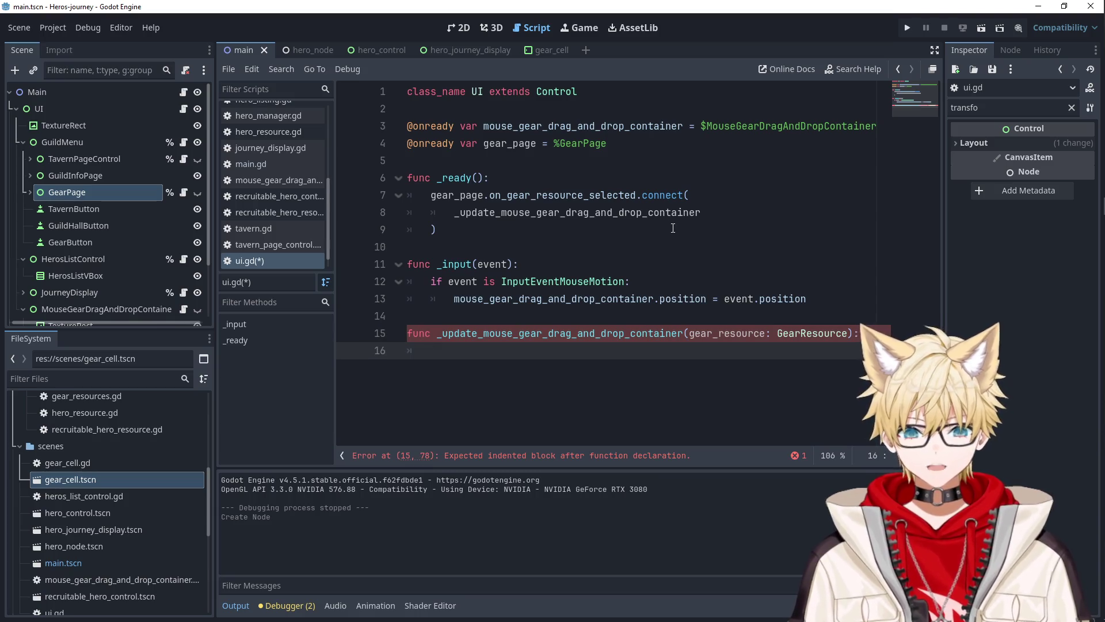
Step: Empty the container's attached script and detach it from MouseGearDragAndDropContainer
{"action": "scroll", "coordinate": [86, 190], "scroll_direction": "down", "scroll_amount": 1}
{"action": "scroll", "coordinate": [84, 204], "scroll_direction": "down", "scroll_amount": 2}
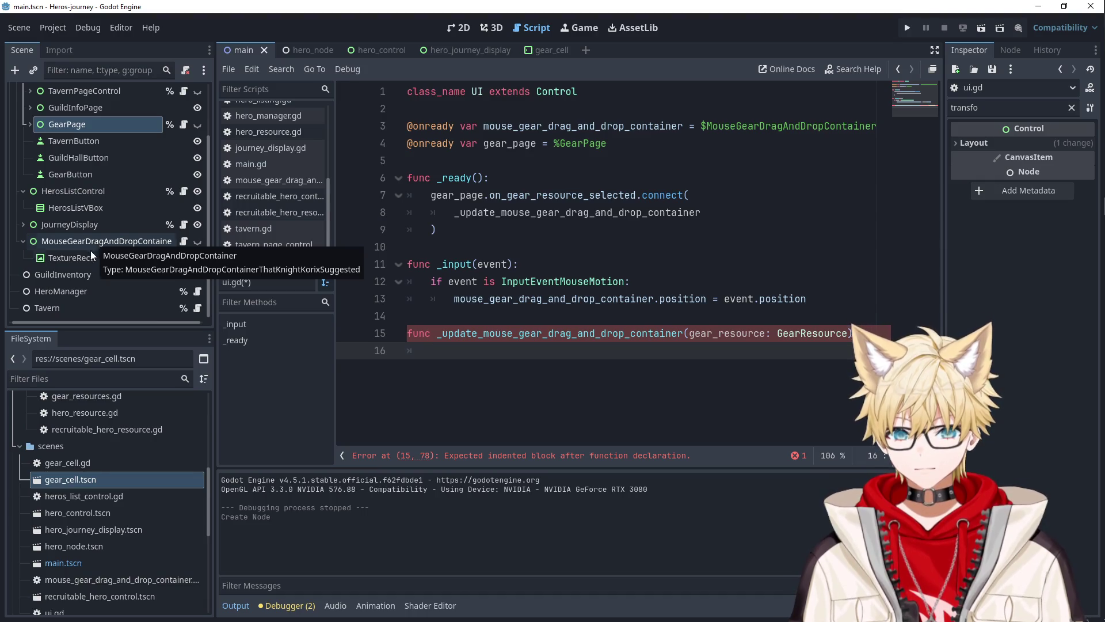
{"action": "left_click", "coordinate": [183, 241]}
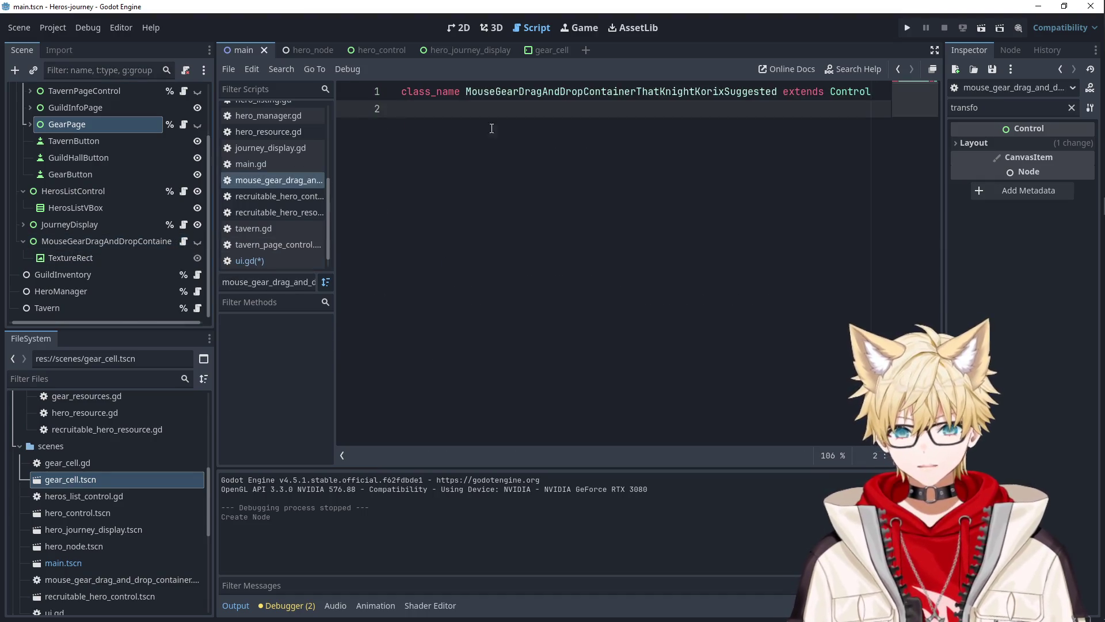
{"action": "key", "text": "ctrl+a"}
{"action": "key", "text": "BackSpace"}
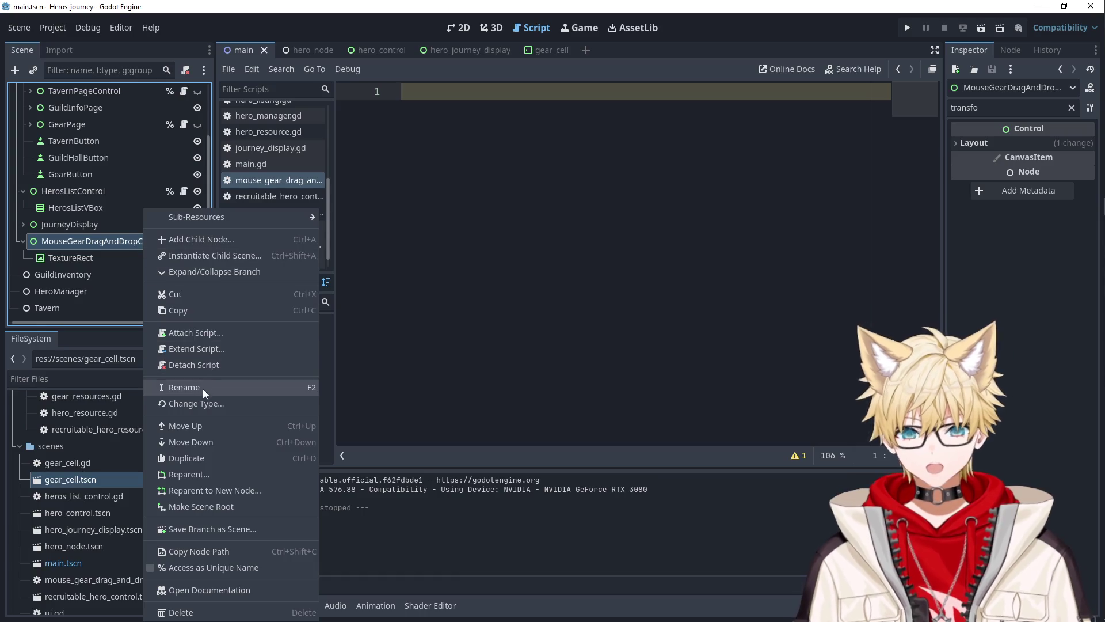
{"action": "left_click", "coordinate": [205, 368]}
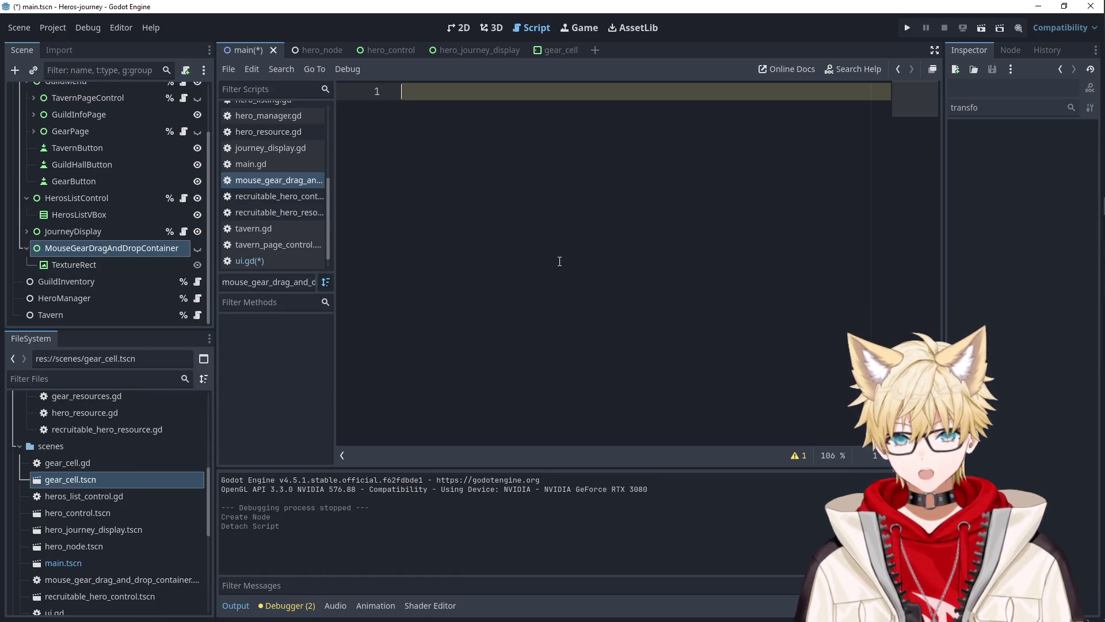
Step: Back in ui.gd, rename the container's TextureRect child to MouseGearDragAndDropTexture
{"action": "scroll", "coordinate": [100, 251], "scroll_direction": "up", "scroll_amount": 3}
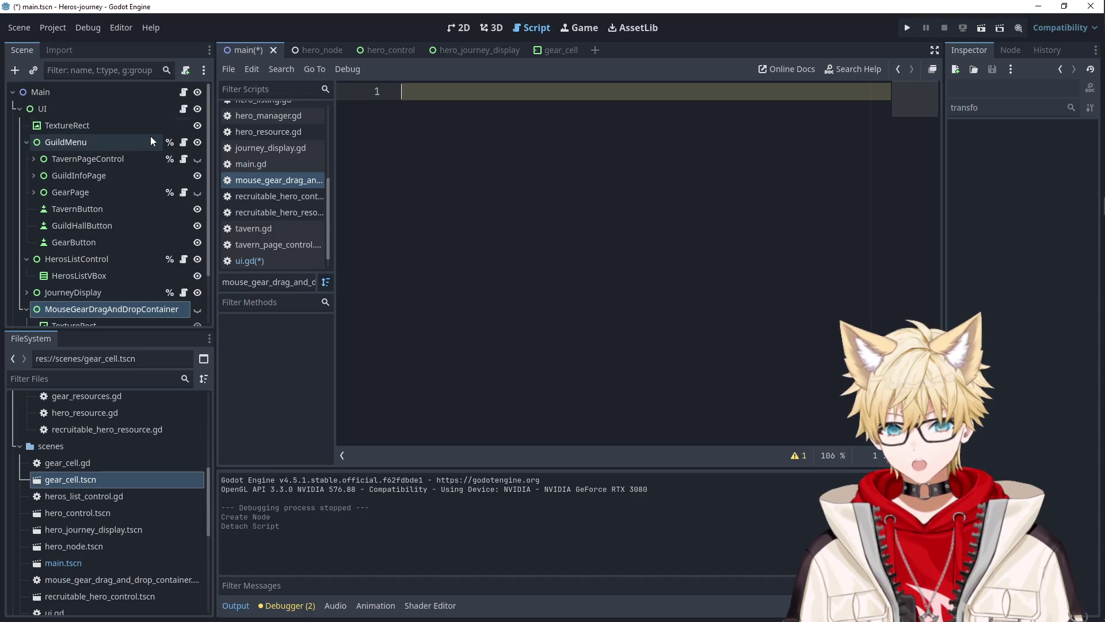
{"action": "left_click", "coordinate": [183, 109]}
{"action": "scroll", "coordinate": [126, 279], "scroll_direction": "down", "scroll_amount": 3}
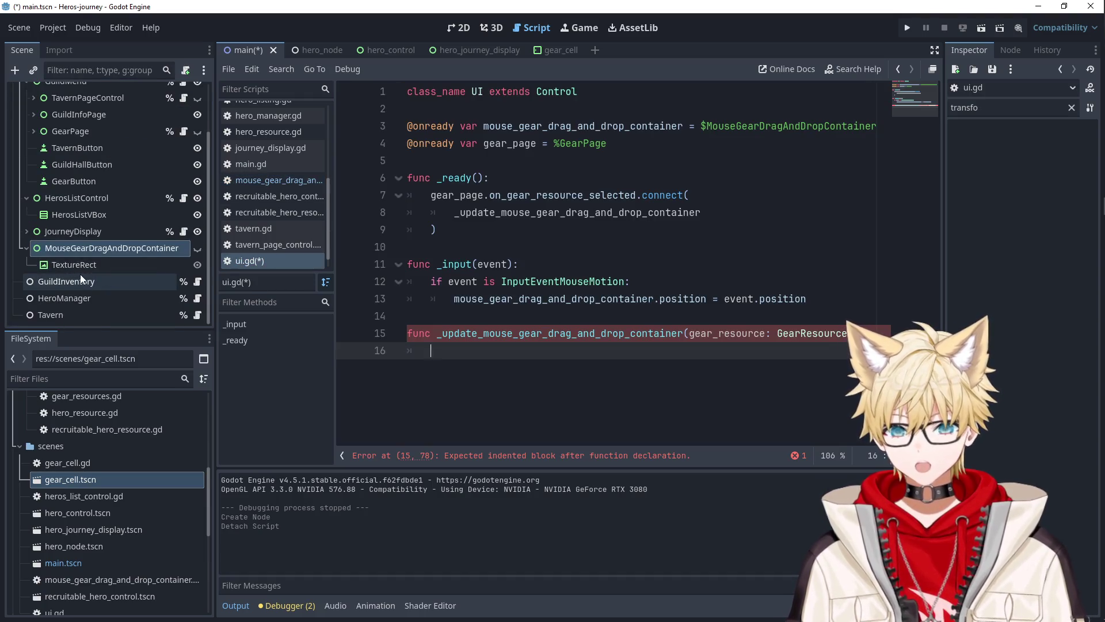
{"action": "left_click", "coordinate": [80, 266]}
{"action": "left_click", "coordinate": [81, 265]}
{"action": "type", "text": "MouseGear"}
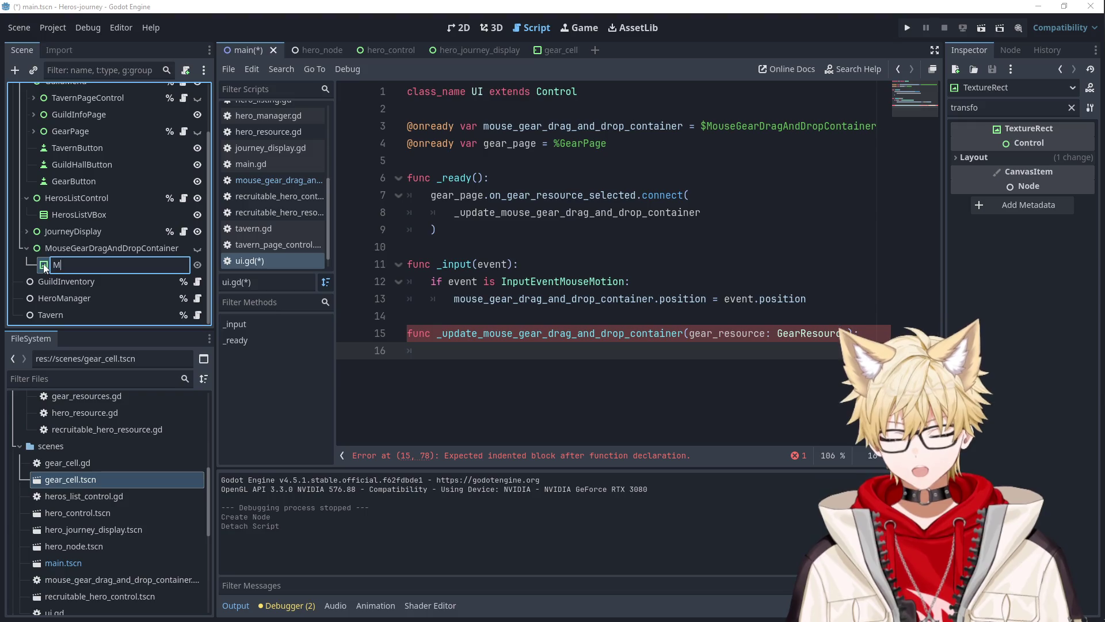
{"action": "type", "text": "DragAndDrop"}
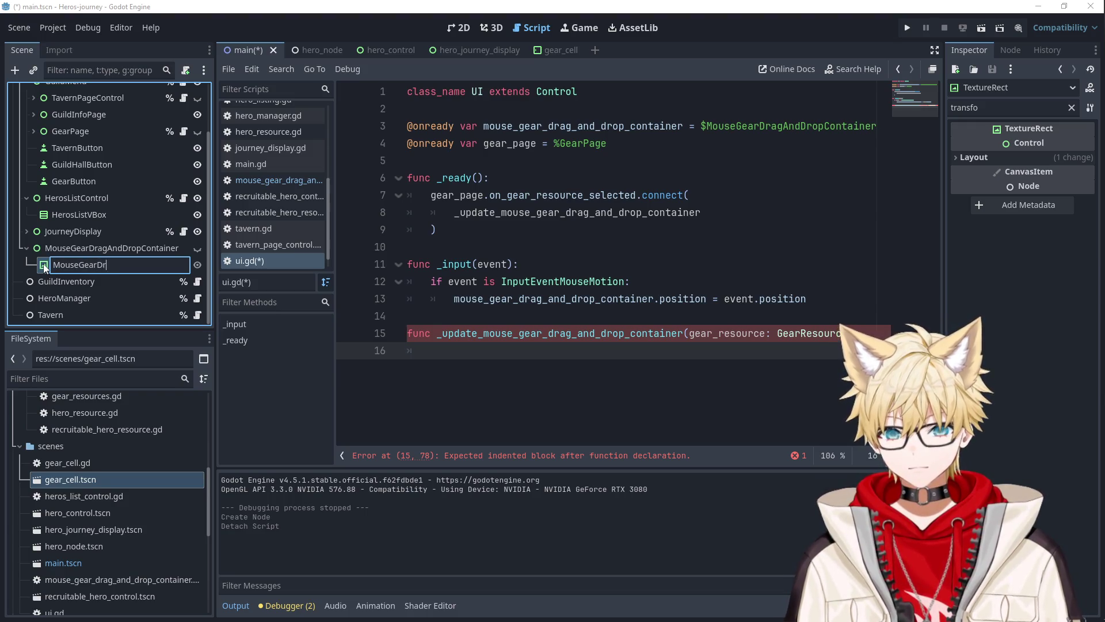
{"action": "type", "text": "Texture"}
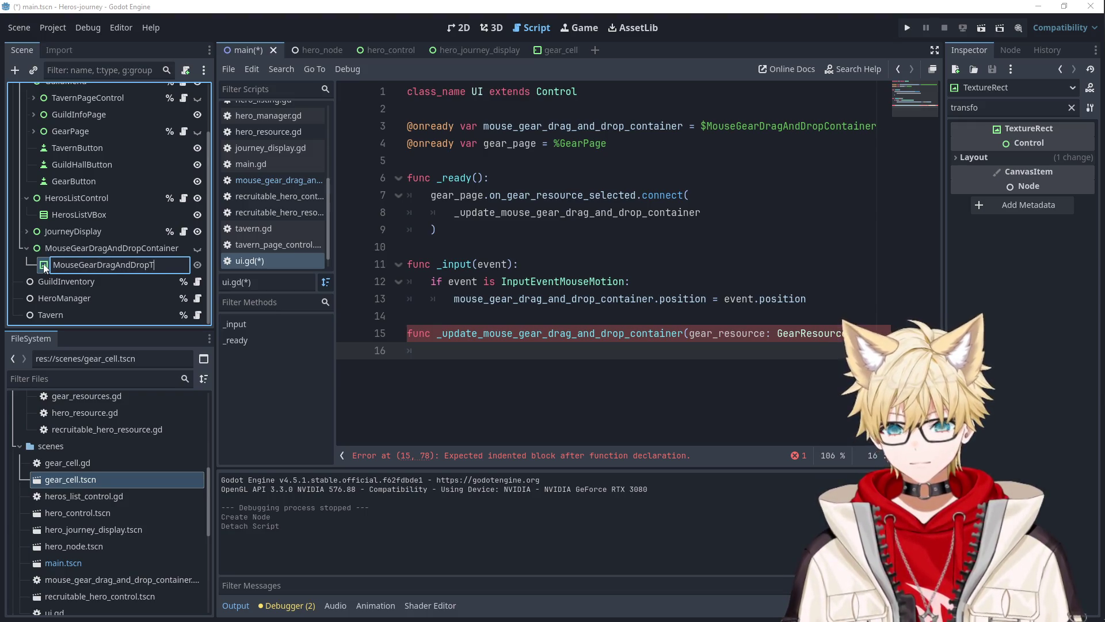
{"action": "key", "text": "Return"}
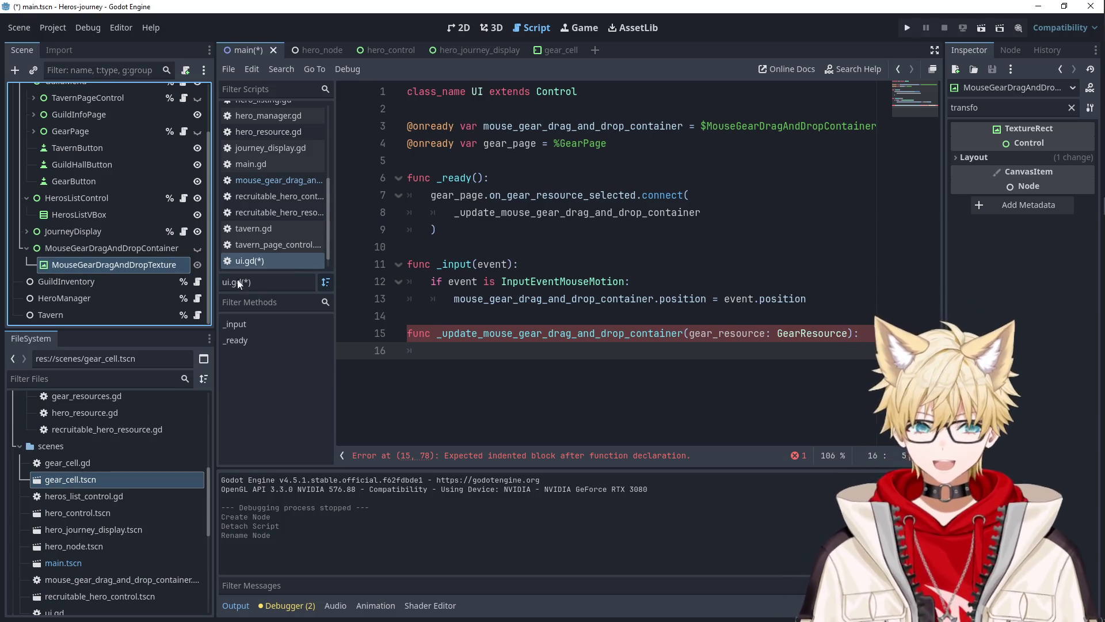
{"action": "left_click_drag", "start_coordinate": [85, 262], "coordinate": [438, 162]}
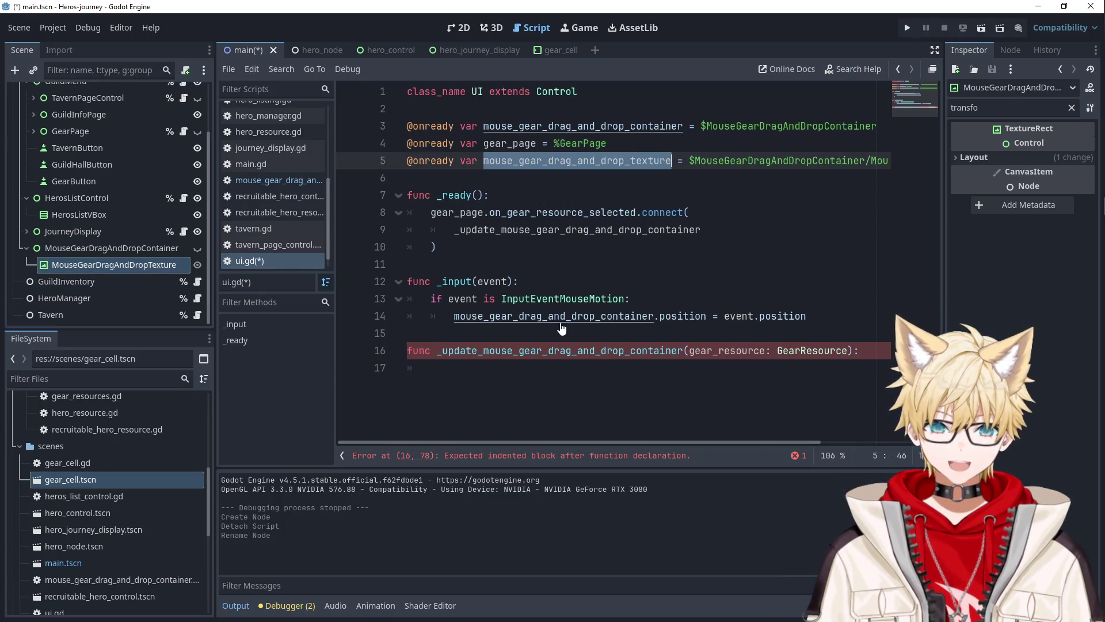
{"action": "left_click", "coordinate": [747, 370]}
{"action": "left_click", "coordinate": [872, 350]}
{"action": "key", "text": "Return"}
{"action": "type", "text": "mouse_gear_drag_and_drop_texture.texte"}
{"action": "key", "text": "Return"}
Step: Complete the assignment as texture = gear_resource.gear_sprite
{"action": "type", "text": "= gear"}
{"action": "key", "text": "Down"}
{"action": "key", "text": "Return"}
{"action": "type", "text": ".te"}
{"action": "key", "text": "BackSpace"}
{"action": "key", "text": "BackSpace"}
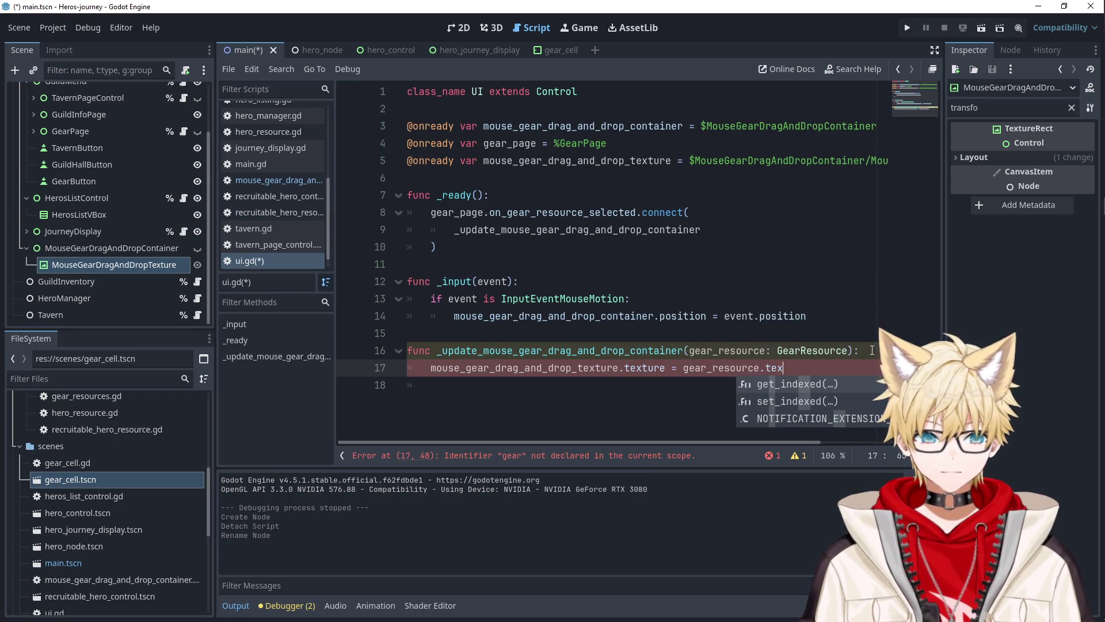
{"action": "type", "text": "gear"}
{"action": "key", "text": "Return"}
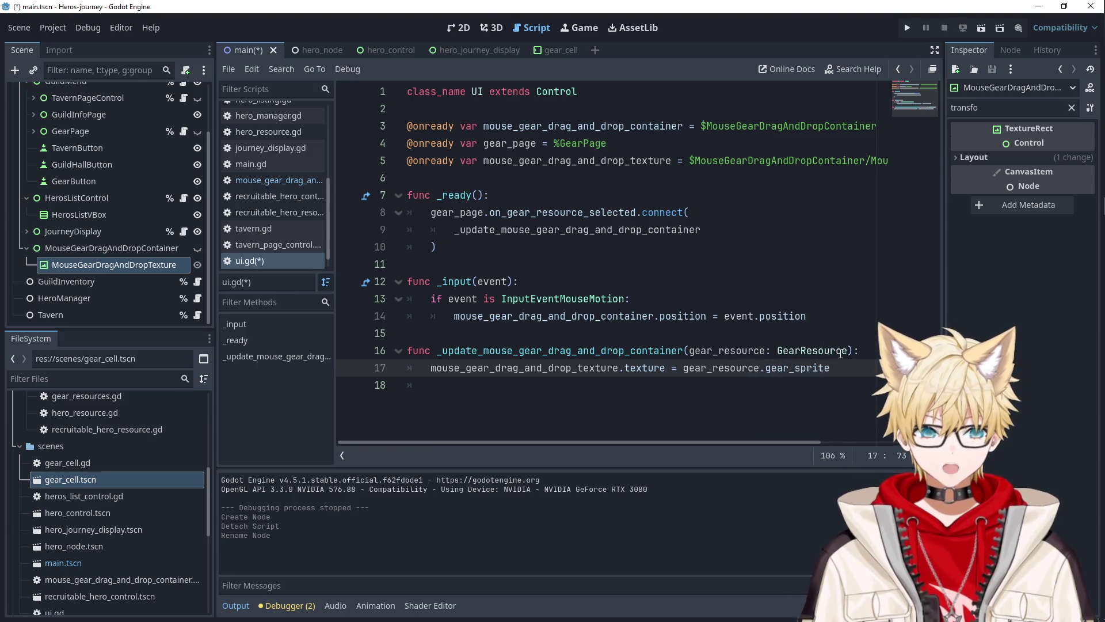
Step: Save ui.gd and the scene
{"action": "double_click", "coordinate": [656, 126]}
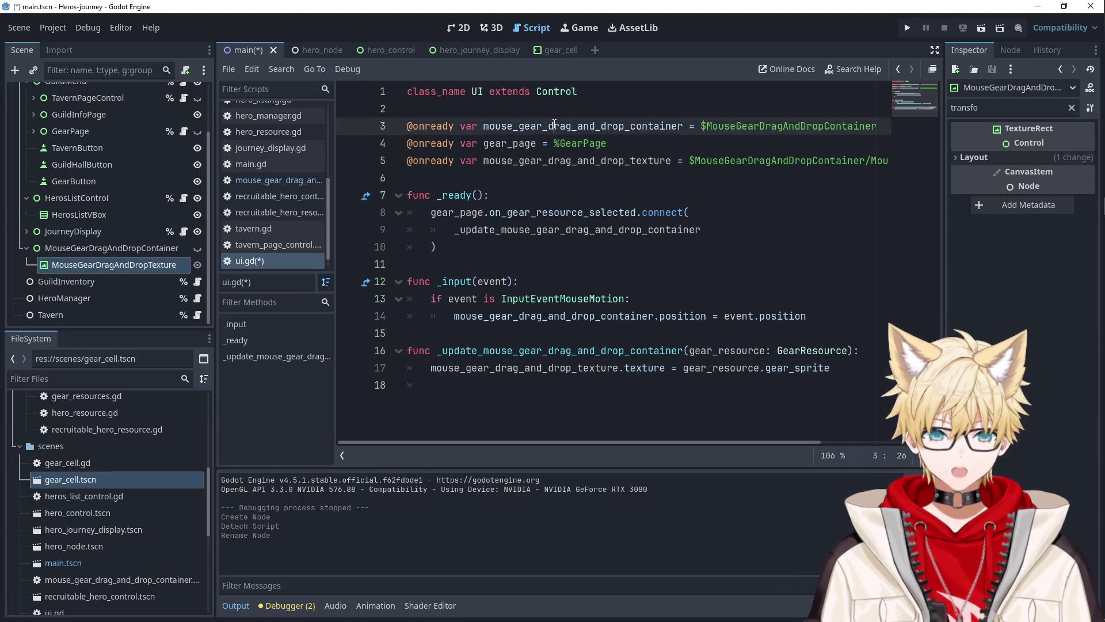
{"action": "left_click", "coordinate": [669, 288]}
{"action": "key", "text": "ctrl+s"}
{"action": "left_click", "coordinate": [652, 229]}
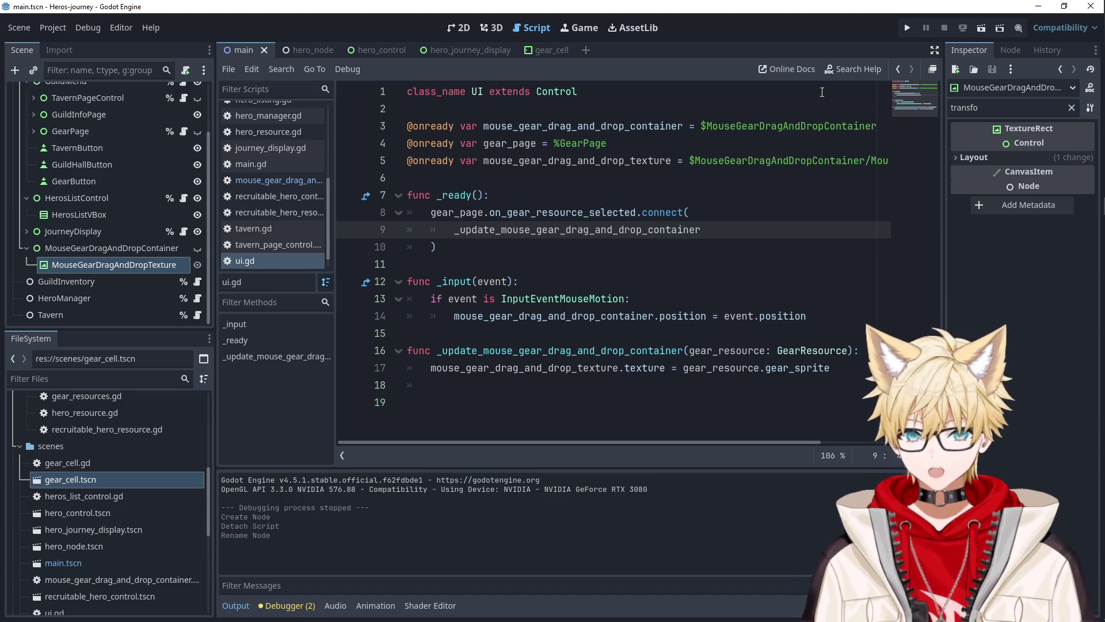
Step: Run the project and inspect the on_gear_resource_selected invalid-access error in the Debugger
{"action": "left_click", "coordinate": [907, 32]}
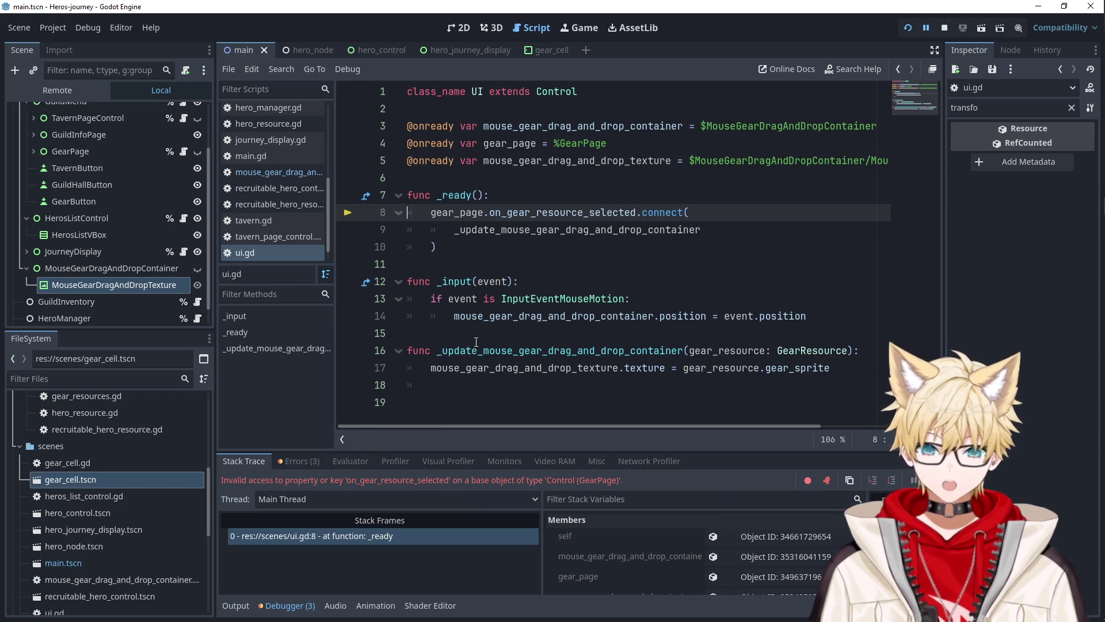
{"action": "scroll", "coordinate": [142, 290], "scroll_direction": "down", "scroll_amount": 1}
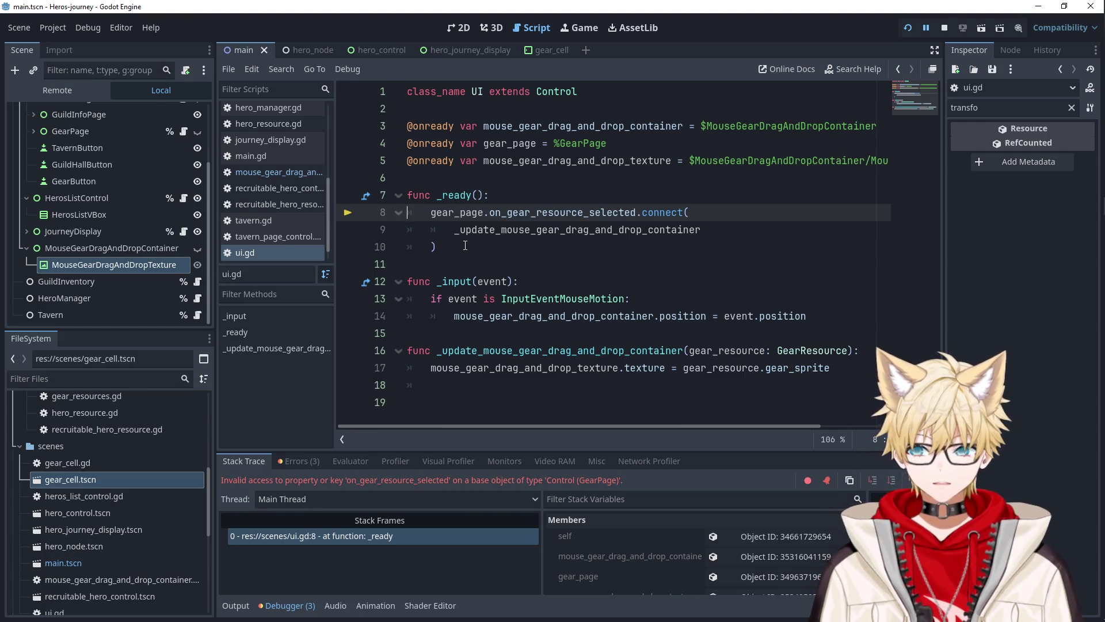
Step: In ui.gd, drop the update function's leading underscore and delete the _ready function
{"action": "left_click", "coordinate": [441, 350]}
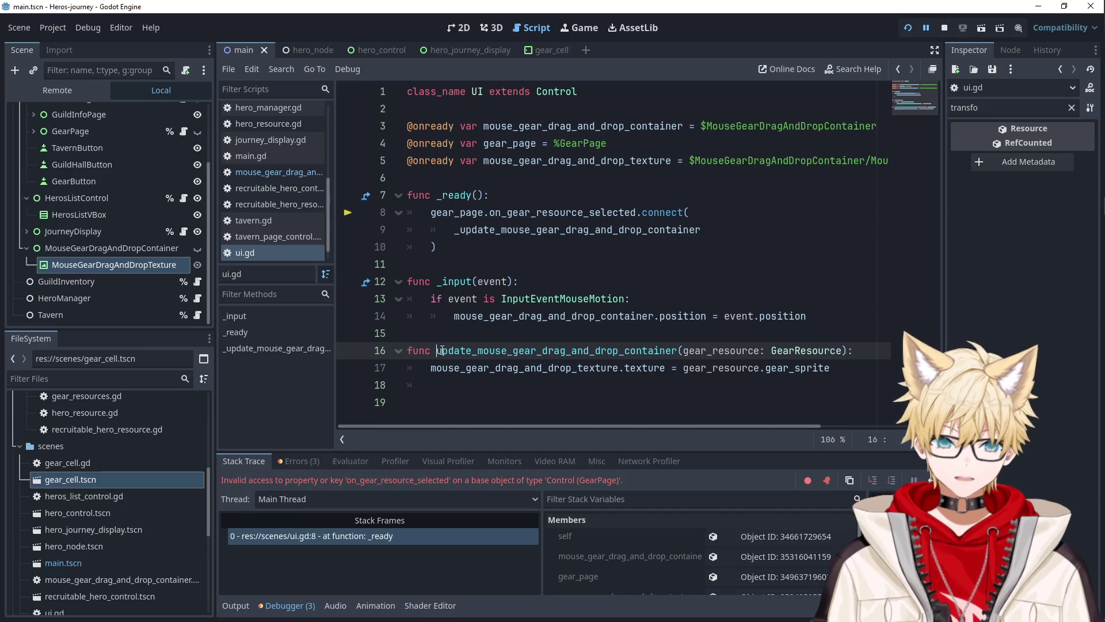
{"action": "key", "text": "BackSpace"}
{"action": "left_click_drag", "start_coordinate": [438, 247], "coordinate": [418, 196]}
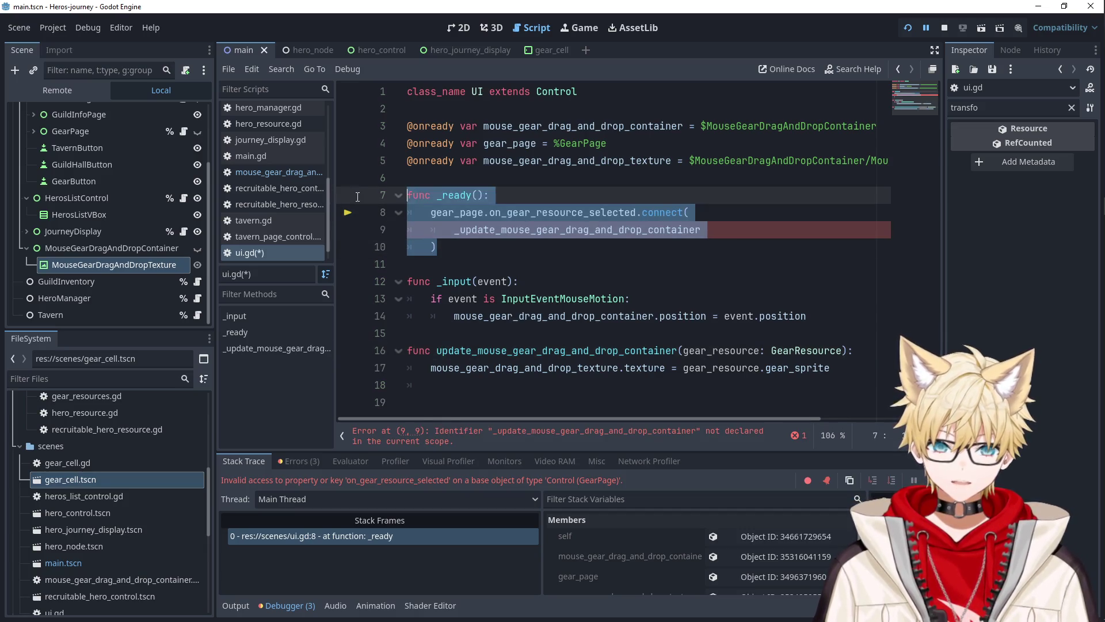
{"action": "key", "text": "BackSpace"}
{"action": "key", "text": "BackSpace"}
{"action": "mouse_move", "coordinate": [518, 195]}
{"action": "left_mouse_down"}
{"action": "mouse_move", "coordinate": [345, 183]}
{"action": "mouse_move", "coordinate": [408, 161]}
{"action": "left_mouse_up"}
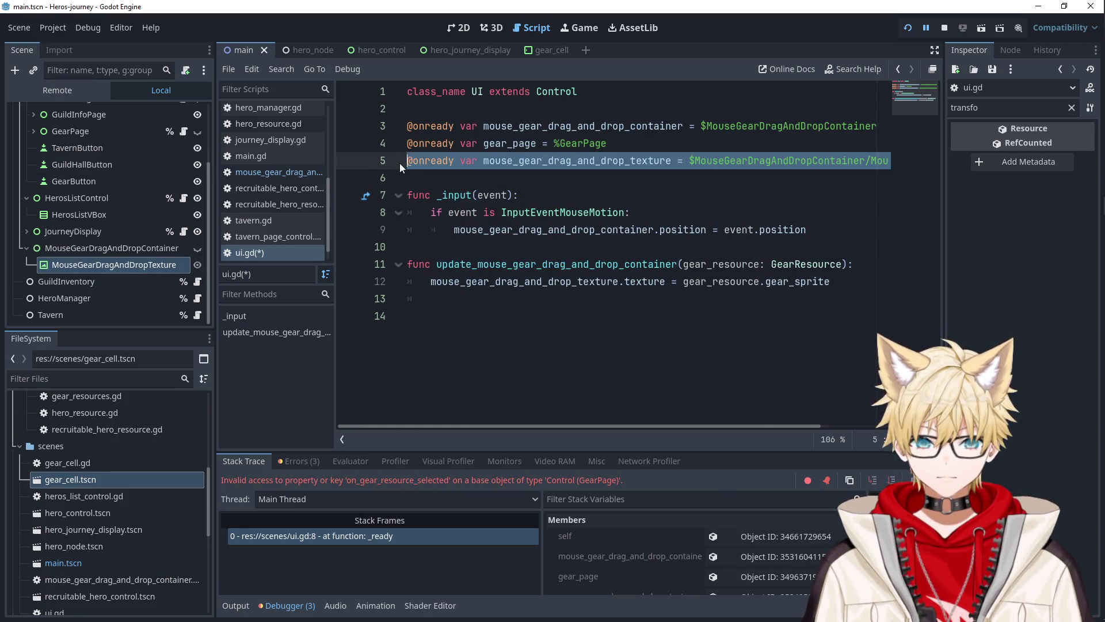
{"action": "key", "text": "BackSpace"}
{"action": "key", "text": "BackSpace"}
{"action": "key", "text": "Return"}
{"action": "double_click", "coordinate": [531, 247]}
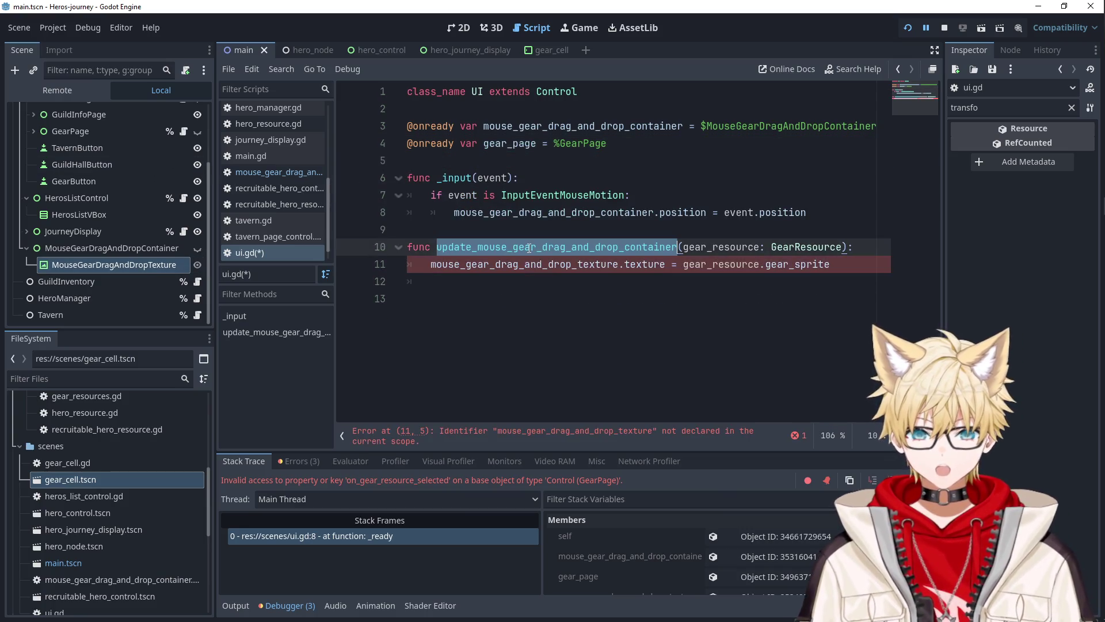
{"action": "left_click", "coordinate": [546, 308]}
{"action": "key", "text": "ctrl+z"}
{"action": "key", "text": "ctrl+z"}
{"action": "key", "text": "ctrl+z"}
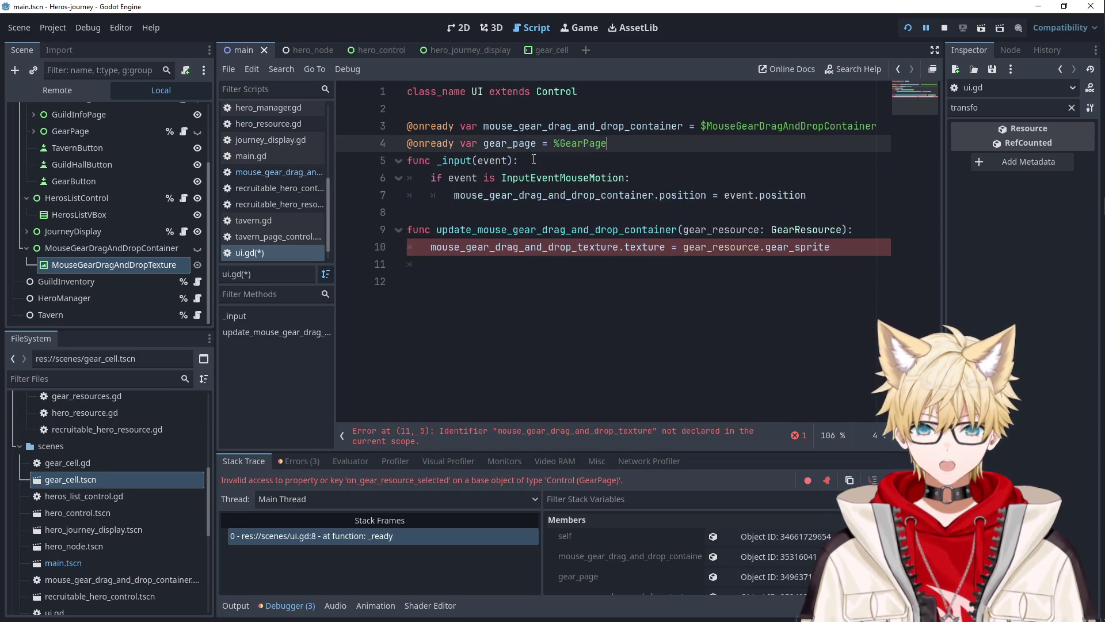
{"action": "double_click", "coordinate": [534, 263]}
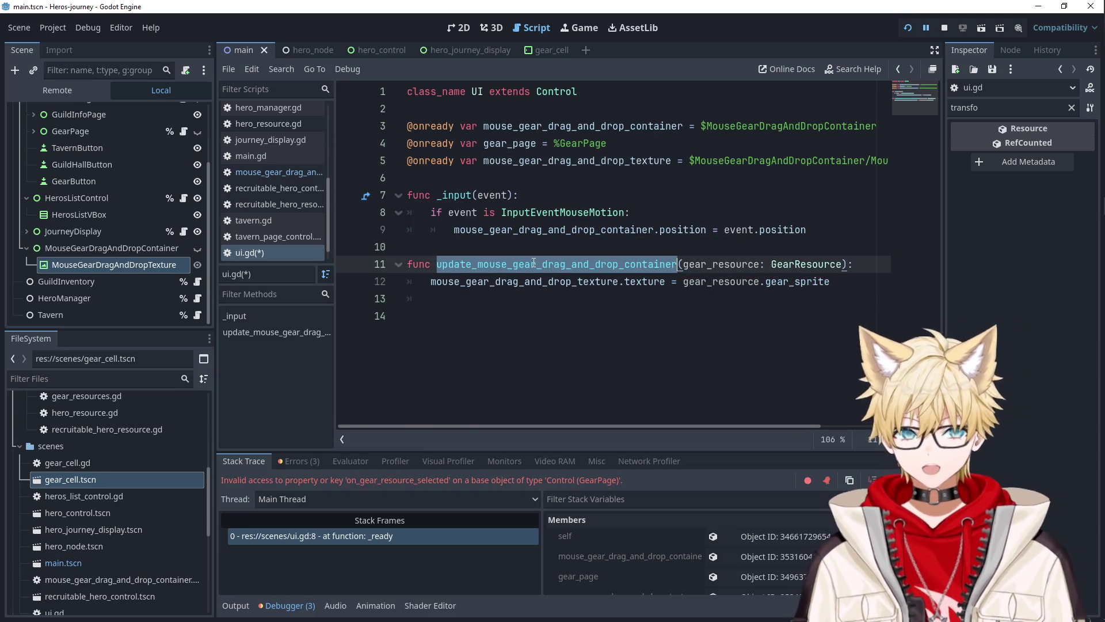
Step: In guild_inventory.gd's click handler, add ui.update_mouse_gear_drag_and_drop_container(gear_resource)
{"action": "left_click", "coordinate": [198, 282]}
{"action": "scroll", "coordinate": [574, 377], "scroll_direction": "down", "scroll_amount": 7}
{"action": "left_click", "coordinate": [713, 385]}
{"action": "key", "text": "Return"}
{"action": "type", "text": "ui."}
{"action": "type", "text": "update_mouse_gear_drag_and_drop_container("}
{"action": "type", "text": "gear"}
{"action": "type", "text": "_resource"}
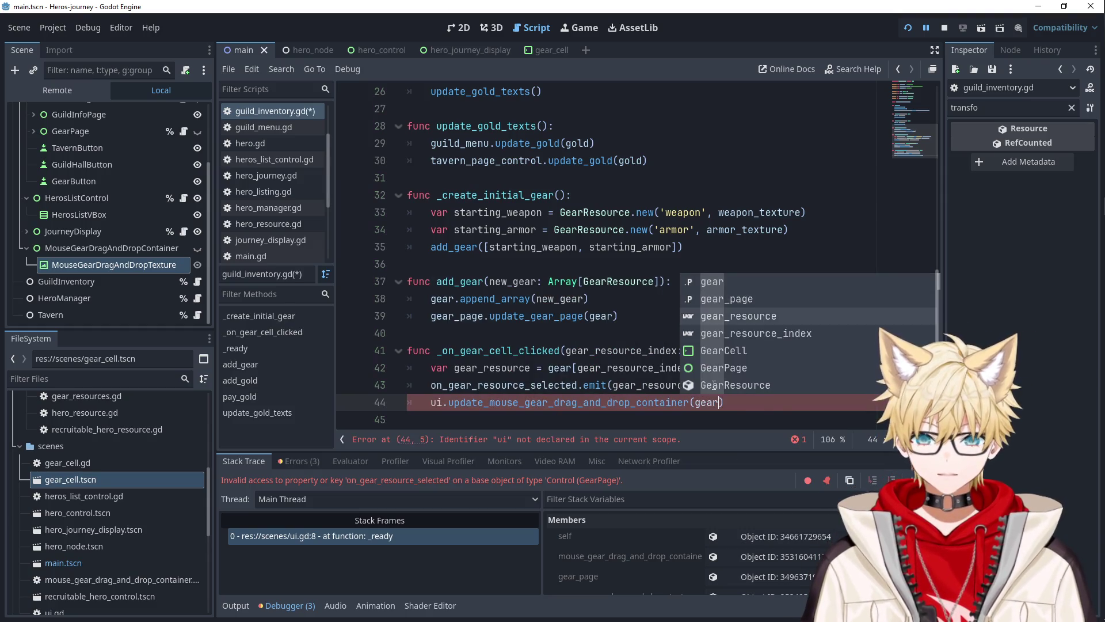
Step: Delete the signal emit line and the on_gear_resource_selected signal declaration
{"action": "left_click_drag", "start_coordinate": [697, 385], "coordinate": [352, 394]}
{"action": "key", "text": "ctrl+x"}
{"action": "scroll", "coordinate": [445, 307], "scroll_direction": "up", "scroll_amount": 8}
{"action": "left_click", "coordinate": [445, 299]}
{"action": "triple_click", "coordinate": [445, 298]}
{"action": "key", "text": "BackSpace"}
{"action": "scroll", "coordinate": [445, 306], "scroll_direction": "down", "scroll_amount": 6}
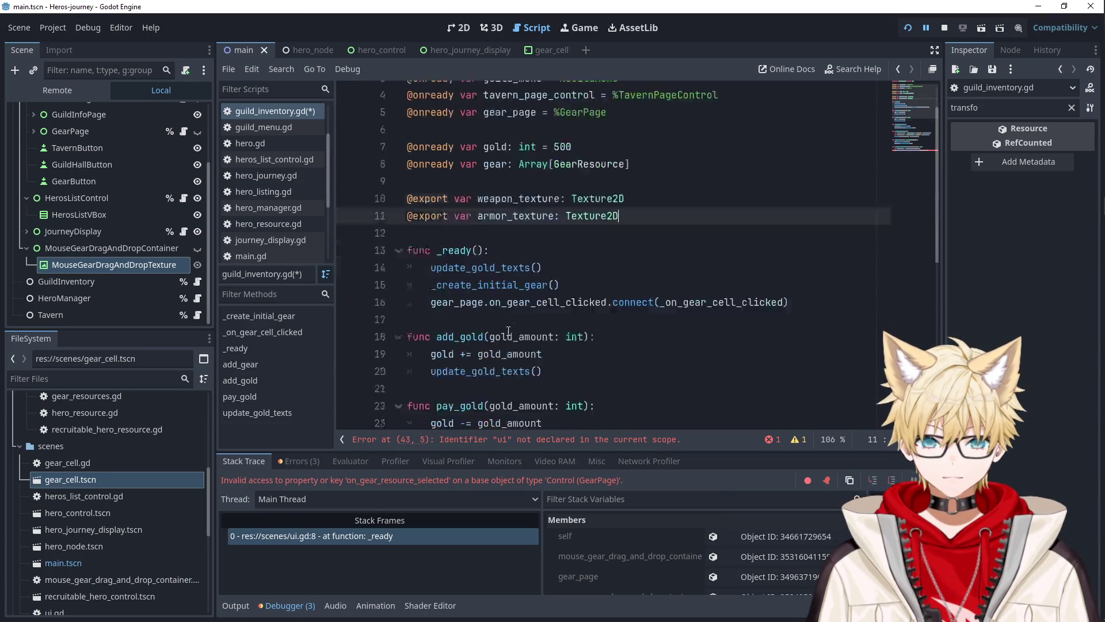
{"action": "double_click", "coordinate": [497, 384]}
Step: Give the UI node a unique name with Access as Unique Name
{"action": "scroll", "coordinate": [496, 378], "scroll_direction": "up", "scroll_amount": 8}
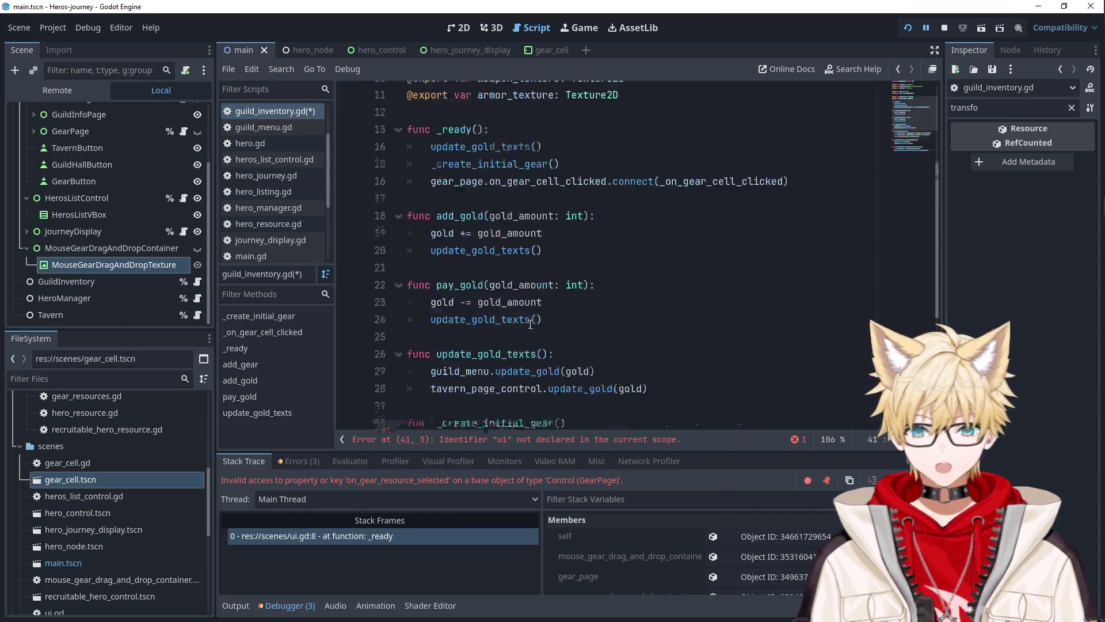
{"action": "scroll", "coordinate": [81, 202], "scroll_direction": "up", "scroll_amount": 3}
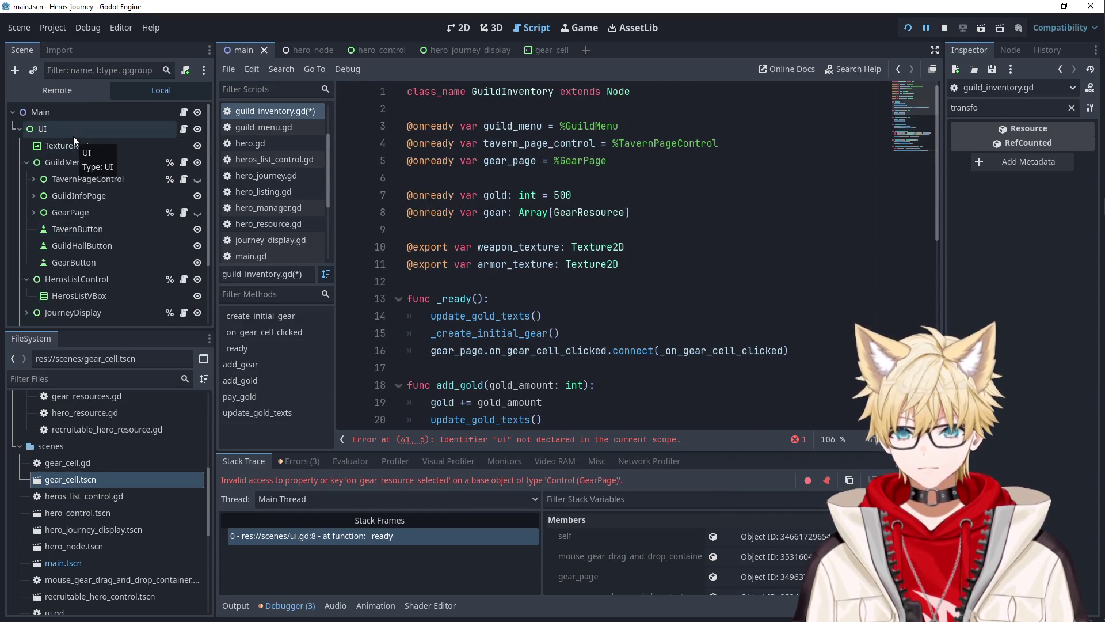
{"action": "scroll", "coordinate": [95, 264], "scroll_direction": "down", "scroll_amount": 3}
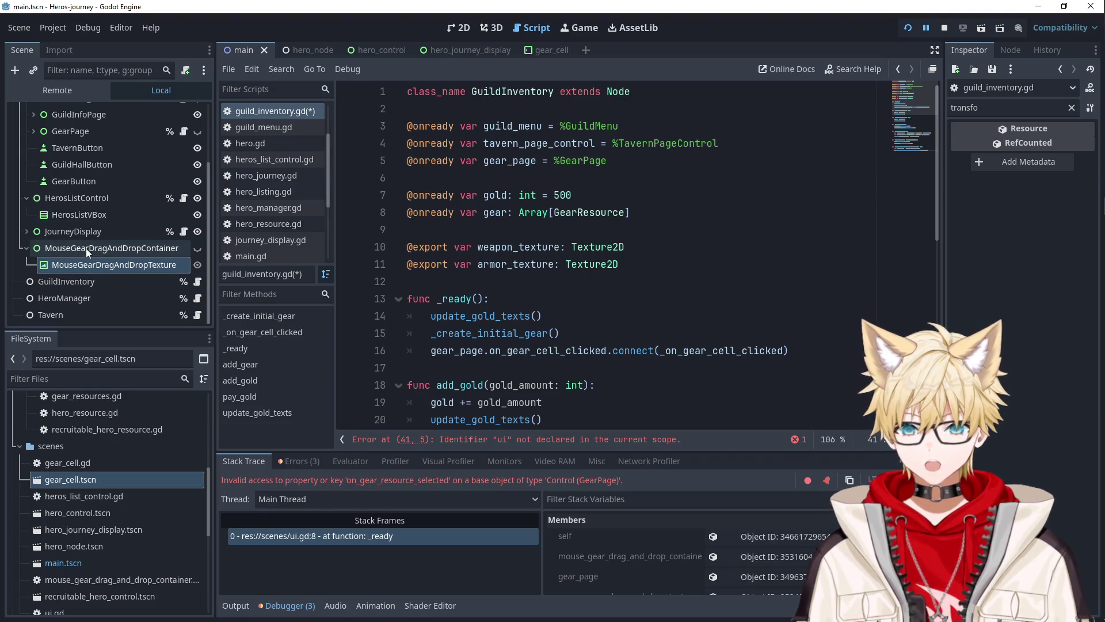
{"action": "left_click", "coordinate": [85, 248]}
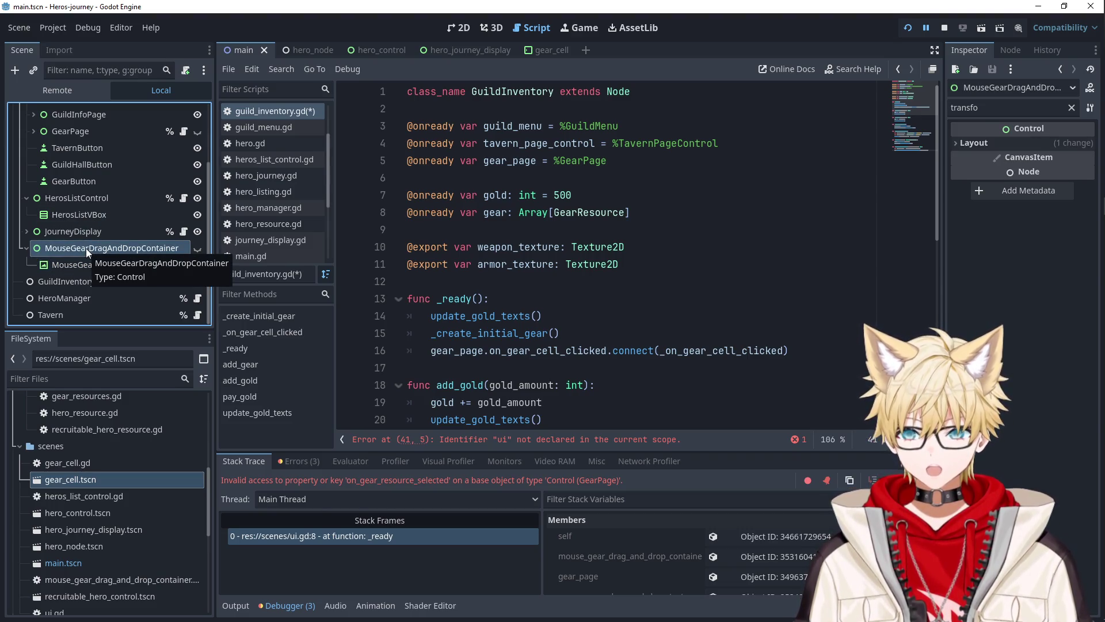
{"action": "right_click", "coordinate": [85, 248]}
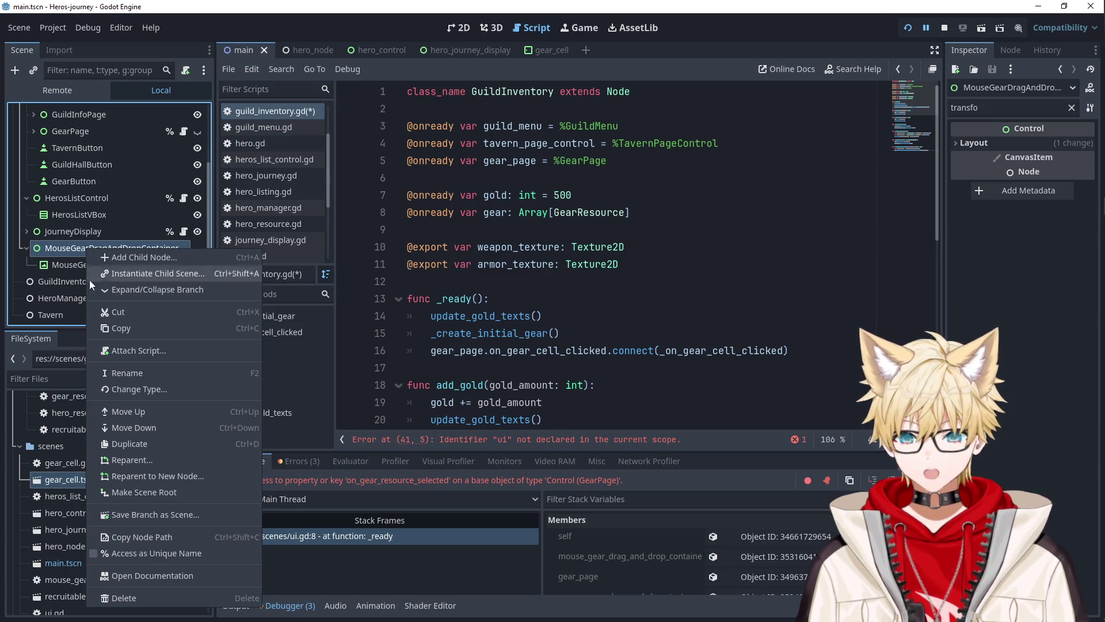
{"action": "left_click", "coordinate": [462, 285]}
{"action": "left_click", "coordinate": [463, 285]}
{"action": "scroll", "coordinate": [122, 257], "scroll_direction": "up", "scroll_amount": 3}
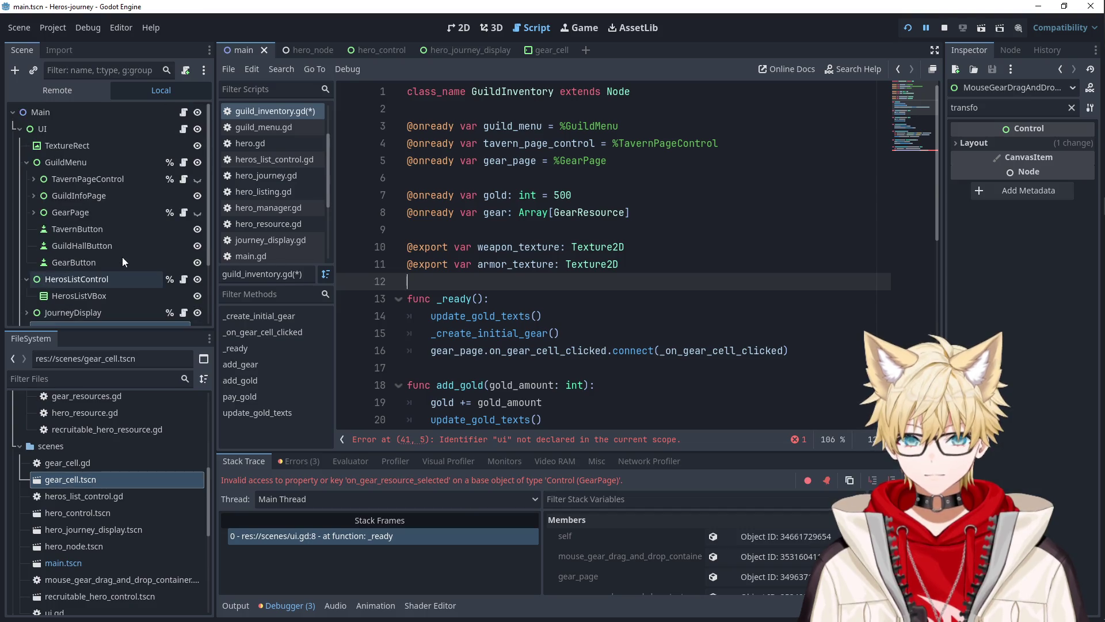
{"action": "left_click_drag", "start_coordinate": [68, 129], "coordinate": [535, 180]}
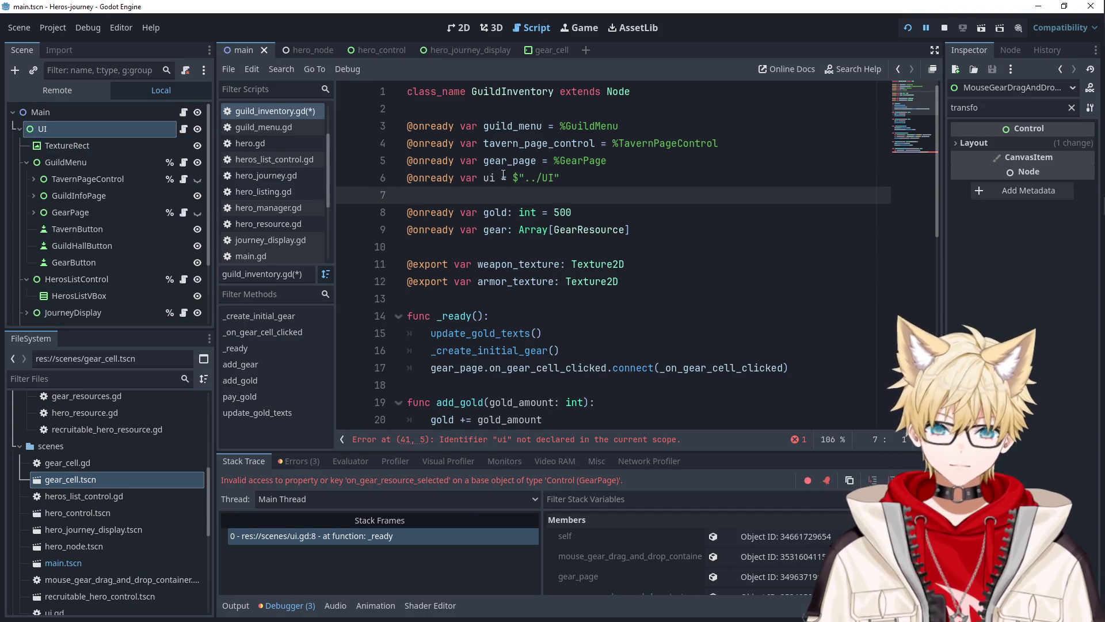
{"action": "right_click", "coordinate": [105, 129]}
{"action": "left_click", "coordinate": [150, 488]}
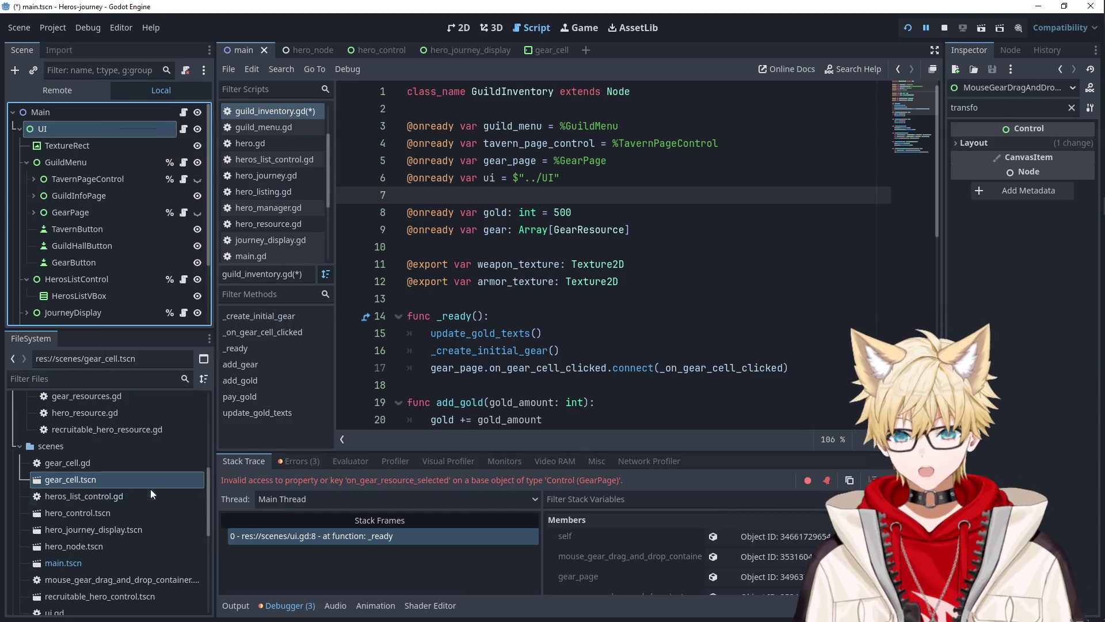
{"action": "left_click_drag", "start_coordinate": [617, 189], "coordinate": [617, 167]}
{"action": "key", "text": "BackSpace"}
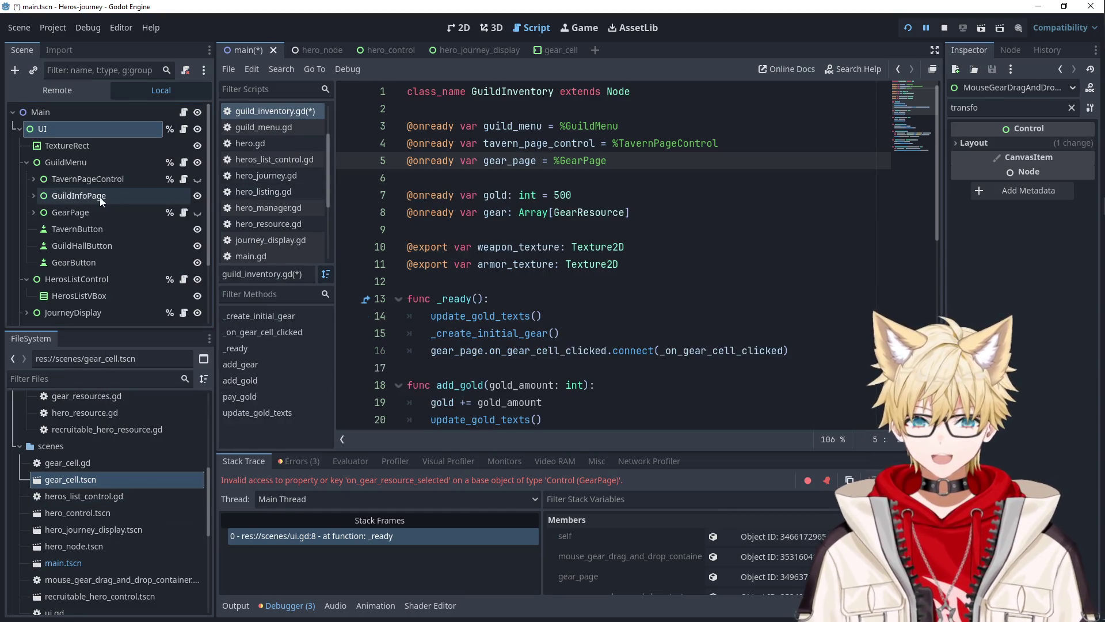
{"action": "left_click", "coordinate": [72, 146]}
{"action": "left_click", "coordinate": [67, 130]}
{"action": "left_click_drag", "start_coordinate": [67, 129], "coordinate": [456, 123]}
{"action": "left_click", "coordinate": [644, 91]}
{"action": "key", "text": "Return"}
{"action": "double_click", "coordinate": [490, 126]}
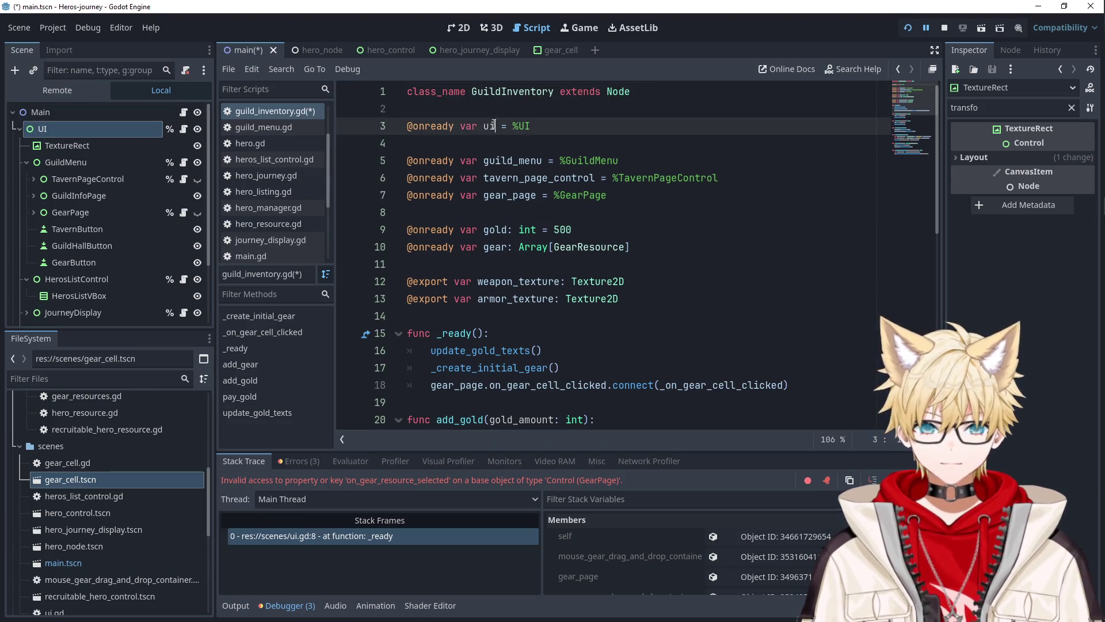
{"action": "scroll", "coordinate": [542, 334], "scroll_direction": "down", "scroll_amount": 8}
{"action": "left_click", "coordinate": [525, 384]}
{"action": "key", "text": "ctrl+s"}
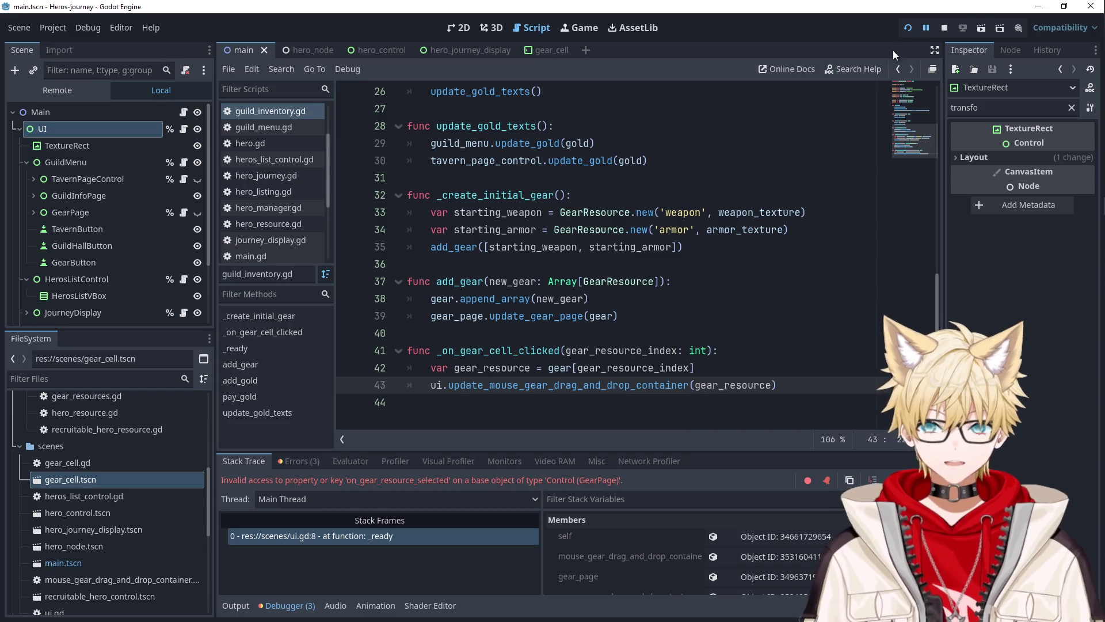
Step: Test-run the game, open the Gear page and pick up the first gear, then stop it
{"action": "left_click", "coordinate": [908, 29]}
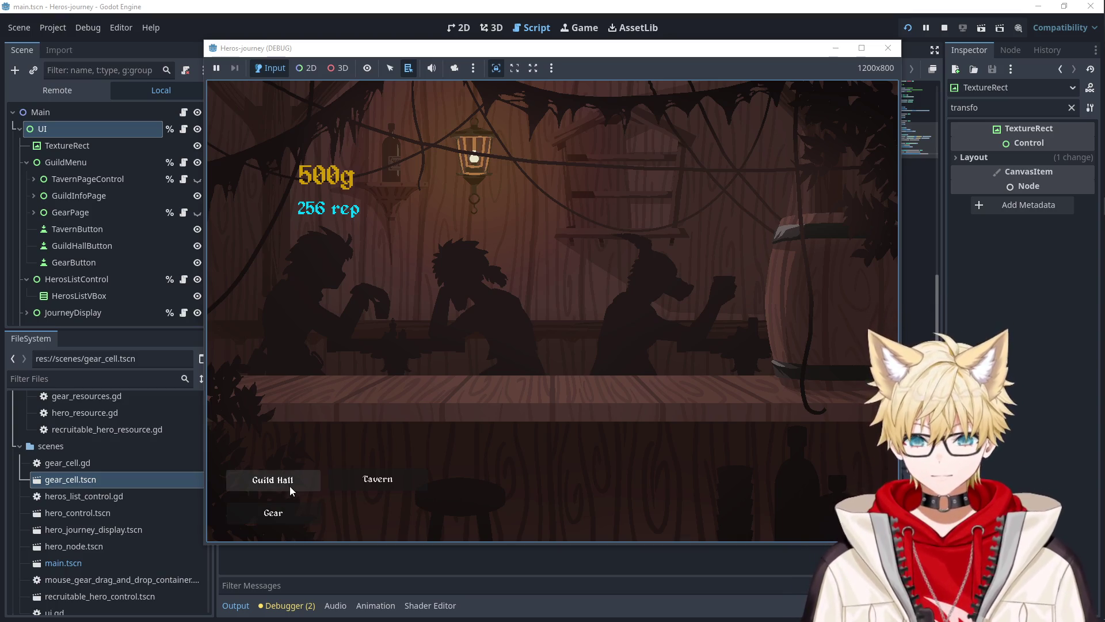
{"action": "left_click", "coordinate": [298, 510]}
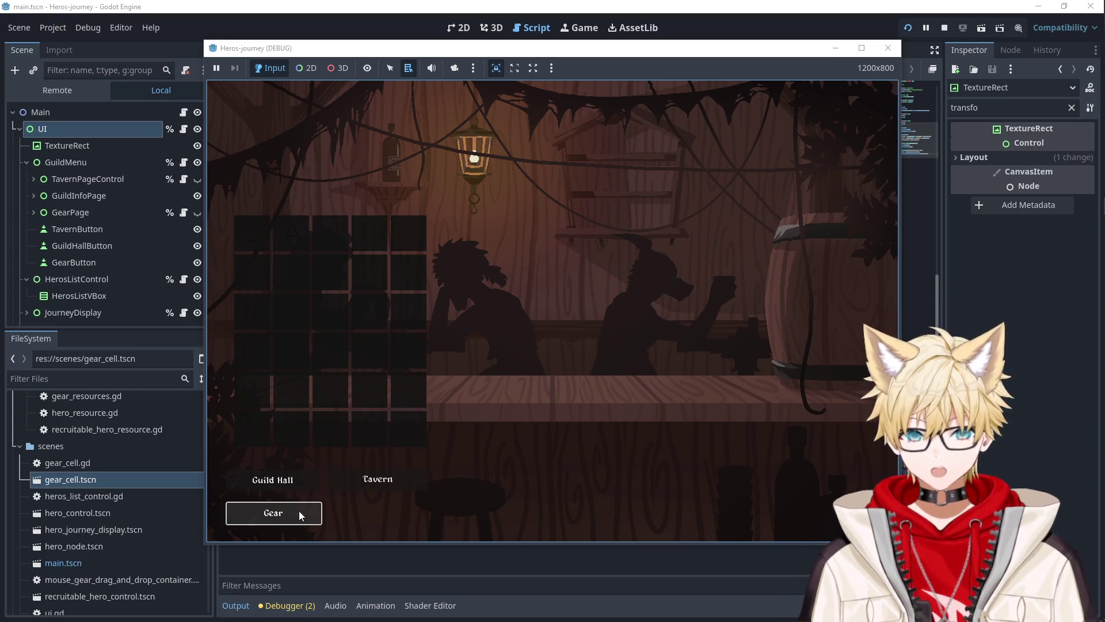
{"action": "left_click", "coordinate": [263, 240]}
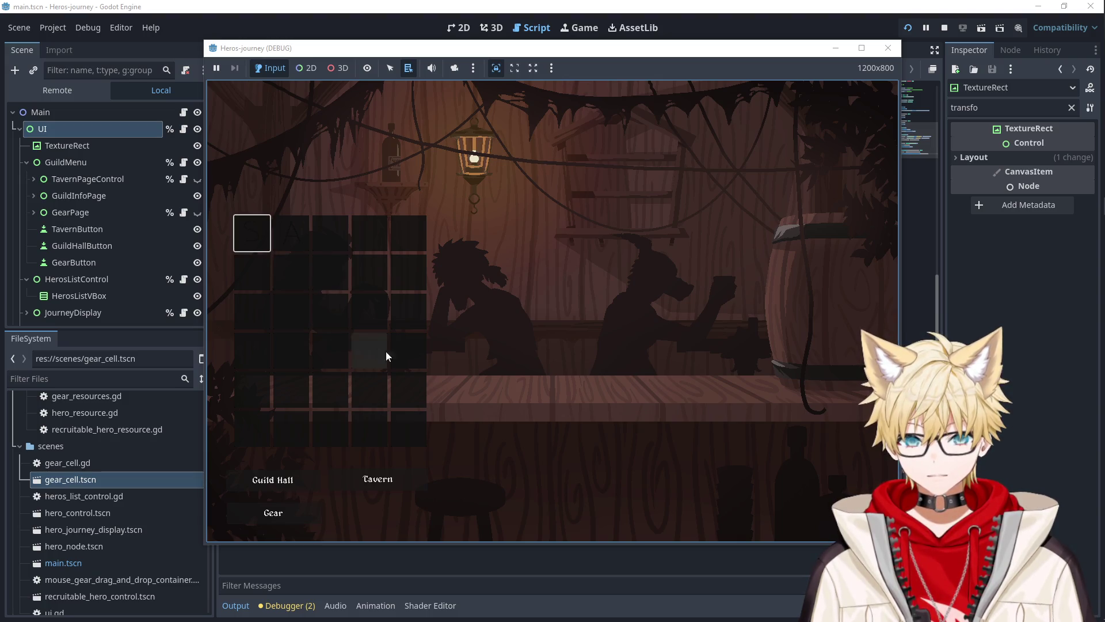
{"action": "left_click", "coordinate": [888, 48]}
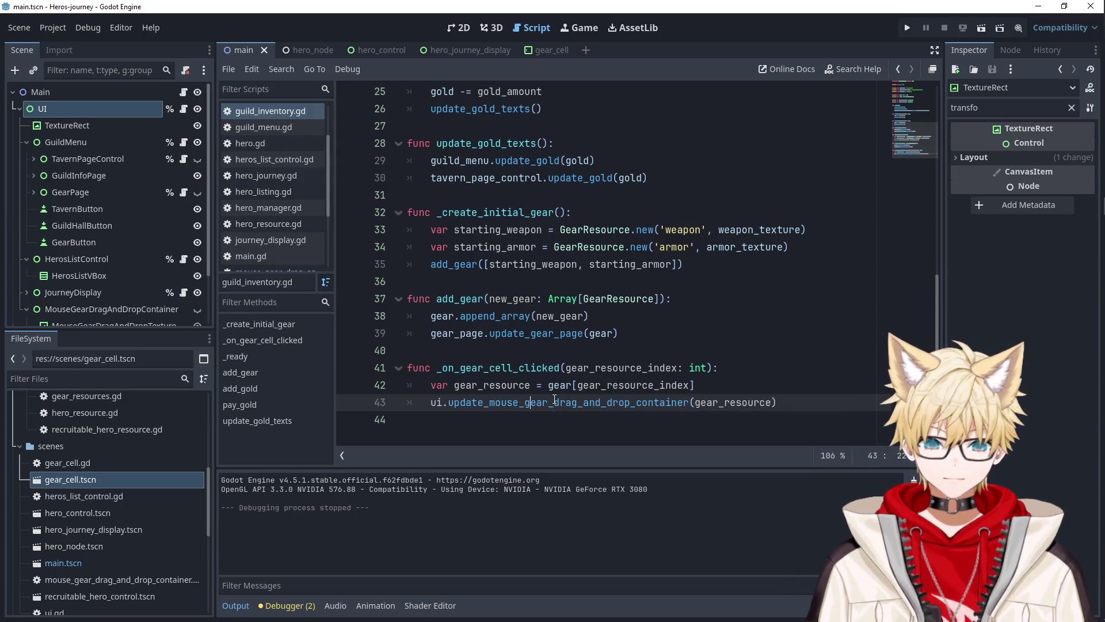
{"action": "left_click", "coordinate": [493, 411], "text": "ctrl"}
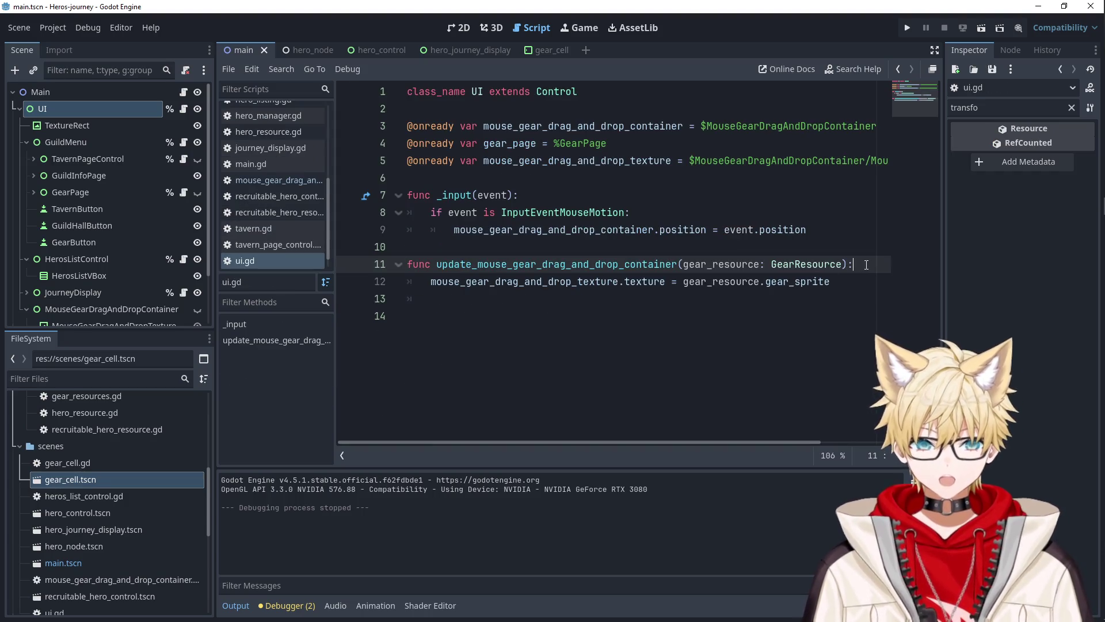
Step: Add mouse_gear_drag_and_drop_texture.visible = true at the top of the update function, then run with F5
{"action": "double_click", "coordinate": [516, 282]}
{"action": "key", "text": "ctrl+c"}
{"action": "left_click", "coordinate": [869, 264]}
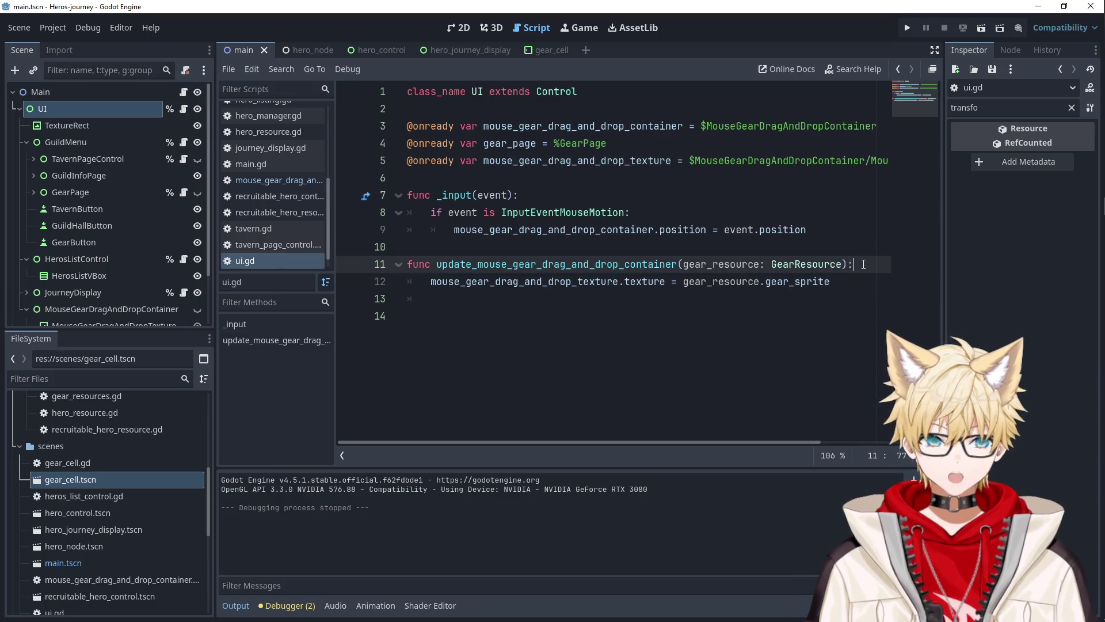
{"action": "key", "text": "Return"}
{"action": "key", "text": "ctrl+v"}
{"action": "type", "text": ".visible = true"}
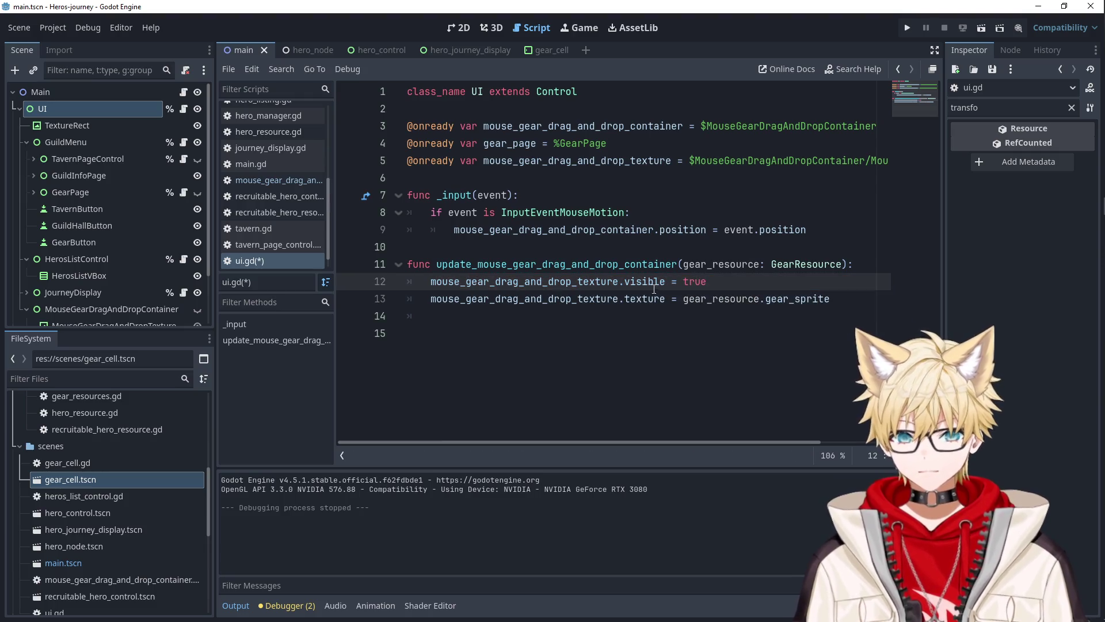
{"action": "double_click", "coordinate": [581, 126]}
{"action": "left_click", "coordinate": [561, 268]}
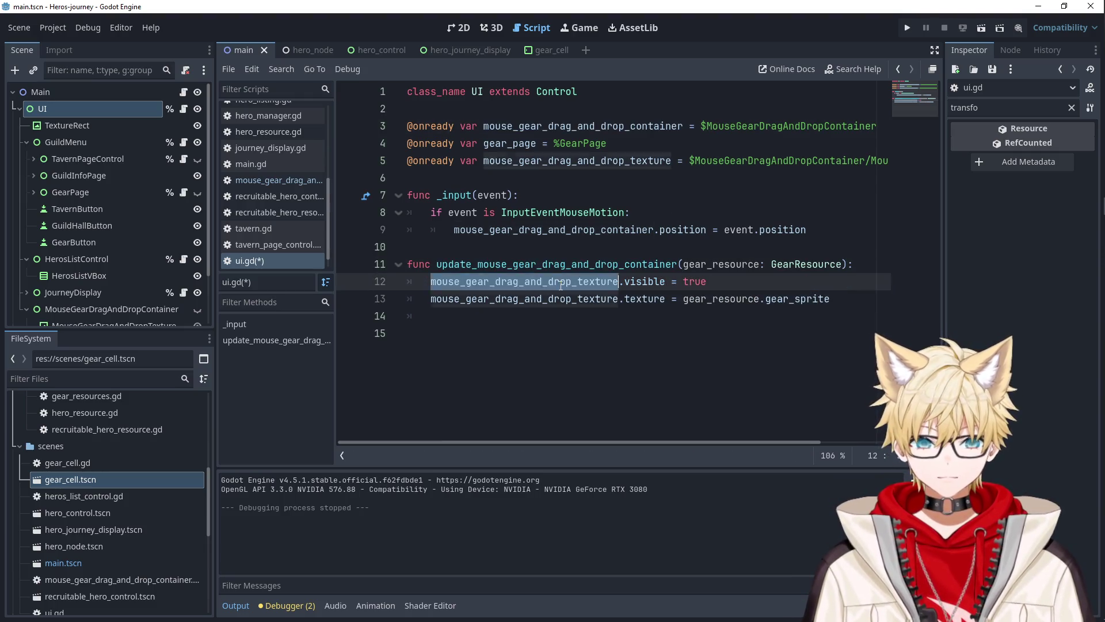
{"action": "key", "text": "F5"}
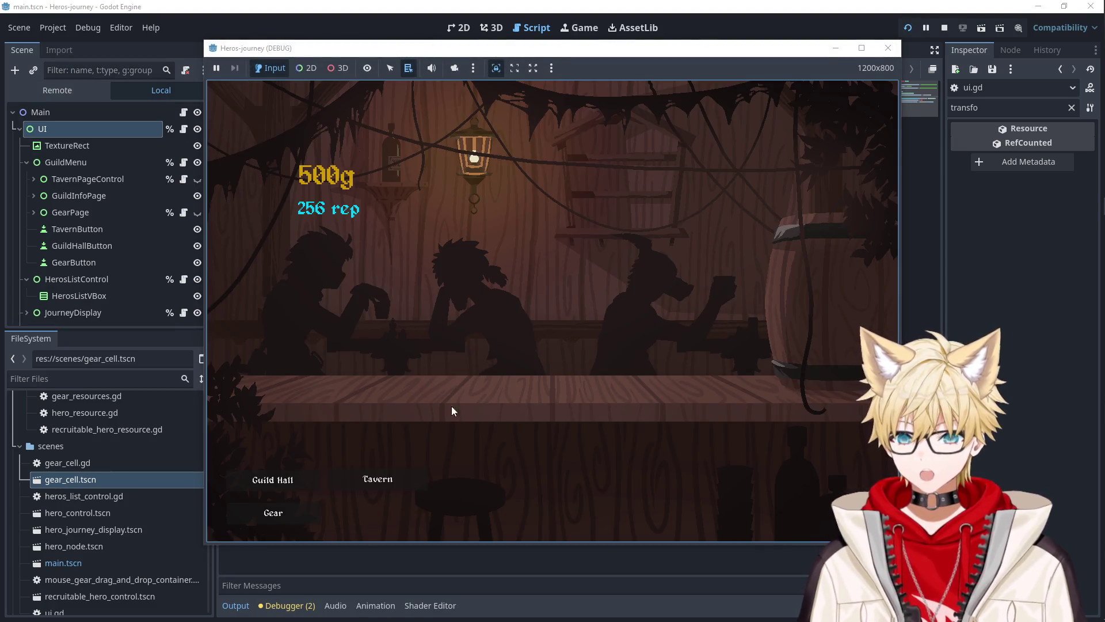
Step: In the game, open Gear, drag the first gear item across the tavern, then stop the game
{"action": "left_click", "coordinate": [276, 512]}
{"action": "mouse_move", "coordinate": [254, 244]}
{"action": "left_mouse_down"}
{"action": "mouse_move", "coordinate": [492, 322]}
{"action": "mouse_move", "coordinate": [643, 299]}
{"action": "mouse_move", "coordinate": [527, 349]}
{"action": "mouse_move", "coordinate": [545, 325]}
{"action": "mouse_move", "coordinate": [546, 360]}
{"action": "mouse_move", "coordinate": [578, 323]}
{"action": "left_mouse_up"}
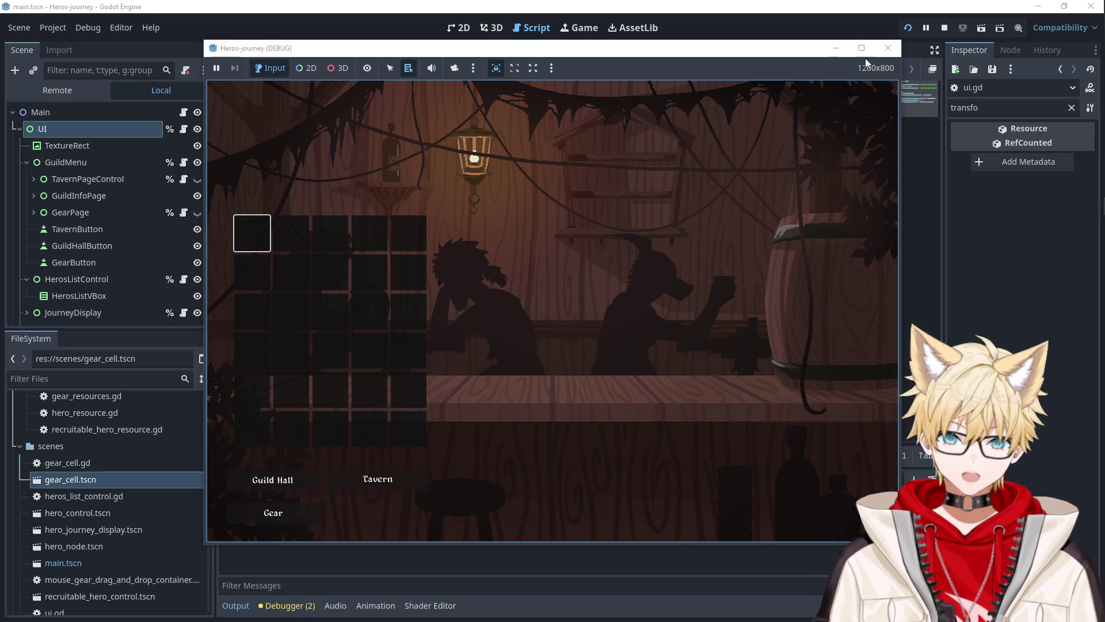
{"action": "left_click", "coordinate": [888, 48]}
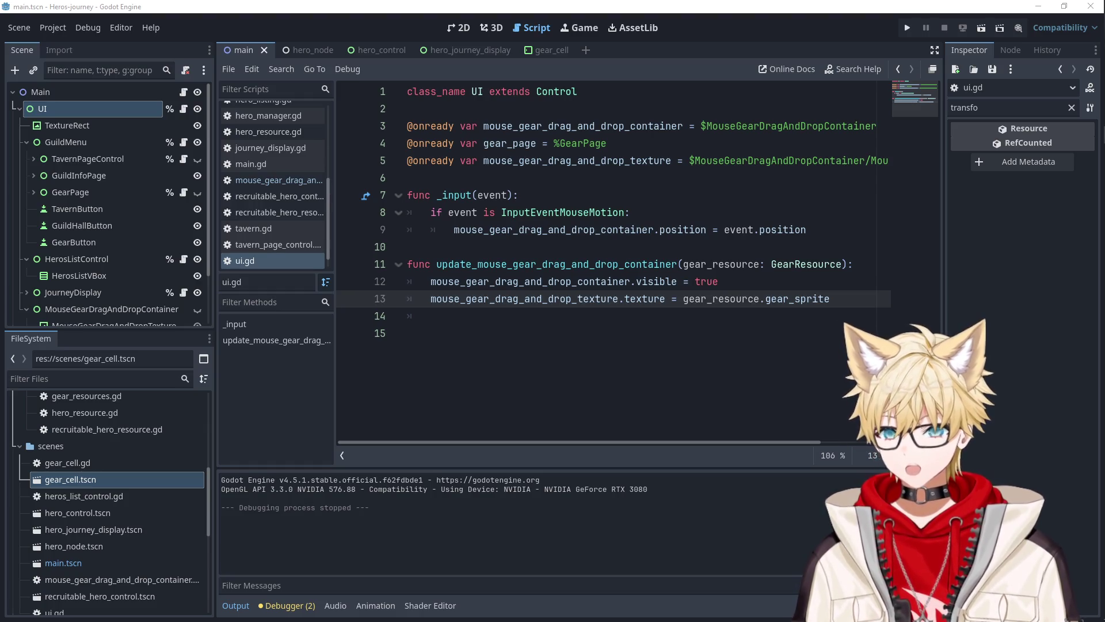
Step: Remove ui.gd's trailing blank line and add an empty line after the line 11 function header
{"action": "left_click", "coordinate": [596, 379]}
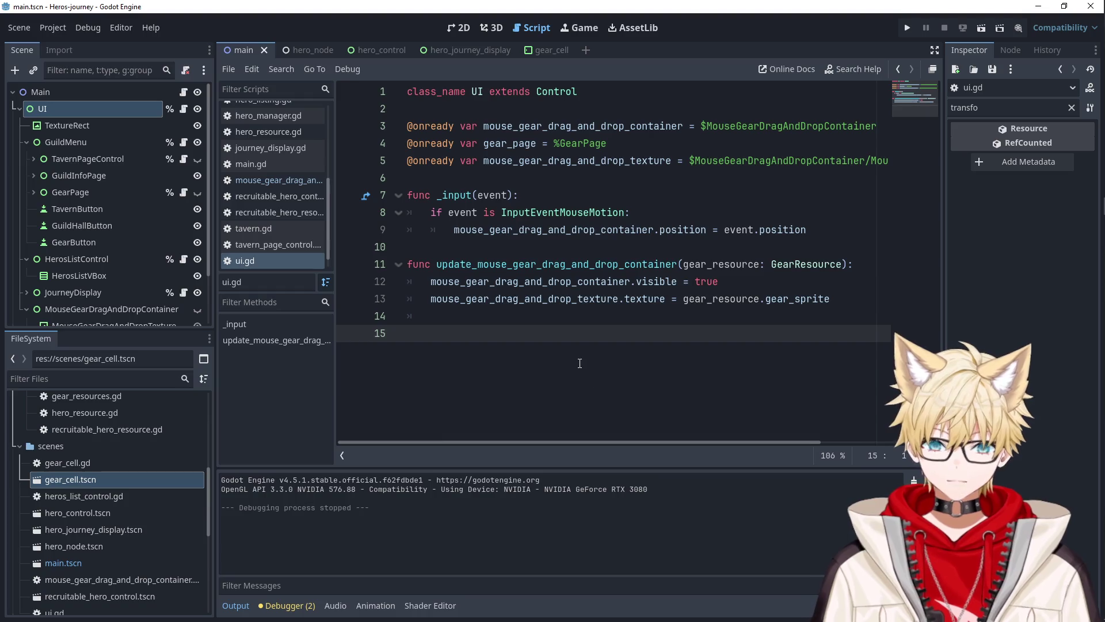
{"action": "key", "text": "BackSpace"}
{"action": "key", "text": "BackSpace"}
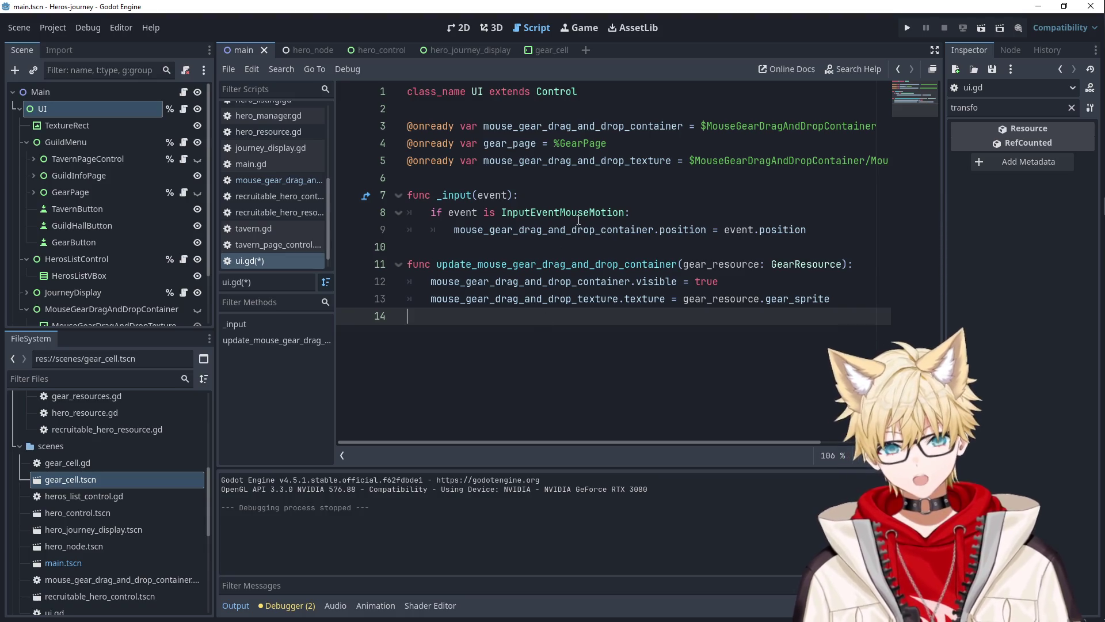
{"action": "mouse_move", "coordinate": [653, 226]}
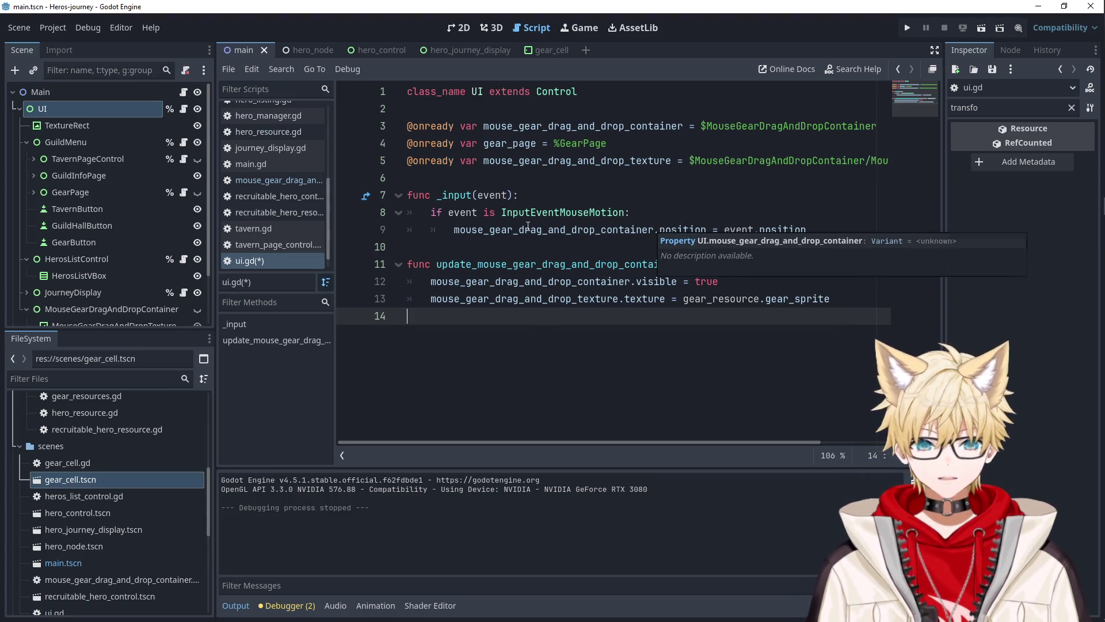
{"action": "double_click", "coordinate": [528, 229]}
{"action": "left_click", "coordinate": [862, 265]}
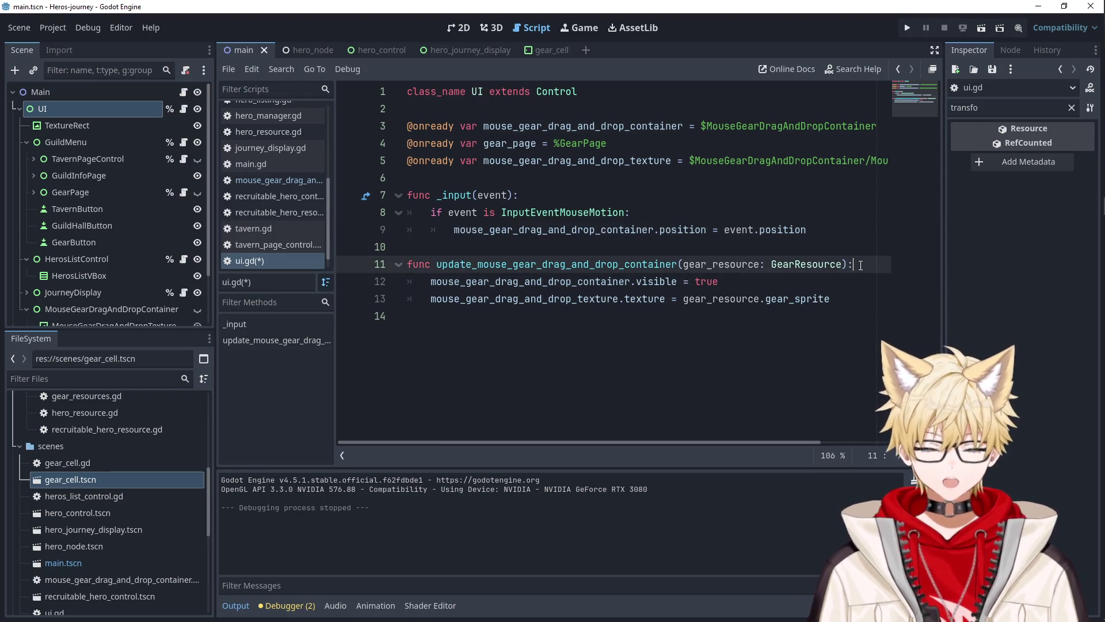
{"action": "key", "text": "Return"}
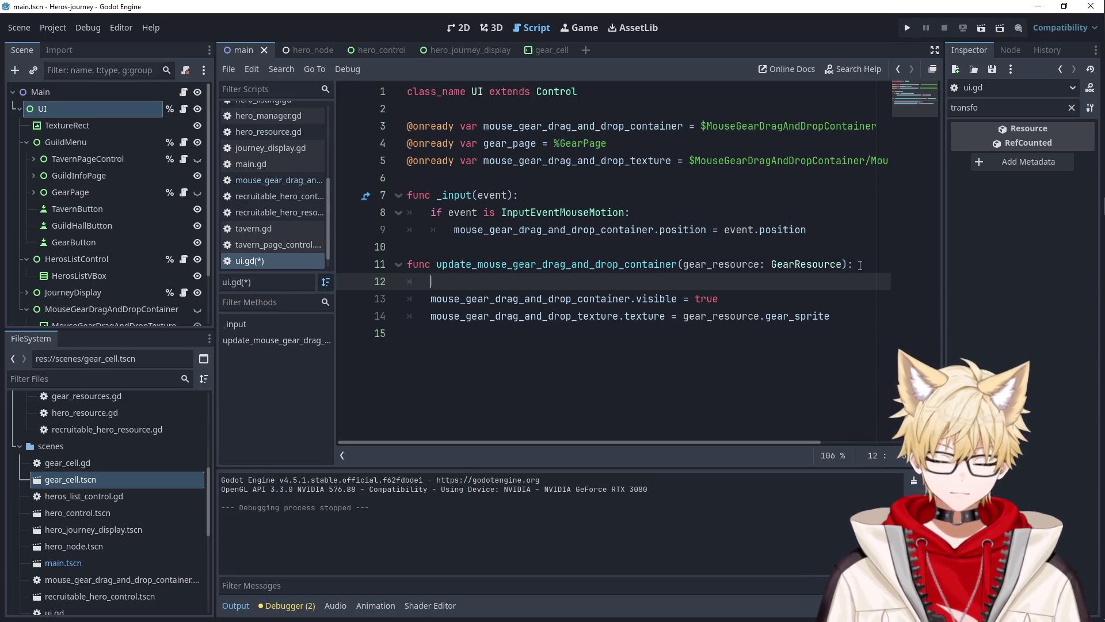
{"action": "left_click", "coordinate": [443, 179]}
{"action": "key", "text": "Return"}
{"action": "key", "text": "Return"}
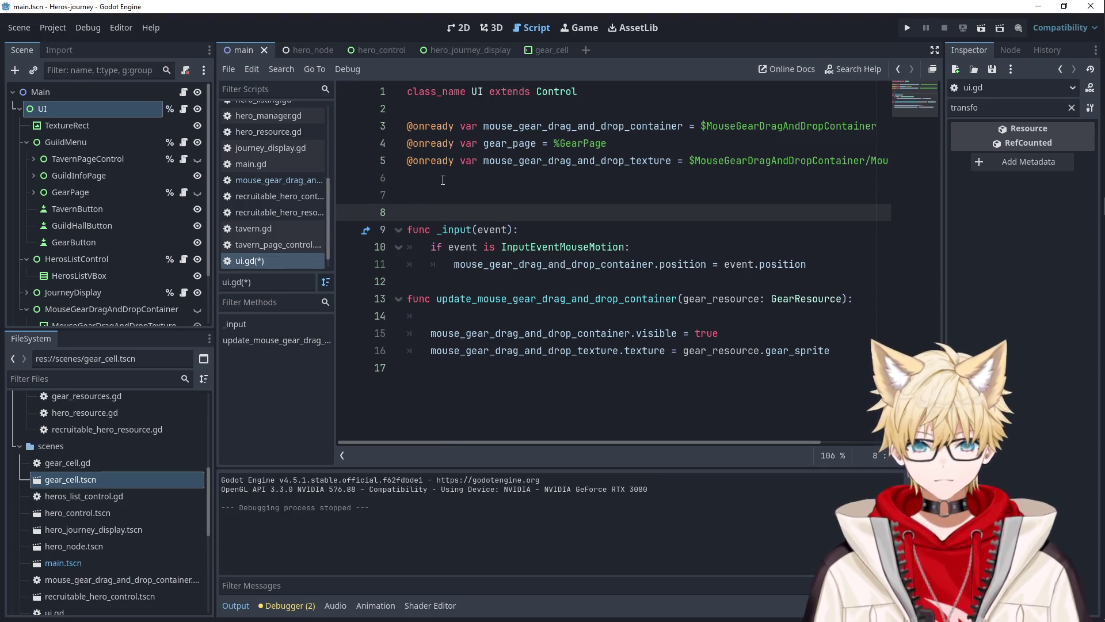
{"action": "key", "text": "Up"}
{"action": "type", "text": "@onready var is_"}
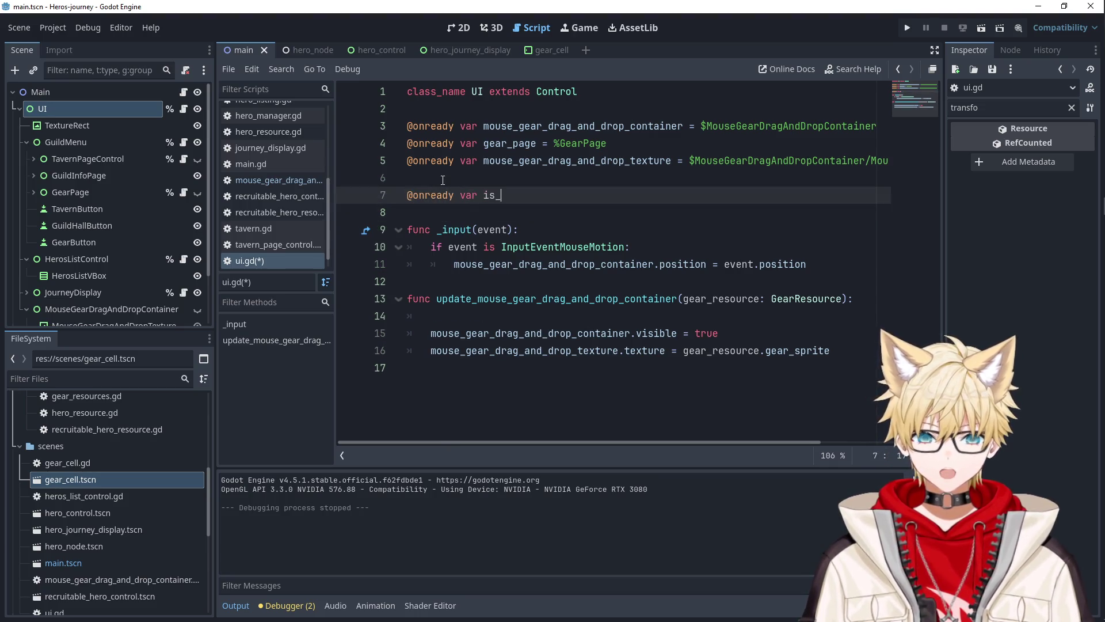
{"action": "type", "text": "gear_dragging"}
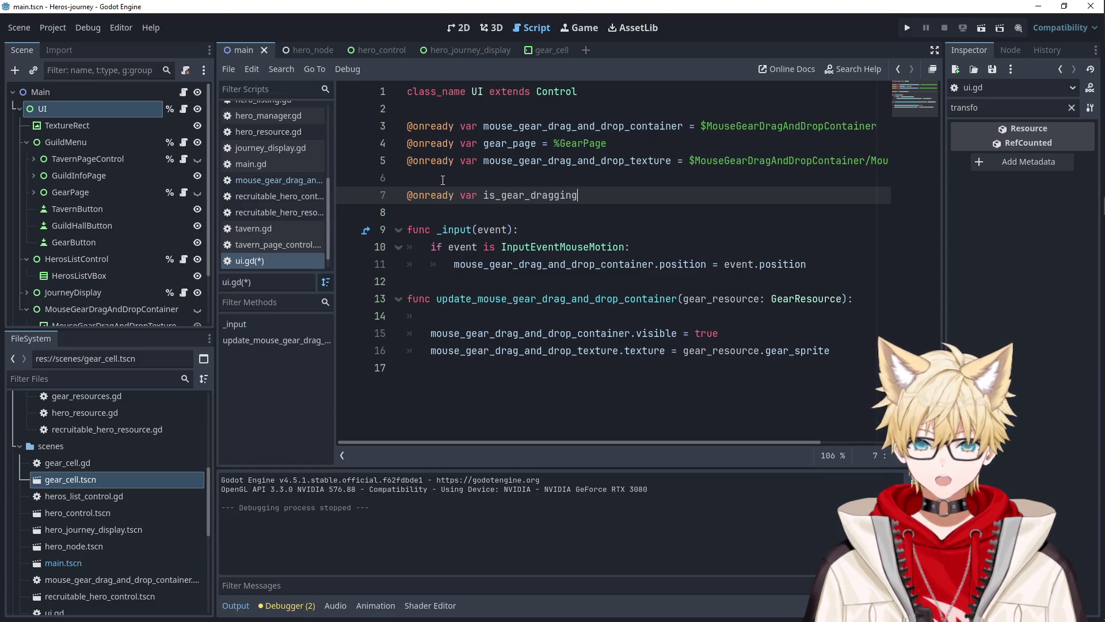
{"action": "type", "text": ": bool = false"}
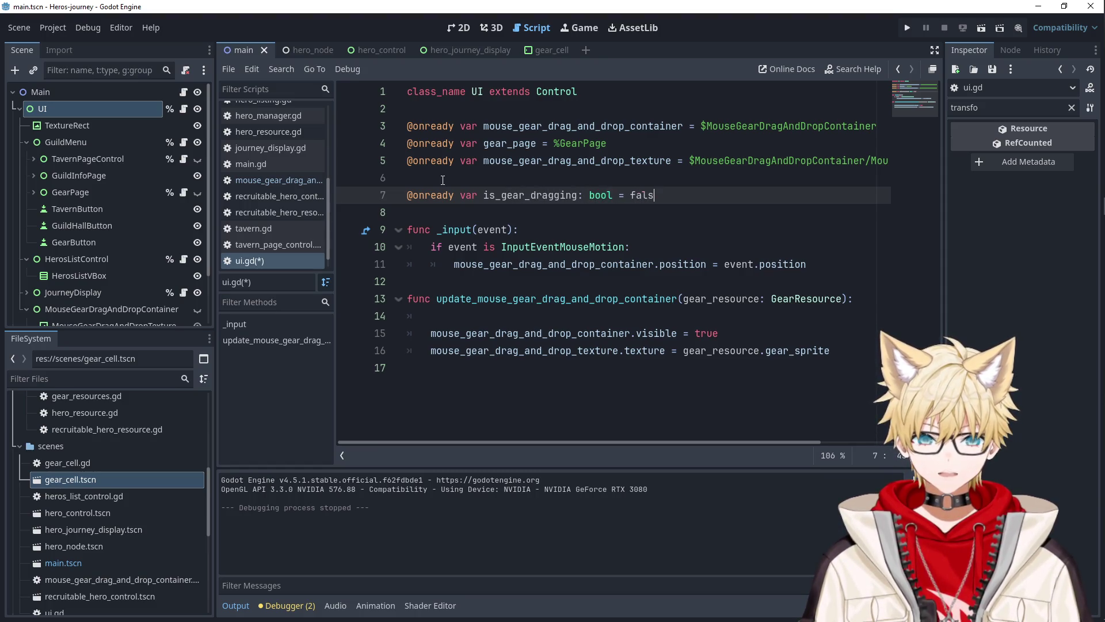
{"action": "double_click", "coordinate": [507, 198]}
Step: Set is_gear_dragging = true at the start of the update function body
{"action": "left_click", "coordinate": [515, 316]}
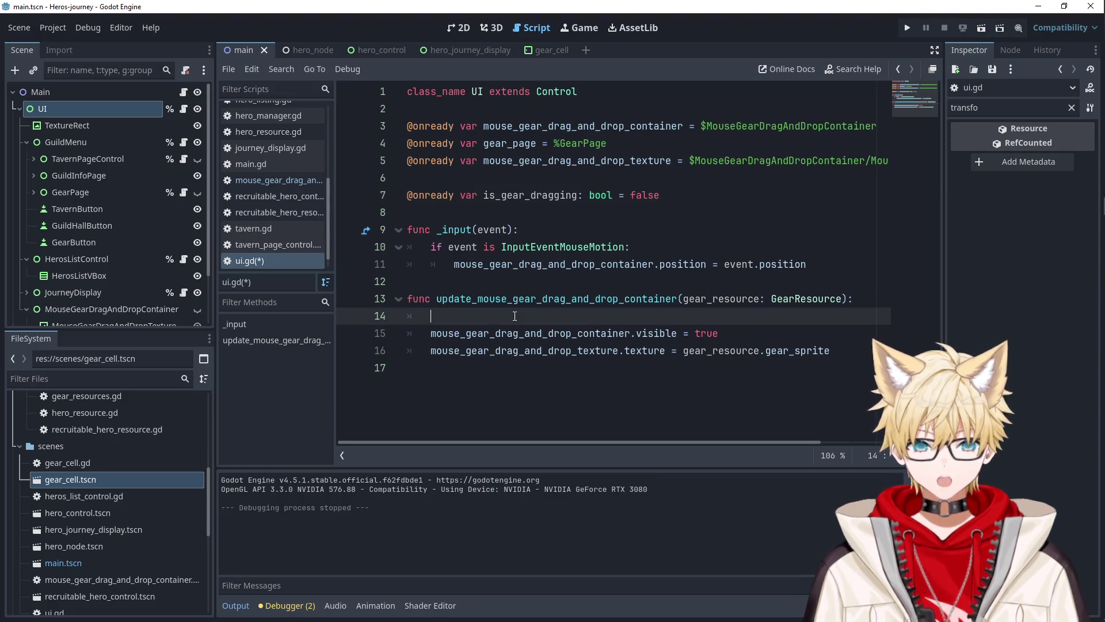
{"action": "type", "text": "is_gear_dragging = true"}
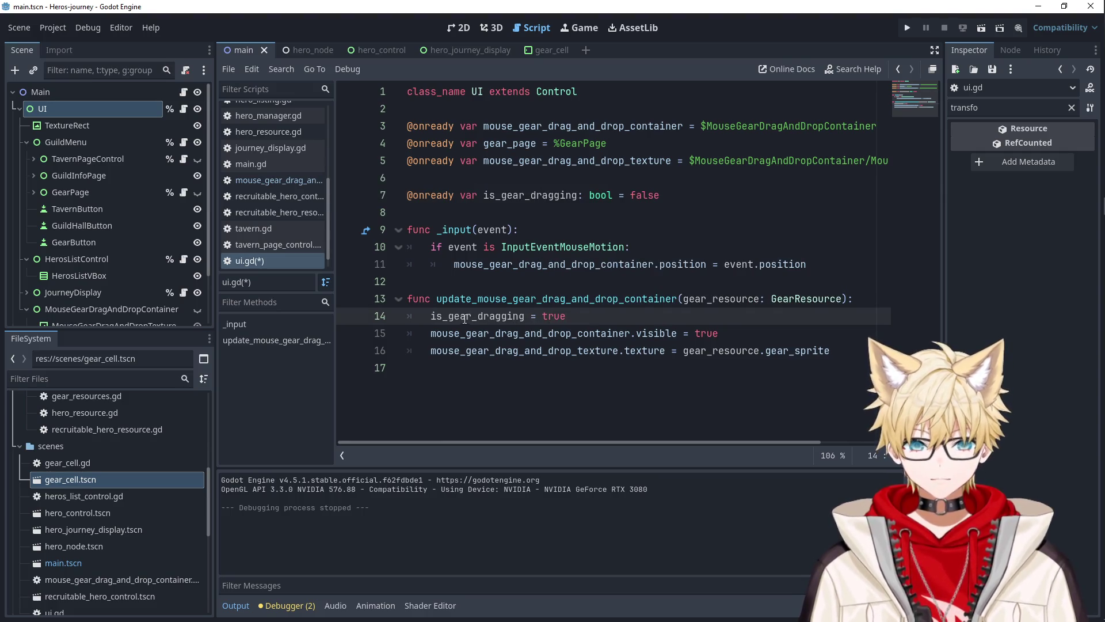
{"action": "left_click", "coordinate": [476, 266]}
{"action": "double_click", "coordinate": [565, 247]}
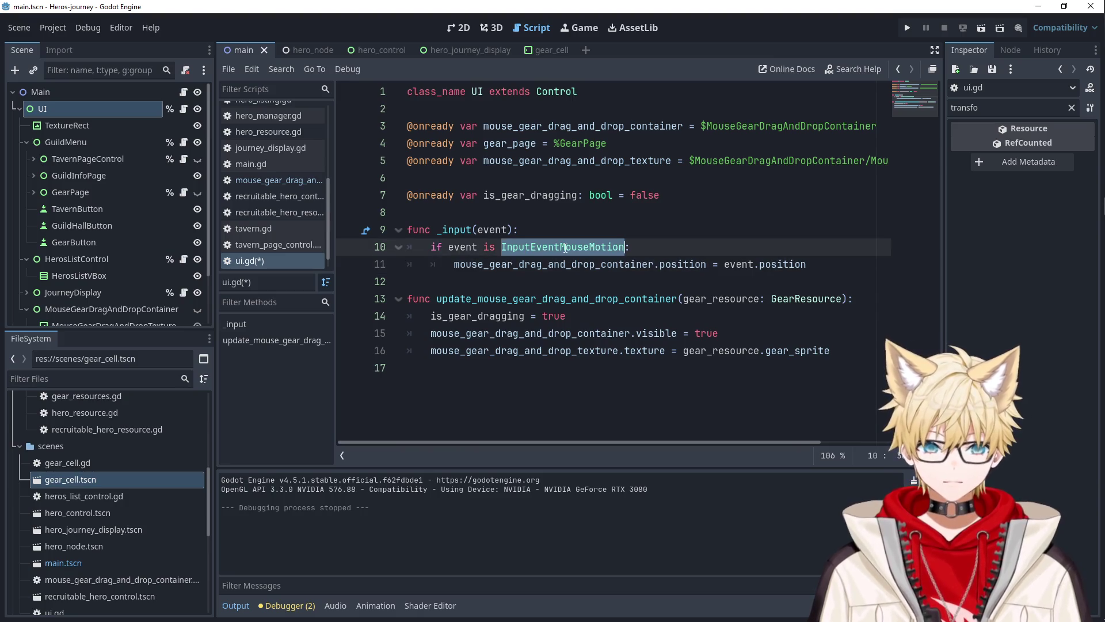
{"action": "left_click", "coordinate": [549, 230]}
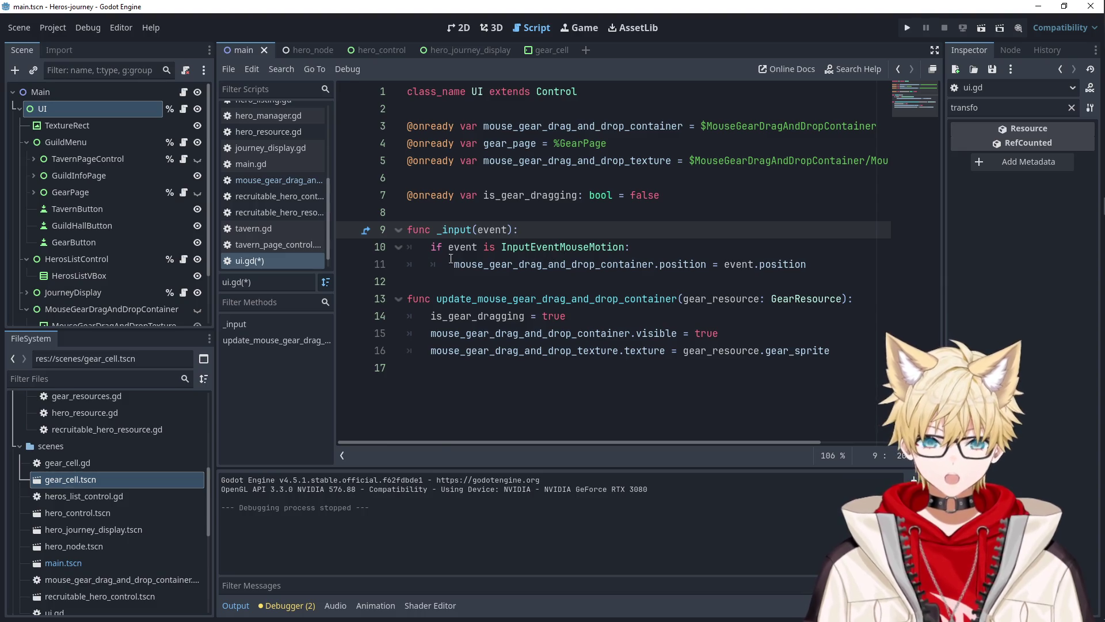
{"action": "mouse_move", "coordinate": [506, 248]}
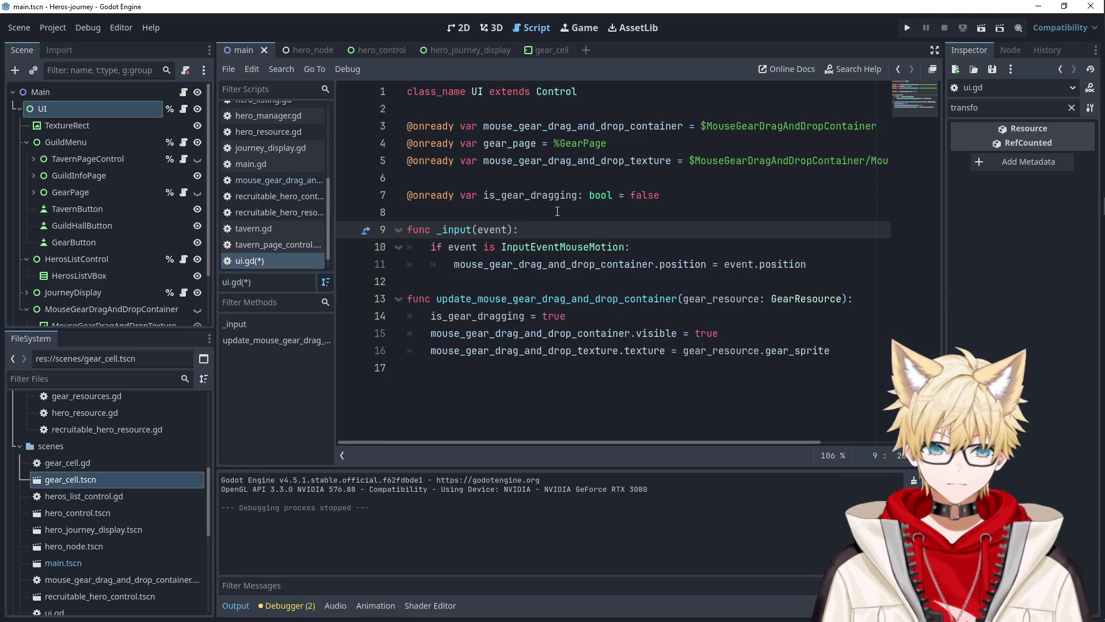
{"action": "left_click", "coordinate": [821, 272]}
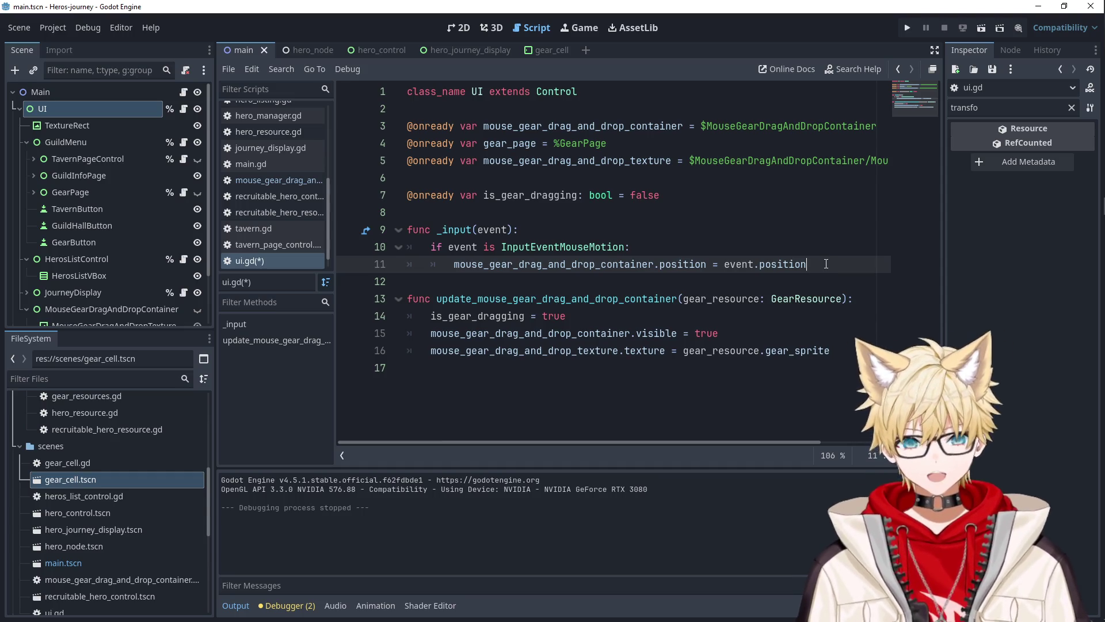
{"action": "key", "text": "Return"}
Step: Write the line-12 elif condition: is_gear_dragging, event is InputEventMouseButton, and event.is_pressed()
{"action": "type", "text": "if "}
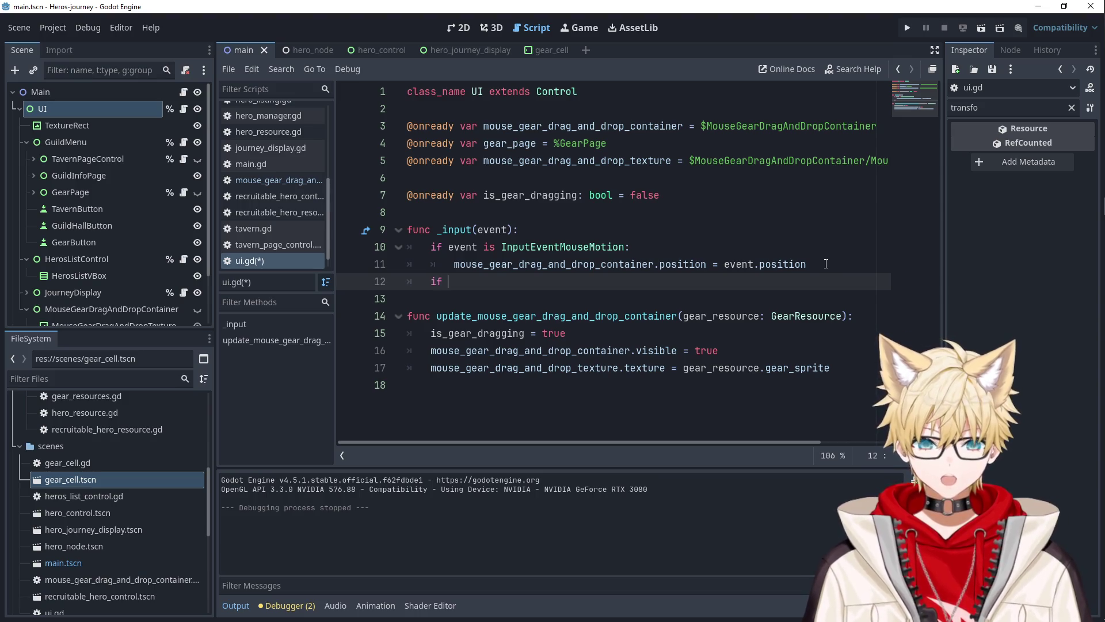
{"action": "type", "text": "is_"}
{"action": "key", "text": "Return"}
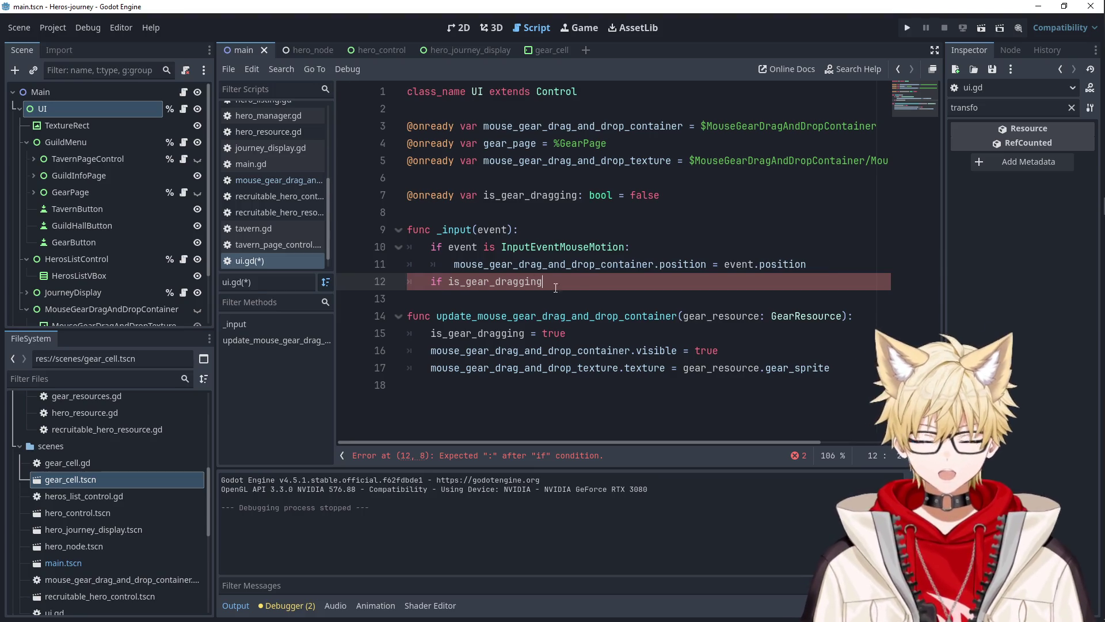
{"action": "left_click_drag", "start_coordinate": [542, 282], "coordinate": [431, 281]}
{"action": "type", "text": "else if"}
{"action": "key", "text": "BackSpace"}
{"action": "key", "text": "BackSpace"}
{"action": "key", "text": "BackSpace"}
{"action": "key", "text": "BackSpace"}
{"action": "key", "text": "BackSpace"}
{"action": "type", "text": "if is"}
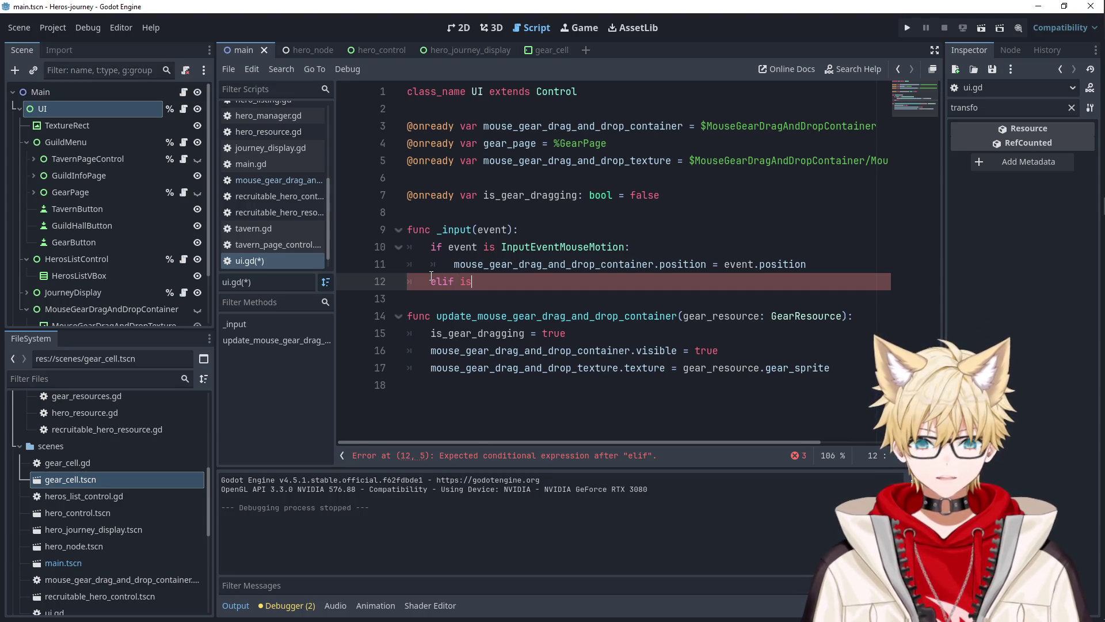
{"action": "key", "text": "Return"}
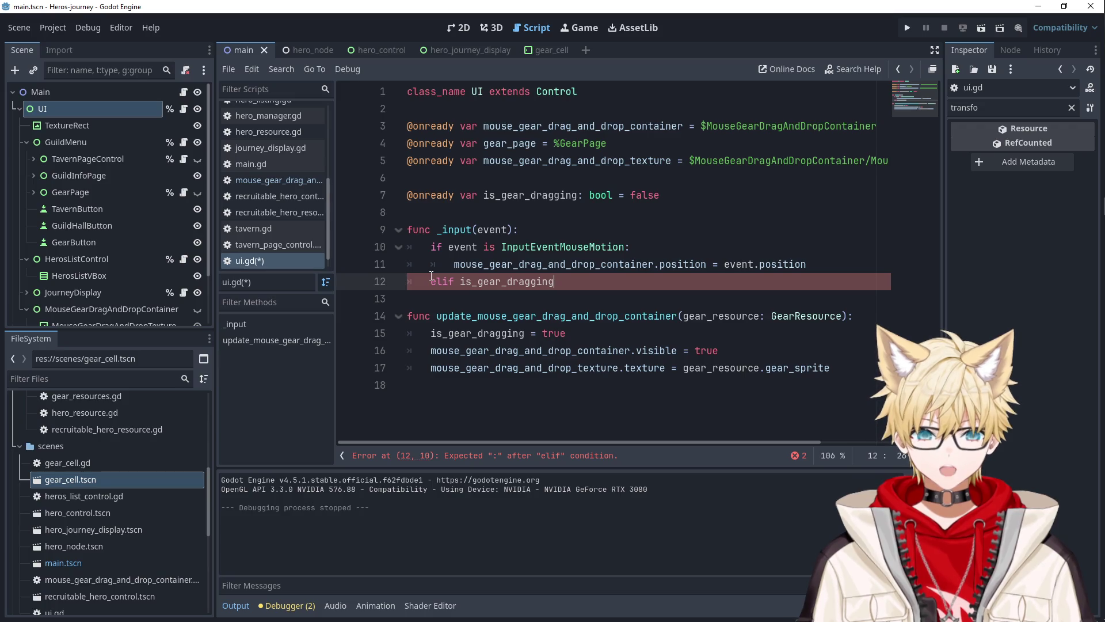
{"action": "type", "text": "&& event is"}
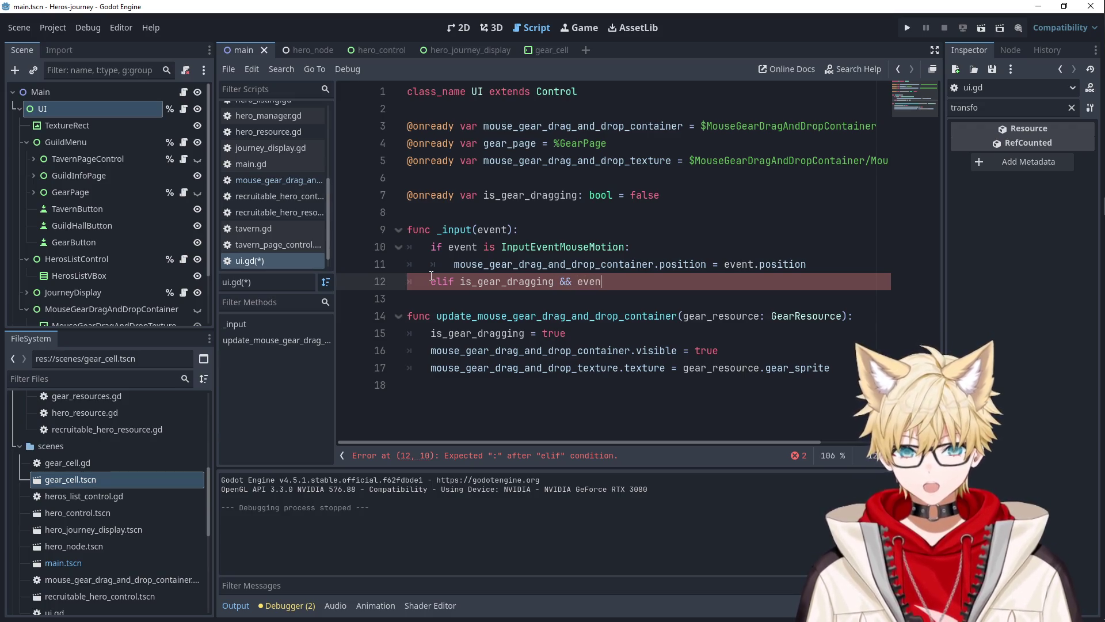
{"action": "type", "text": " Input"}
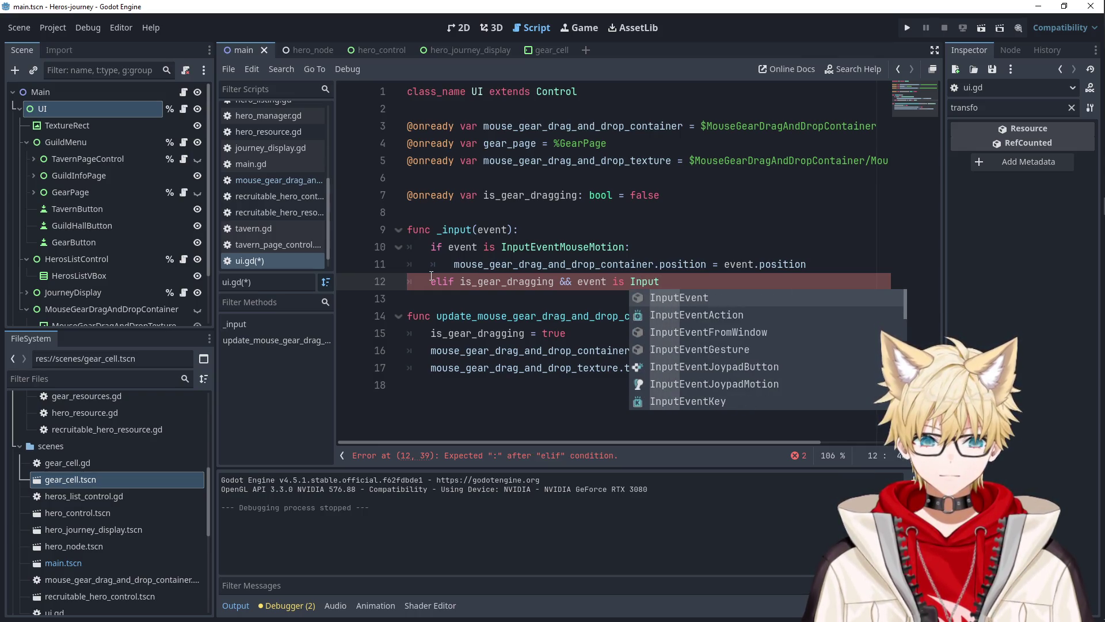
{"action": "type", "text": "Mouse"}
{"action": "key", "text": "Down"}
{"action": "key", "text": "Return"}
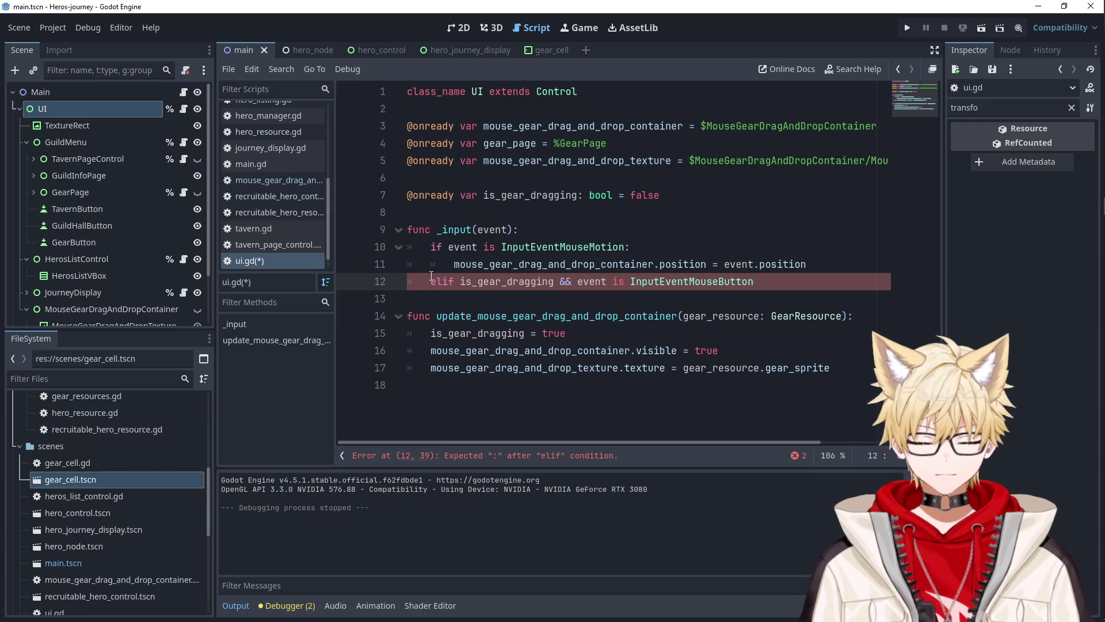
{"action": "type", "text": "&& "}
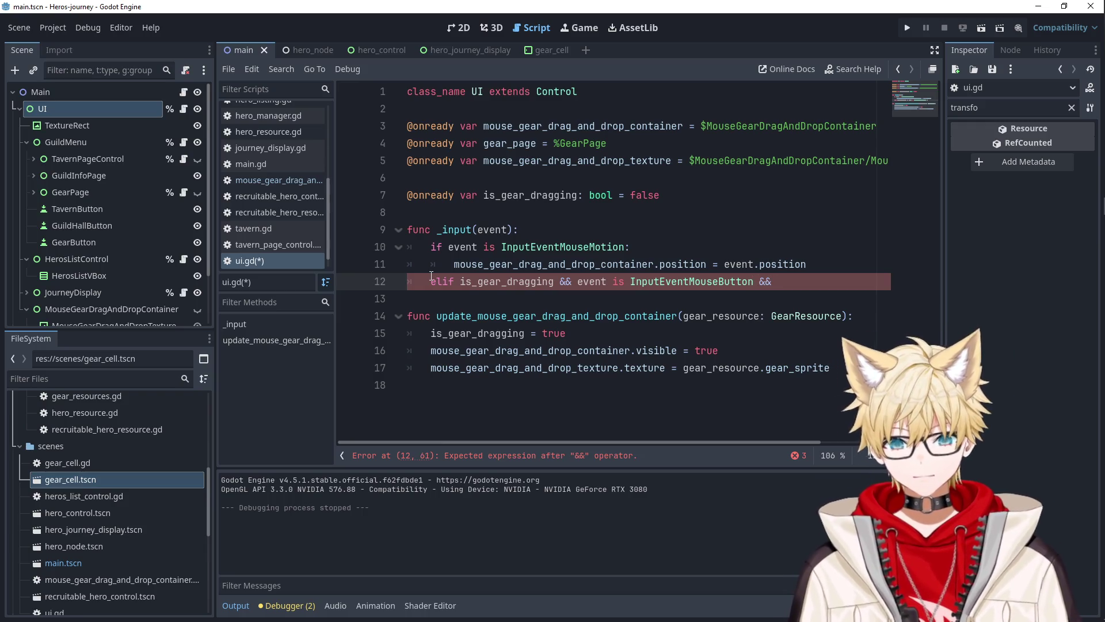
{"action": "type", "text": "event.pre"}
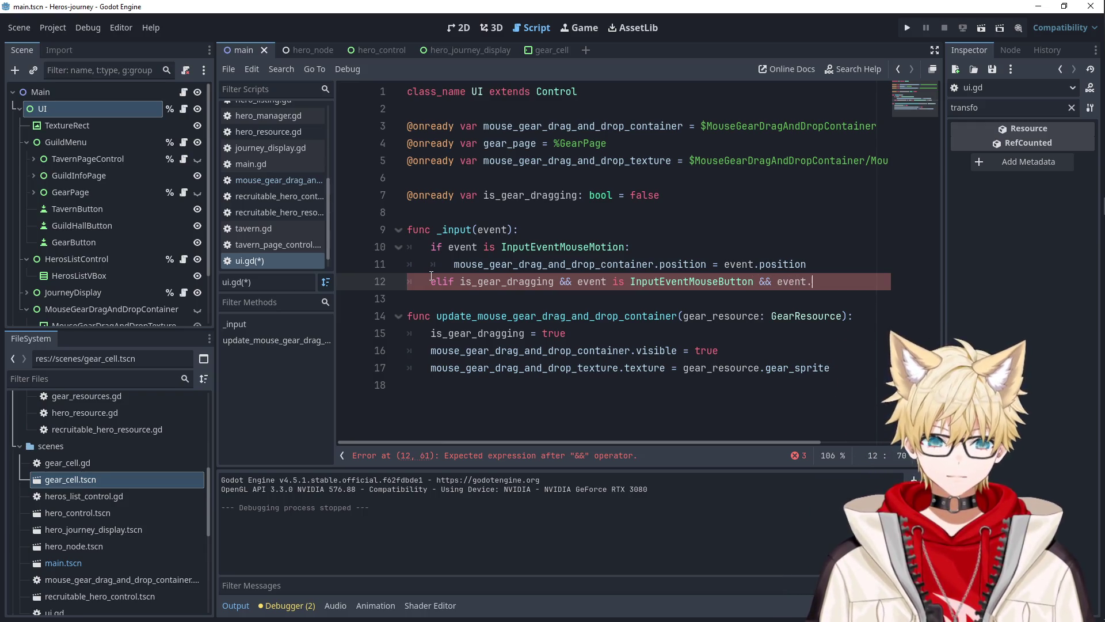
{"action": "key", "text": "Return"}
{"action": "type", "text": "== false"}
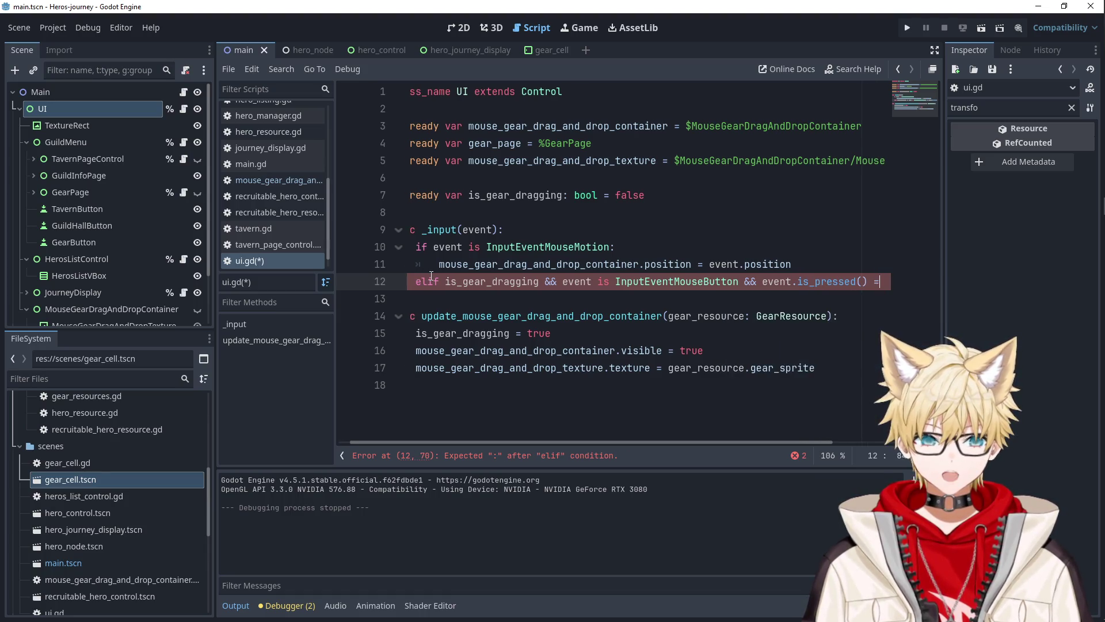
{"action": "type", "text": ":"}
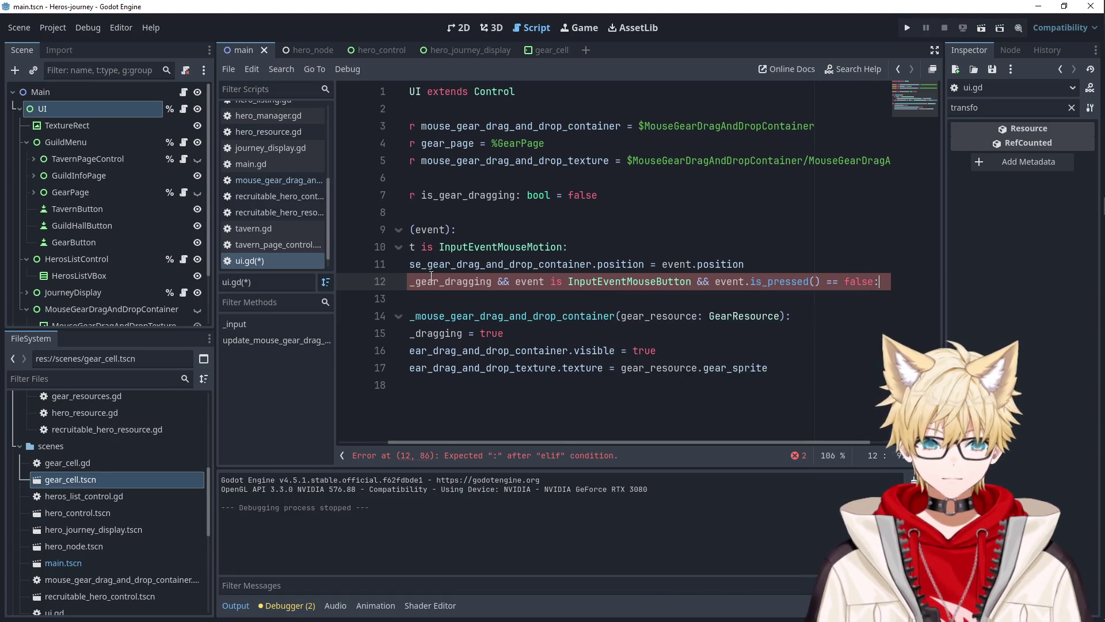
Step: Give the elif branch the body print('done w/ drag') and save ui.gd
{"action": "key", "text": "Return"}
{"action": "type", "text": "pass"}
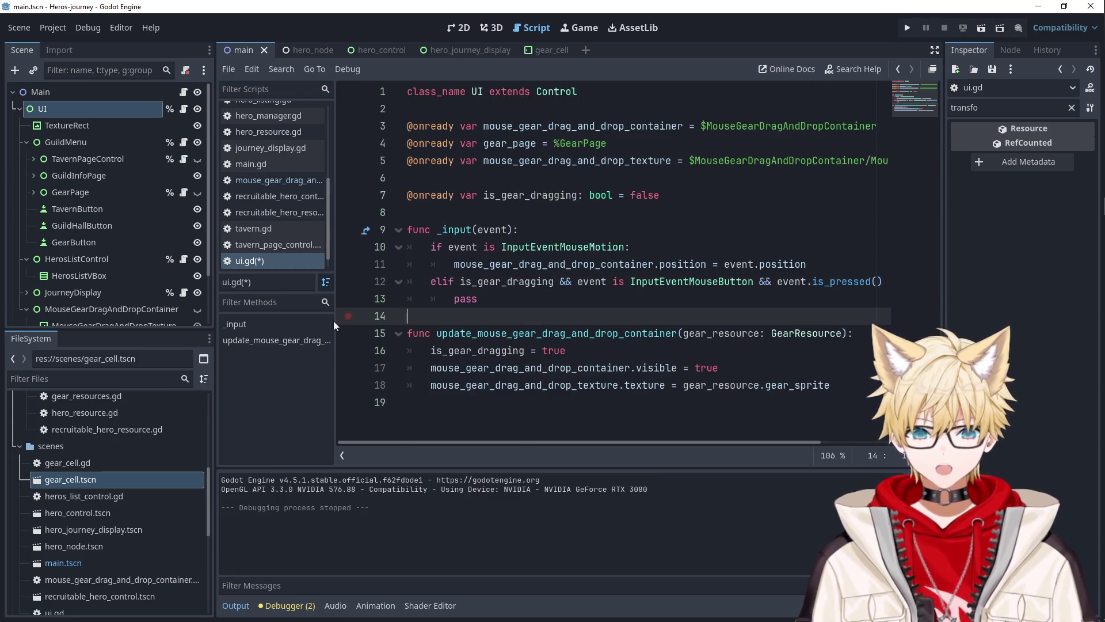
{"action": "double_click", "coordinate": [468, 298]}
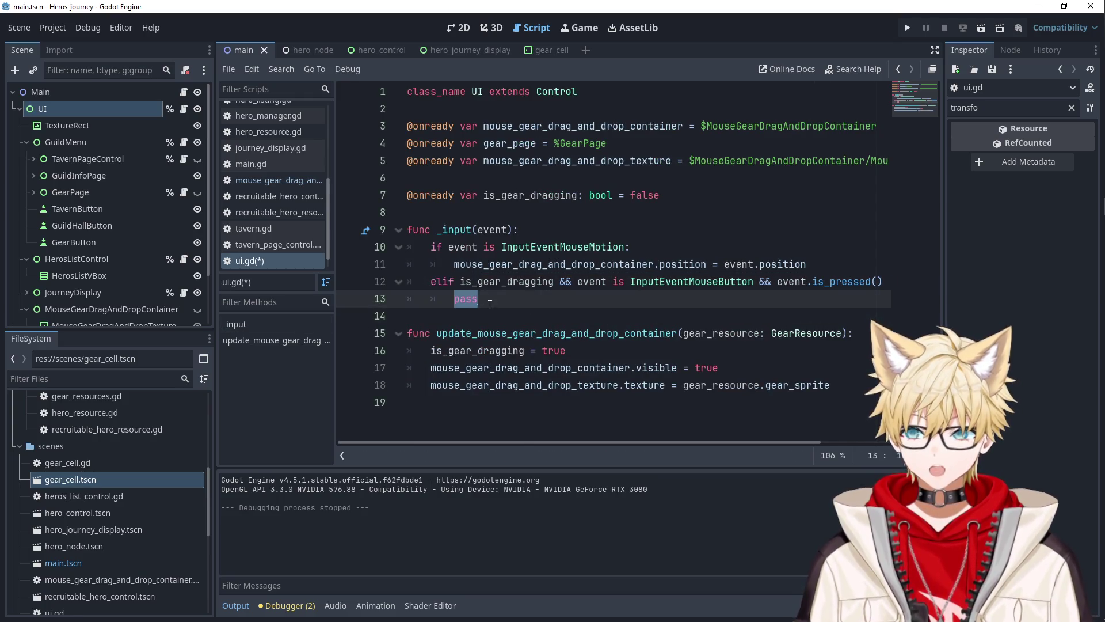
{"action": "type", "text": "print("}
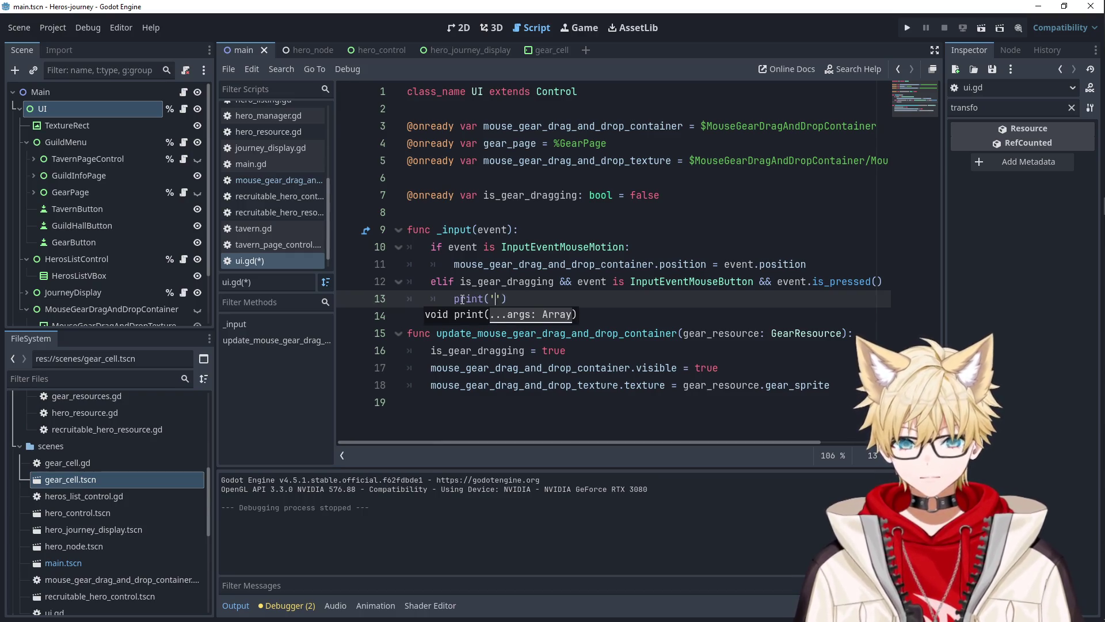
{"action": "type", "text": "'done w/ cli"}
{"action": "key", "text": "BackSpace"}
{"action": "key", "text": "BackSpace"}
{"action": "key", "text": "BackSpace"}
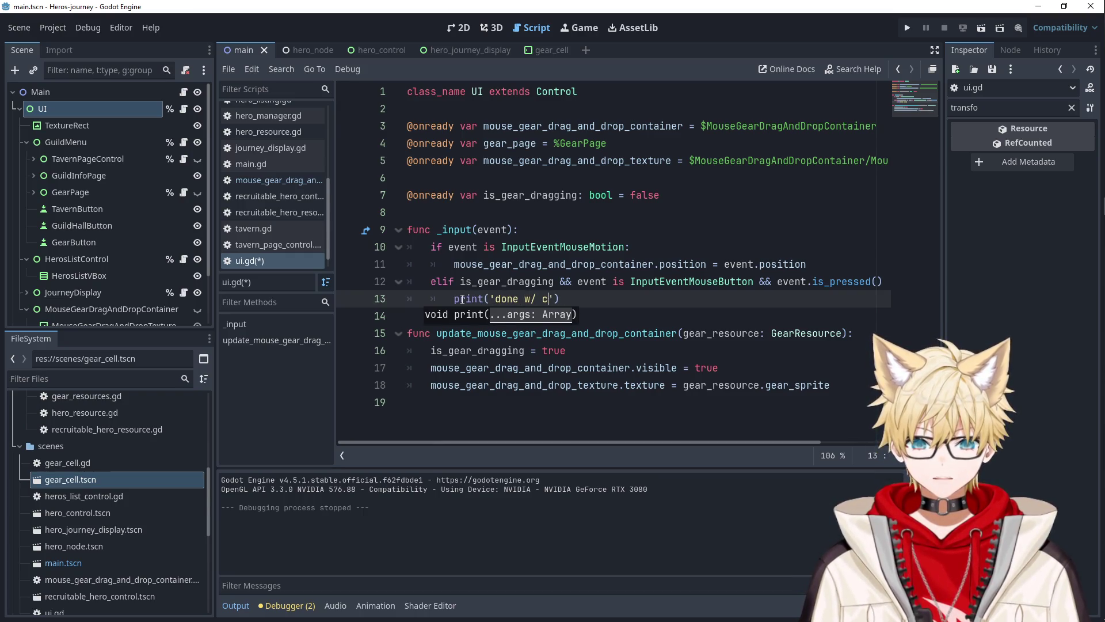
{"action": "type", "text": "drag')"}
{"action": "left_click", "coordinate": [647, 259]}
{"action": "key", "text": "ctrl+s"}
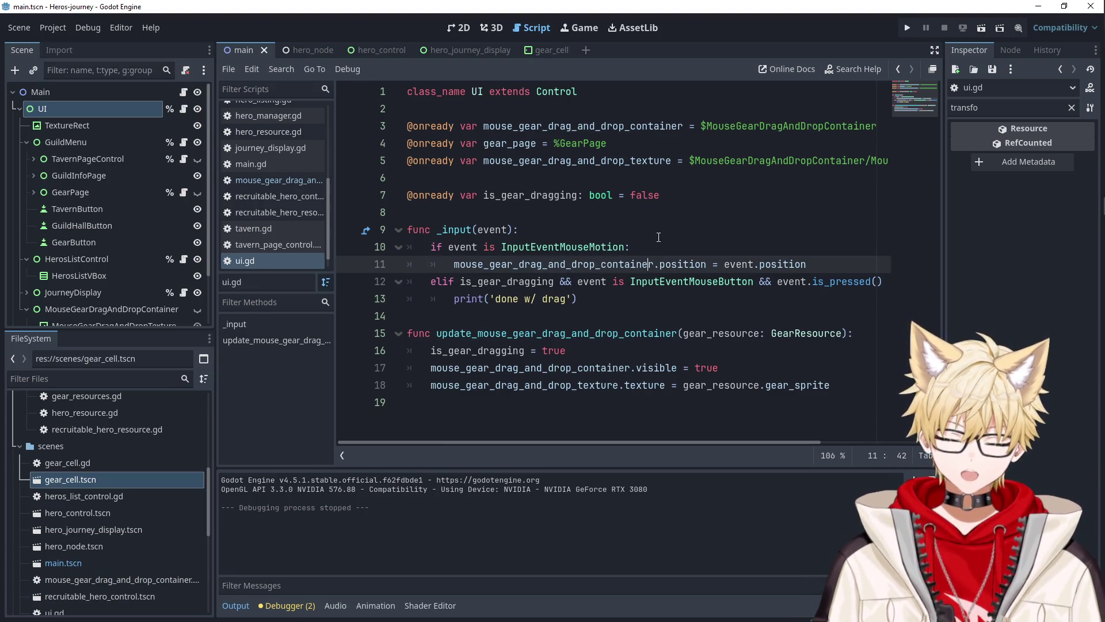
{"action": "left_click", "coordinate": [659, 236]}
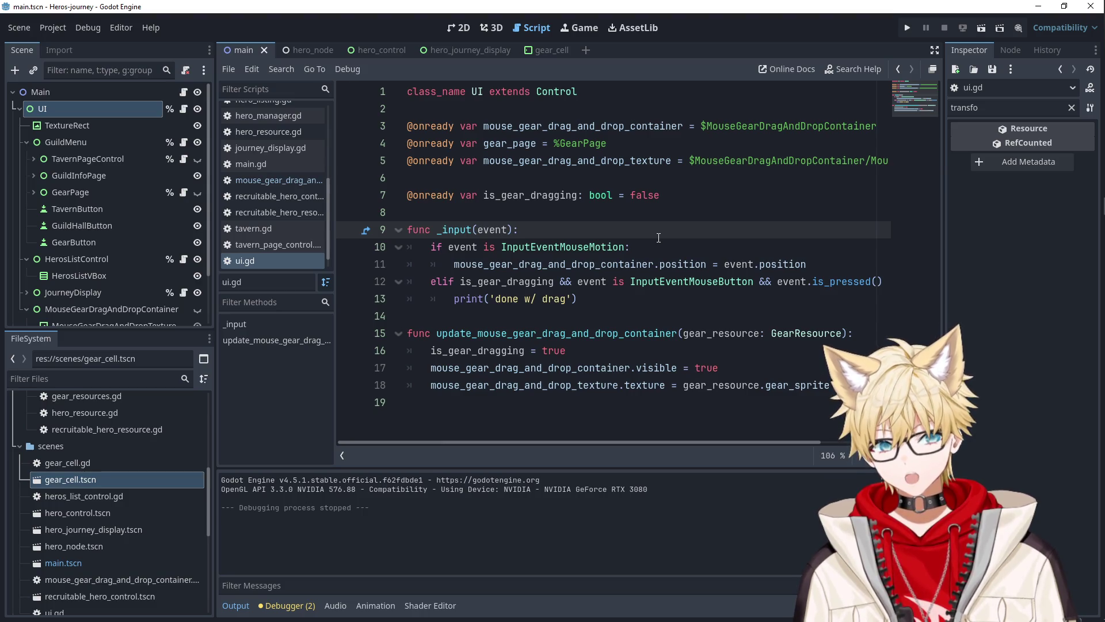
{"action": "mouse_move", "coordinate": [629, 294]}
{"action": "left_mouse_down"}
{"action": "mouse_move", "coordinate": [606, 283]}
{"action": "mouse_move", "coordinate": [318, 305]}
{"action": "left_mouse_up"}
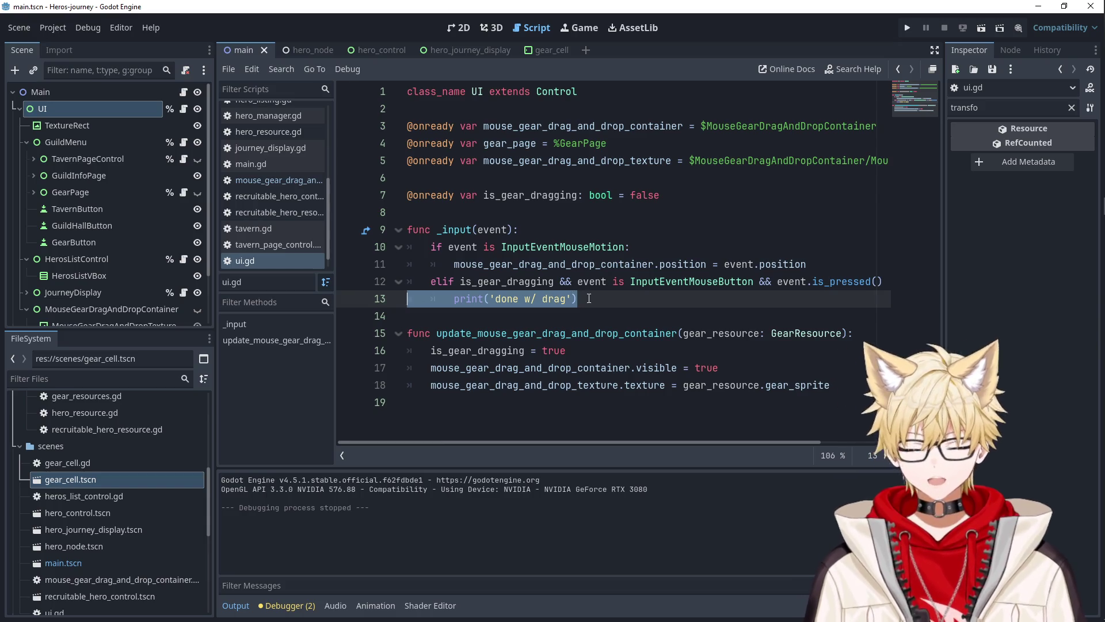
{"action": "mouse_move", "coordinate": [553, 299]}
{"action": "left_mouse_down"}
{"action": "mouse_move", "coordinate": [370, 301]}
{"action": "mouse_move", "coordinate": [609, 301]}
{"action": "left_mouse_up"}
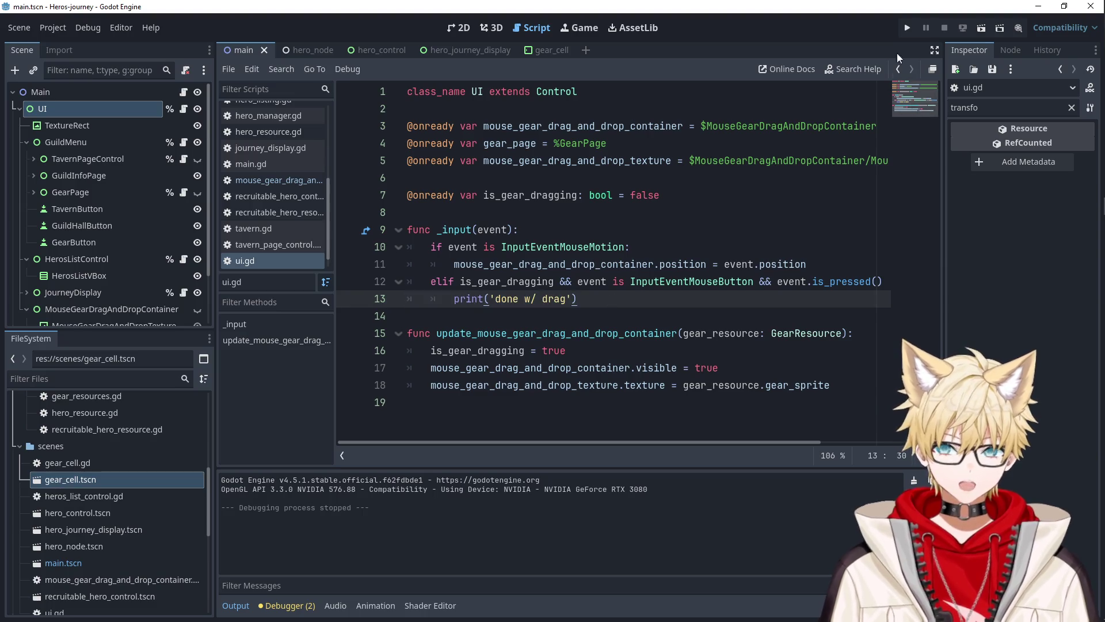
Step: Run the project, open Gear, and drag the S gear out and back into the first cell
{"action": "left_click", "coordinate": [903, 27]}
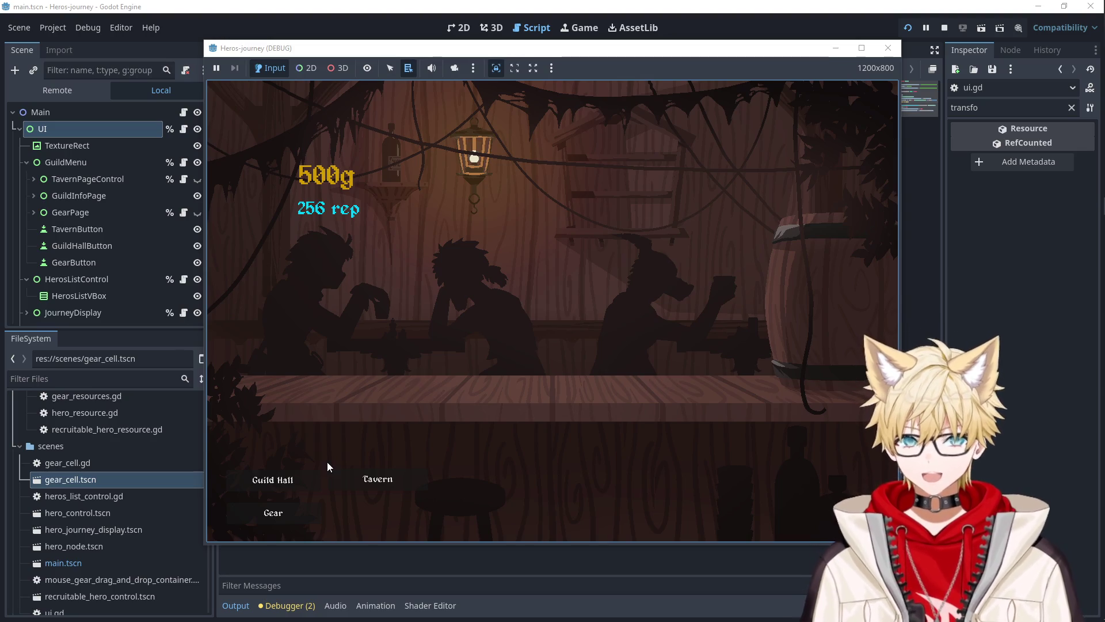
{"action": "left_click", "coordinate": [277, 514]}
{"action": "left_click", "coordinate": [245, 246]}
{"action": "mouse_move", "coordinate": [241, 238]}
{"action": "left_mouse_down"}
{"action": "mouse_move", "coordinate": [476, 282]}
{"action": "mouse_move", "coordinate": [254, 254]}
{"action": "mouse_move", "coordinate": [417, 296]}
{"action": "mouse_move", "coordinate": [574, 283]}
{"action": "left_mouse_up"}
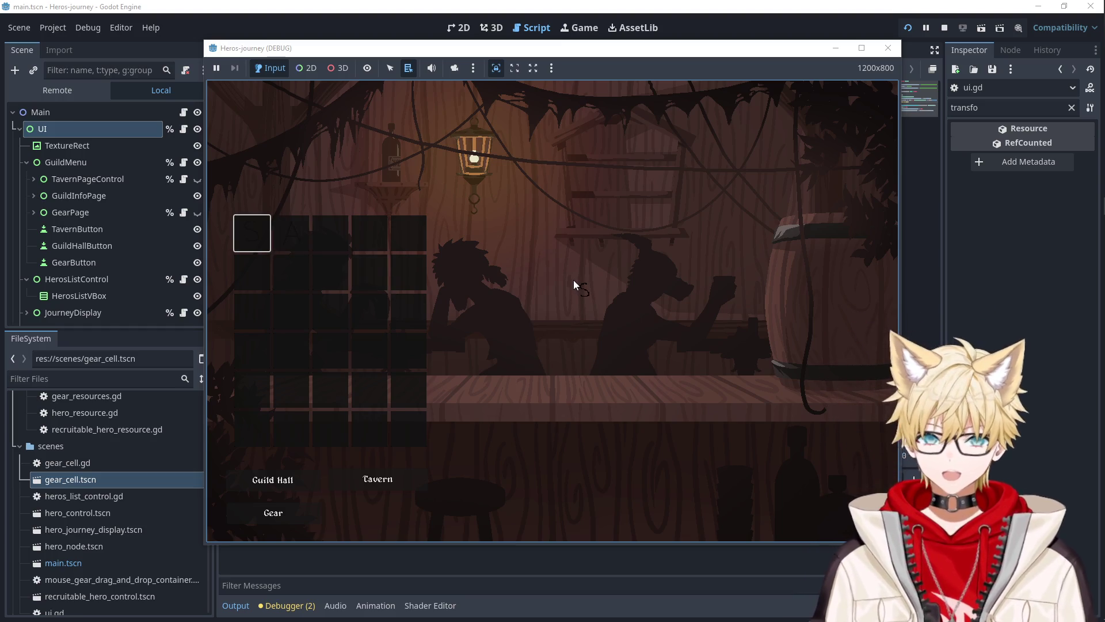
{"action": "left_click_drag", "start_coordinate": [251, 234], "coordinate": [260, 235]}
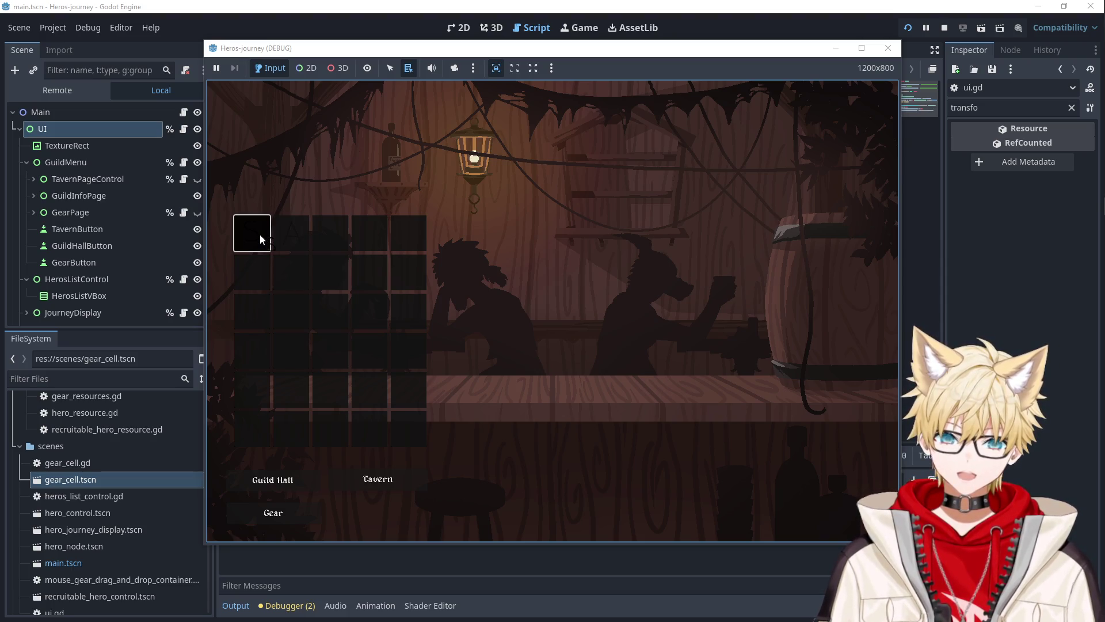
{"action": "left_click_drag", "start_coordinate": [260, 235], "coordinate": [260, 236]}
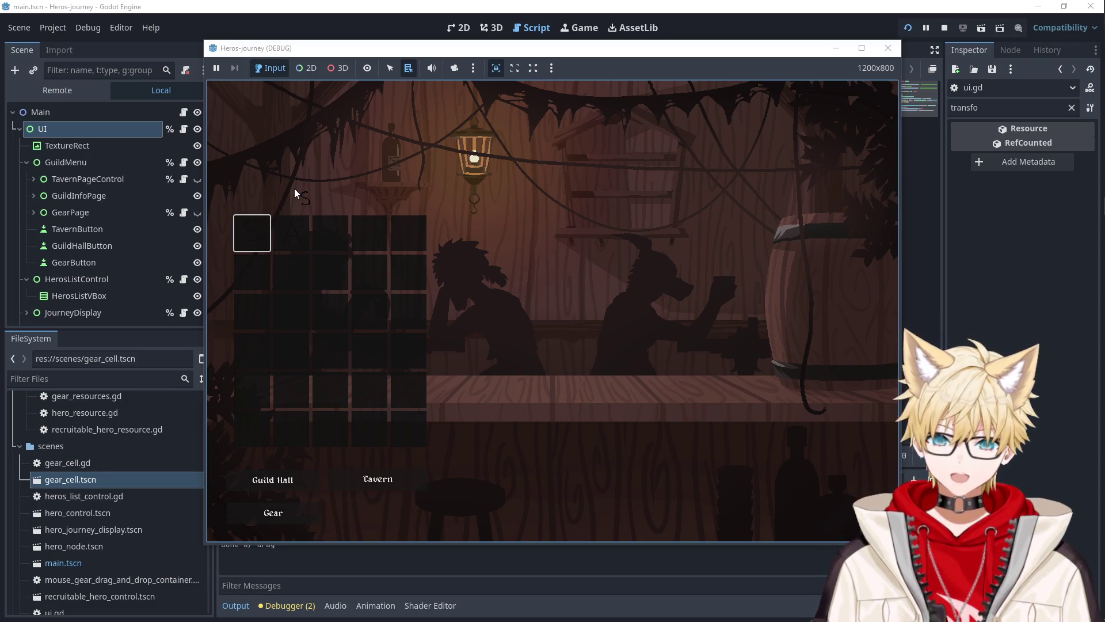
Step: Carry the gear icon over the bar counter, click the first gear cell, then stop the game
{"action": "left_click_drag", "start_coordinate": [505, 300], "coordinate": [649, 361]}
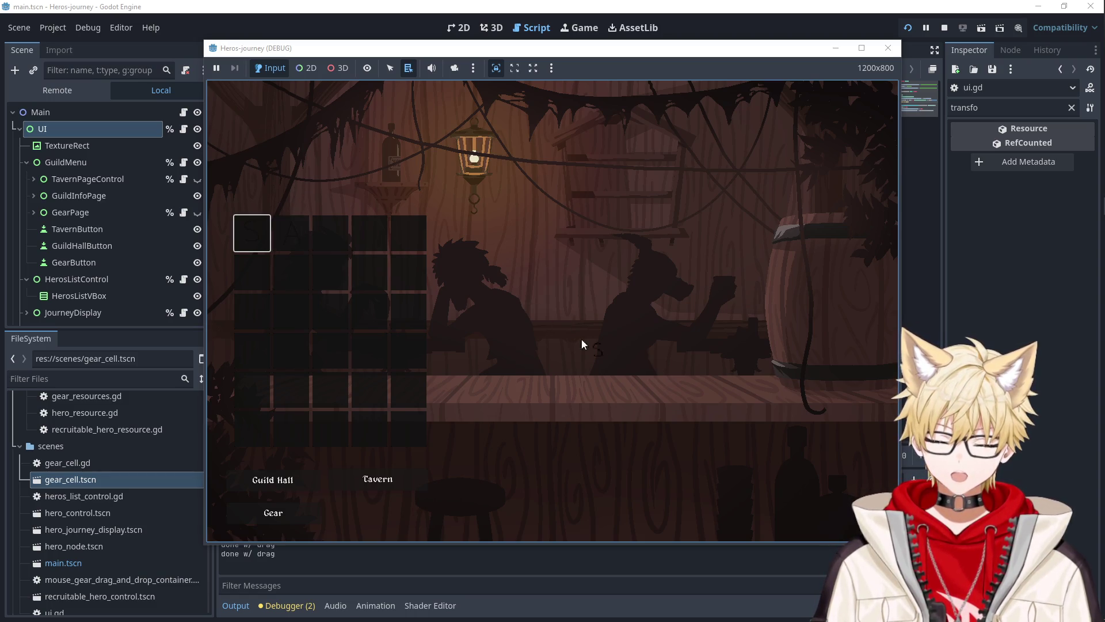
{"action": "left_click_drag", "start_coordinate": [723, 349], "coordinate": [761, 363]}
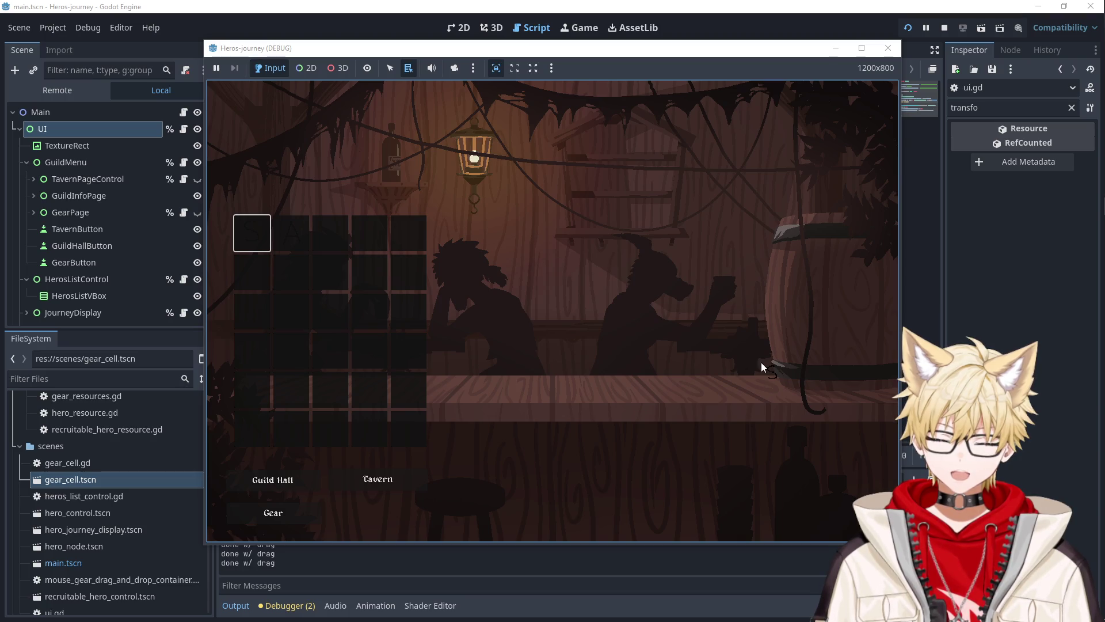
{"action": "left_click", "coordinate": [256, 240]}
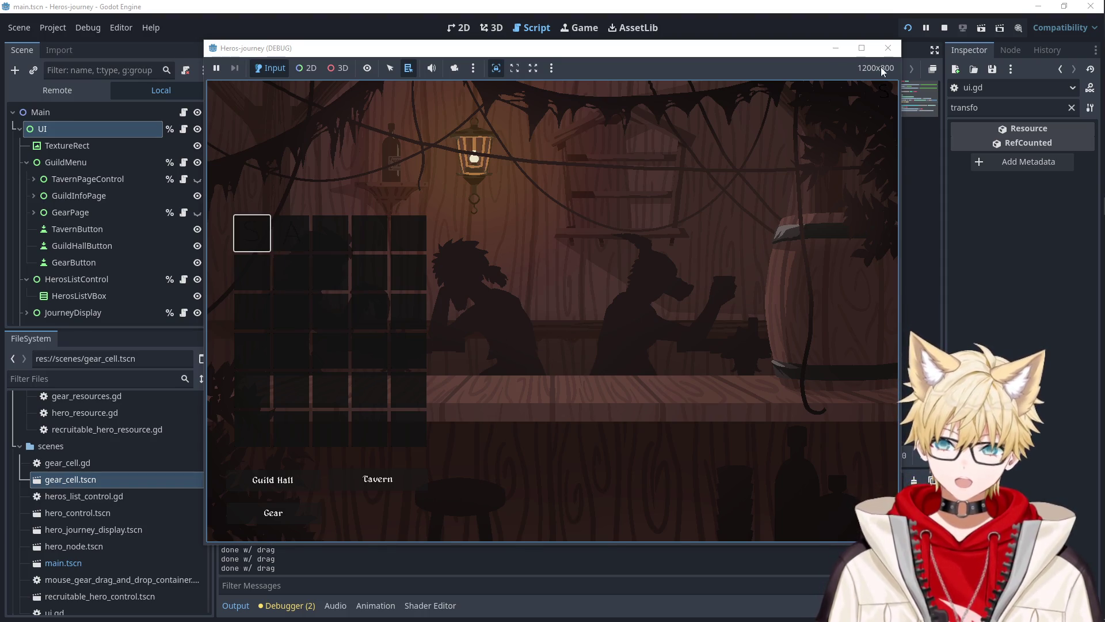
{"action": "left_click", "coordinate": [888, 48]}
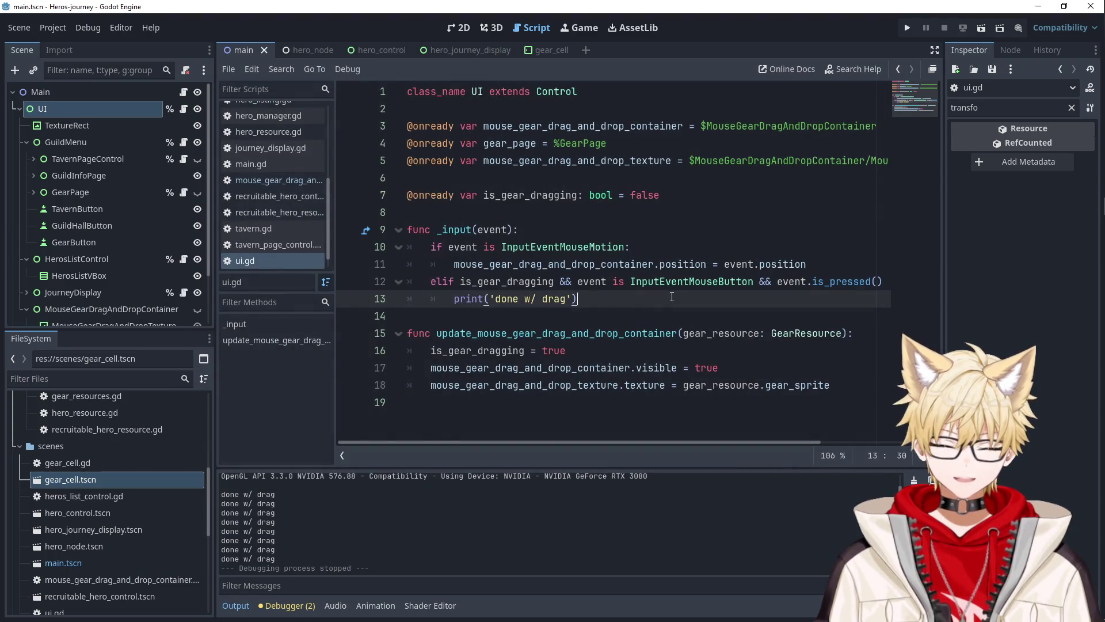
Step: Relaunch the game to reach the tavern screen showing 500g and 256 rep
{"action": "left_click", "coordinate": [912, 34]}
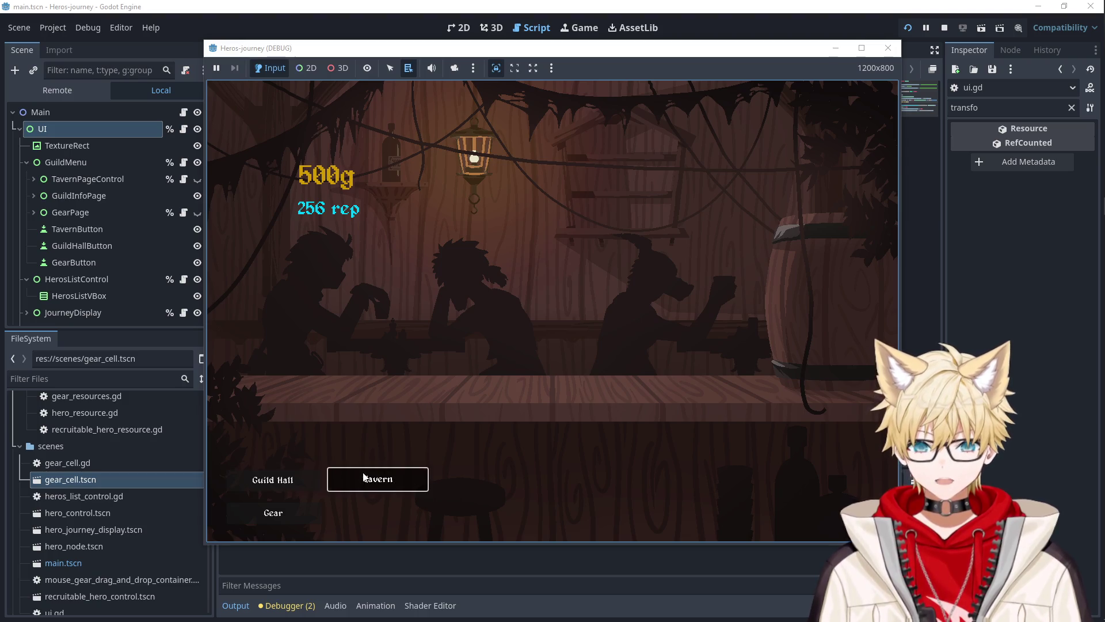
Step: In the game, go through Tavern and Guild Hall to the Gear page
{"action": "left_click", "coordinate": [364, 477]}
{"action": "left_click", "coordinate": [294, 485]}
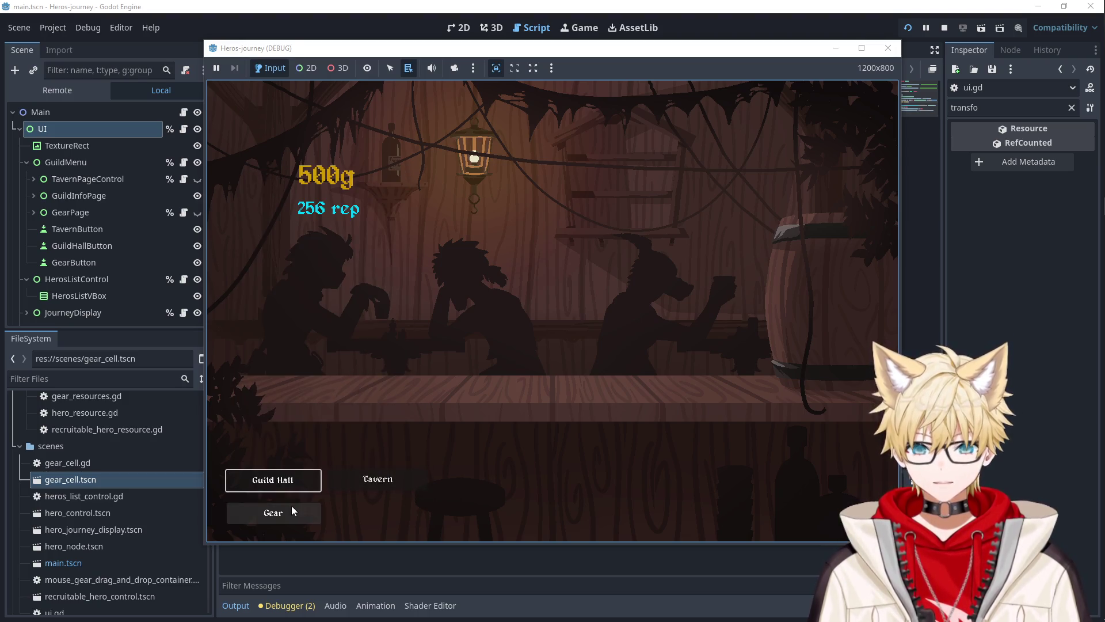
{"action": "left_click", "coordinate": [292, 505]}
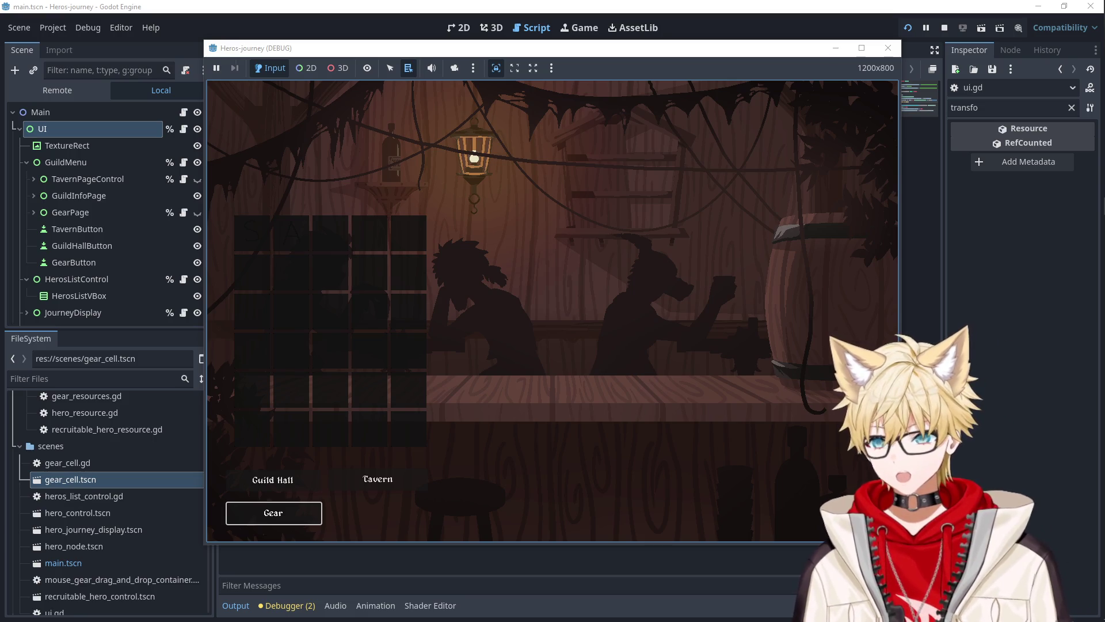
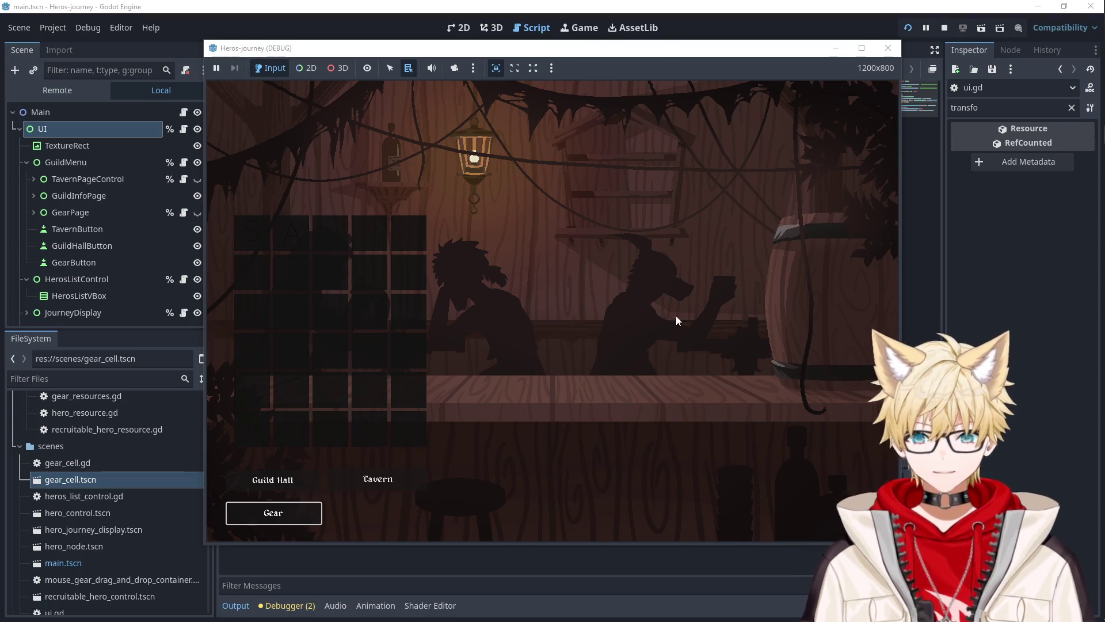
Step: Close the test game and change button.pressed to button.button_down in gear_cell.gd's _ready
{"action": "left_click", "coordinate": [891, 53]}
{"action": "left_click", "coordinate": [889, 51]}
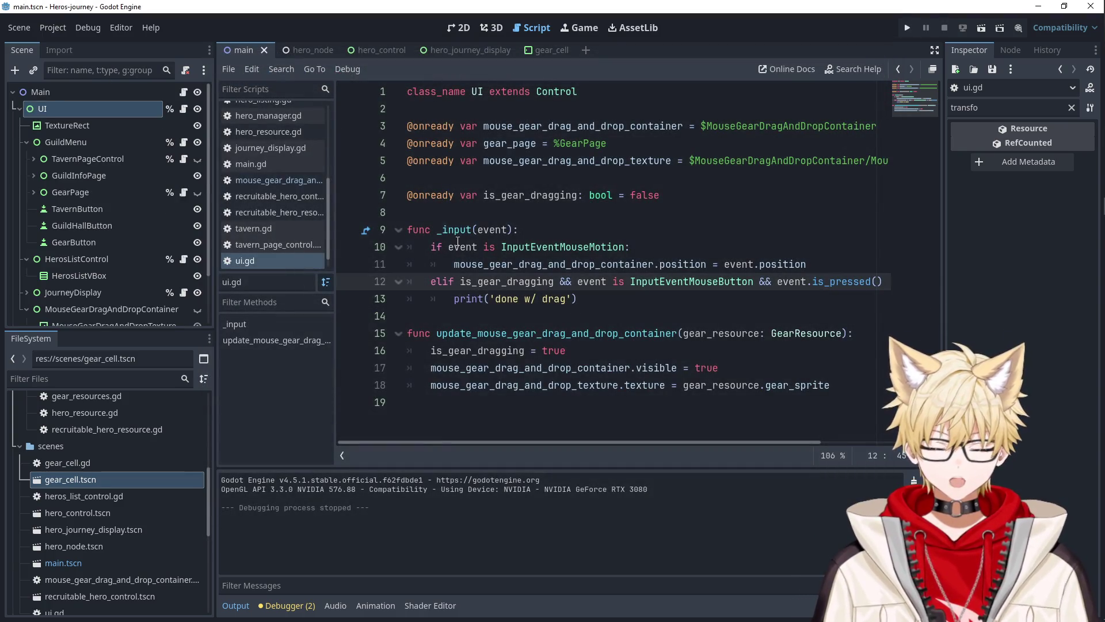
{"action": "scroll", "coordinate": [87, 229], "scroll_direction": "down", "scroll_amount": 2}
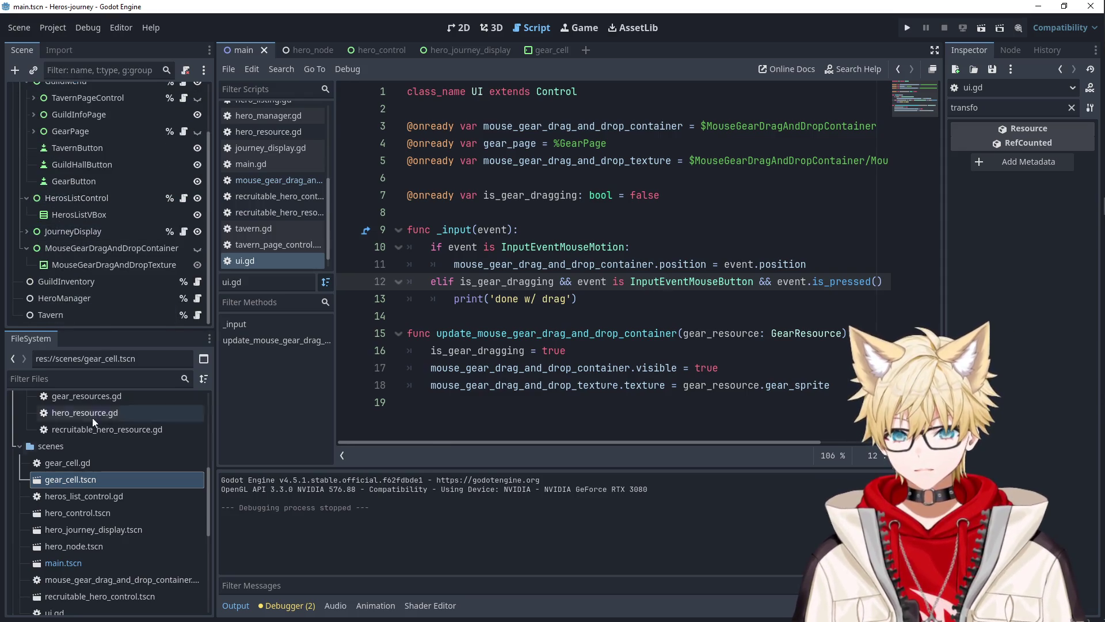
{"action": "double_click", "coordinate": [71, 480]}
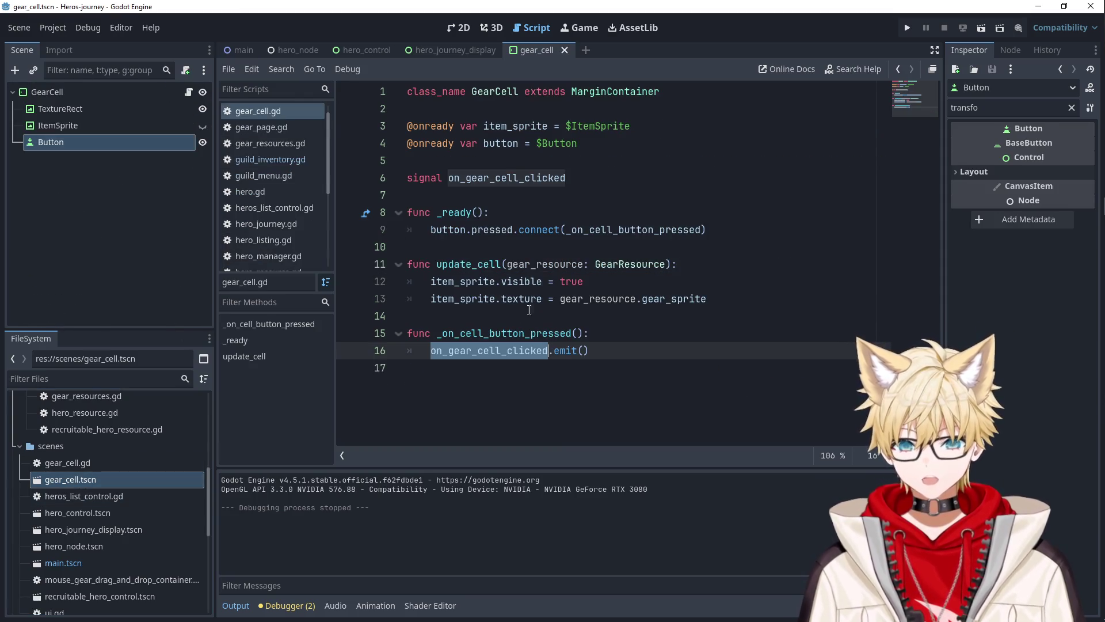
{"action": "double_click", "coordinate": [493, 235]}
{"action": "type", "text": "button"}
{"action": "key", "text": "Return"}
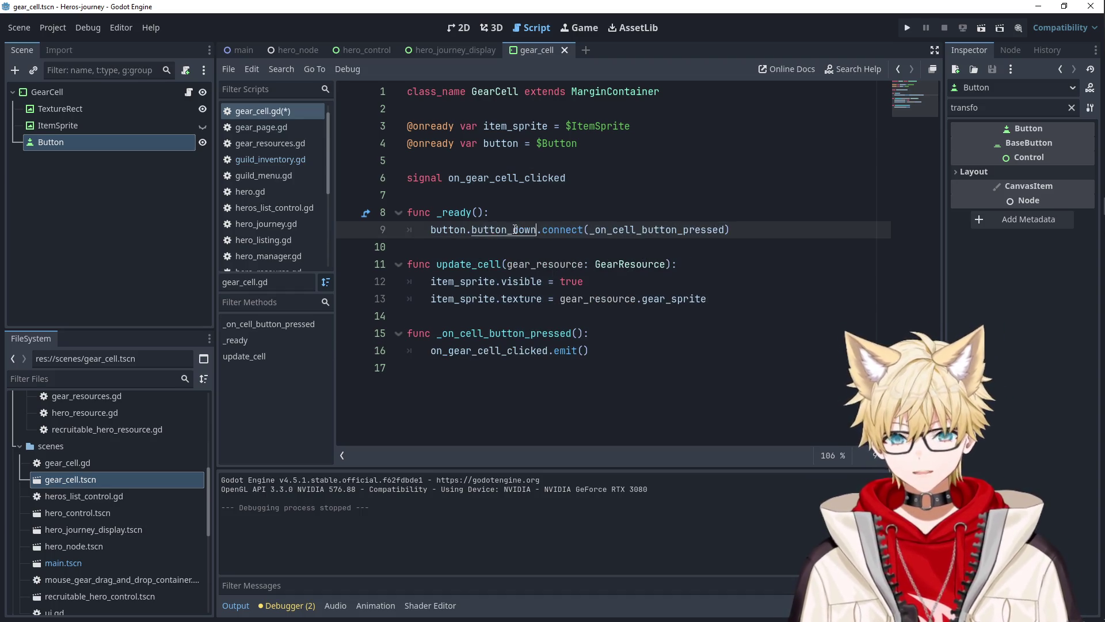
Step: Run the project, drag the S item from the first gear cell, then stop the game
{"action": "left_click", "coordinate": [905, 28]}
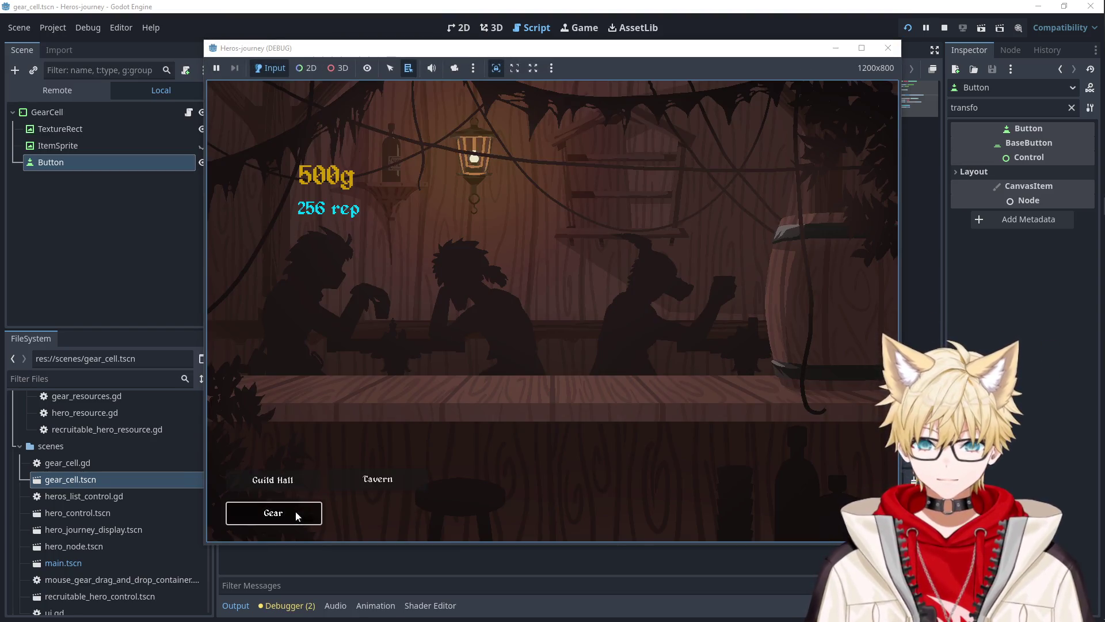
{"action": "left_click", "coordinate": [295, 511]}
{"action": "mouse_move", "coordinate": [273, 247]}
{"action": "left_mouse_down"}
{"action": "mouse_move", "coordinate": [277, 268]}
{"action": "mouse_move", "coordinate": [495, 330]}
{"action": "mouse_move", "coordinate": [527, 260]}
{"action": "left_mouse_up"}
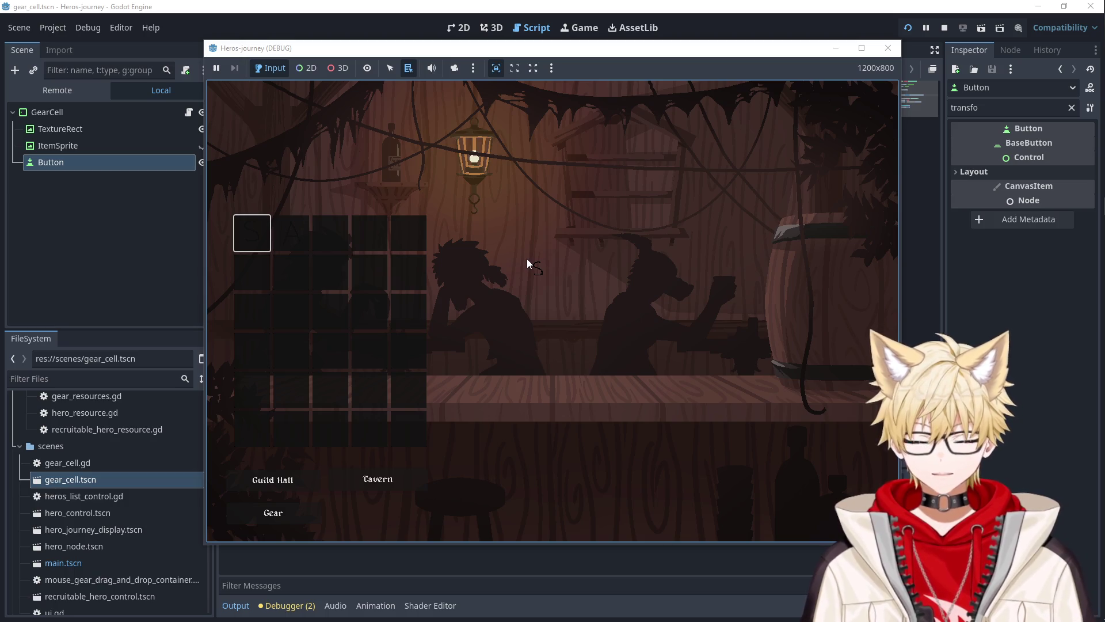
{"action": "mouse_move", "coordinate": [521, 56]}
{"action": "left_mouse_down"}
{"action": "mouse_move", "coordinate": [860, 61]}
{"action": "mouse_move", "coordinate": [811, 64]}
{"action": "left_mouse_up"}
{"action": "left_click", "coordinate": [580, 27]}
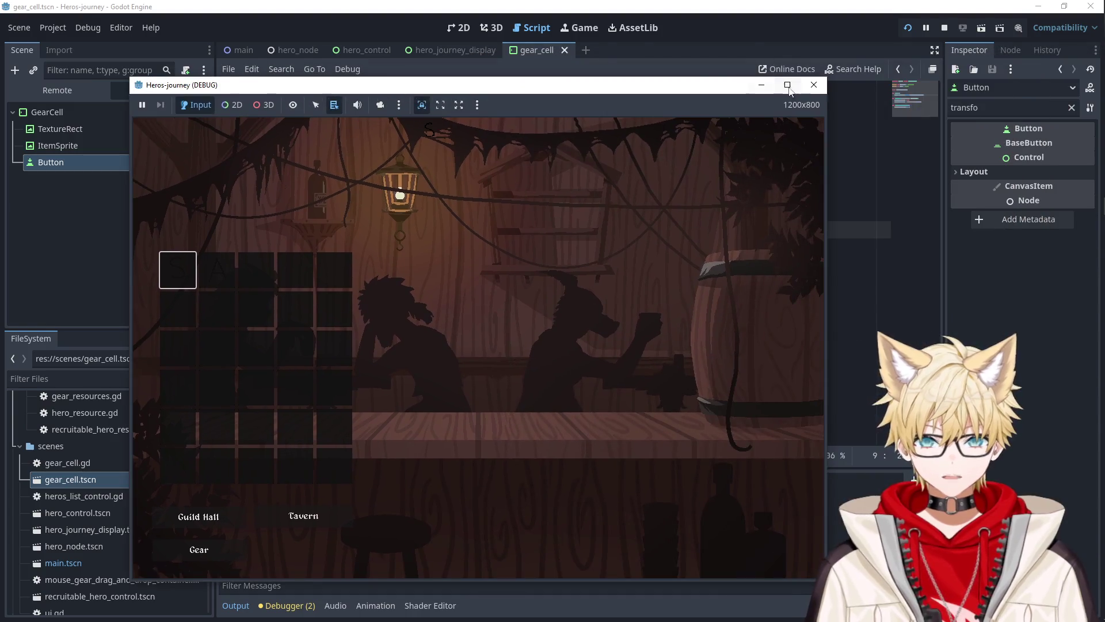
{"action": "left_click", "coordinate": [829, 81]}
{"action": "left_click", "coordinate": [241, 47]}
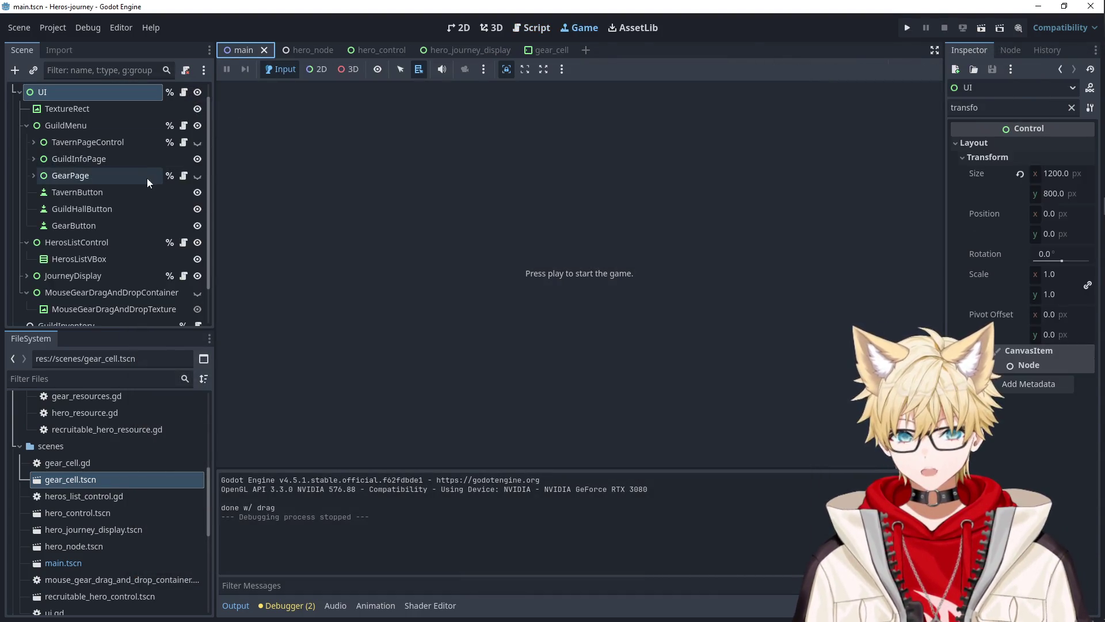
Step: In ui.gd, replace the print on line 13 with an attempt_to_place_gear() call
{"action": "left_click", "coordinate": [312, 49]}
{"action": "left_click", "coordinate": [241, 50]}
{"action": "scroll", "coordinate": [158, 209], "scroll_direction": "up", "scroll_amount": 1}
{"action": "scroll", "coordinate": [157, 208], "scroll_direction": "down", "scroll_amount": 2}
{"action": "scroll", "coordinate": [157, 209], "scroll_direction": "up", "scroll_amount": 3}
{"action": "left_click", "coordinate": [188, 108]}
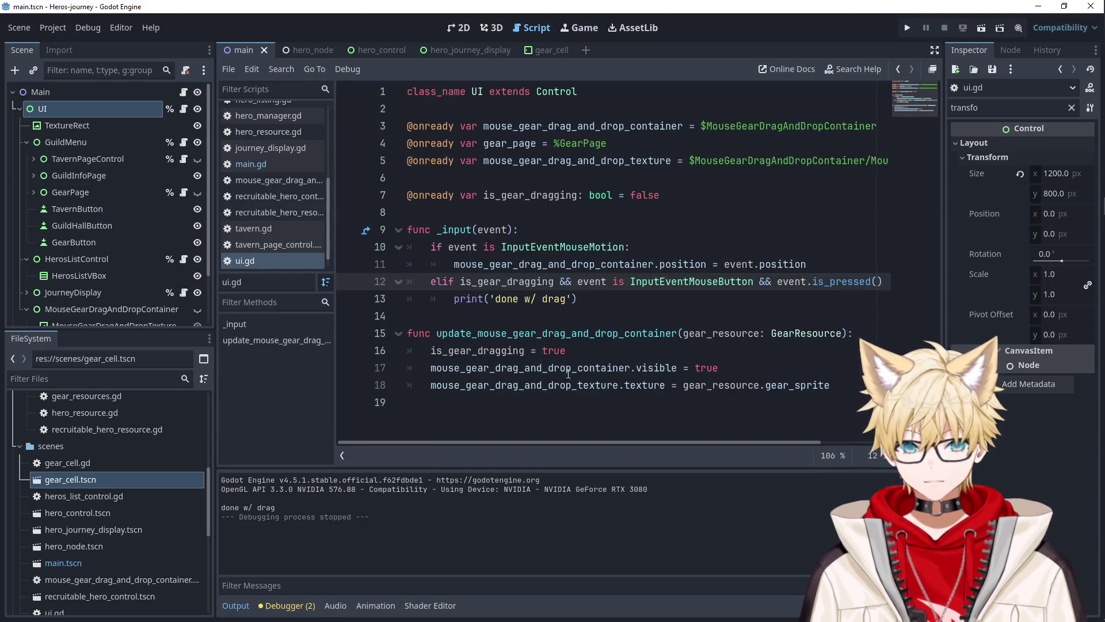
{"action": "left_click_drag", "start_coordinate": [597, 305], "coordinate": [454, 298]}
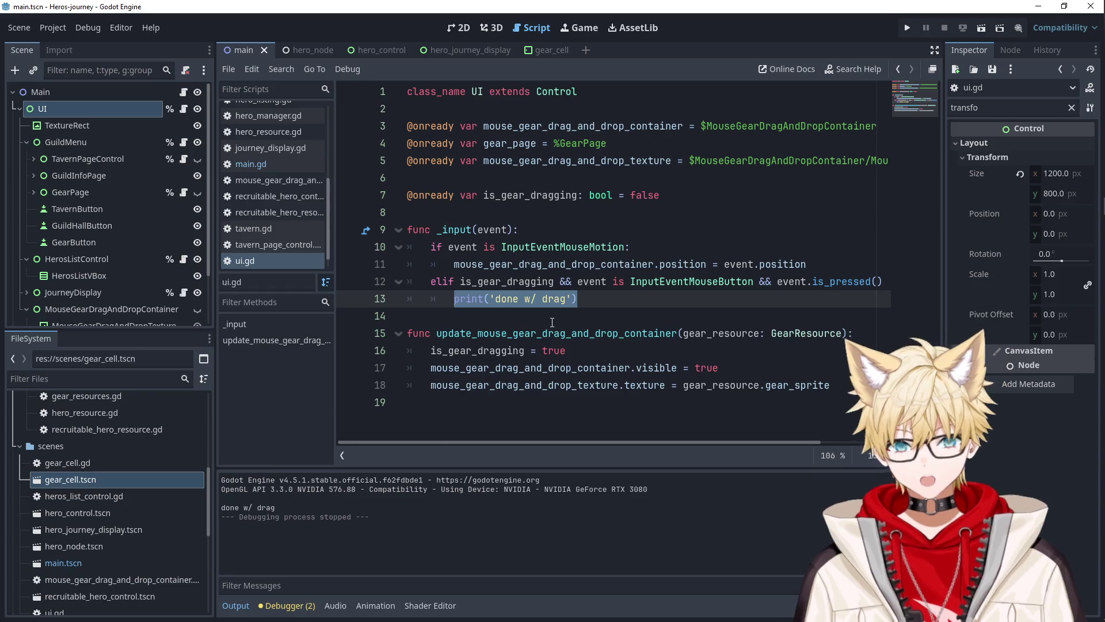
{"action": "type", "text": "attempt_to_"}
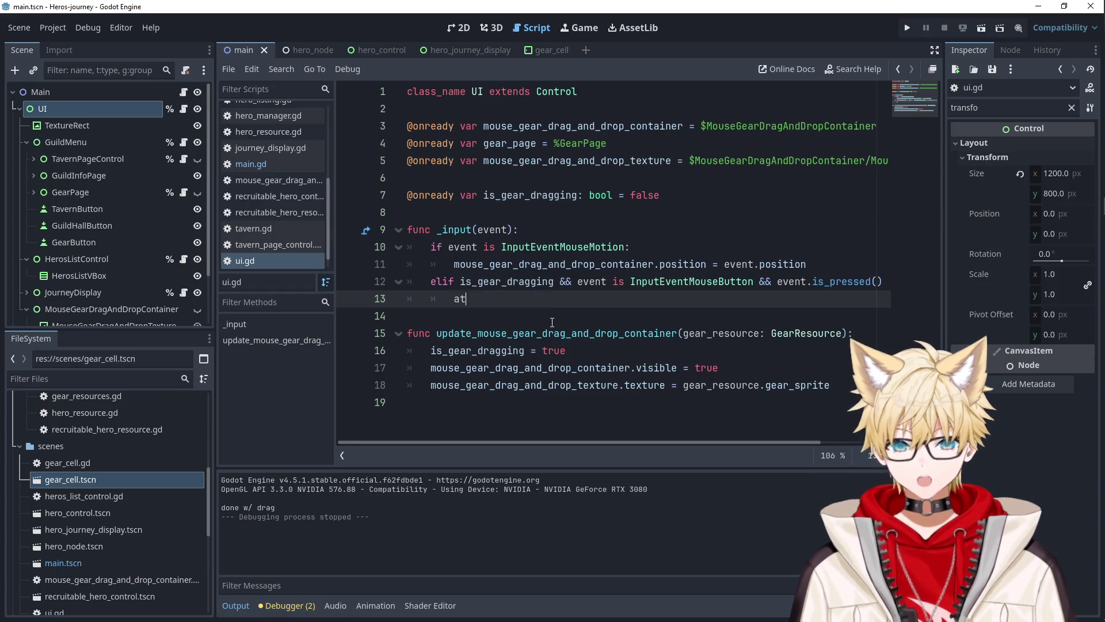
{"action": "type", "text": "place_gear("}
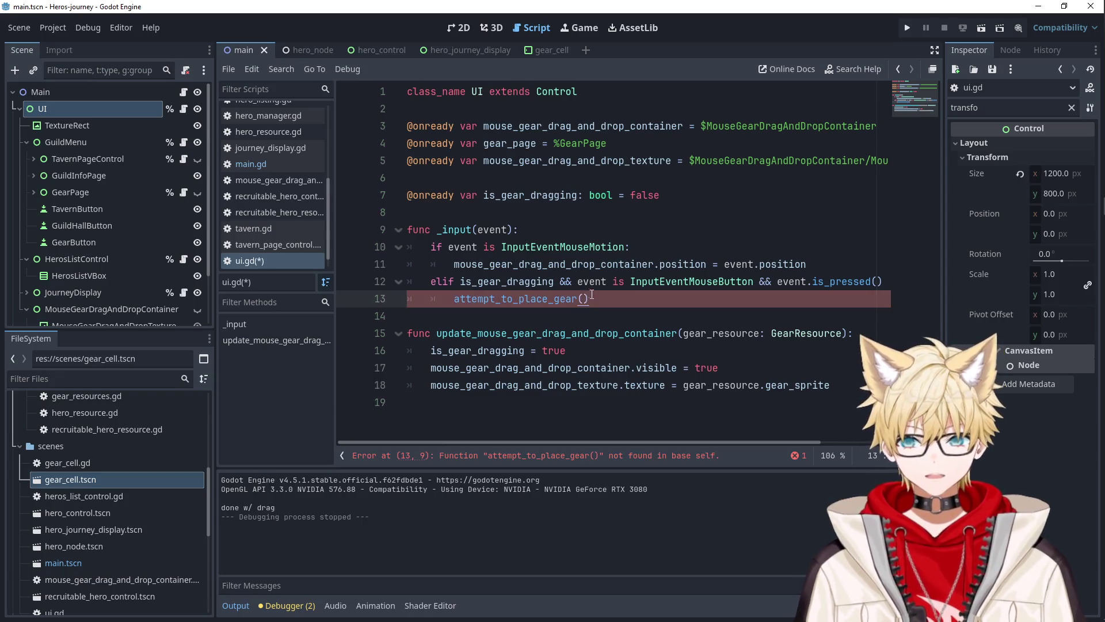
Step: Pass event.position as the argument of the attempt_to_place_gear call
{"action": "double_click", "coordinate": [586, 282]}
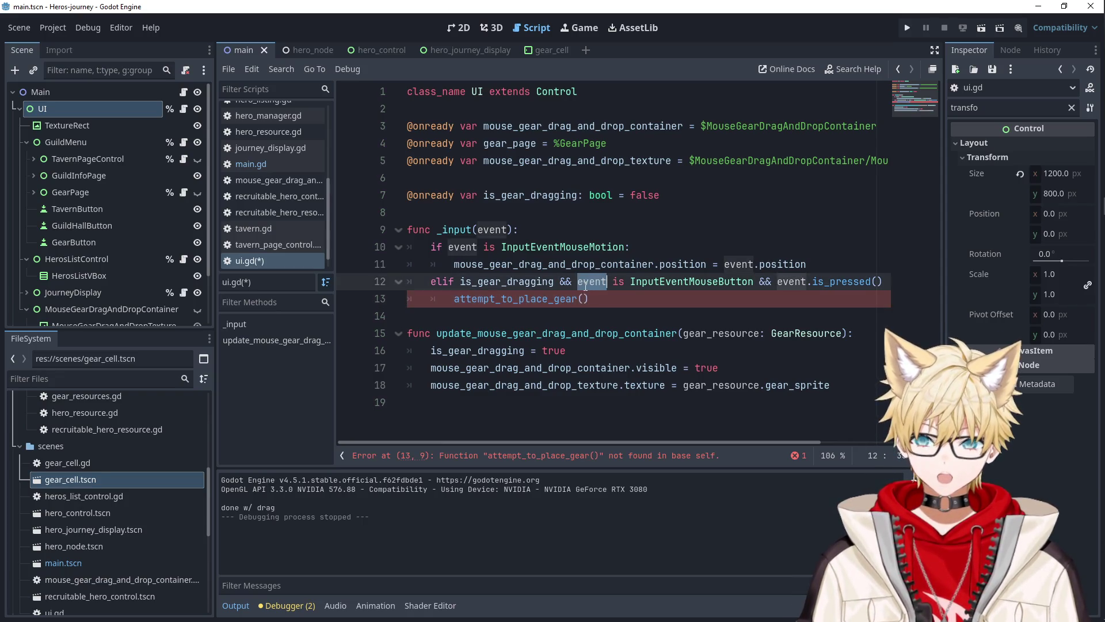
{"action": "double_click", "coordinate": [590, 280]}
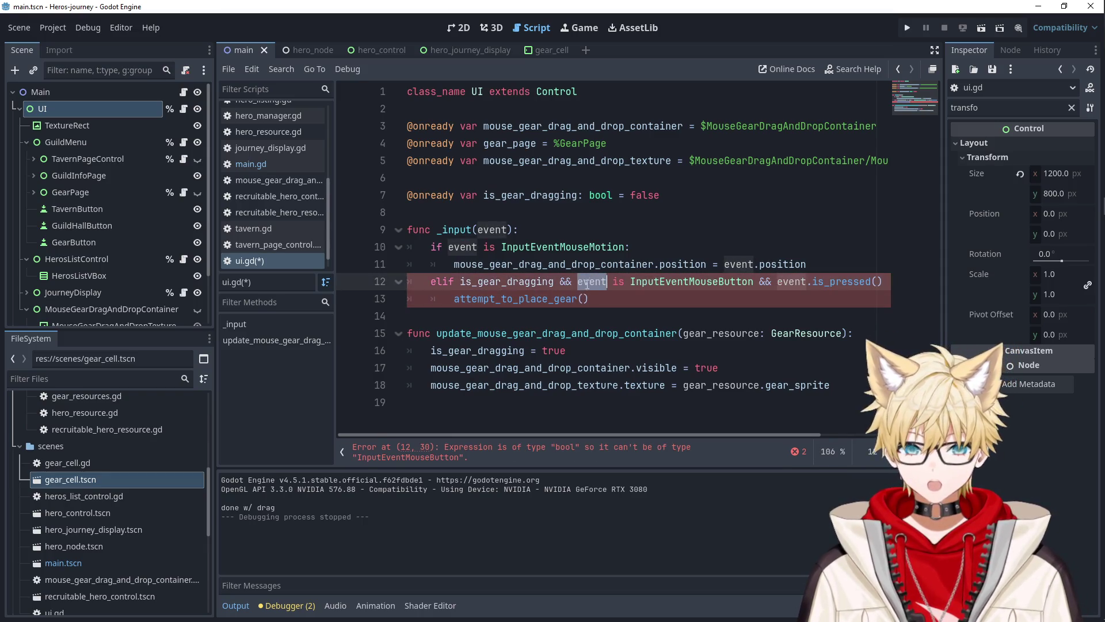
{"action": "left_click", "coordinate": [584, 294]}
{"action": "type", "text": "event.position"}
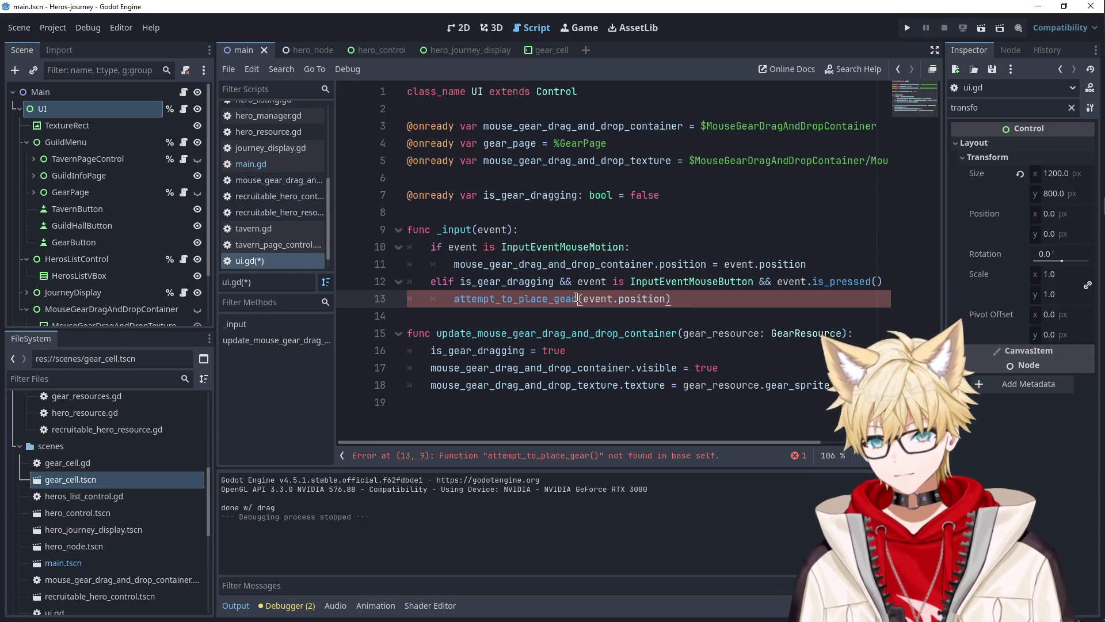
Step: Add a func attempt_to_place_gear() header at the script's end and drop the event.position argument
{"action": "left_click_drag", "start_coordinate": [671, 298], "coordinate": [437, 296]}
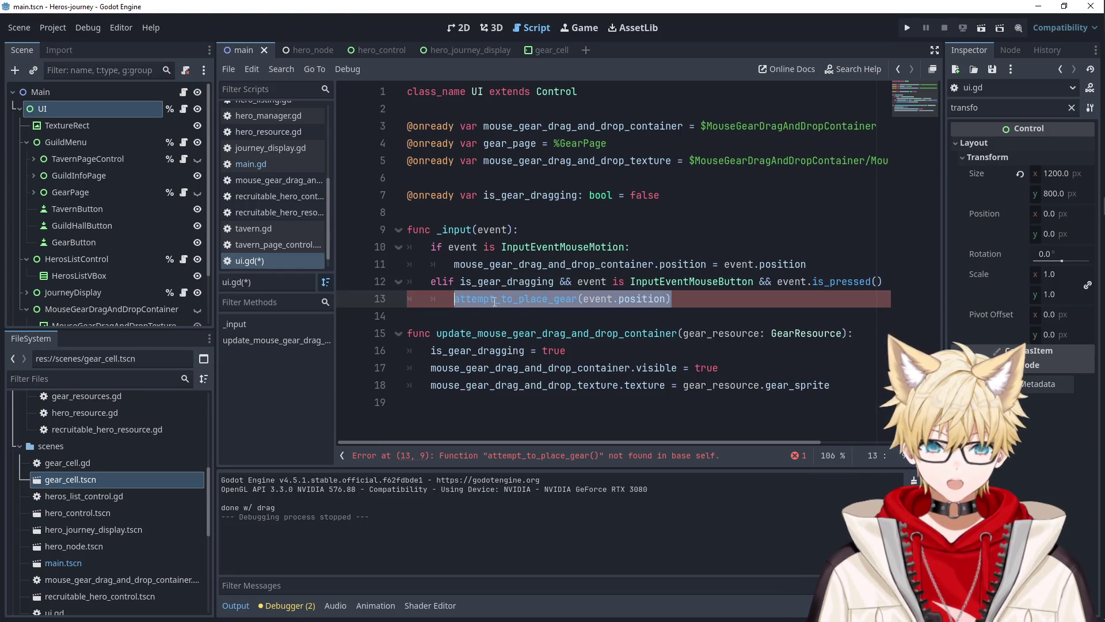
{"action": "left_click", "coordinate": [457, 411]}
{"action": "key", "text": "Return"}
{"action": "type", "text": "func attempt_to_place_gear("}
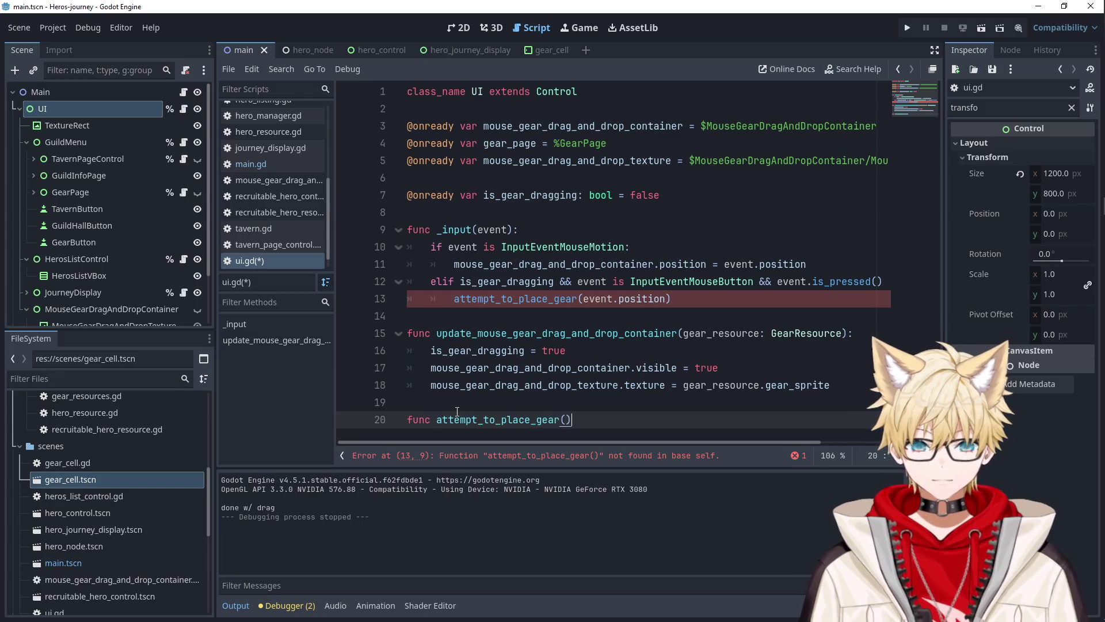
{"action": "key", "text": "Left"}
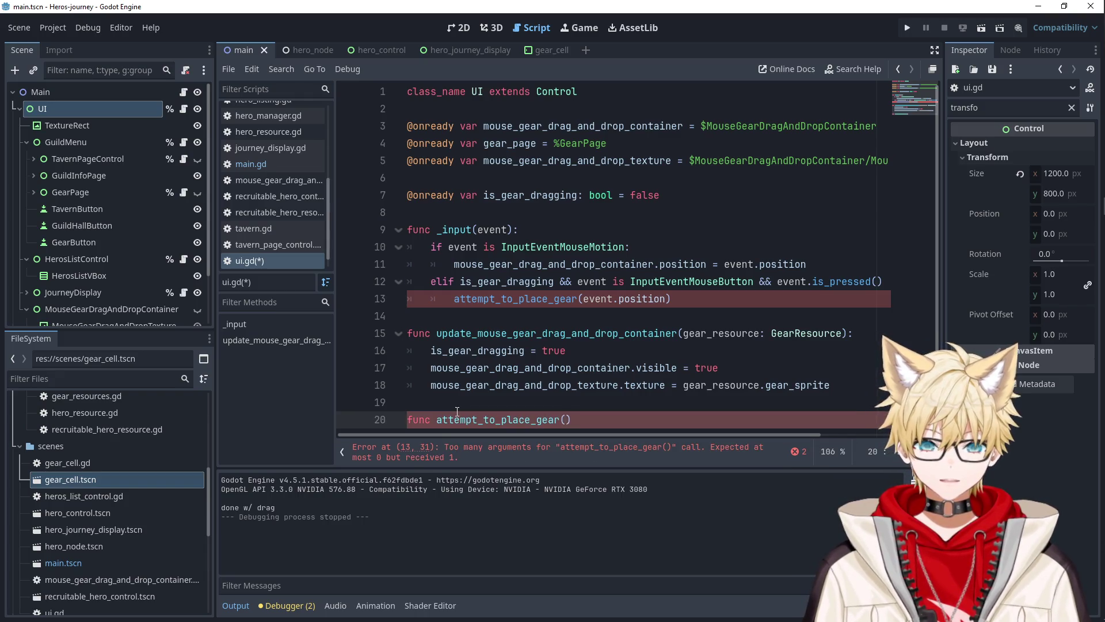
{"action": "left_click_drag", "start_coordinate": [583, 302], "coordinate": [669, 299]}
{"action": "key", "text": "BackSpace"}
Step: Make the new function's first line set is_gear_dragging to false
{"action": "left_click_drag", "start_coordinate": [567, 351], "coordinate": [439, 348]}
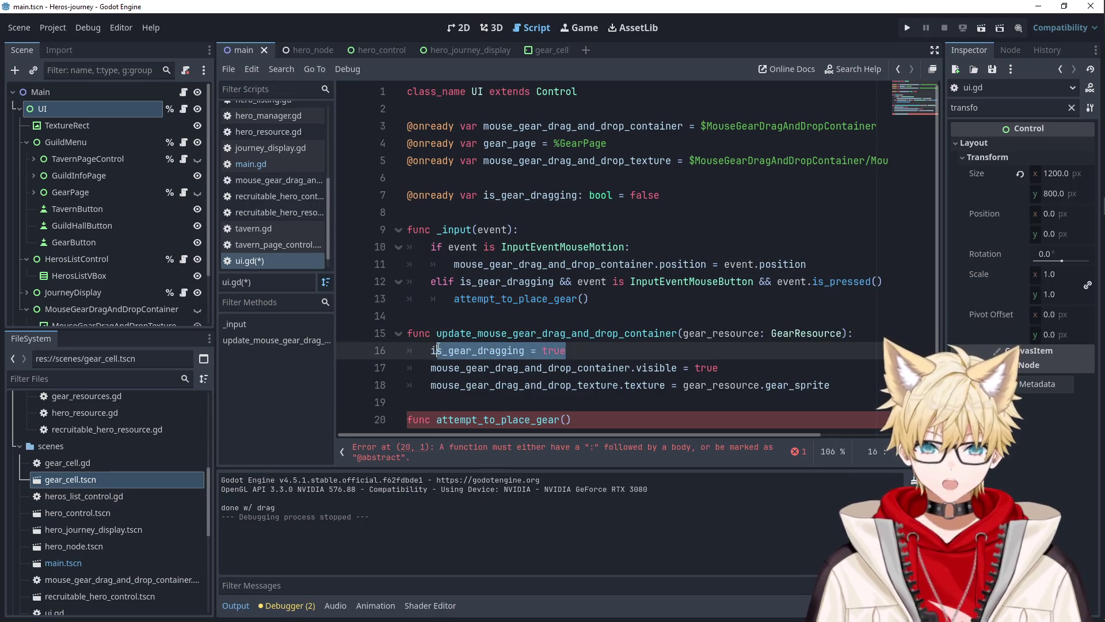
{"action": "left_click", "coordinate": [592, 420]}
{"action": "key", "text": "Return"}
{"action": "type", "text": "is_gear_dragging = true"}
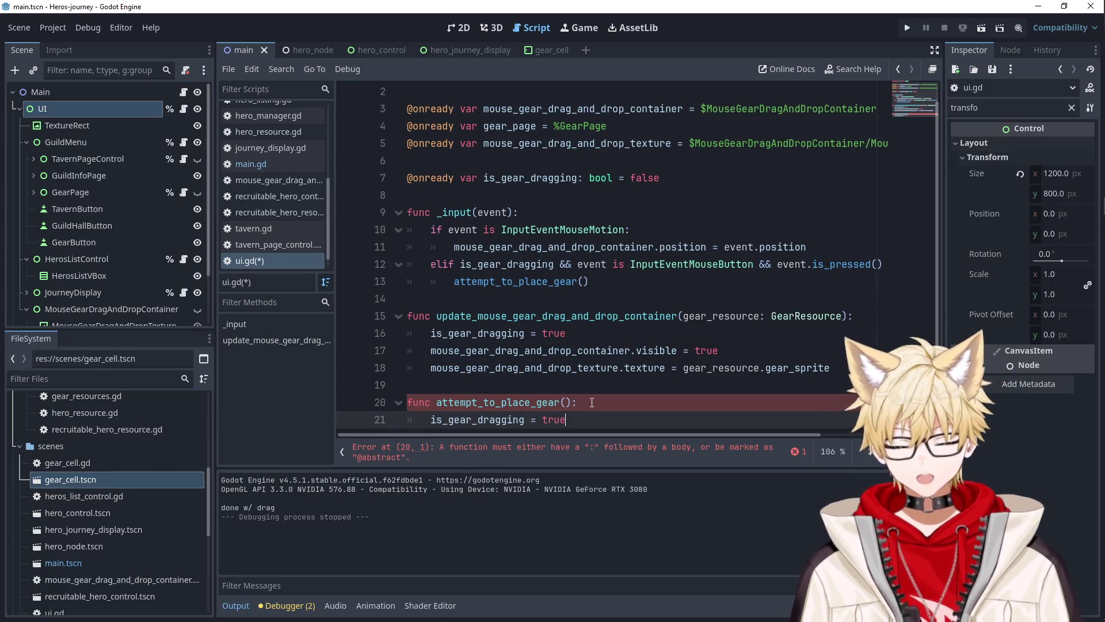
{"action": "key", "text": "BackSpace"}
{"action": "key", "text": "BackSpace"}
{"action": "key", "text": "BackSpace"}
{"action": "type", "text": "false"}
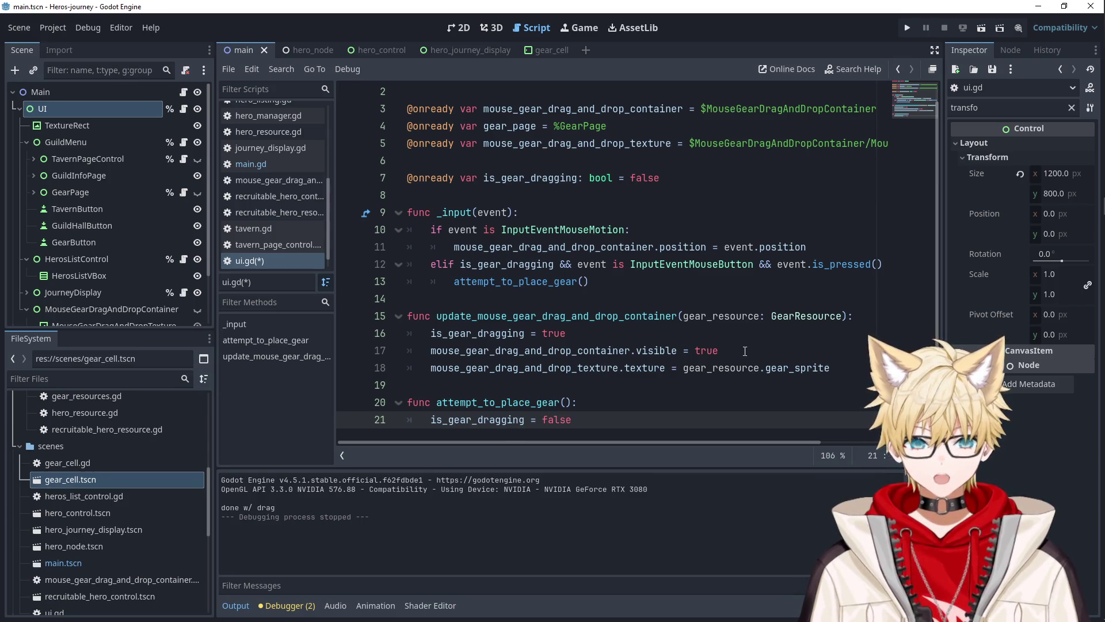
Step: Add a line hiding the drag container by setting its visibility to false
{"action": "left_click_drag", "start_coordinate": [746, 349], "coordinate": [430, 349]}
{"action": "key", "text": "ctrl+c"}
{"action": "left_click", "coordinate": [591, 419]}
{"action": "key", "text": "Return"}
{"action": "key", "text": "ctrl+v"}
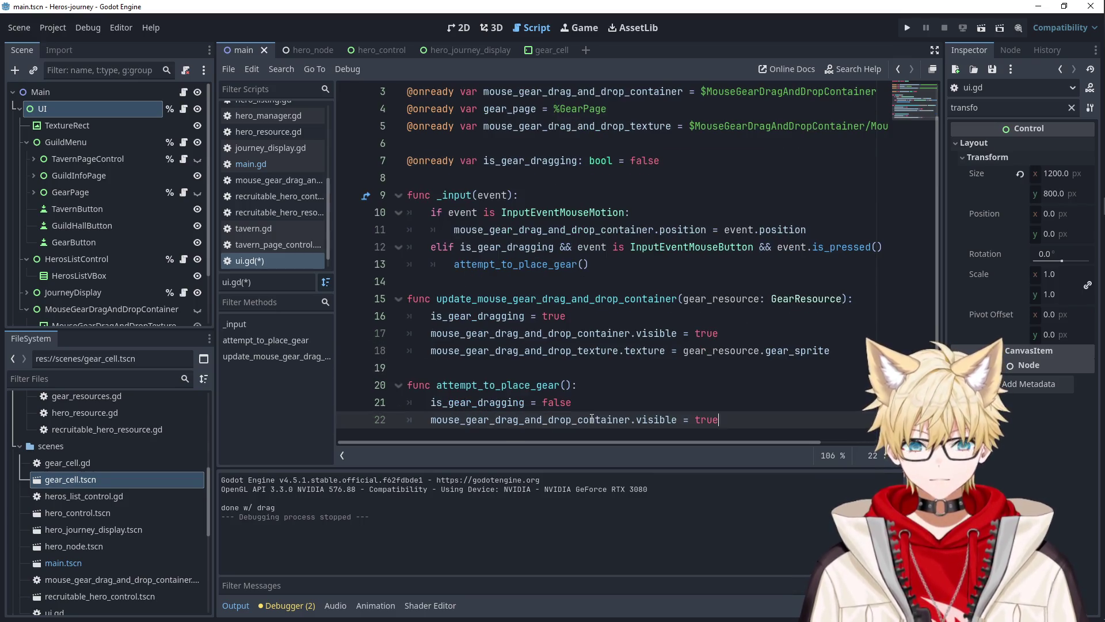
{"action": "key", "text": "BackSpace"}
{"action": "type", "text": "false"}
Step: Add a line setting the drag container's texture to null, then run the project
{"action": "left_click_drag", "start_coordinate": [832, 350], "coordinate": [431, 350]}
{"action": "left_click", "coordinate": [734, 421]}
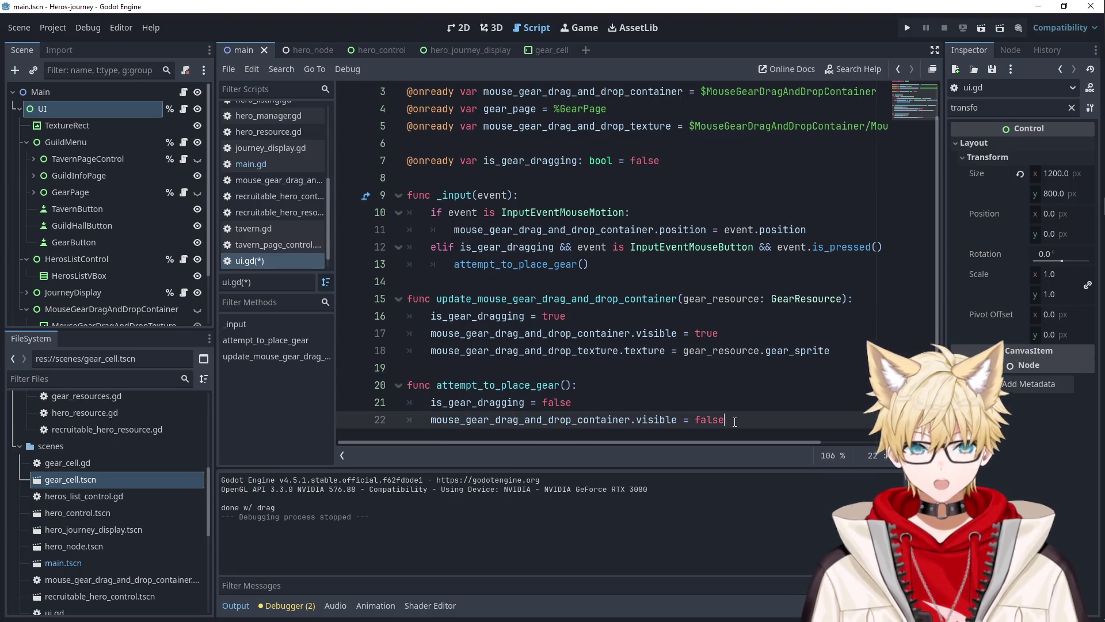
{"action": "key", "text": "Return"}
{"action": "key", "text": "ctrl+v"}
{"action": "key", "text": "BackSpace"}
{"action": "key", "text": "BackSpace"}
{"action": "key", "text": "BackSpace"}
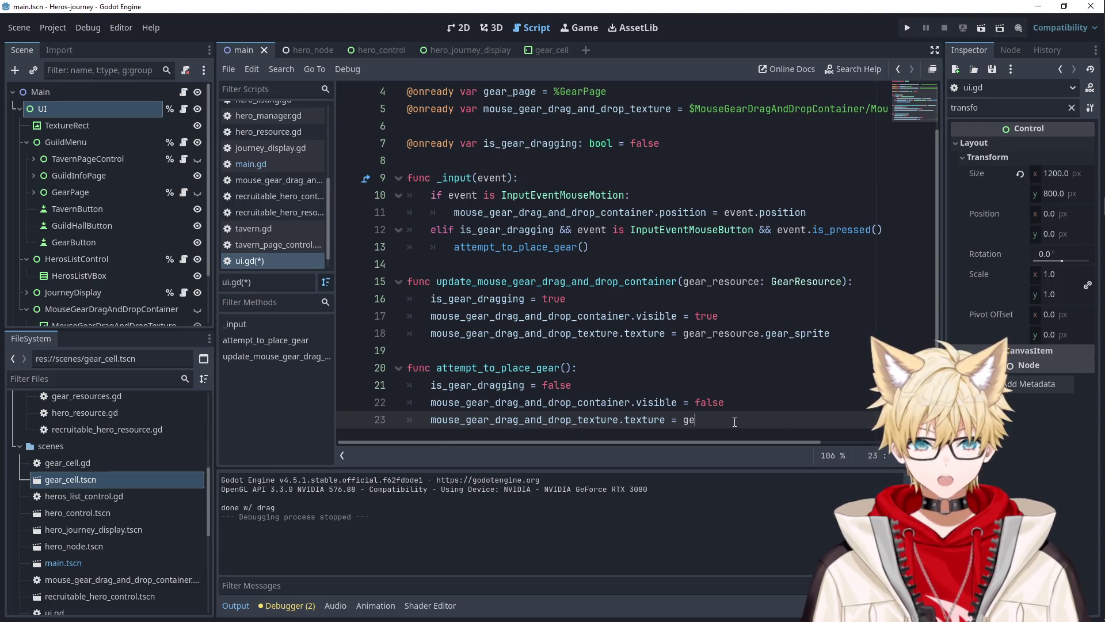
{"action": "type", "text": "ll"}
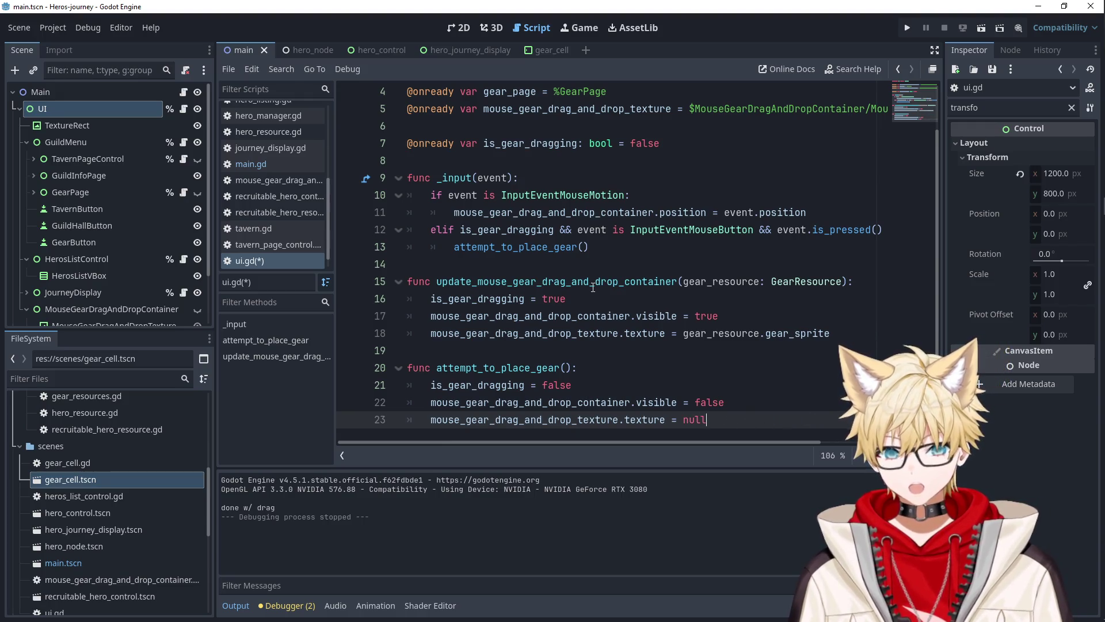
{"action": "left_click", "coordinate": [907, 28]}
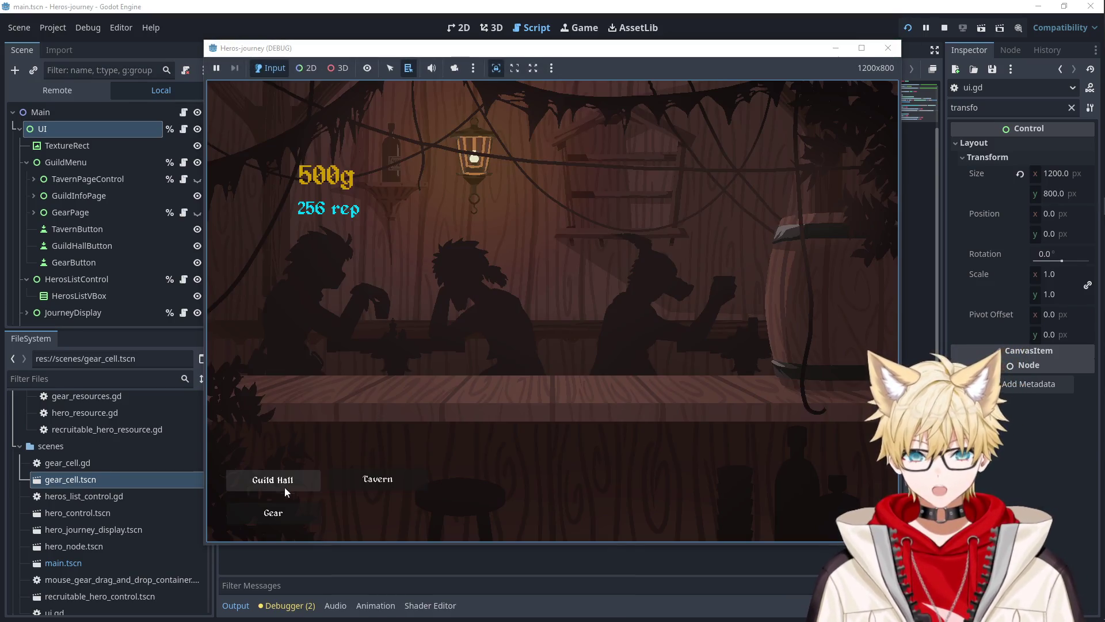
Step: On the Gear page, try dragging the S and A items out of their gear cells
{"action": "left_click", "coordinate": [282, 514]}
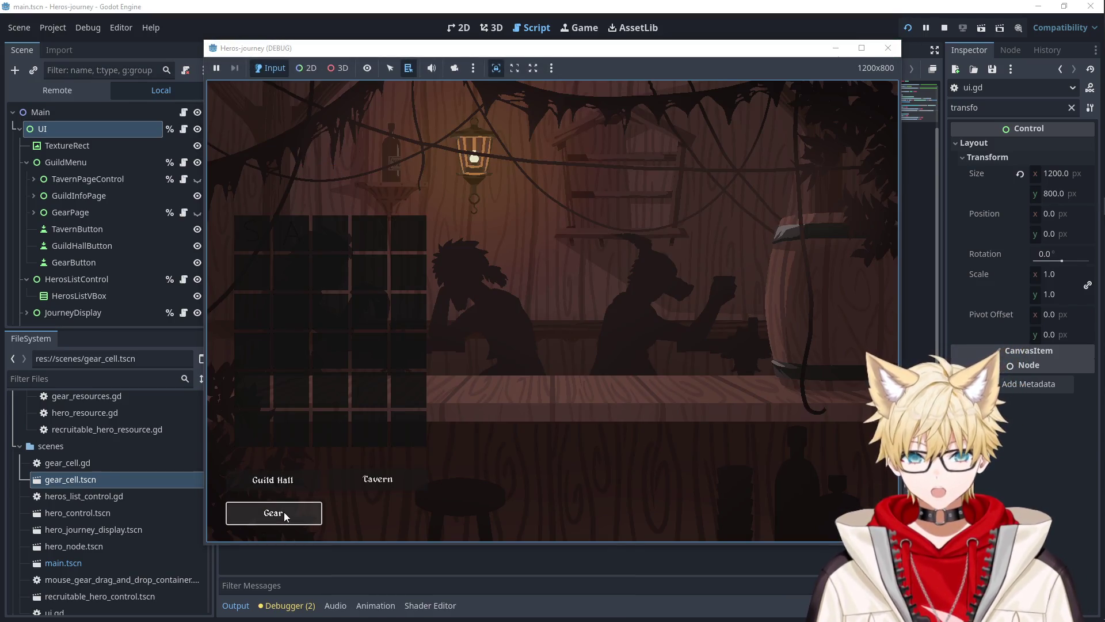
{"action": "left_click", "coordinate": [253, 240]}
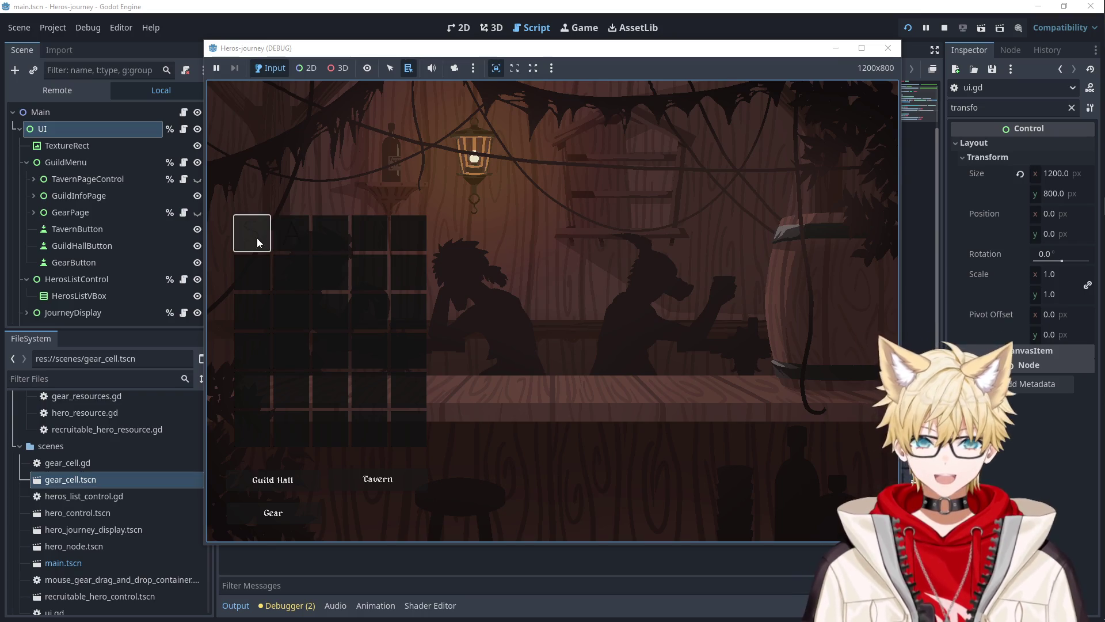
{"action": "left_click_drag", "start_coordinate": [279, 242], "coordinate": [668, 183]}
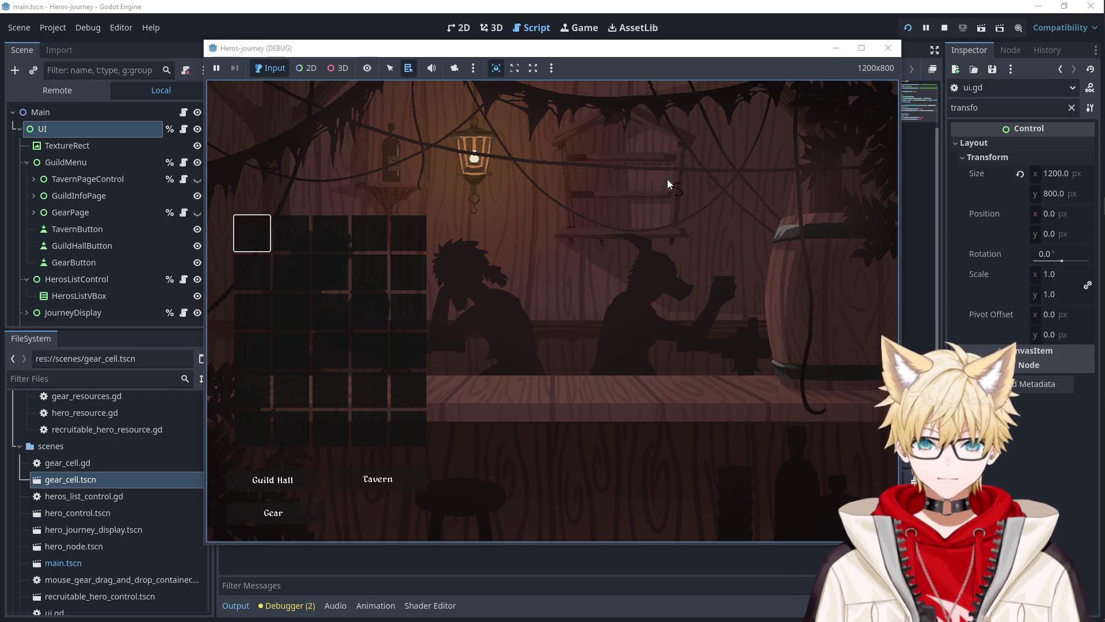
{"action": "left_click_drag", "start_coordinate": [300, 240], "coordinate": [587, 256]}
{"action": "left_click_drag", "start_coordinate": [523, 265], "coordinate": [589, 199]}
{"action": "left_click_drag", "start_coordinate": [253, 237], "coordinate": [645, 278]}
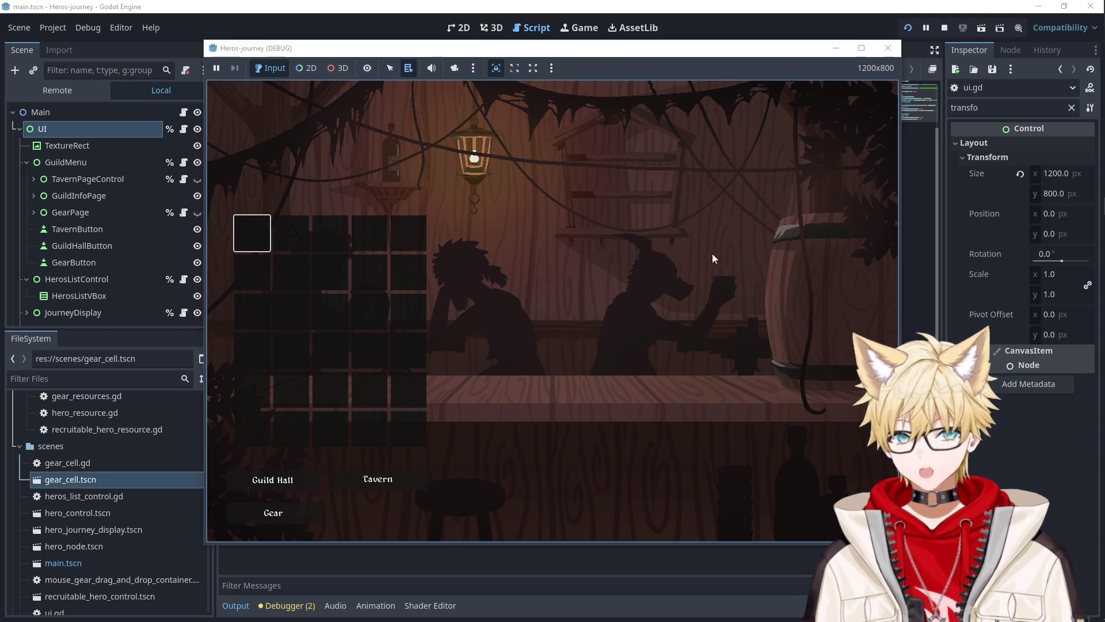
{"action": "mouse_move", "coordinate": [1102, 173]}
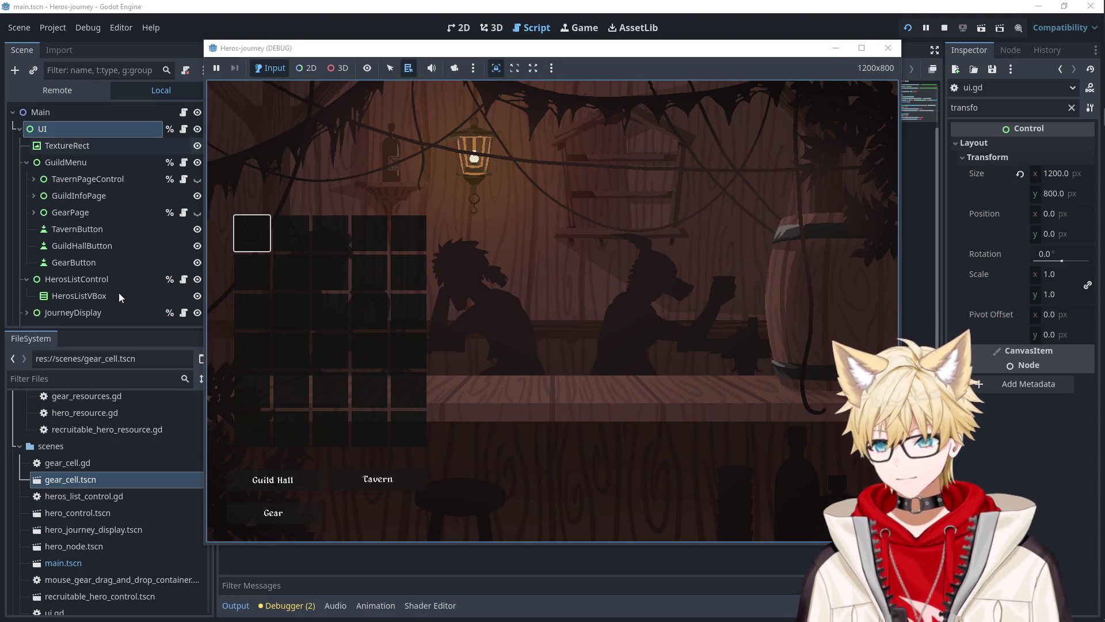
Step: Go to the Tavern and recruit the first hero for 318 gold
{"action": "left_click", "coordinate": [392, 479]}
{"action": "left_click", "coordinate": [273, 513]}
{"action": "left_click", "coordinate": [286, 482]}
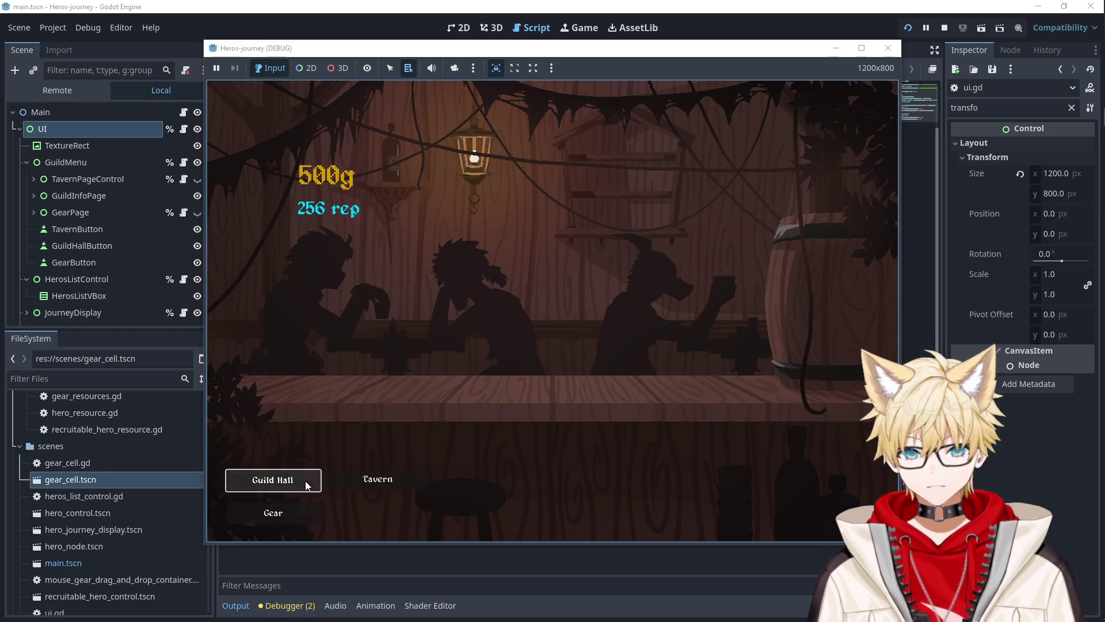
{"action": "left_click", "coordinate": [343, 486]}
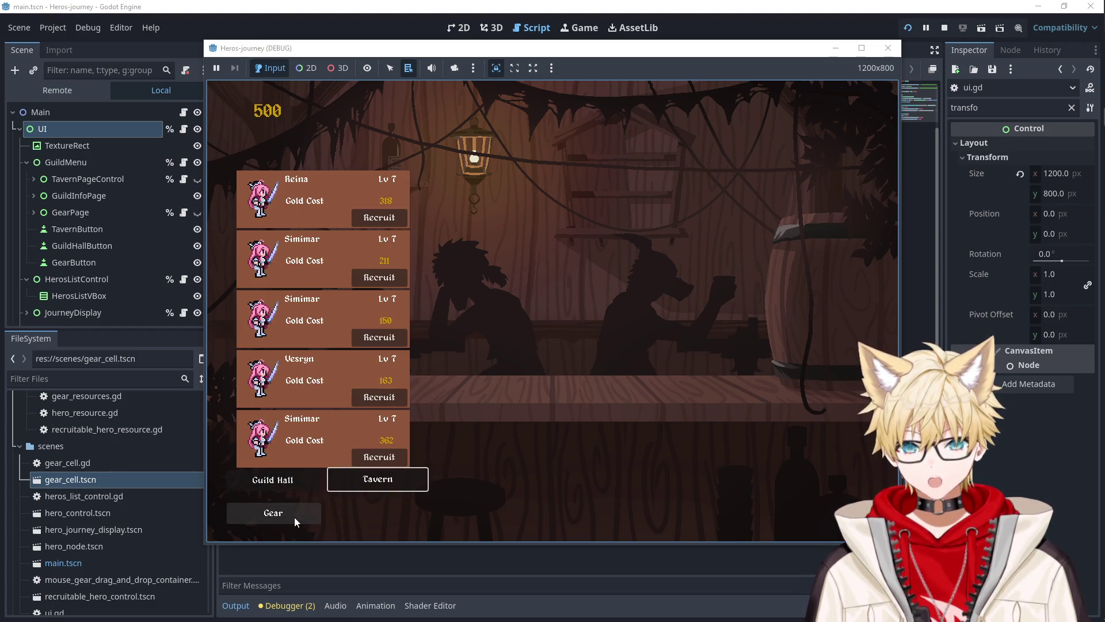
{"action": "left_click", "coordinate": [296, 517]}
{"action": "left_click", "coordinate": [361, 489]}
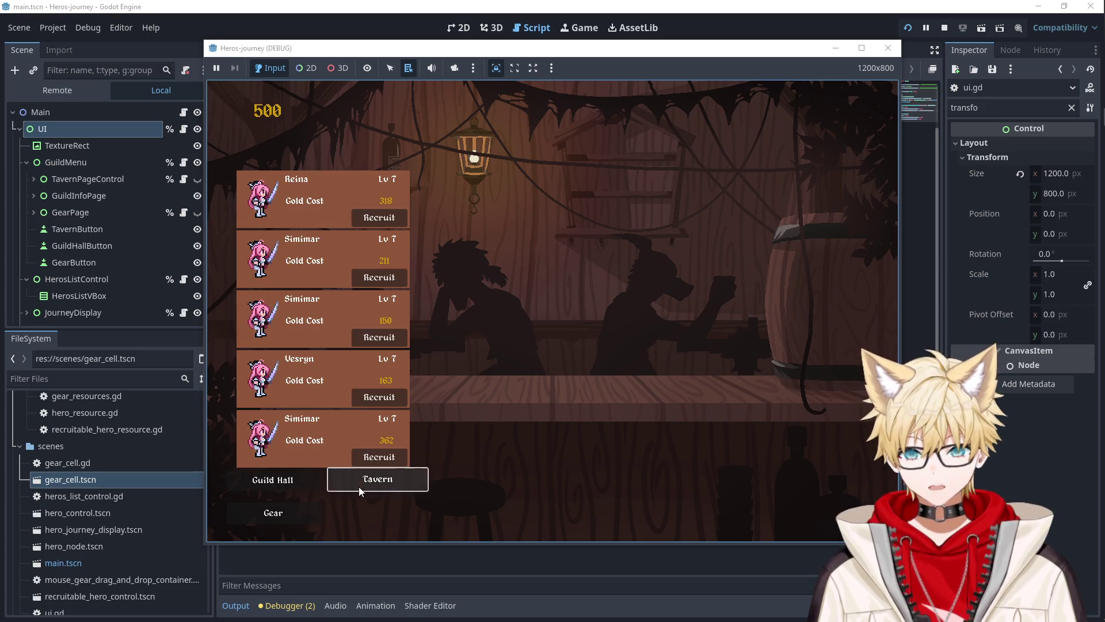
{"action": "left_click", "coordinate": [378, 218]}
Step: Show the hero's empty Armor and Weapon slots, select the top-left cell, and return to the editor
{"action": "left_click", "coordinate": [280, 508]}
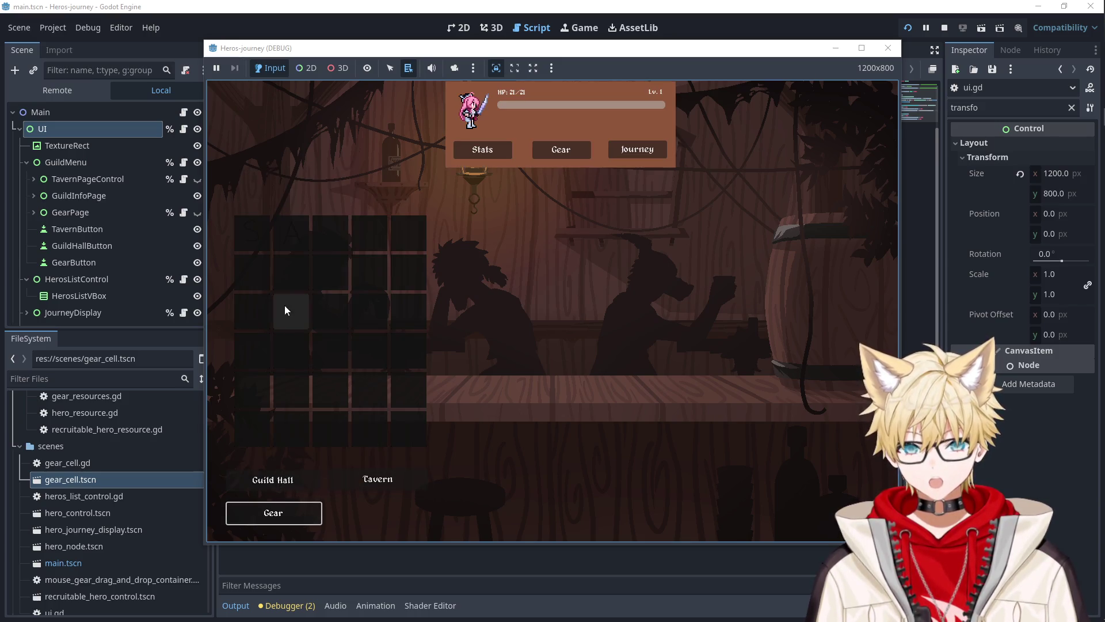
{"action": "left_click", "coordinate": [572, 159]}
{"action": "left_click", "coordinate": [253, 236]}
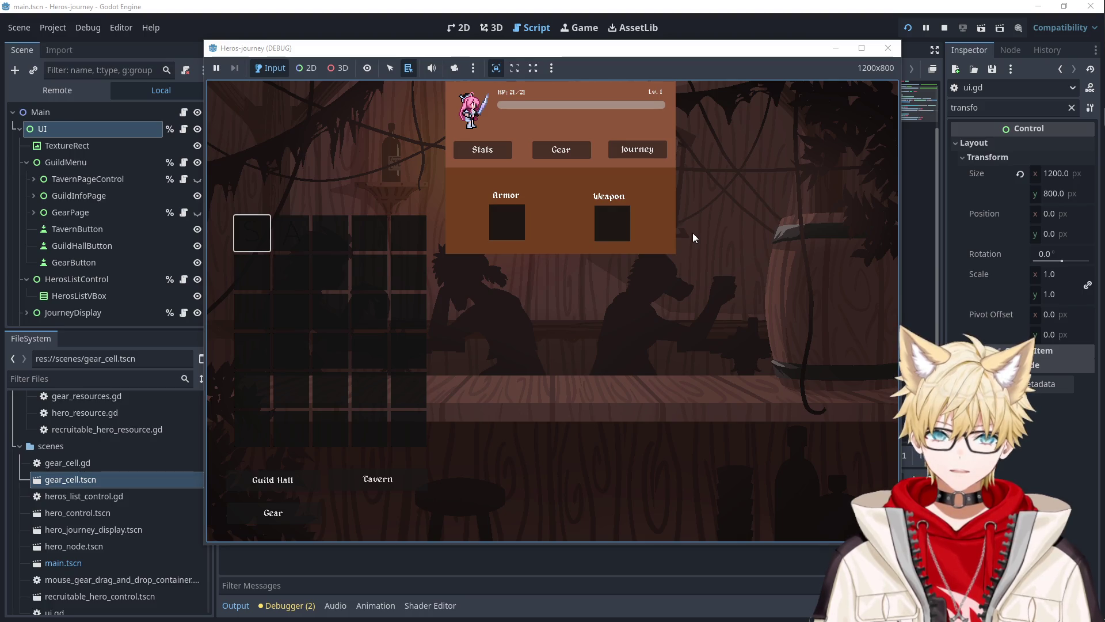
{"action": "left_click", "coordinate": [910, 233]}
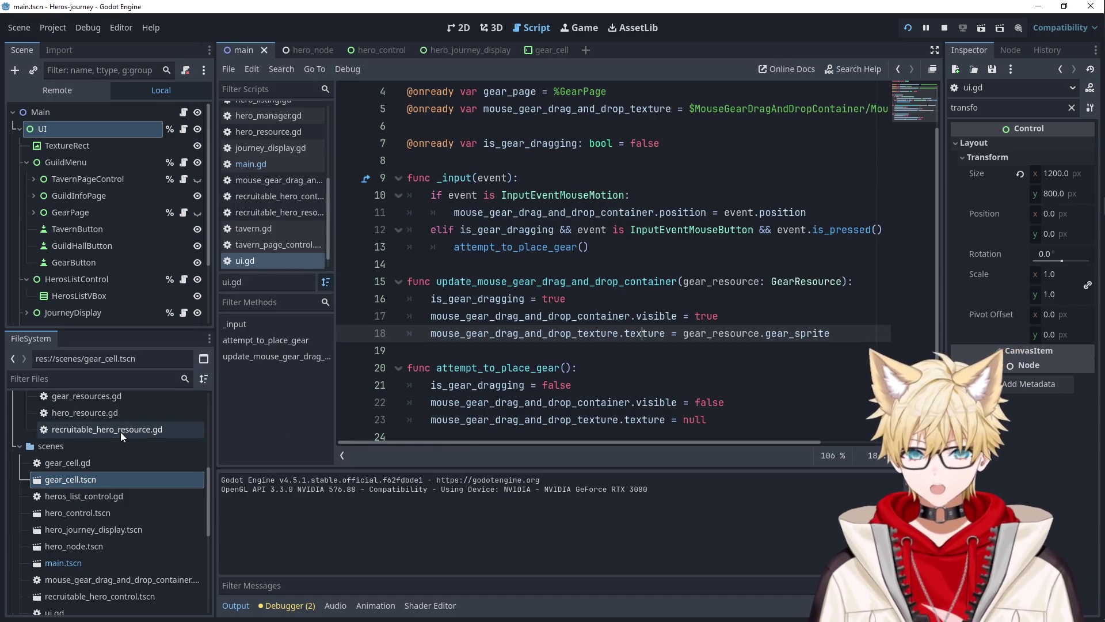
Step: Open gear_cell.tscn and inspect the Button's mouse_entered signal in the Node tab
{"action": "double_click", "coordinate": [90, 479]}
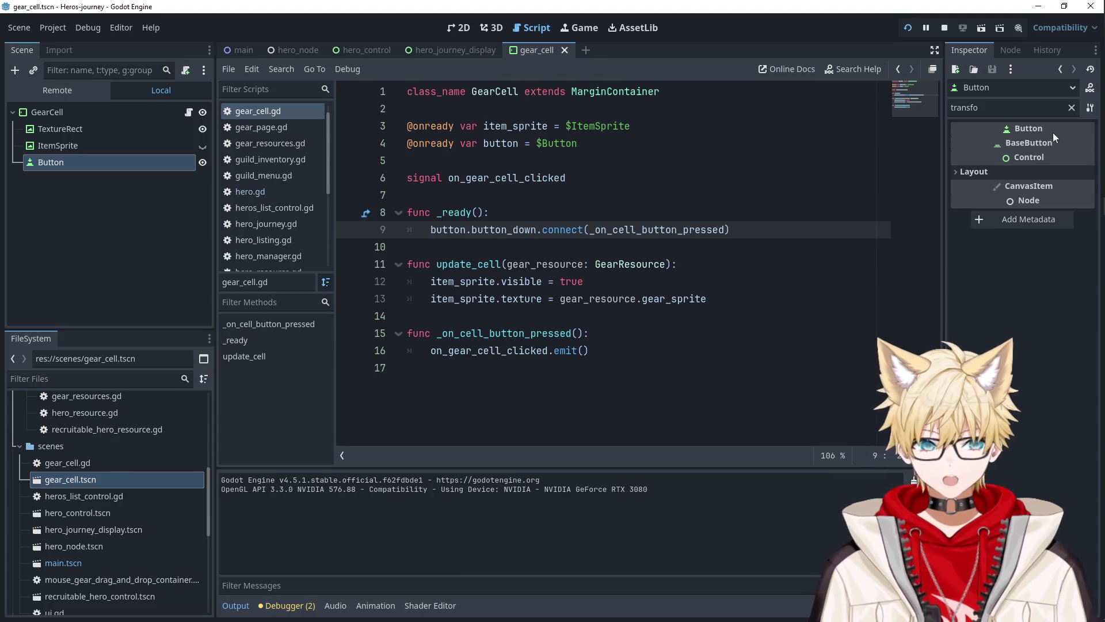
{"action": "left_click", "coordinate": [1071, 107]}
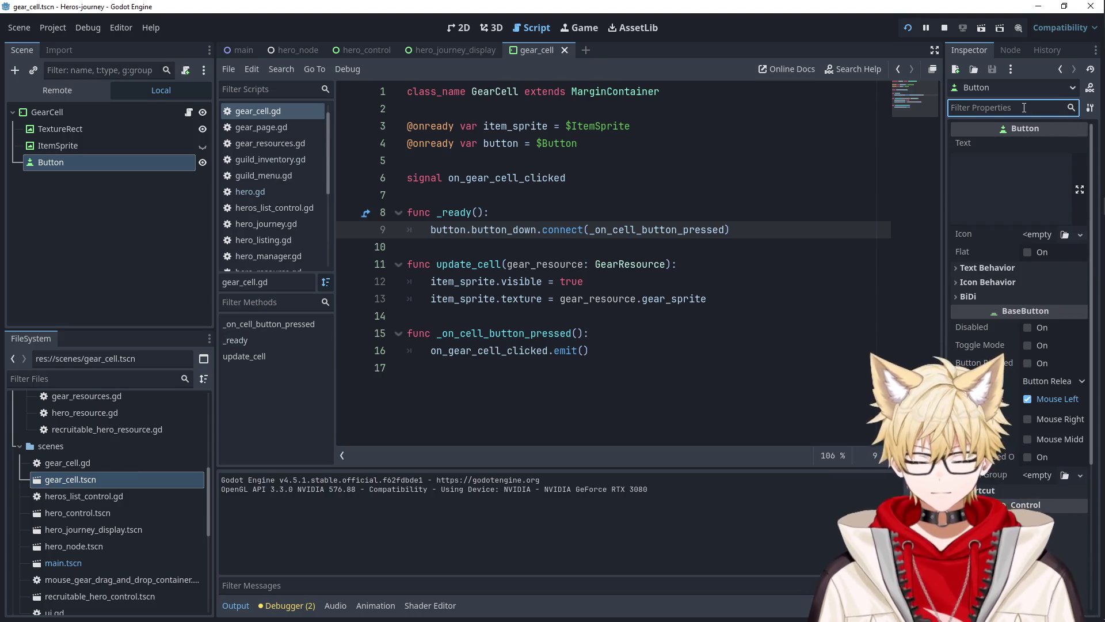
{"action": "left_click", "coordinate": [1011, 52]}
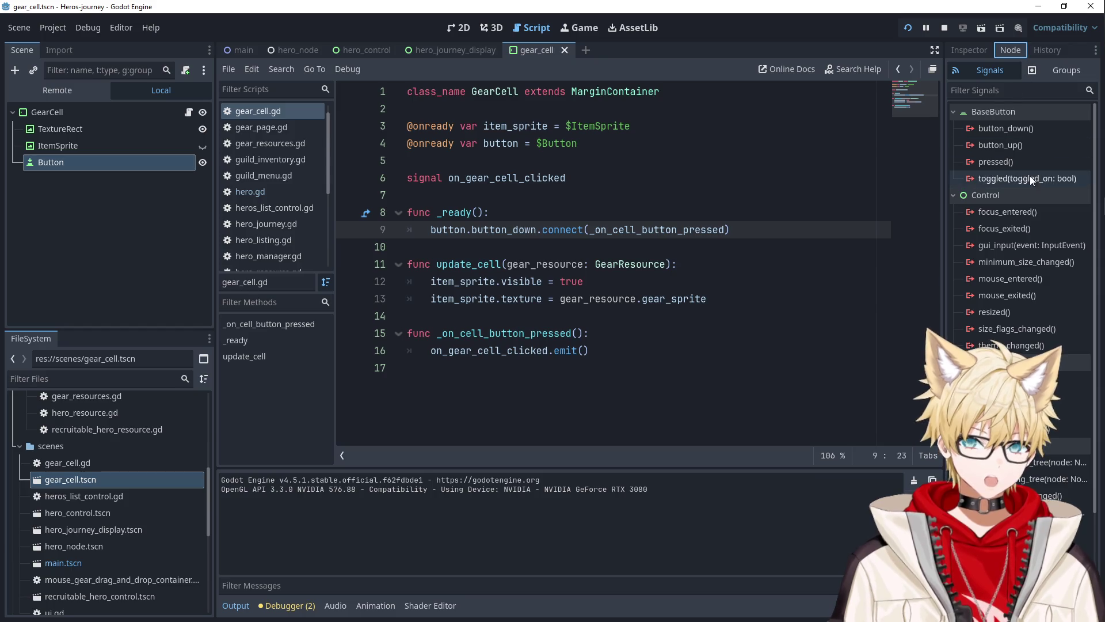
{"action": "mouse_move", "coordinate": [1022, 213]}
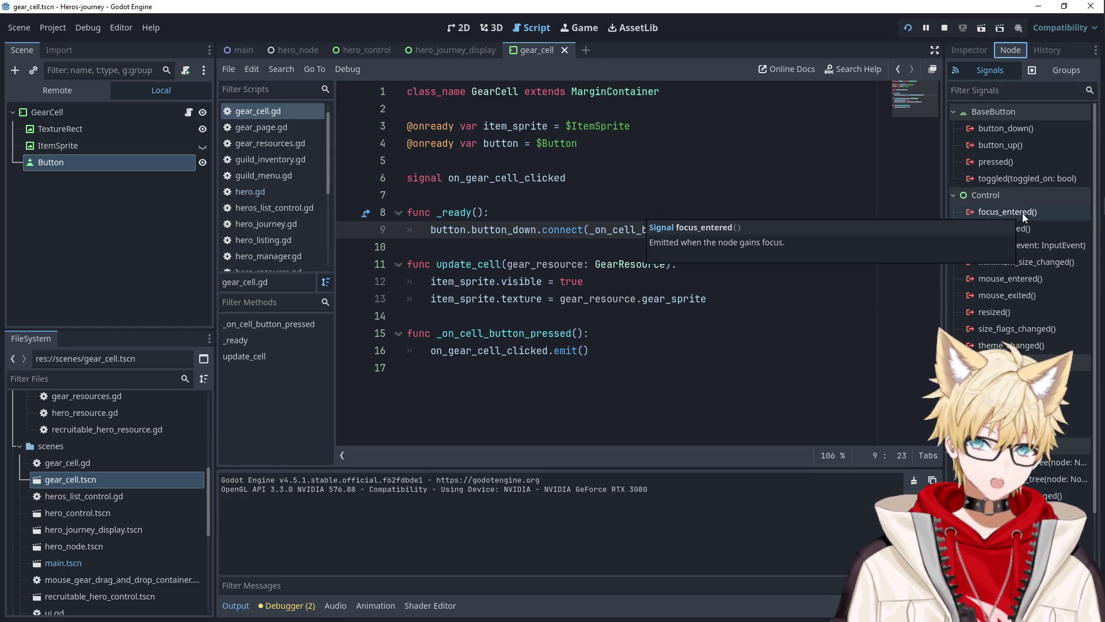
{"action": "left_click", "coordinate": [1022, 282]}
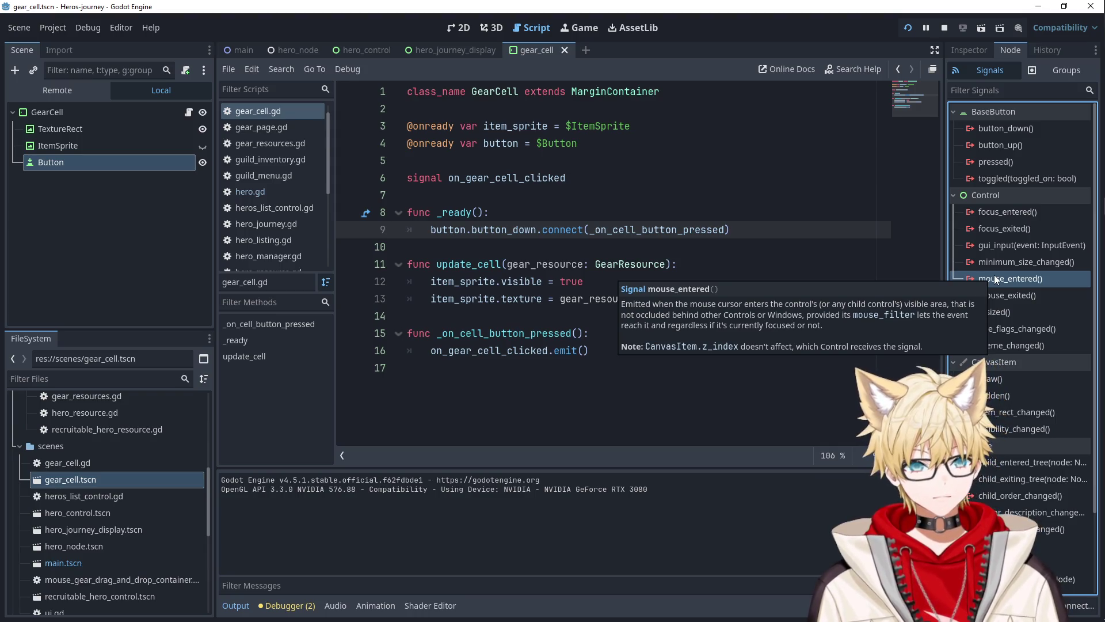
Step: Add button.mouse_entered.connect(_on_mouse_entered) to _ready in gear_cell.gd
{"action": "left_click", "coordinate": [609, 183]}
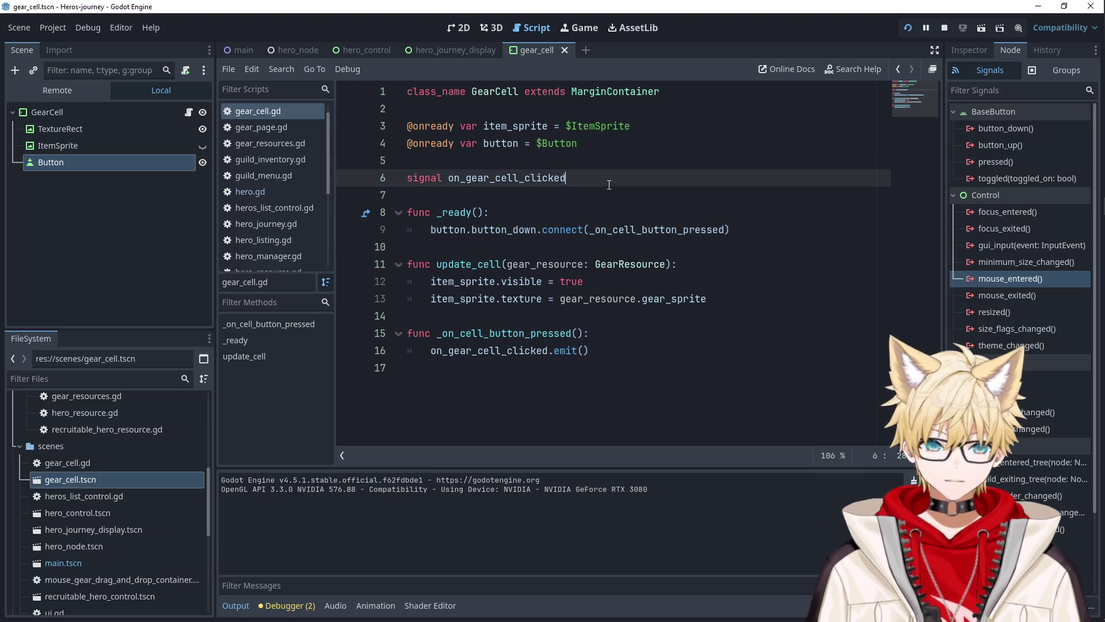
{"action": "left_click", "coordinate": [739, 231]}
{"action": "key", "text": "Return"}
{"action": "type", "text": "but"}
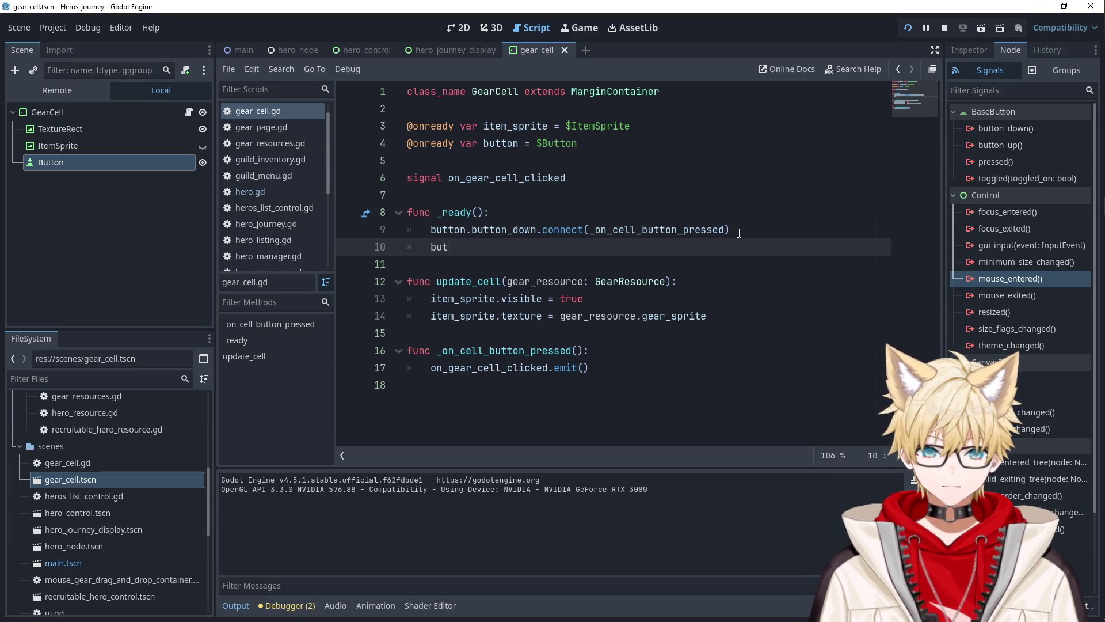
{"action": "type", "text": "ton.mouse"}
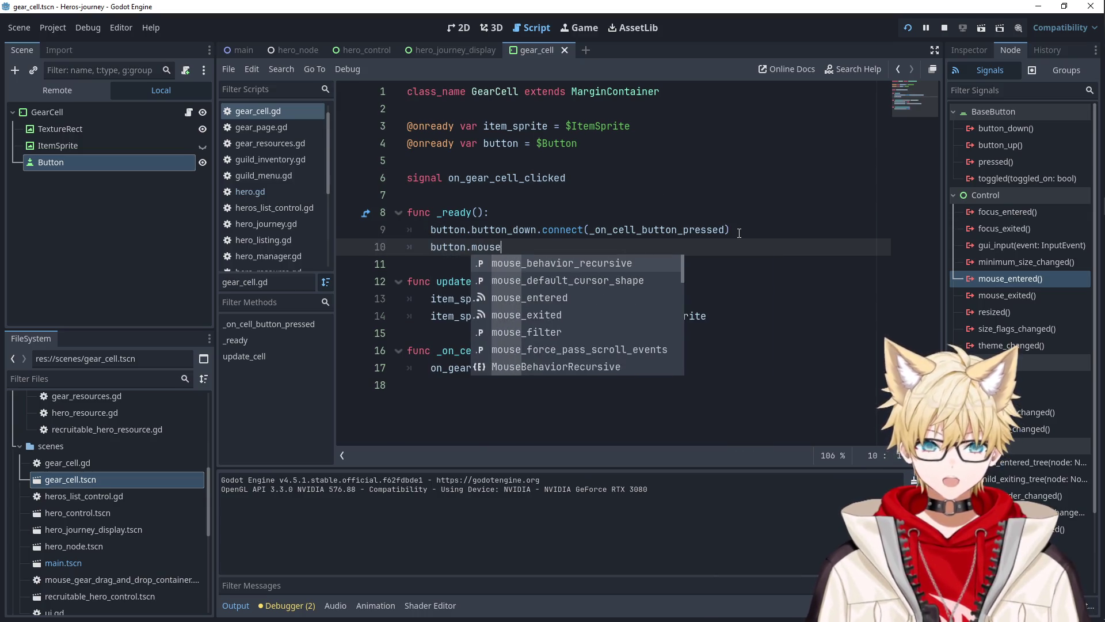
{"action": "key", "text": "Down"}
{"action": "key", "text": "Down"}
{"action": "key", "text": "Down"}
{"action": "key", "text": "Up"}
{"action": "key", "text": "Return"}
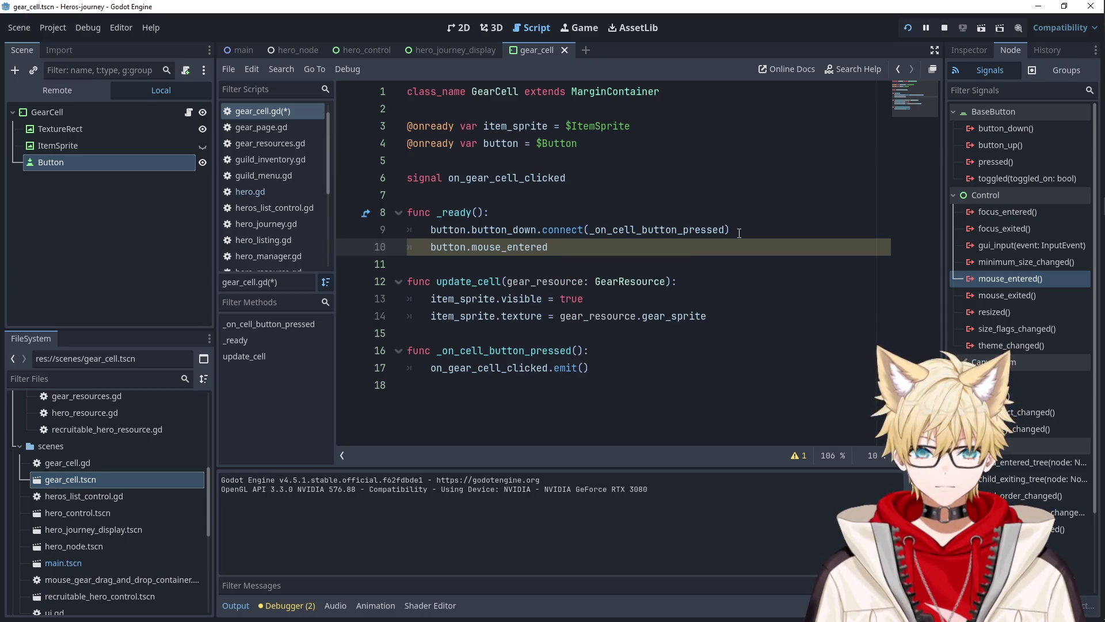
{"action": "type", "text": ".connect(_on_mouse_entere"}
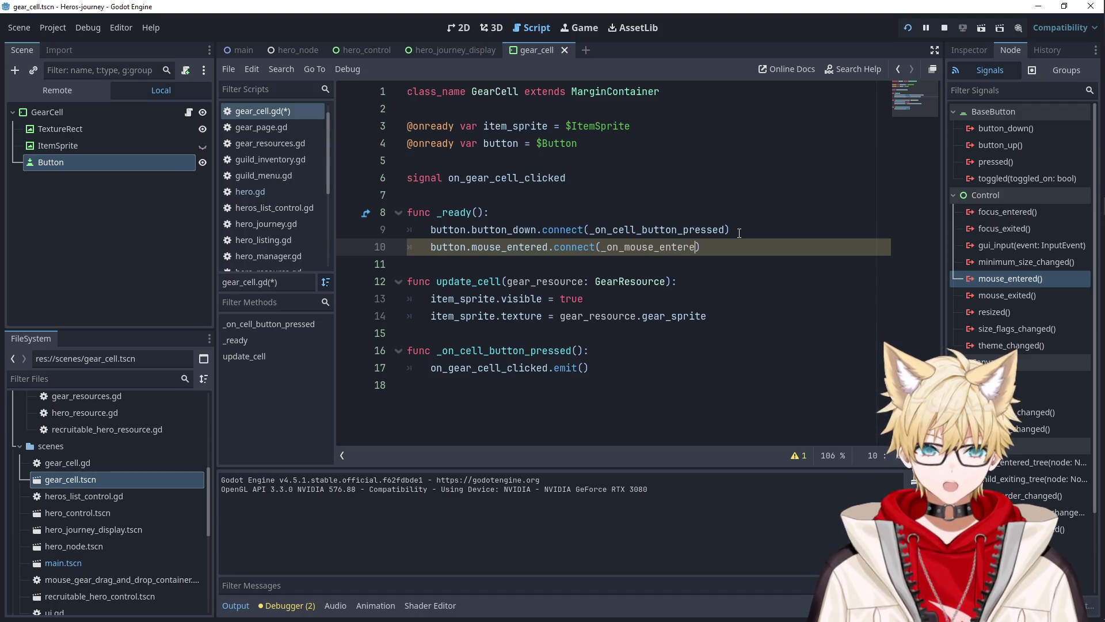
{"action": "type", "text": "d"}
Step: Add func _on_mouse_entered() that prints 'mouse entered', and save the script
{"action": "left_click", "coordinate": [540, 382]}
{"action": "key", "text": "Return"}
{"action": "type", "text": "func _on_mouse_entered():"}
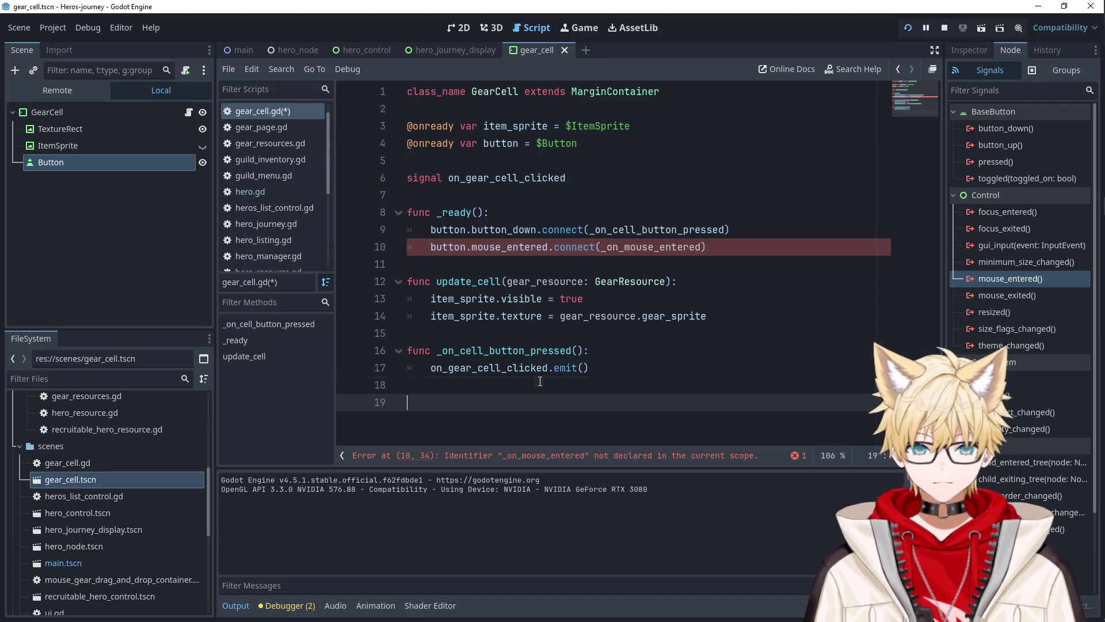
{"action": "key", "text": "Return"}
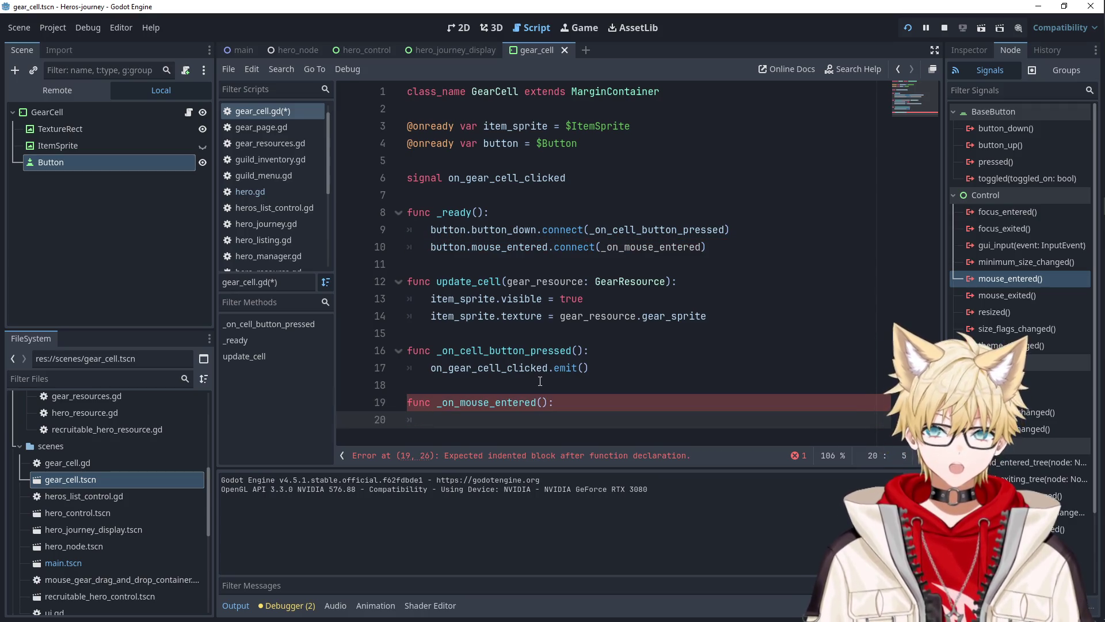
{"action": "type", "text": "print('mouse "}
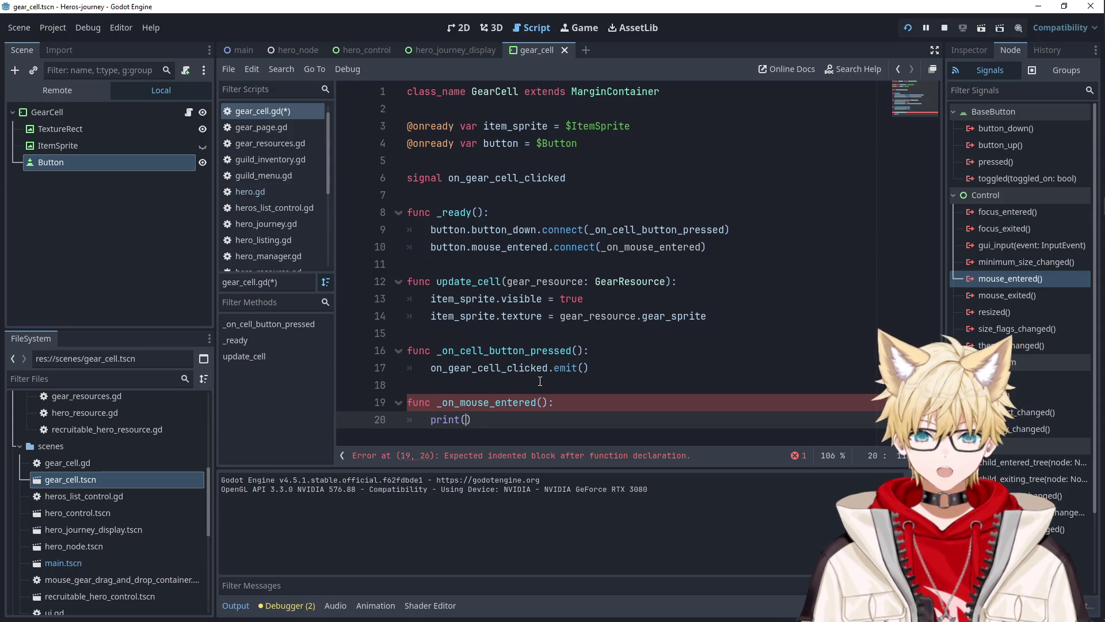
{"action": "type", "text": "entered"}
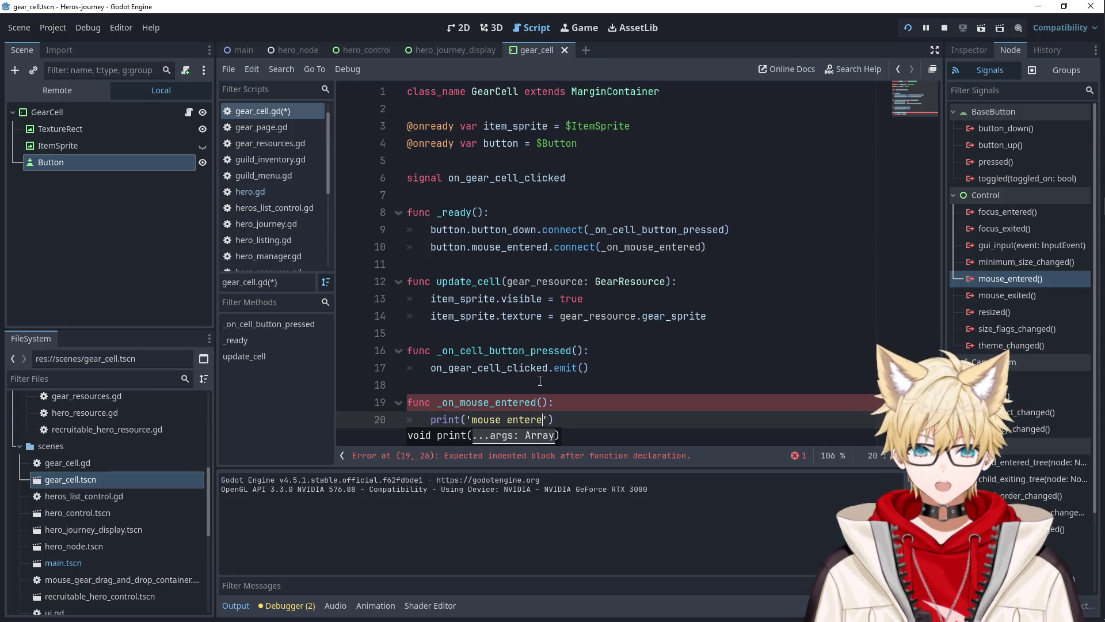
{"action": "left_click", "coordinate": [534, 386]}
{"action": "double_click", "coordinate": [486, 419]}
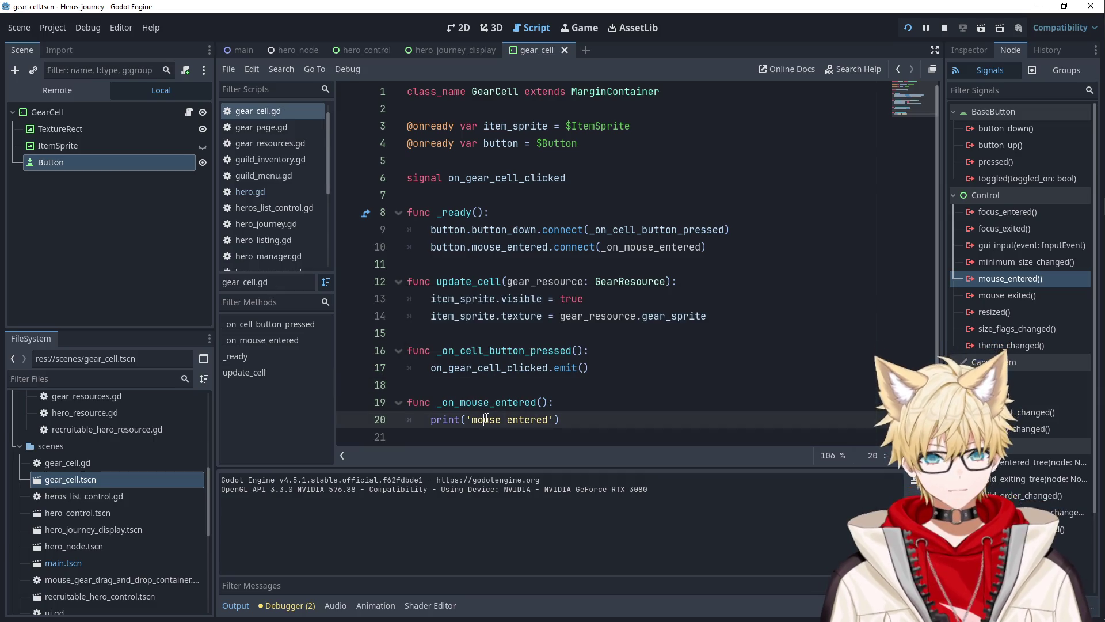
{"action": "left_click", "coordinate": [555, 402]}
{"action": "key", "text": "ctrl+s"}
Step: Run the game, open the hero's Armor and Weapon slots, and check the output log
{"action": "left_click", "coordinate": [909, 32]}
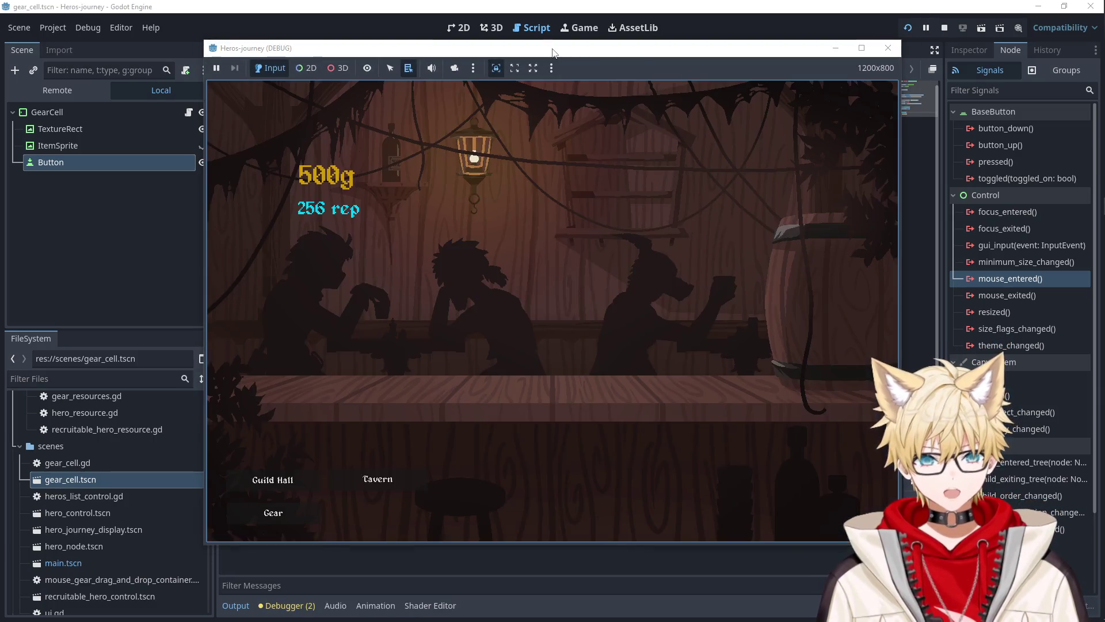
{"action": "mouse_move", "coordinate": [553, 53]}
{"action": "left_mouse_down"}
{"action": "mouse_move", "coordinate": [751, 52]}
{"action": "mouse_move", "coordinate": [895, 68]}
{"action": "mouse_move", "coordinate": [823, 68]}
{"action": "left_mouse_up"}
{"action": "left_click", "coordinate": [649, 494]}
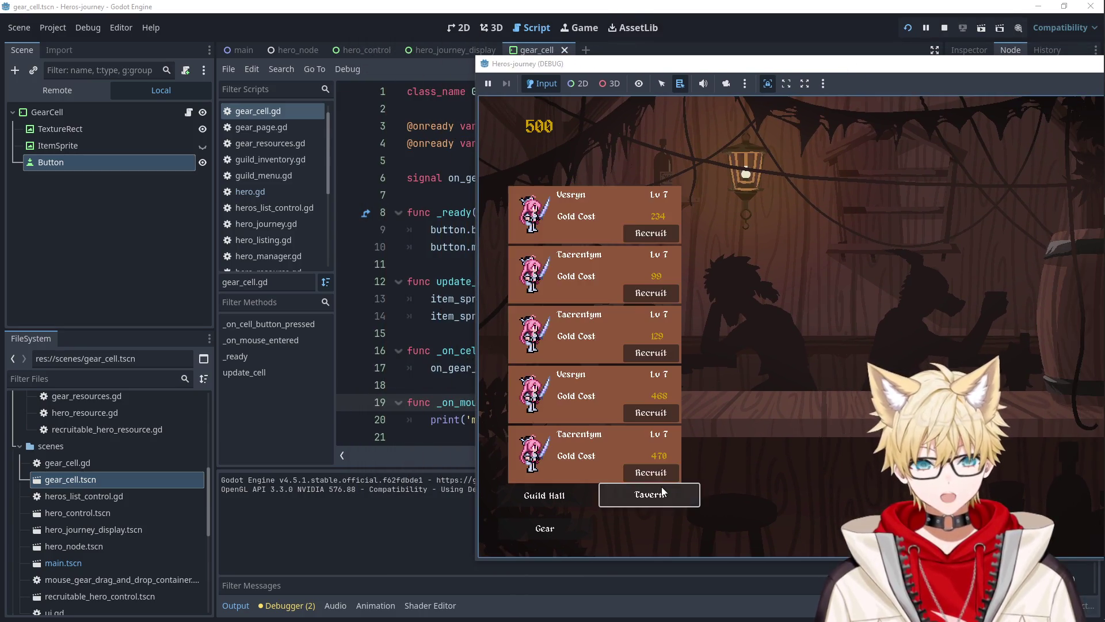
{"action": "left_click", "coordinate": [579, 523]}
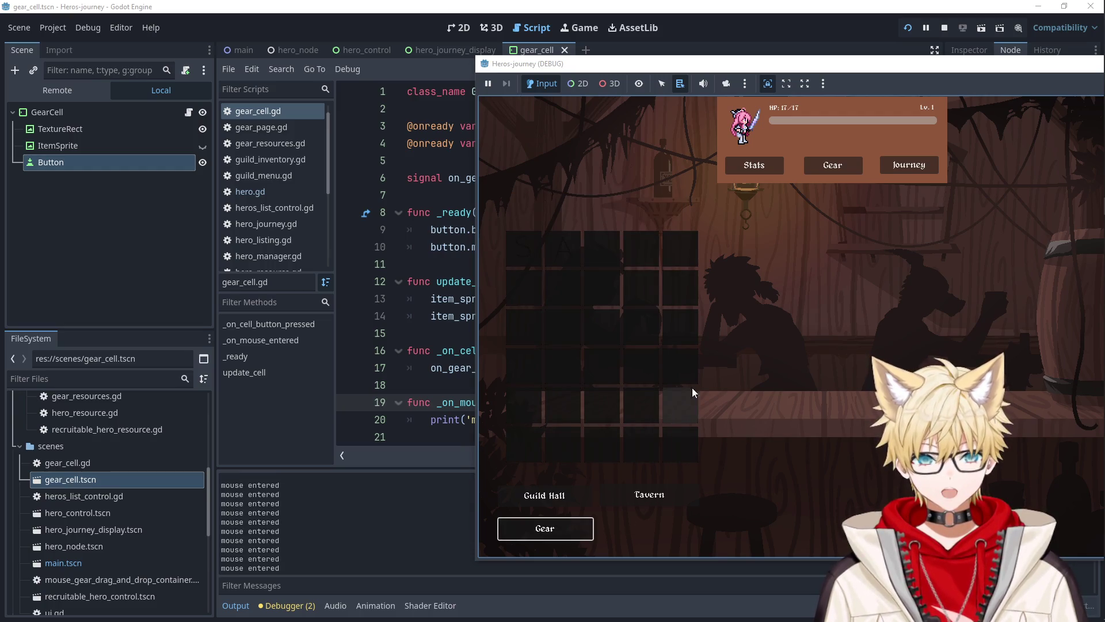
{"action": "left_click", "coordinate": [829, 175]}
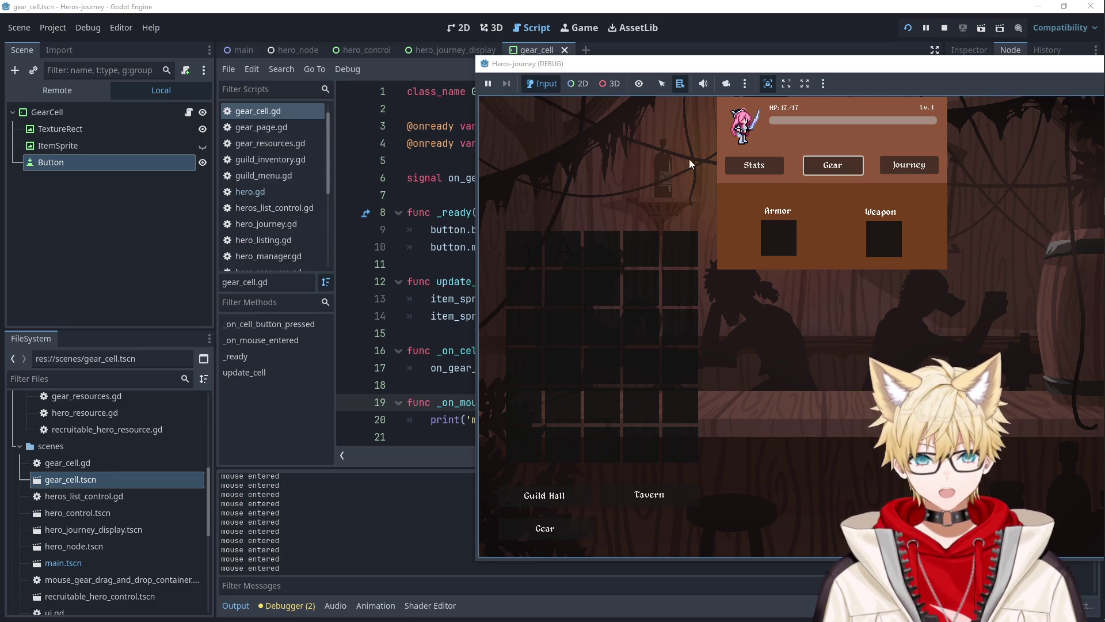
{"action": "left_click", "coordinate": [413, 562]}
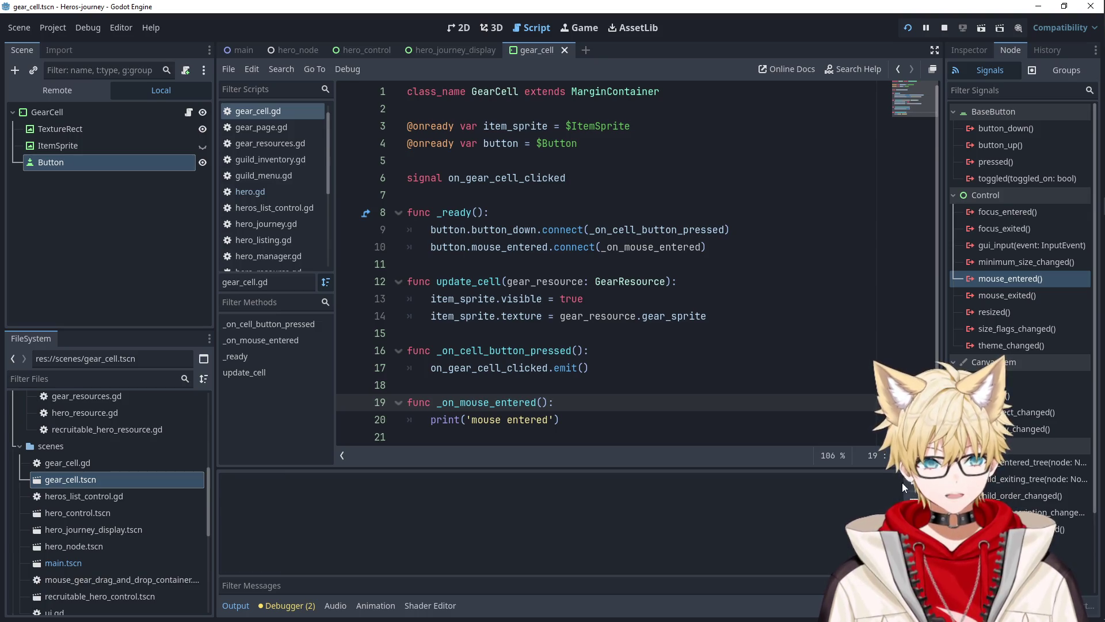
Step: Drag the first inventory item onto the Armor slot, then close the running game
{"action": "left_click", "coordinate": [911, 487]}
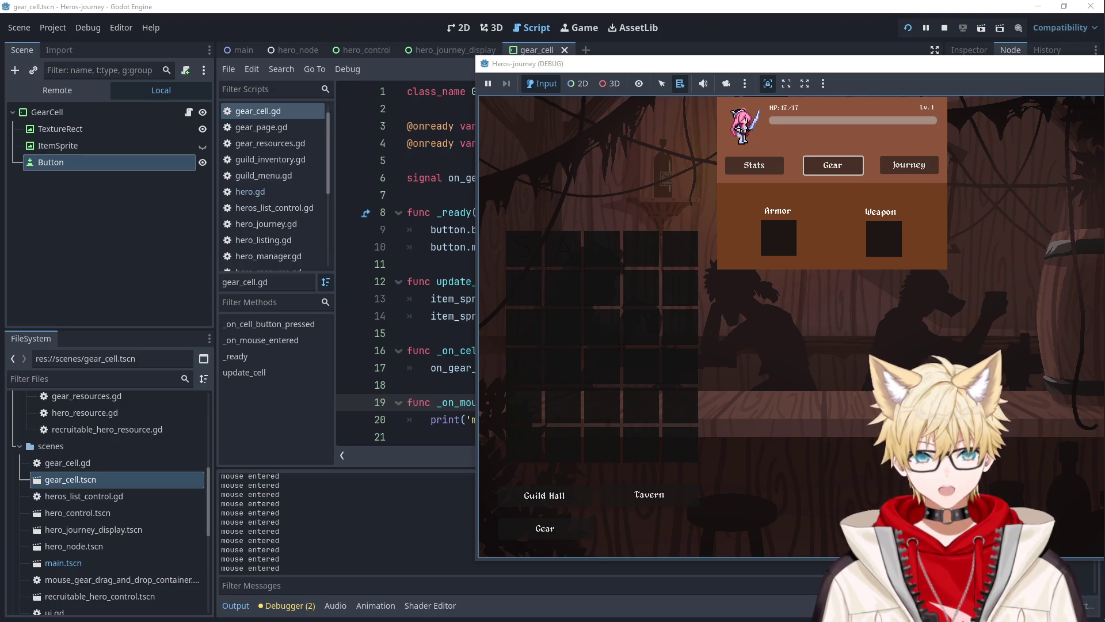
{"action": "key", "text": "alt+Tab"}
{"action": "left_click", "coordinate": [919, 481]}
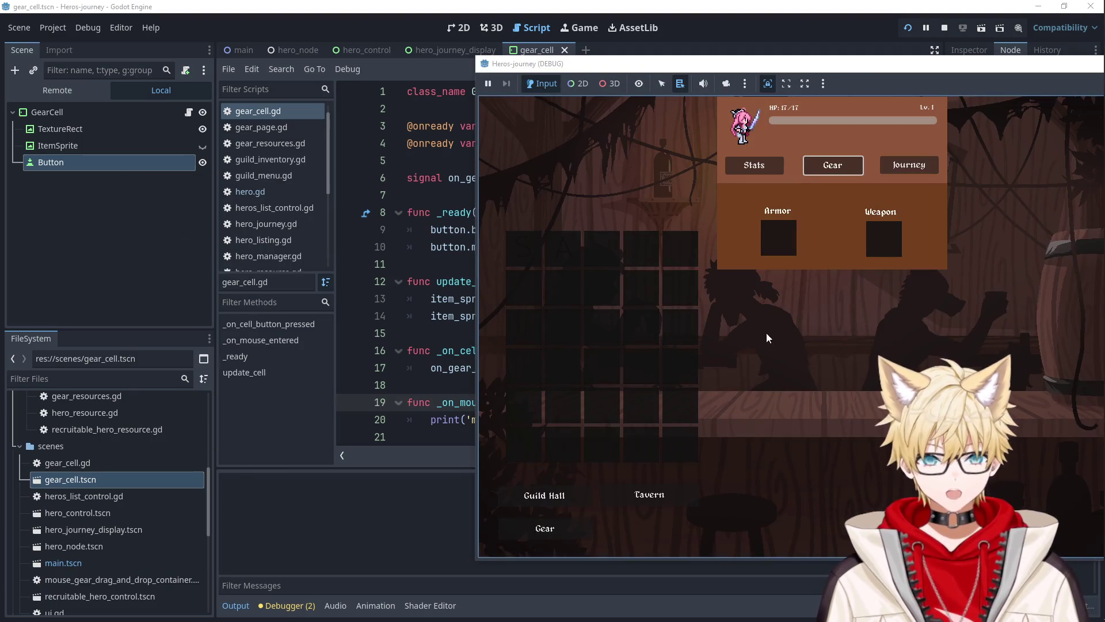
{"action": "mouse_move", "coordinate": [523, 242]}
{"action": "left_mouse_down"}
{"action": "mouse_move", "coordinate": [537, 164]}
{"action": "mouse_move", "coordinate": [682, 184]}
{"action": "mouse_move", "coordinate": [778, 239]}
{"action": "mouse_move", "coordinate": [774, 291]}
{"action": "mouse_move", "coordinate": [772, 227]}
{"action": "mouse_move", "coordinate": [770, 299]}
{"action": "mouse_move", "coordinate": [785, 237]}
{"action": "left_mouse_up"}
{"action": "left_click_drag", "start_coordinate": [780, 67], "coordinate": [528, 57]}
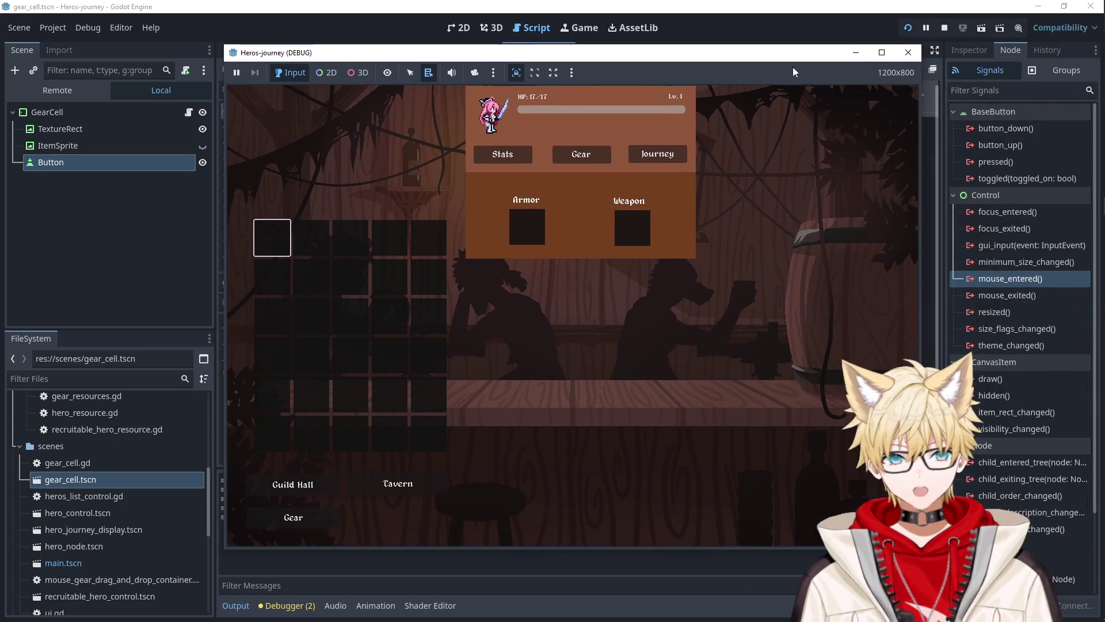
{"action": "left_click", "coordinate": [909, 53]}
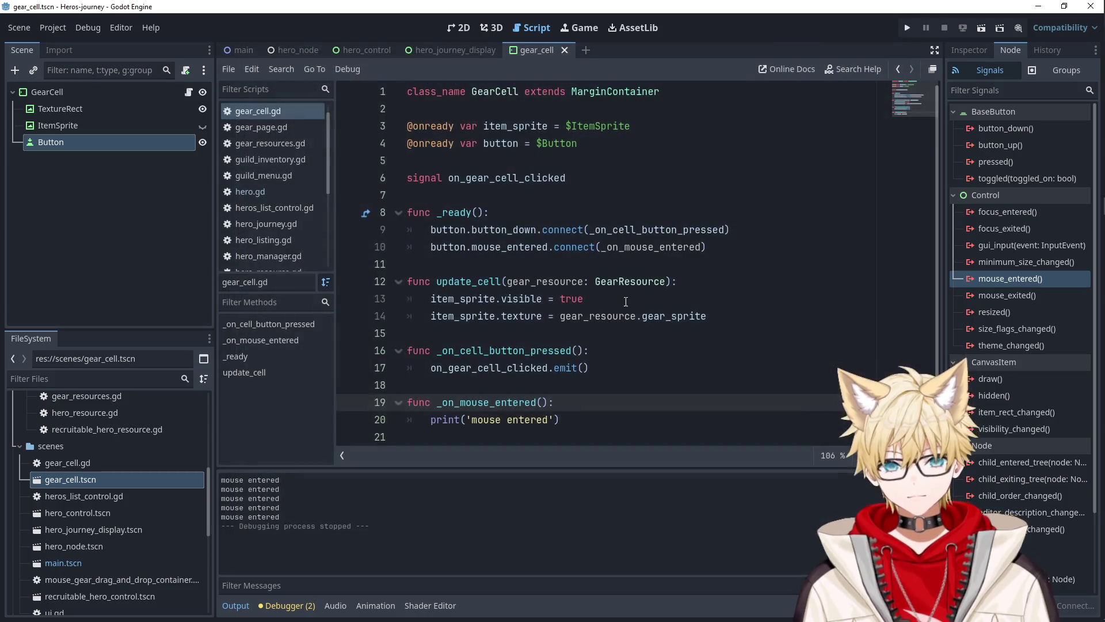
{"action": "left_click", "coordinate": [636, 380]}
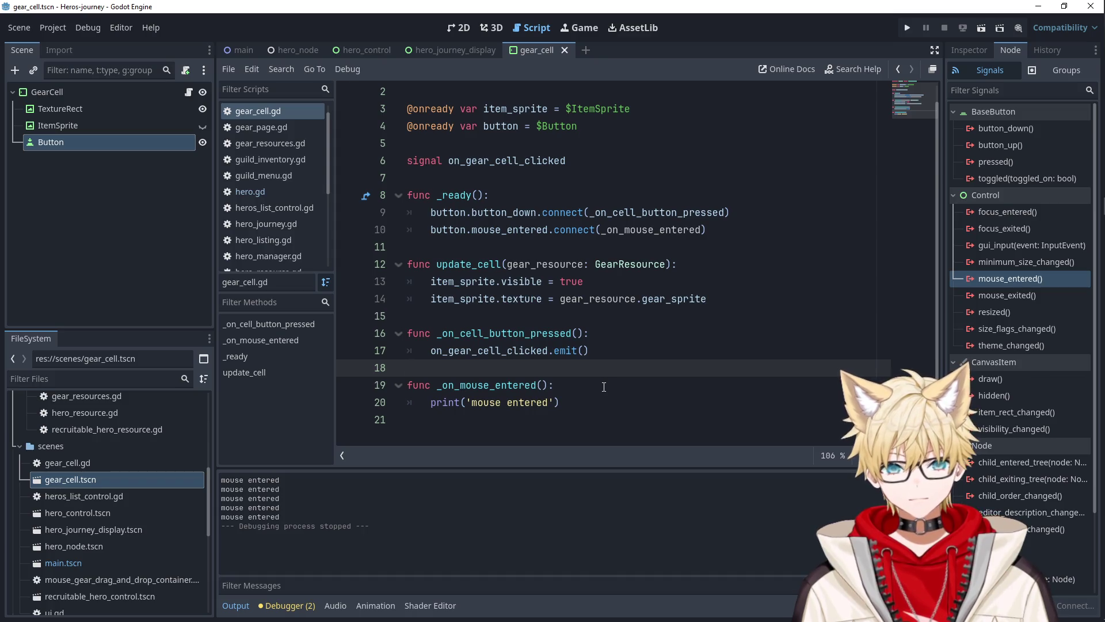
{"action": "left_click", "coordinate": [580, 158]}
{"action": "key", "text": "Return"}
{"action": "key", "text": "Return"}
{"action": "key", "text": "Up"}
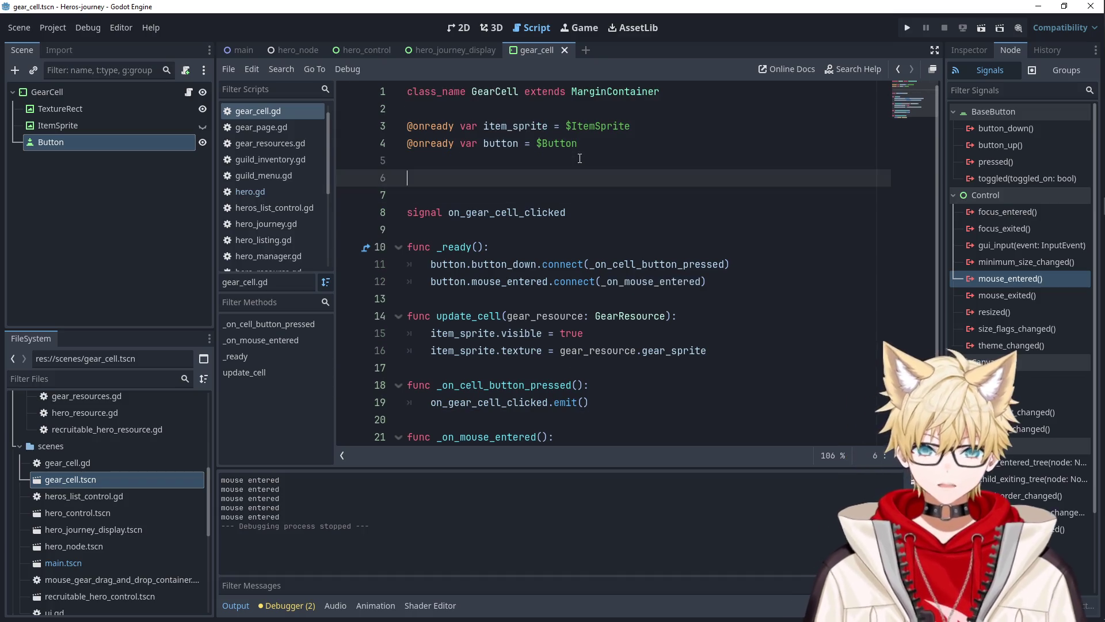
{"action": "type", "text": "@onready va"}
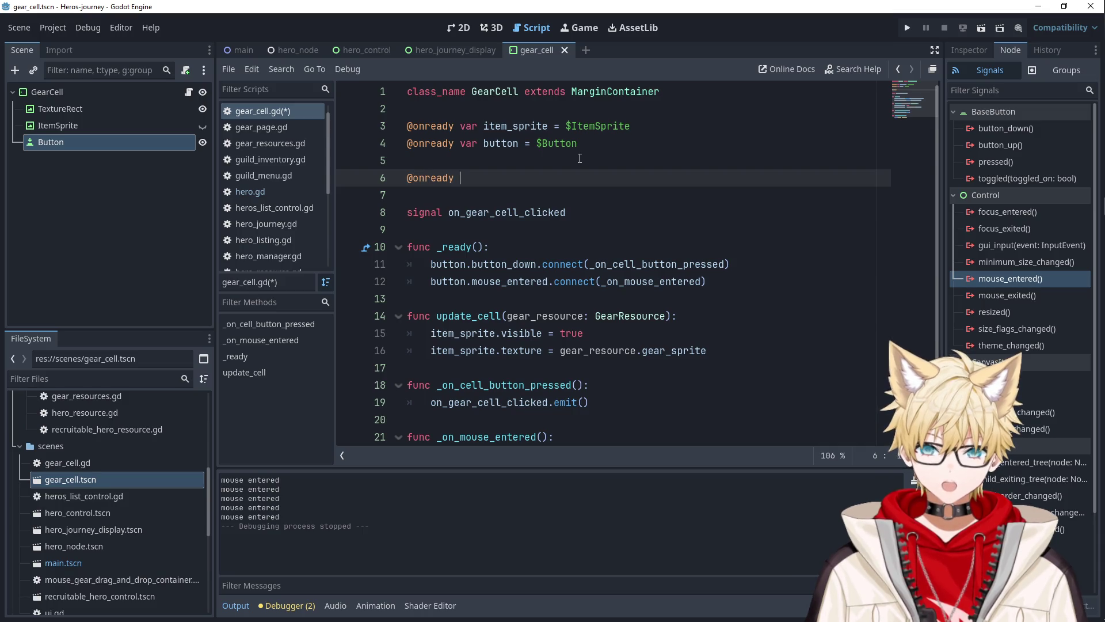
{"action": "type", "text": "r is_"}
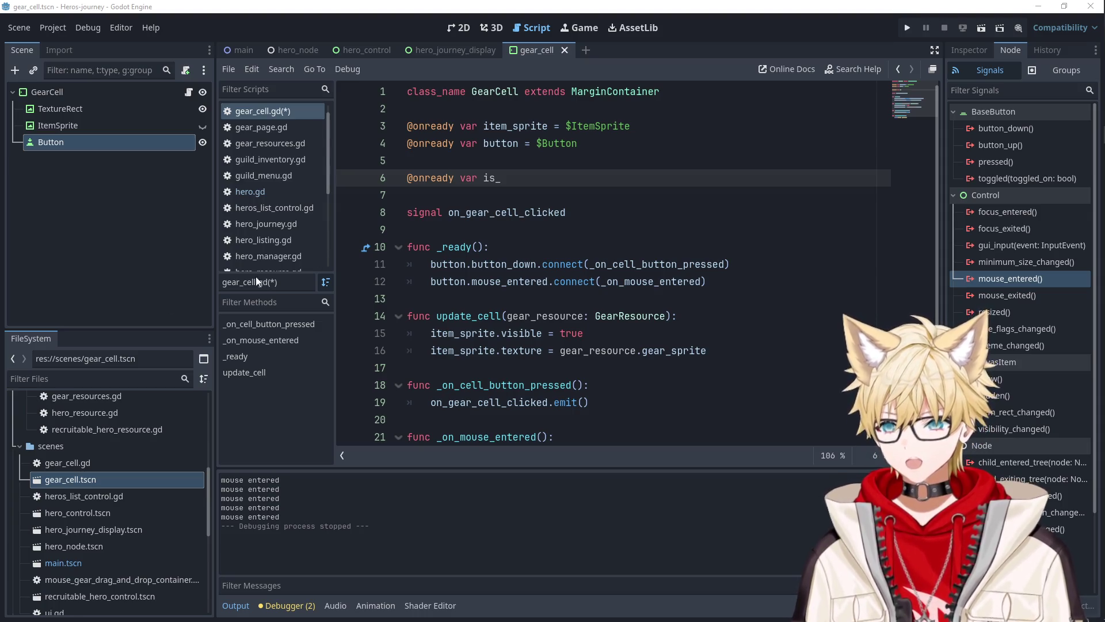
{"action": "left_click", "coordinate": [531, 180]}
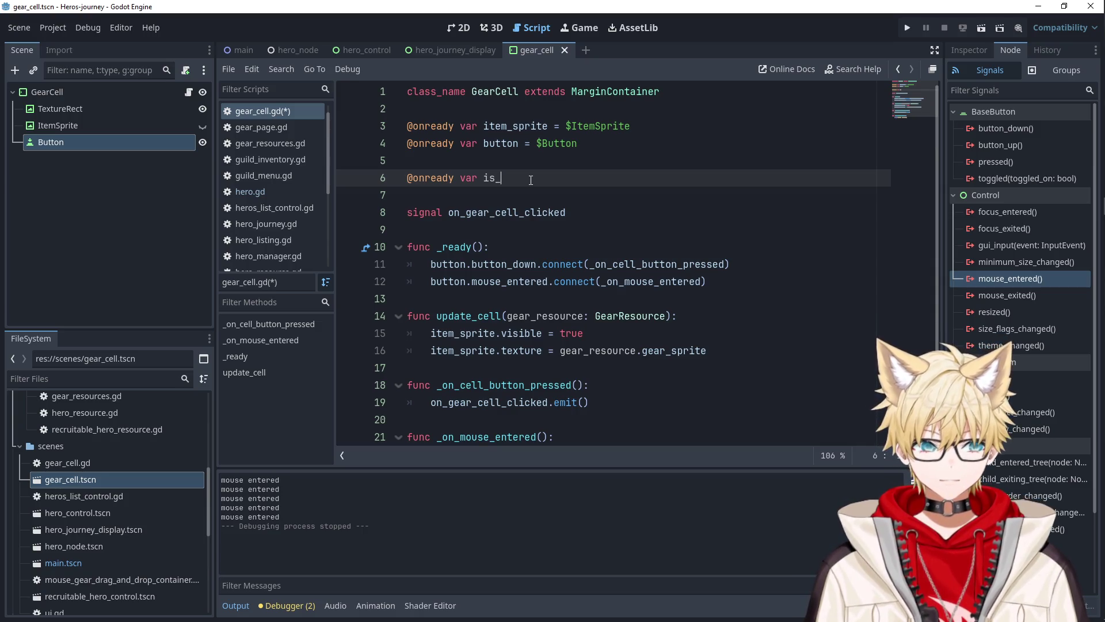
{"action": "type", "text": "mouse_hovered:"}
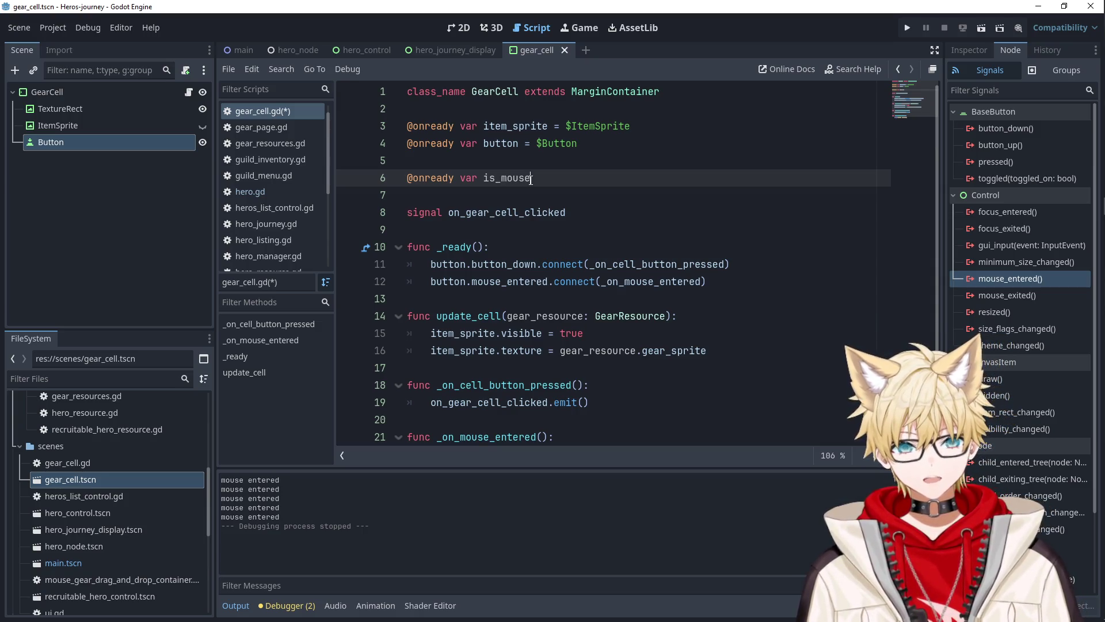
{"action": "type", "text": " bool = false"}
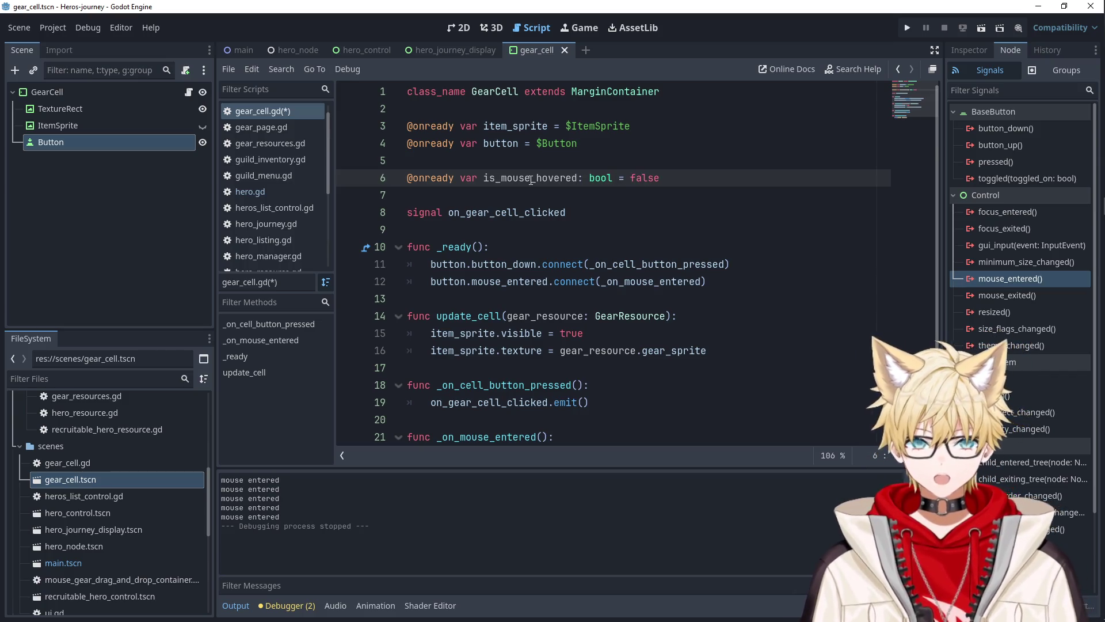
Step: Replace the print in _on_mouse_entered with is_mouse_hovered = true
{"action": "left_click", "coordinate": [584, 247]}
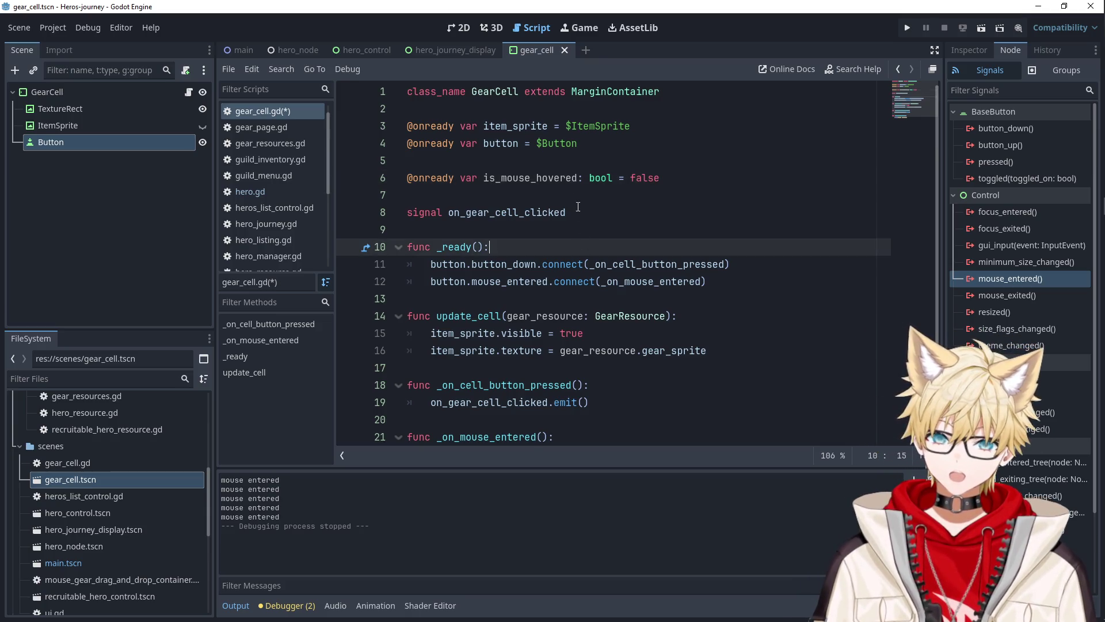
{"action": "double_click", "coordinate": [529, 178]}
{"action": "scroll", "coordinate": [553, 262], "scroll_direction": "down", "scroll_amount": 1}
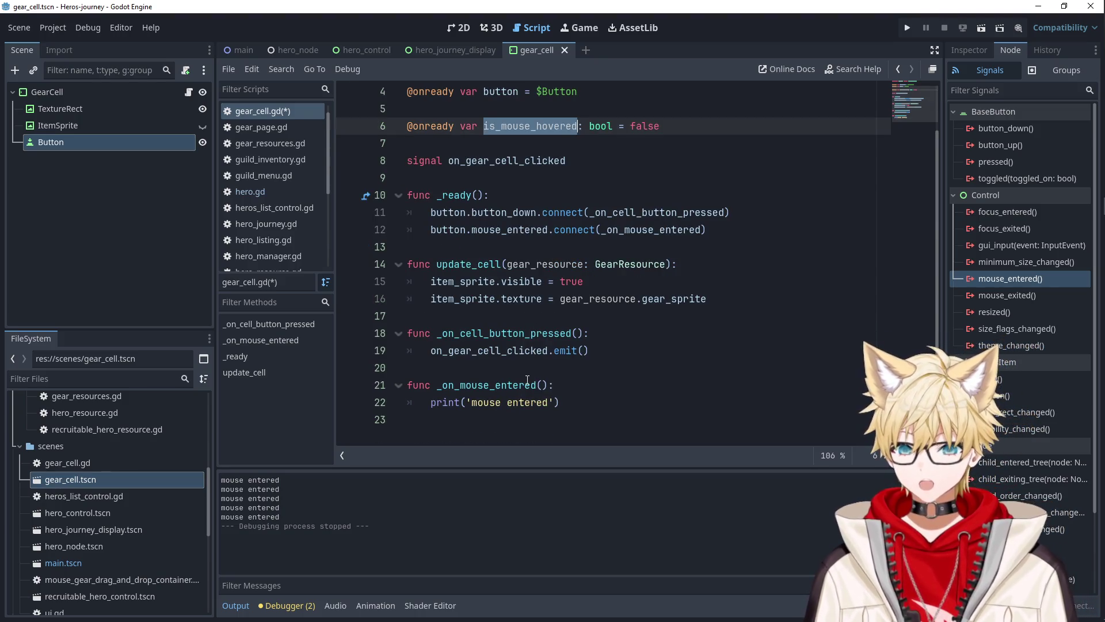
{"action": "mouse_move", "coordinate": [559, 403]}
{"action": "left_mouse_down"}
{"action": "mouse_move", "coordinate": [444, 385]}
{"action": "mouse_move", "coordinate": [430, 402]}
{"action": "left_mouse_up"}
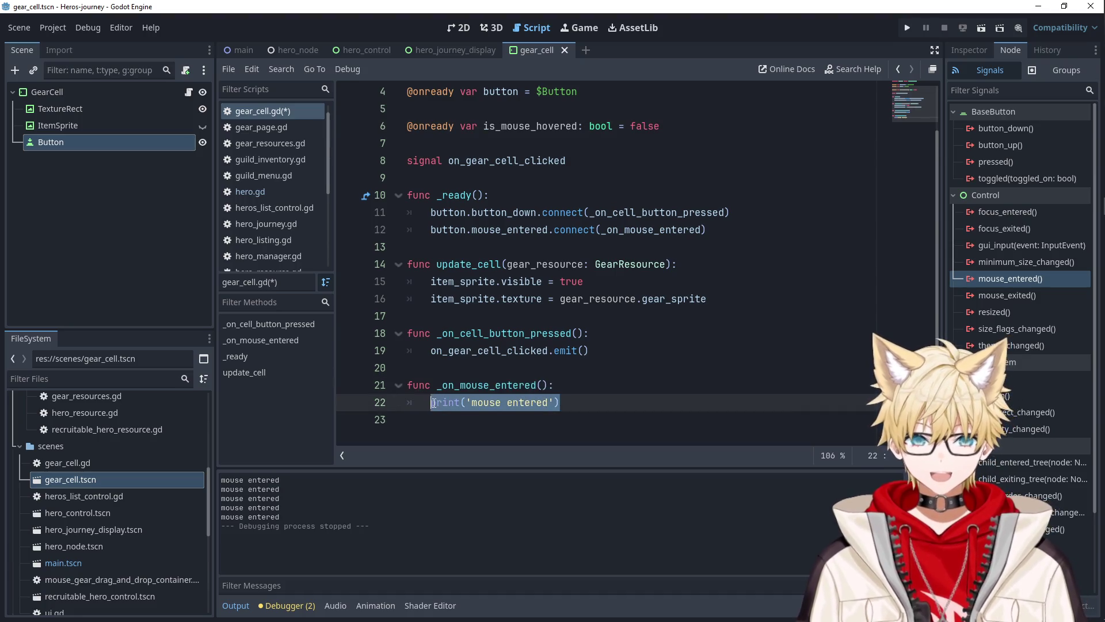
{"action": "type", "text": "is_mouse_hovered = true"}
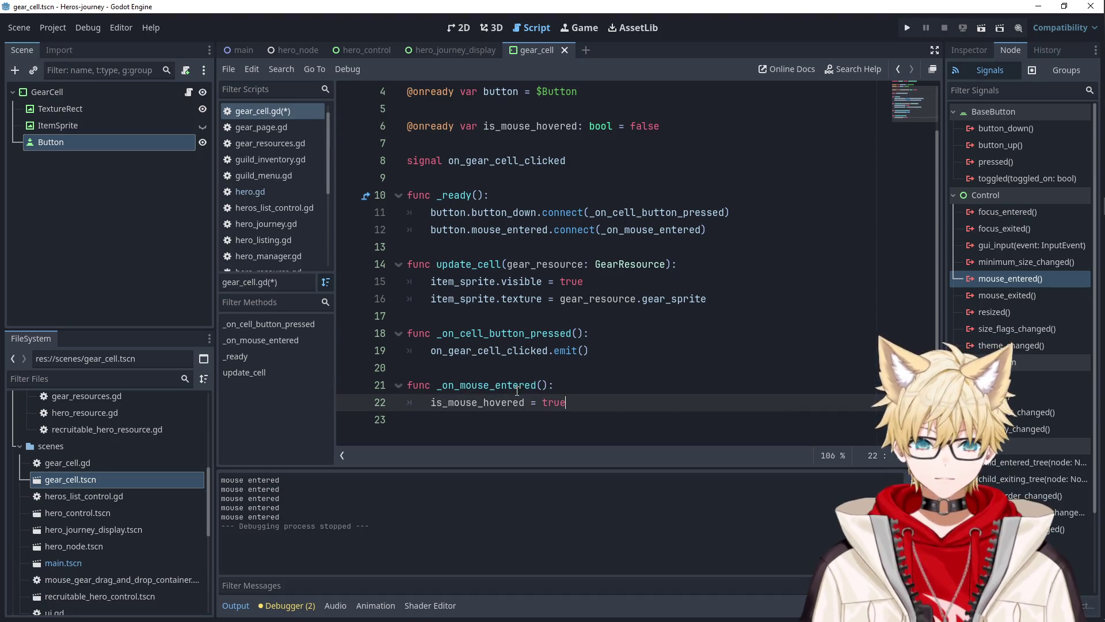
Step: Connect button.mouse_exited to _on_mouse_exited in _ready
{"action": "left_click", "coordinate": [727, 212]}
{"action": "left_click", "coordinate": [729, 229]}
{"action": "key", "text": "Return"}
{"action": "type", "text": "button.mouse_exited"}
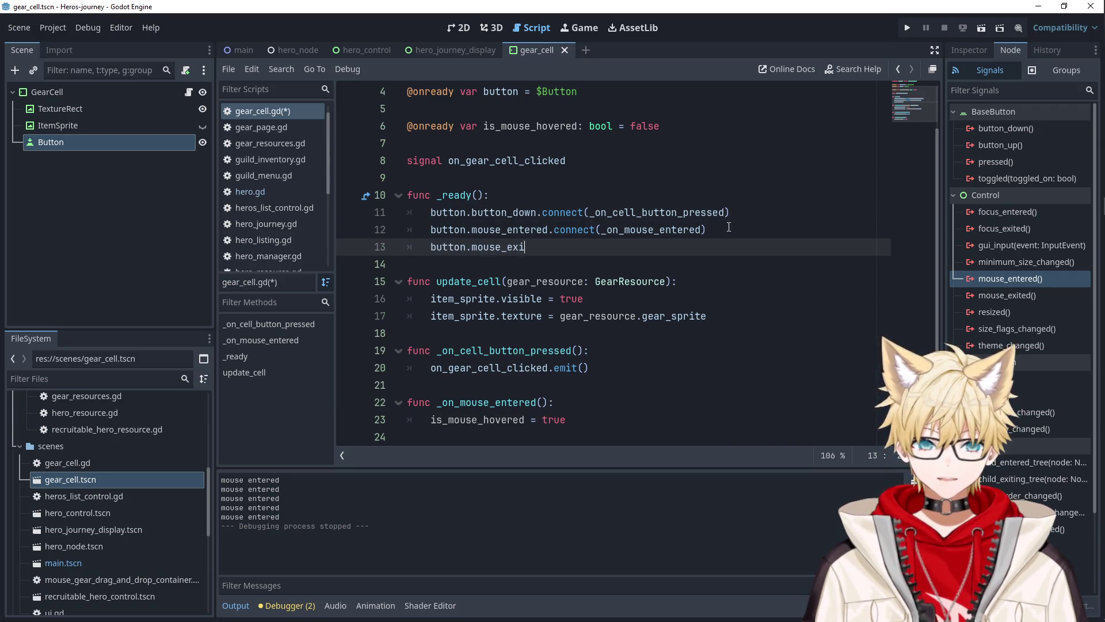
{"action": "type", "text": ".connect(_on_"}
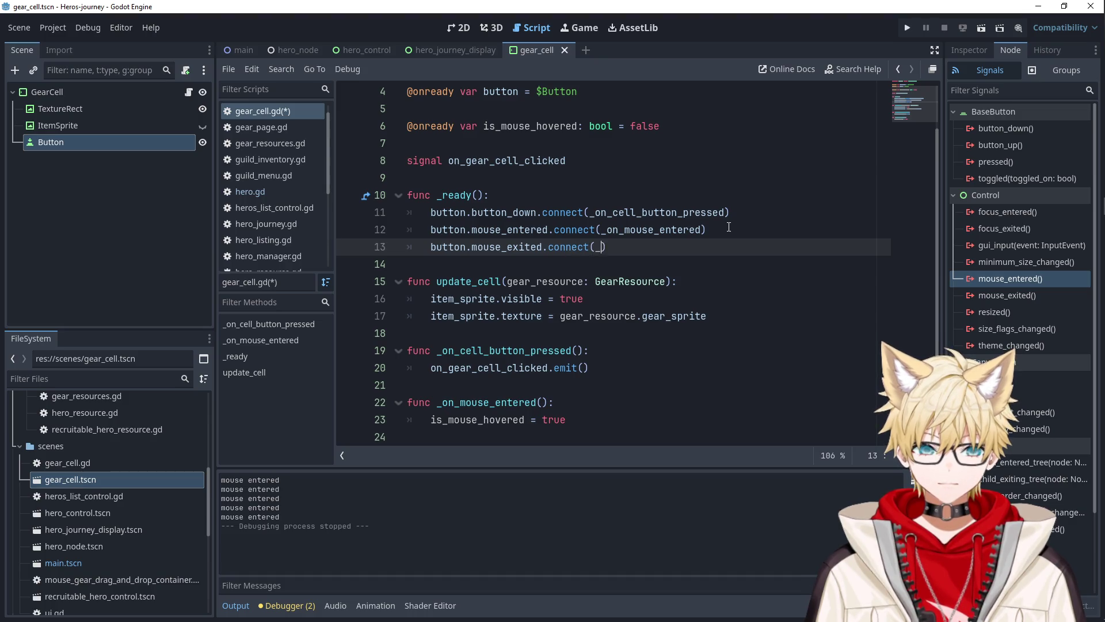
{"action": "type", "text": "mouse_e"}
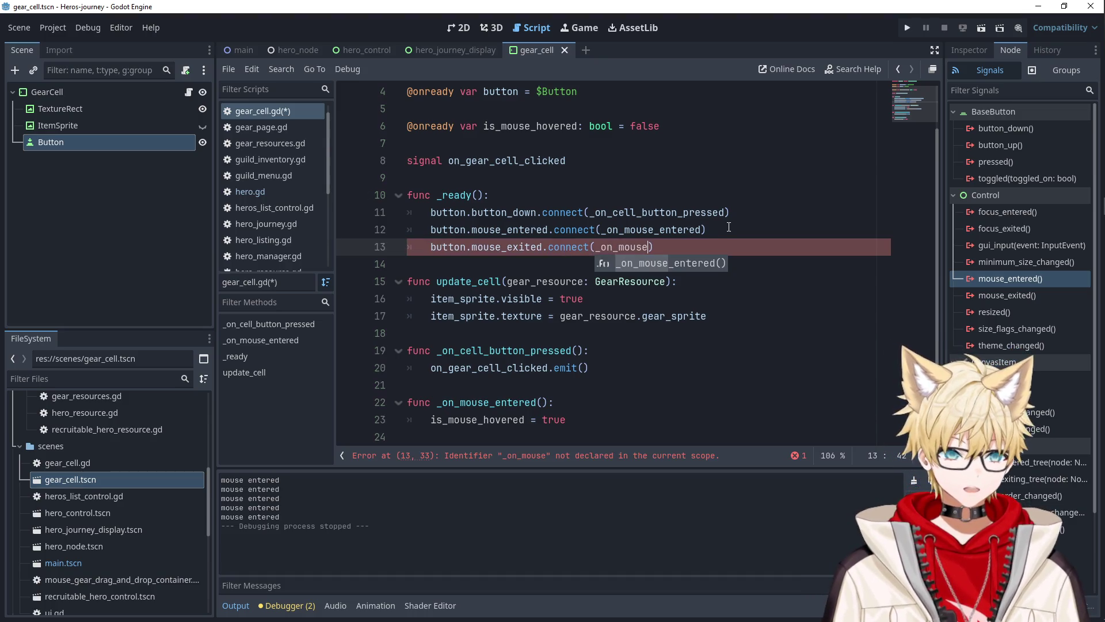
{"action": "type", "text": "xited"}
{"action": "left_click", "coordinate": [646, 236]}
Step: Add func _on_mouse_exited() setting is_mouse_hovered to false, and save the script
{"action": "left_click", "coordinate": [535, 443]}
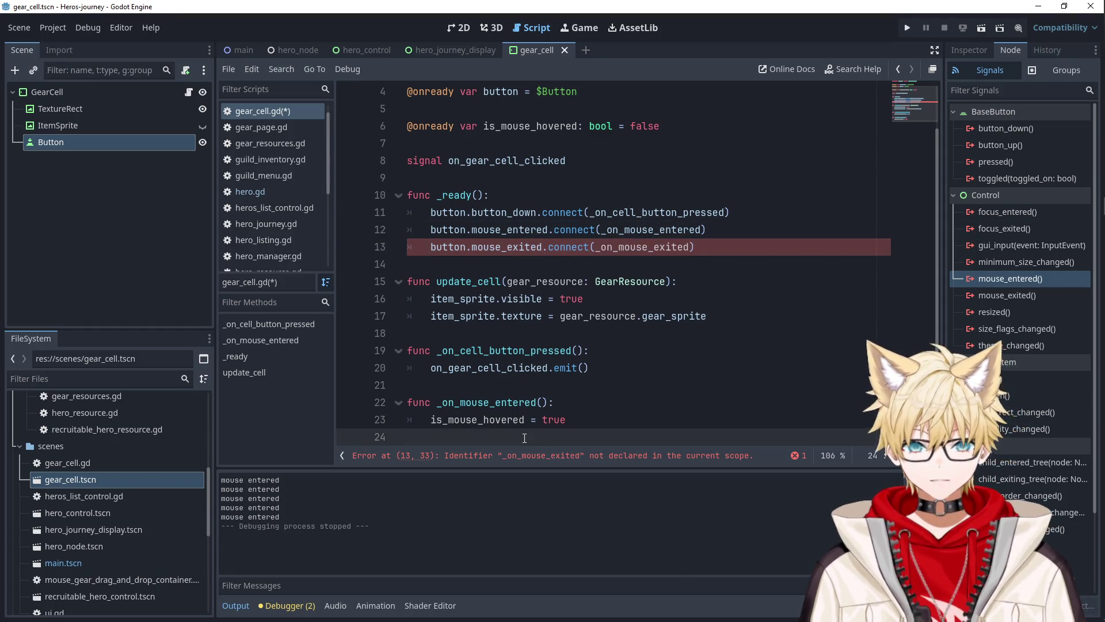
{"action": "key", "text": "Return"}
{"action": "type", "text": "func _on_mouse_exited():"}
{"action": "key", "text": "Return"}
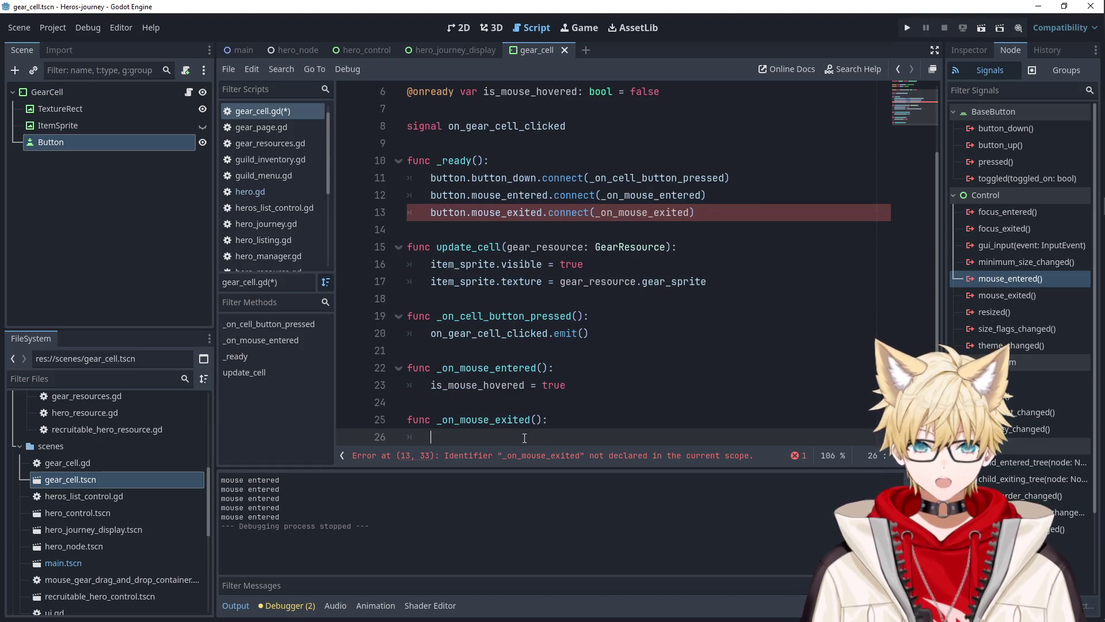
{"action": "type", "text": "is_mouse_ho"}
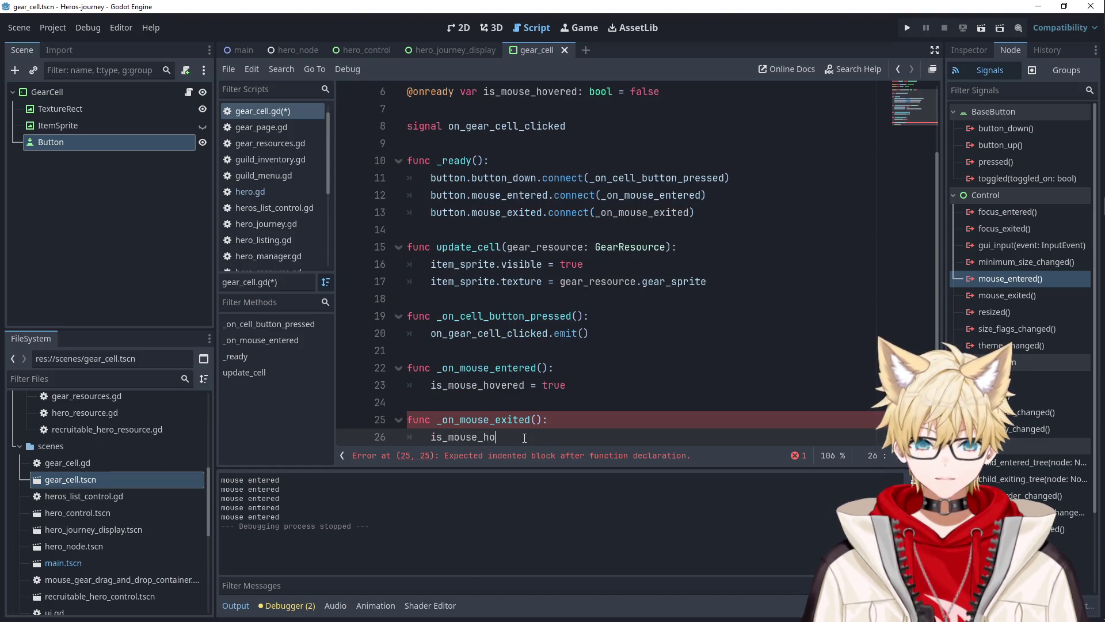
{"action": "type", "text": "vered = false"}
{"action": "key", "text": "Escape"}
{"action": "left_click", "coordinate": [610, 333]}
{"action": "key", "text": "ctrl+s"}
{"action": "scroll", "coordinate": [616, 319], "scroll_direction": "up", "scroll_amount": 2}
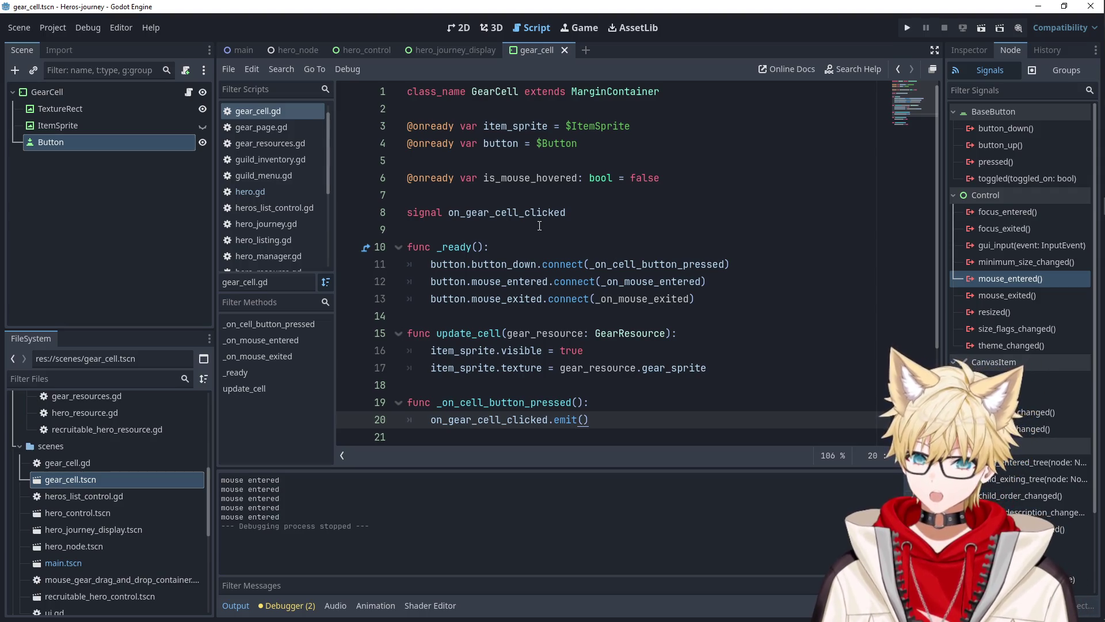
{"action": "scroll", "coordinate": [551, 306], "scroll_direction": "down", "scroll_amount": 2}
Step: Below _on_mouse_exited, add a func _input(event) declaration with an unfinished 'if' line in its body
{"action": "left_click", "coordinate": [623, 401]}
{"action": "key", "text": "Return"}
{"action": "key", "text": "Down"}
{"action": "type", "text": "func _int"}
{"action": "key", "text": "Down"}
{"action": "key", "text": "Return"}
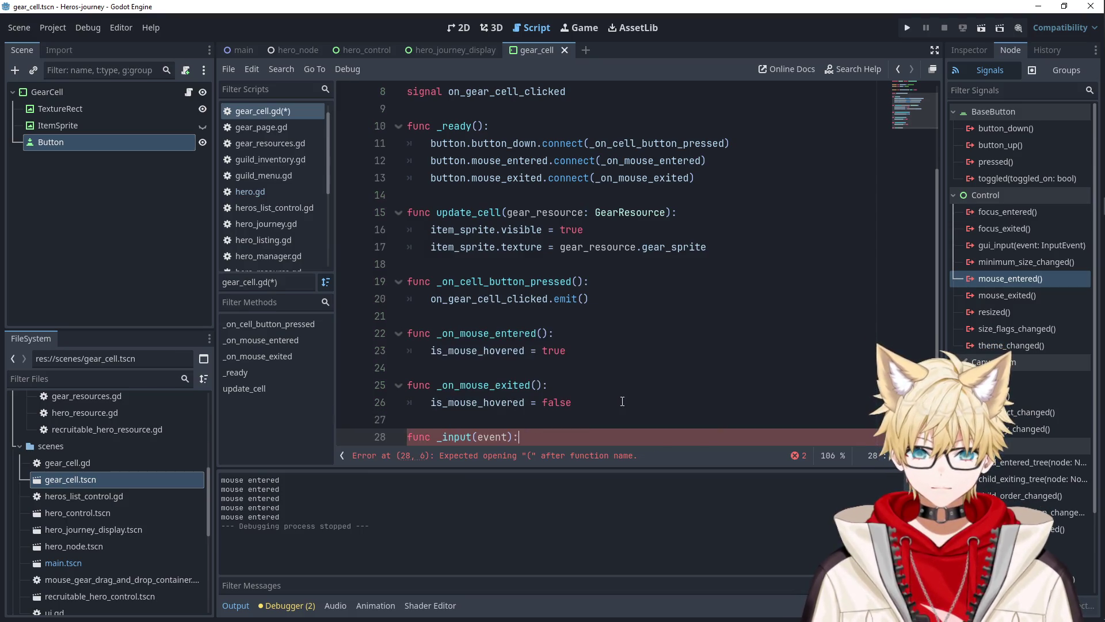
{"action": "key", "text": "Return"}
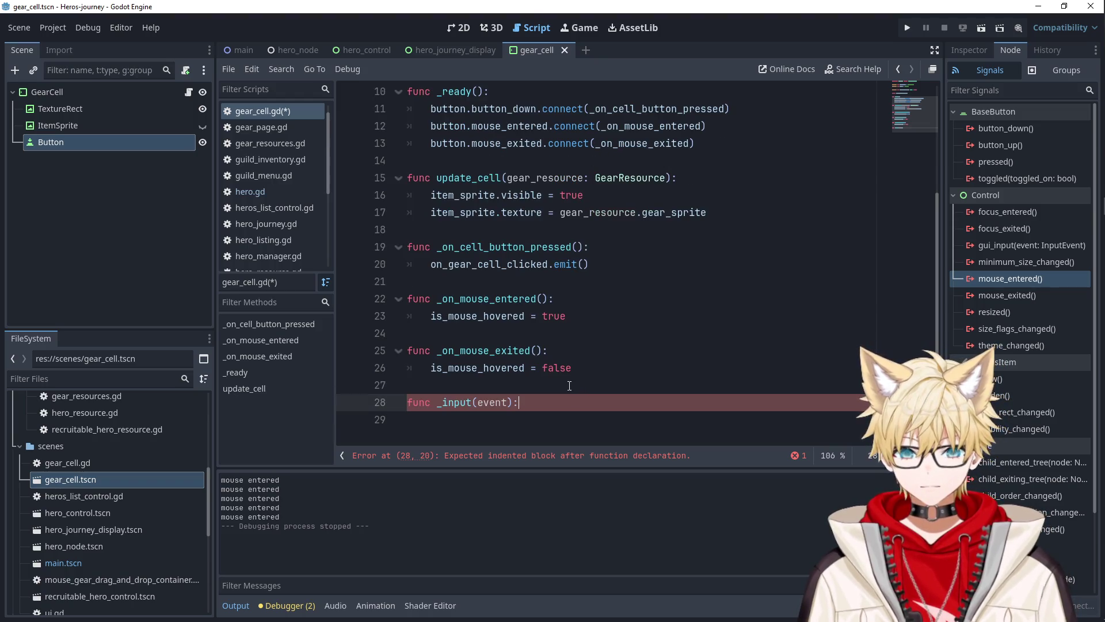
{"action": "key", "text": "Return"}
{"action": "type", "text": "if"}
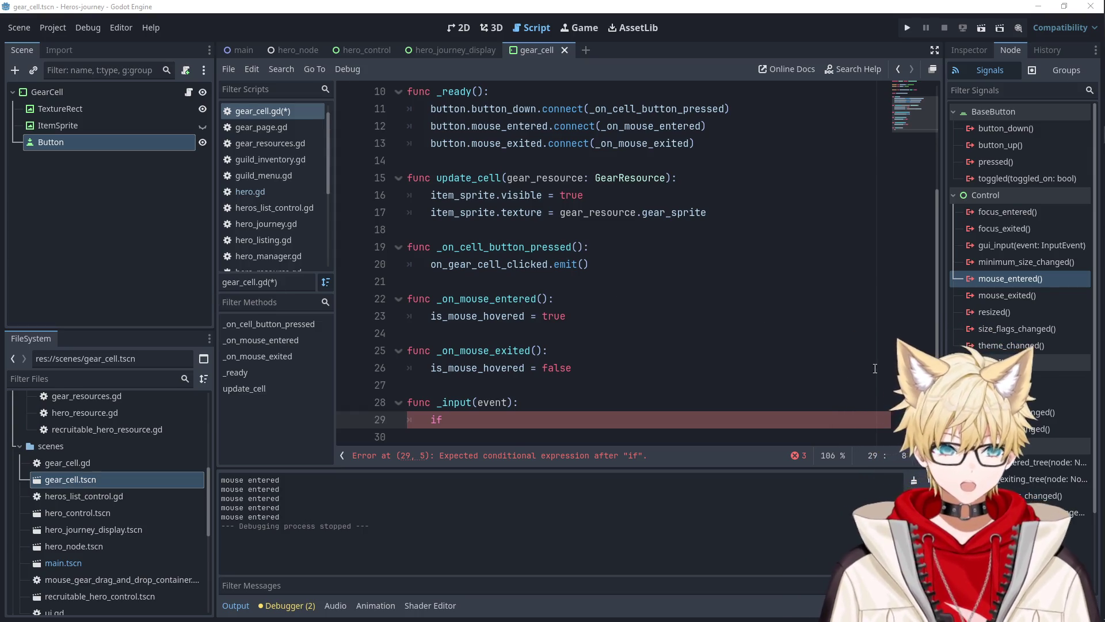
{"action": "scroll", "coordinate": [1019, 230], "scroll_direction": "down", "scroll_amount": 3}
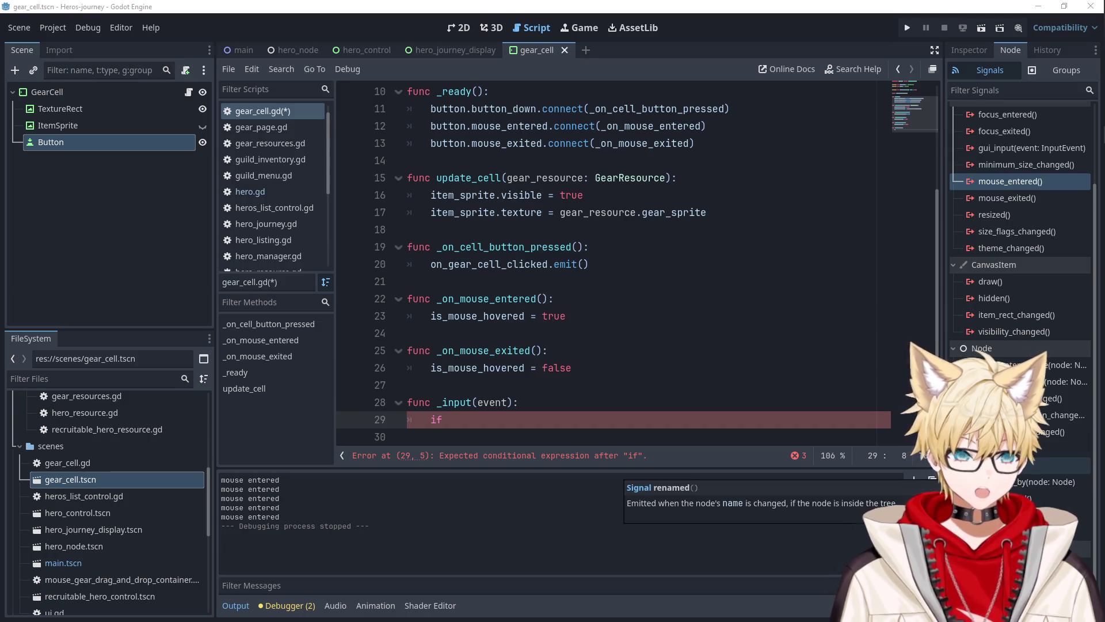
{"action": "scroll", "coordinate": [1019, 230], "scroll_direction": "up", "scroll_amount": 3}
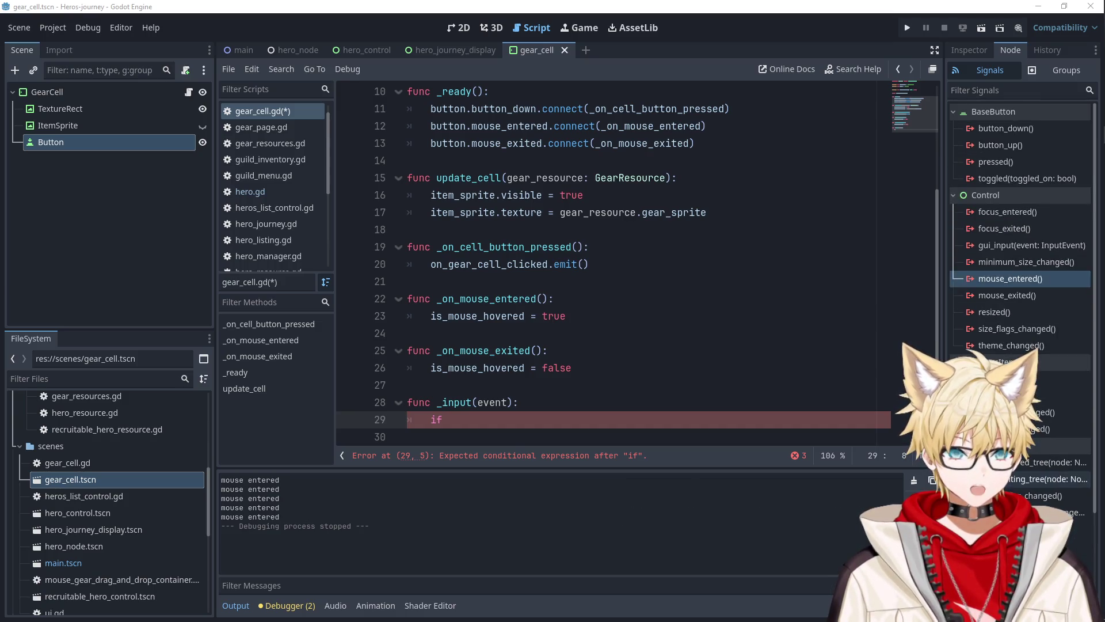
Step: Browse the GearCell root's signals, then bring the Control get_drag_data docs page over the editor
{"action": "left_click", "coordinate": [95, 95]}
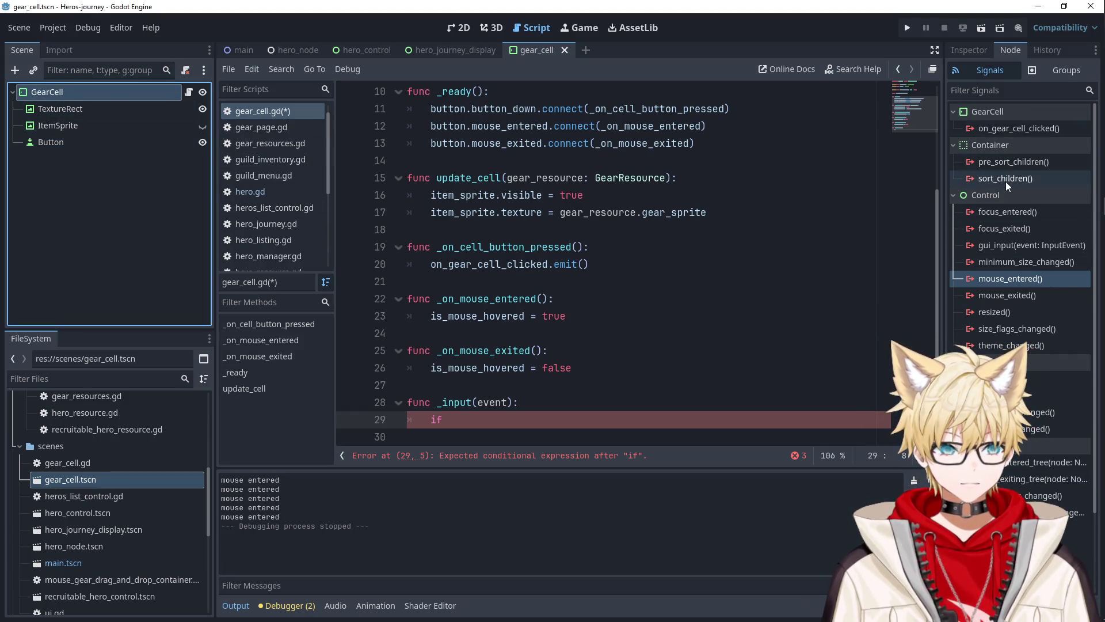
{"action": "scroll", "coordinate": [999, 344], "scroll_direction": "down", "scroll_amount": 3}
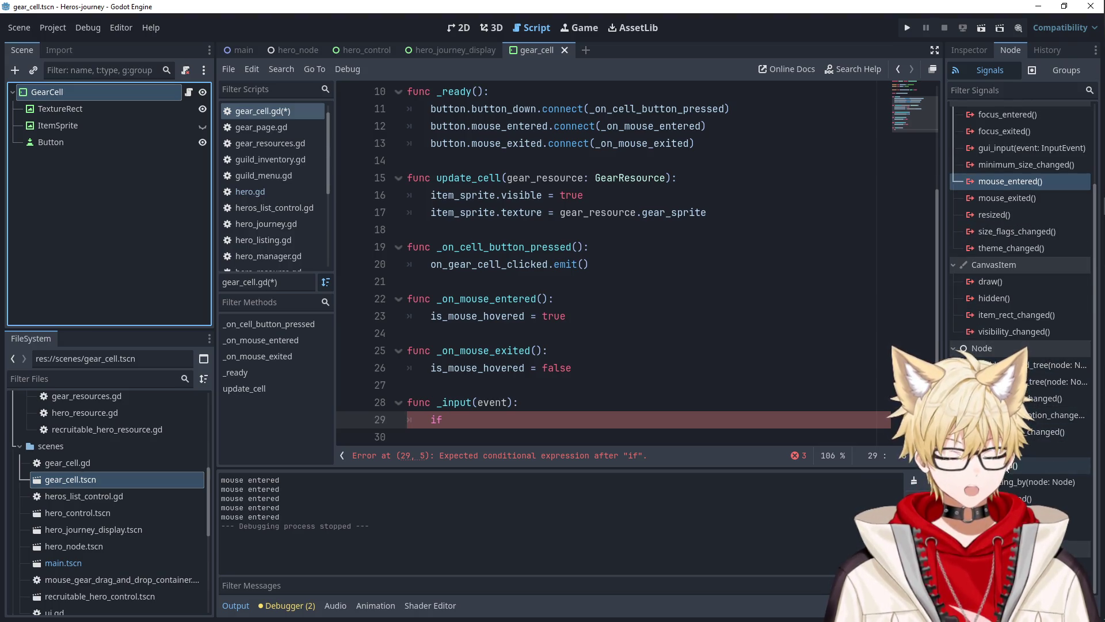
{"action": "scroll", "coordinate": [1003, 207], "scroll_direction": "up", "scroll_amount": 3}
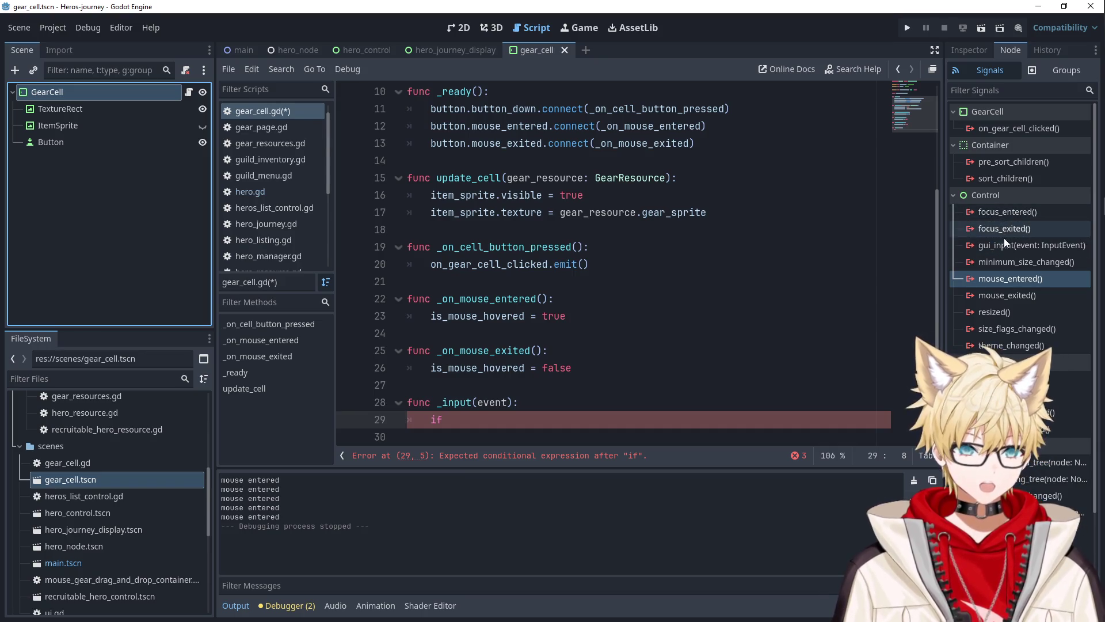
{"action": "mouse_move", "coordinate": [1002, 346]}
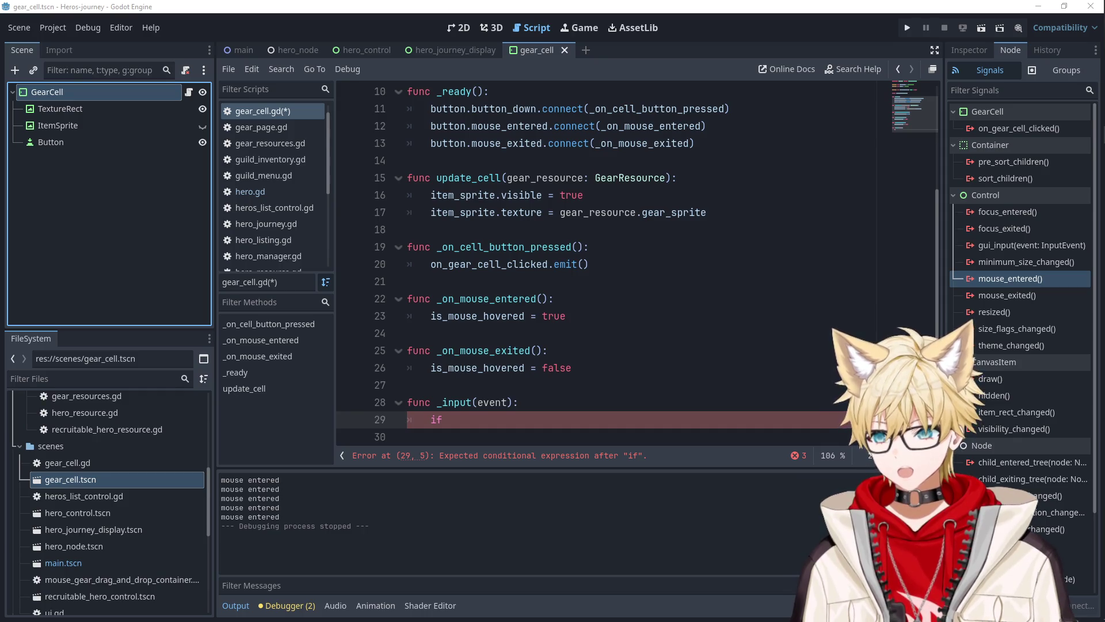
{"action": "mouse_move", "coordinate": [0, 173]}
{"action": "left_mouse_down"}
{"action": "mouse_move", "coordinate": [328, 166]}
{"action": "mouse_move", "coordinate": [355, 131]}
{"action": "left_mouse_up"}
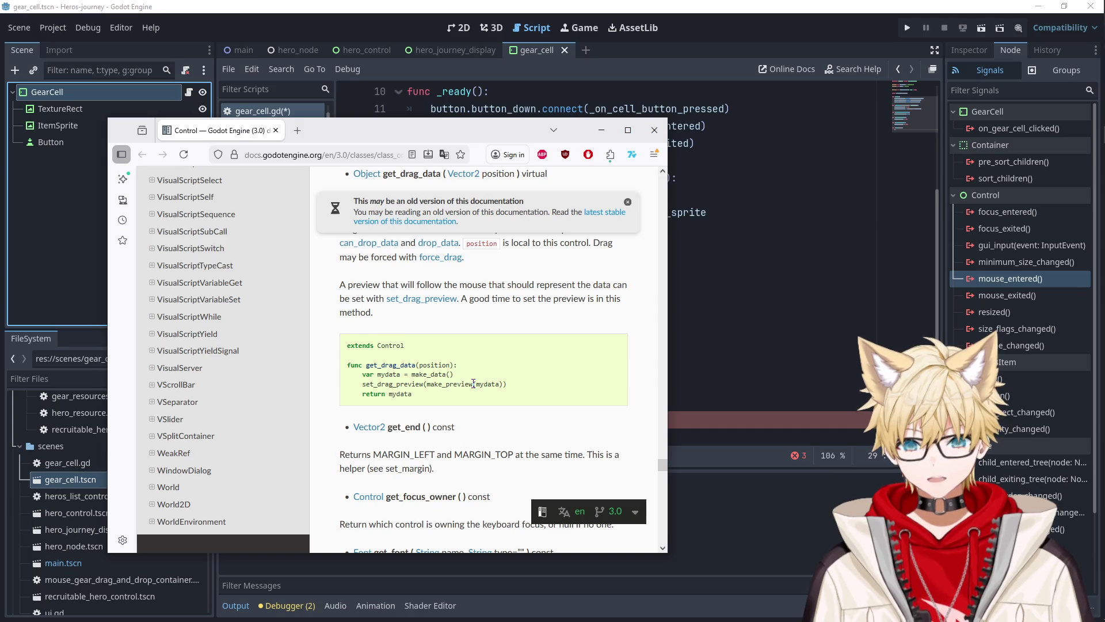
Step: Read the get_drag_data entry and its set_drag_preview example on the browser docs page
{"action": "scroll", "coordinate": [474, 383], "scroll_direction": "up", "scroll_amount": 2}
{"action": "scroll", "coordinate": [403, 360], "scroll_direction": "down", "scroll_amount": 2}
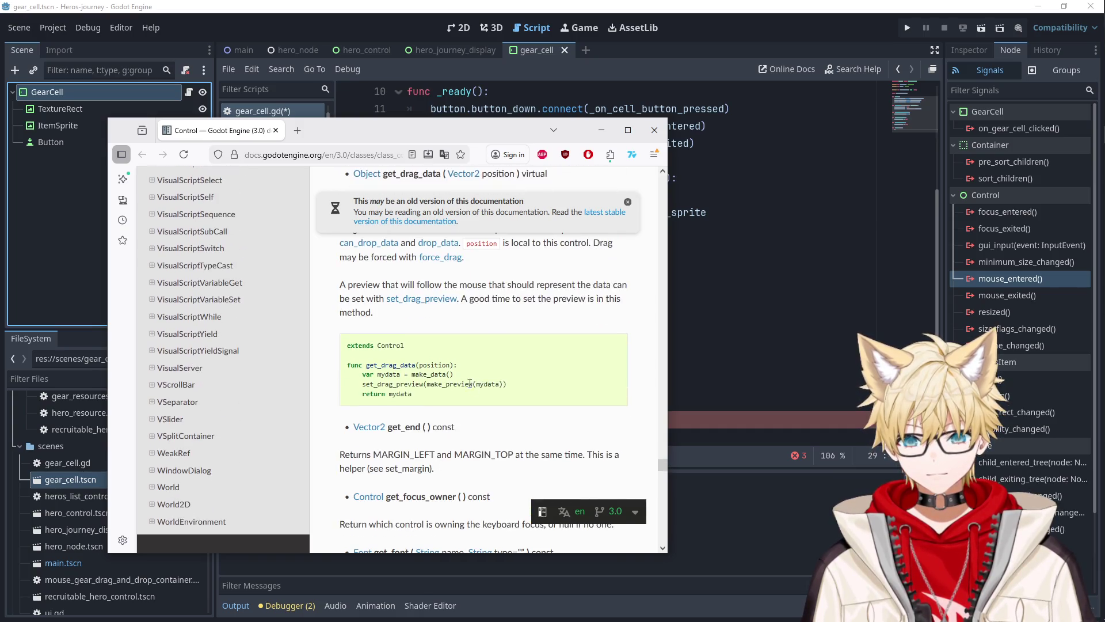
{"action": "double_click", "coordinate": [393, 364]}
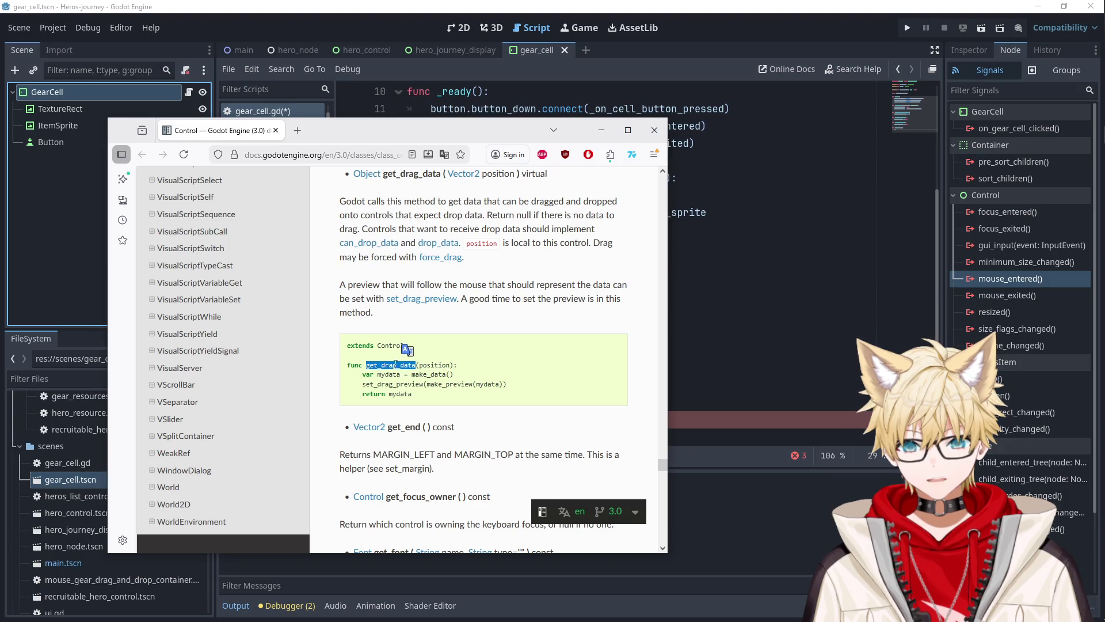
{"action": "left_click", "coordinate": [505, 345]}
{"action": "scroll", "coordinate": [504, 350], "scroll_direction": "up", "scroll_amount": 6}
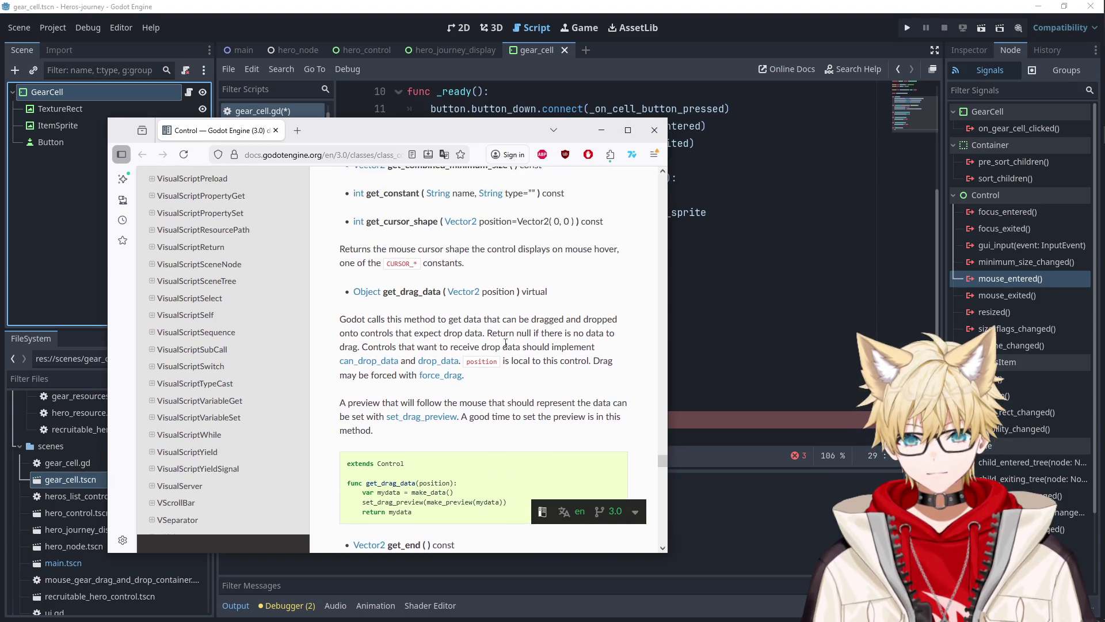
{"action": "scroll", "coordinate": [498, 385], "scroll_direction": "up", "scroll_amount": 3}
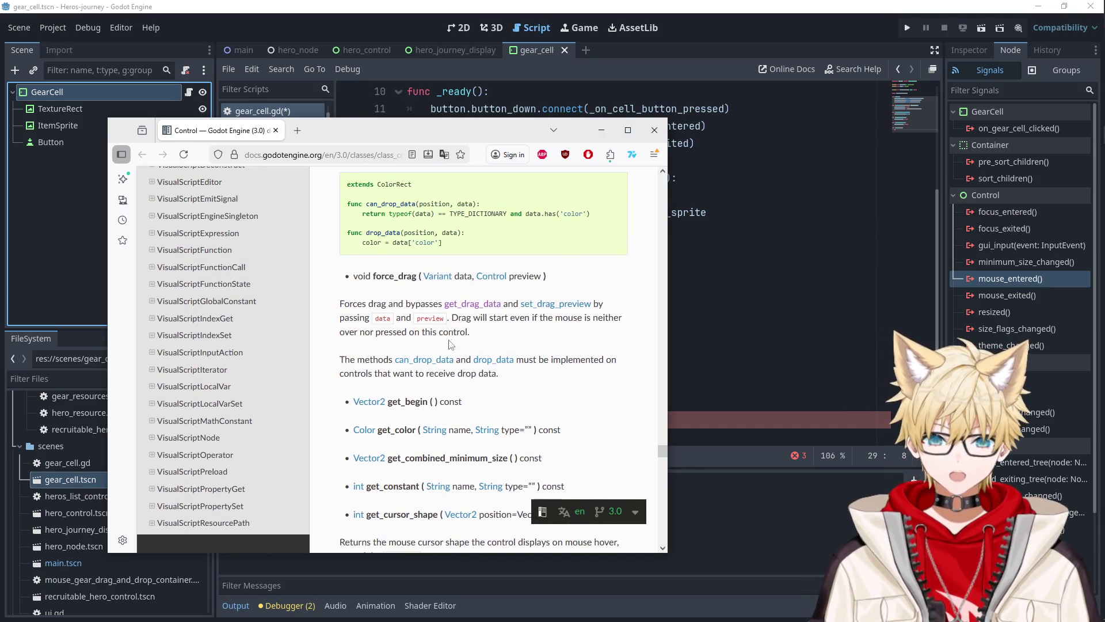
{"action": "scroll", "coordinate": [454, 386], "scroll_direction": "up", "scroll_amount": 2}
{"action": "scroll", "coordinate": [454, 385], "scroll_direction": "up", "scroll_amount": 10}
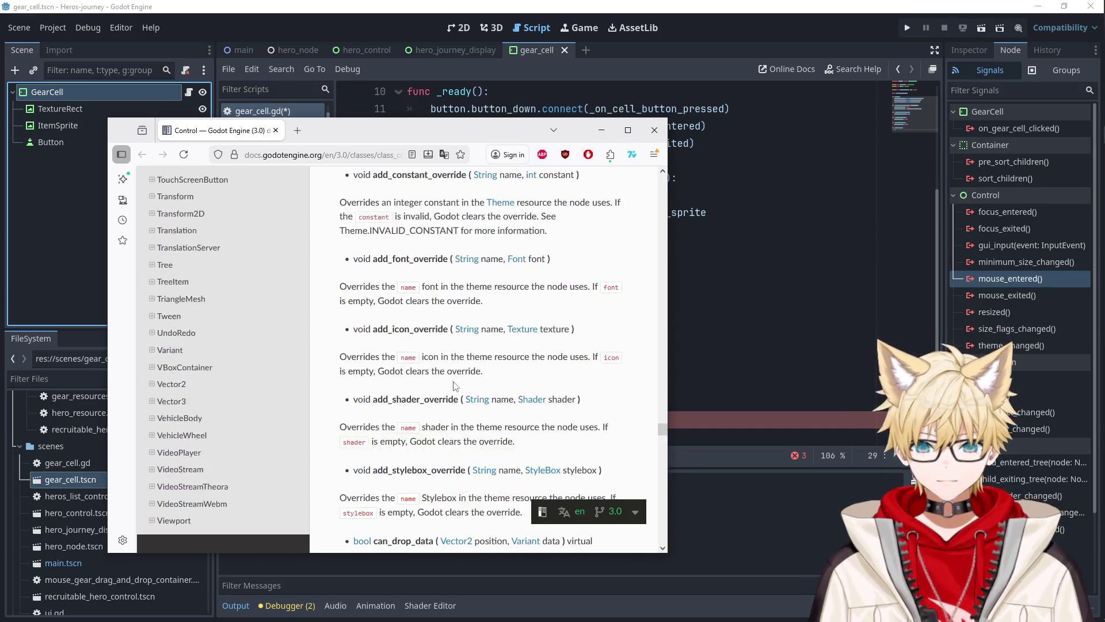
{"action": "scroll", "coordinate": [455, 382], "scroll_direction": "up", "scroll_amount": 8}
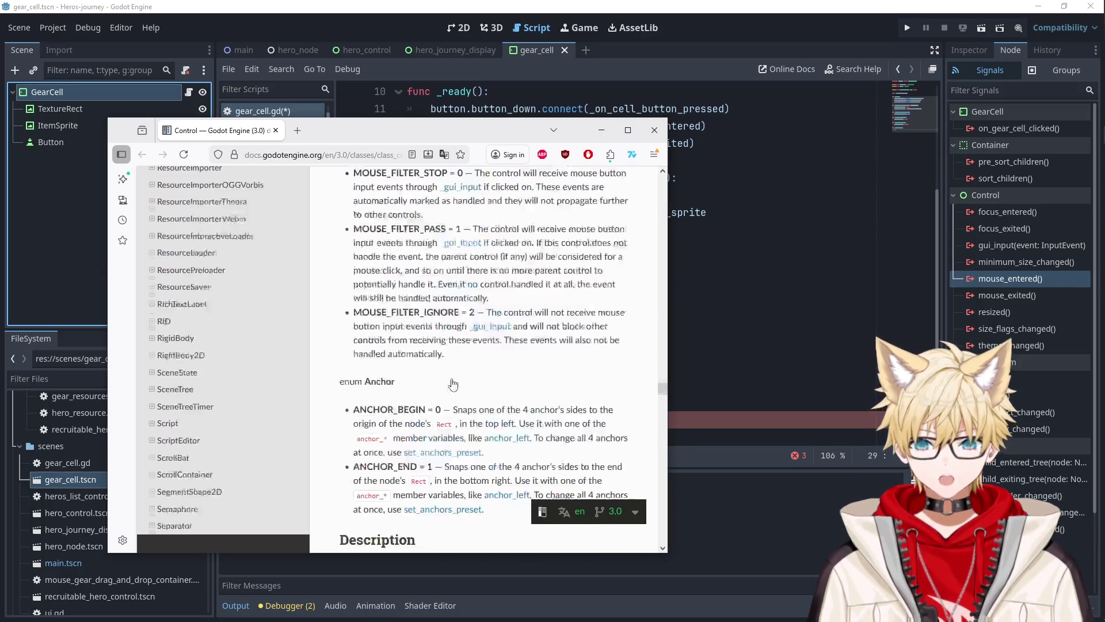
Step: Return to Godot and open the MarginContainer class reference
{"action": "key", "text": "alt+Tab"}
{"action": "scroll", "coordinate": [569, 113], "scroll_direction": "up", "scroll_amount": 3}
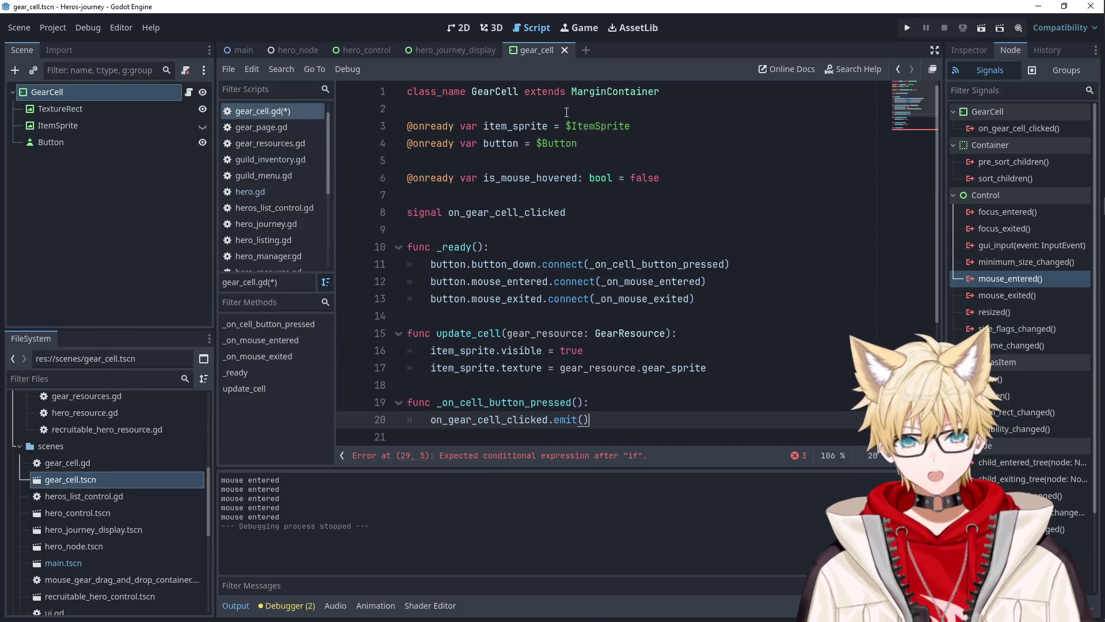
{"action": "left_click", "coordinate": [589, 96], "text": "ctrl"}
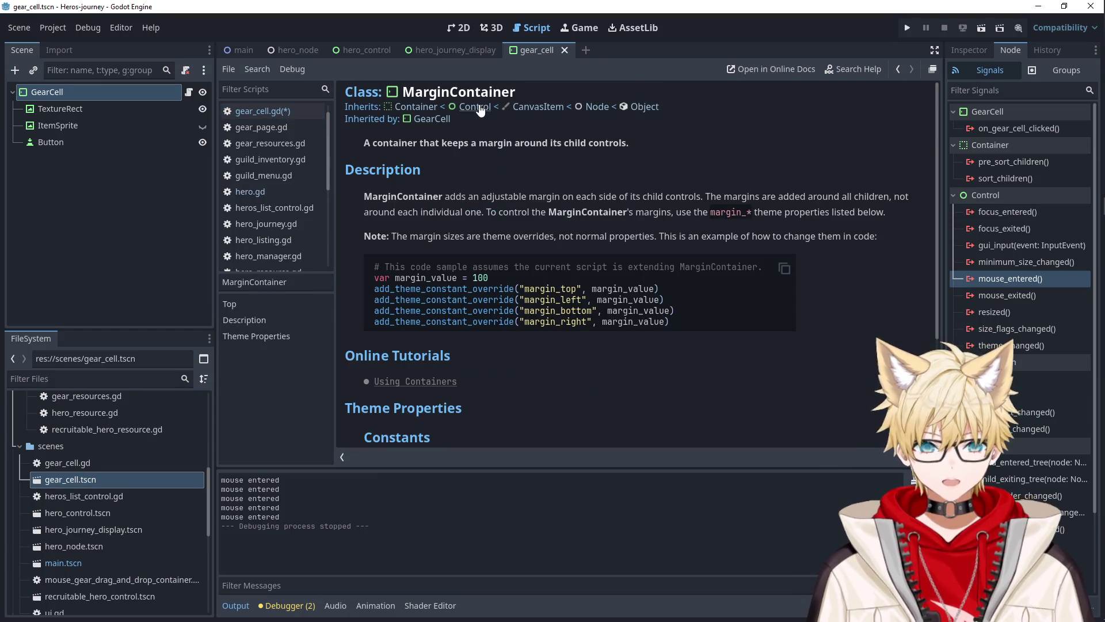
Step: Open the parent Control class reference from MarginContainer's inheritance line
{"action": "left_click", "coordinate": [472, 107]}
{"action": "scroll", "coordinate": [491, 332], "scroll_direction": "down", "scroll_amount": 15}
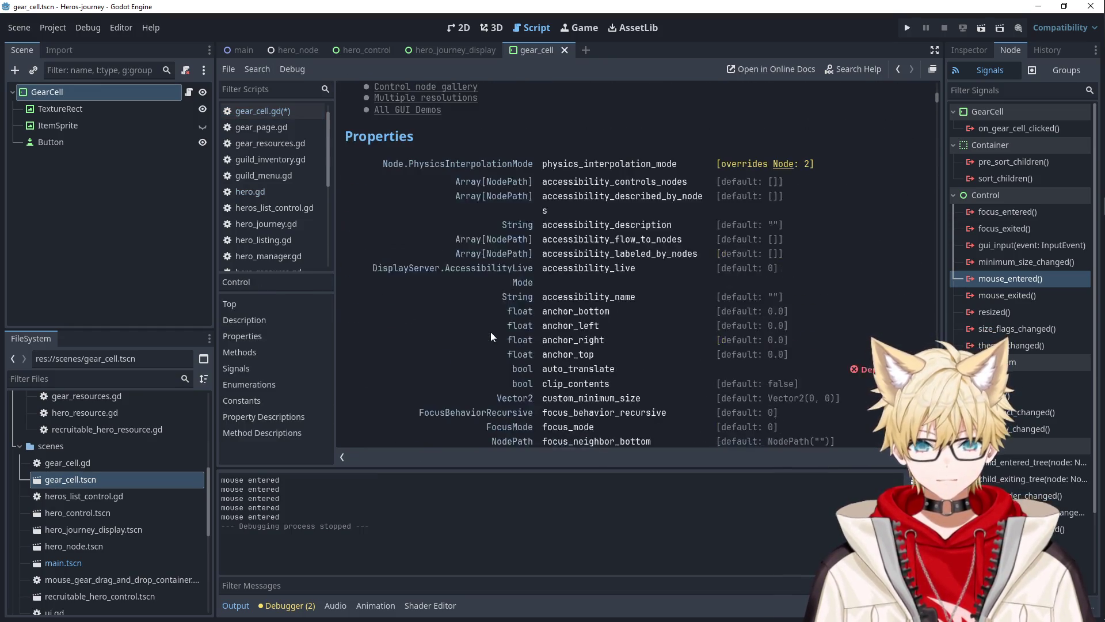
{"action": "scroll", "coordinate": [490, 332], "scroll_direction": "down", "scroll_amount": 7}
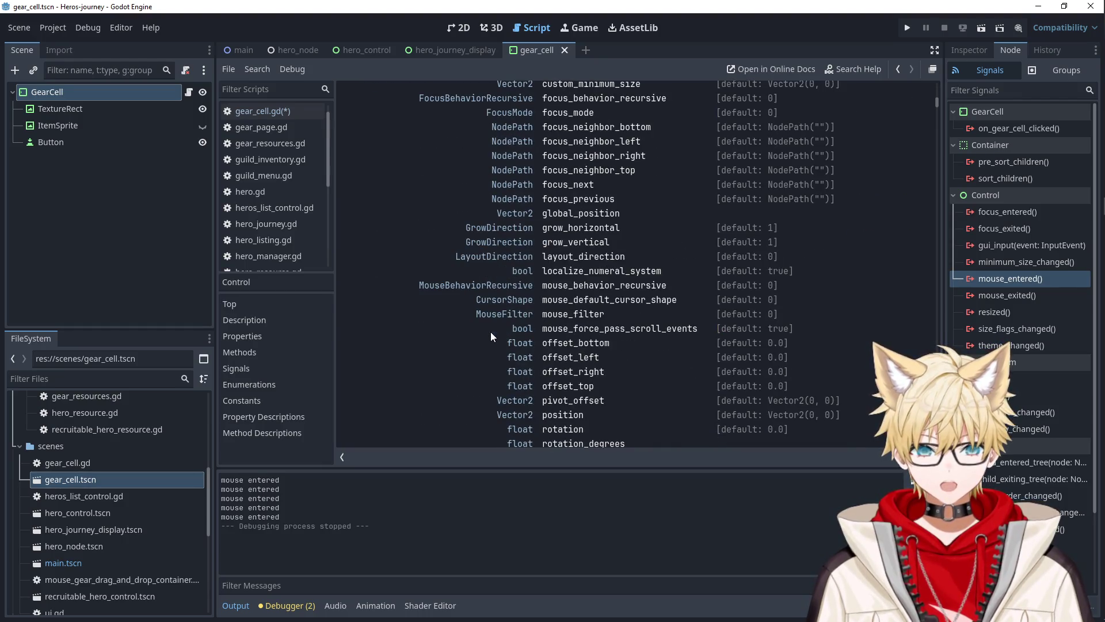
{"action": "scroll", "coordinate": [582, 224], "scroll_direction": "down", "scroll_amount": 6}
{"action": "scroll", "coordinate": [569, 276], "scroll_direction": "up", "scroll_amount": 4}
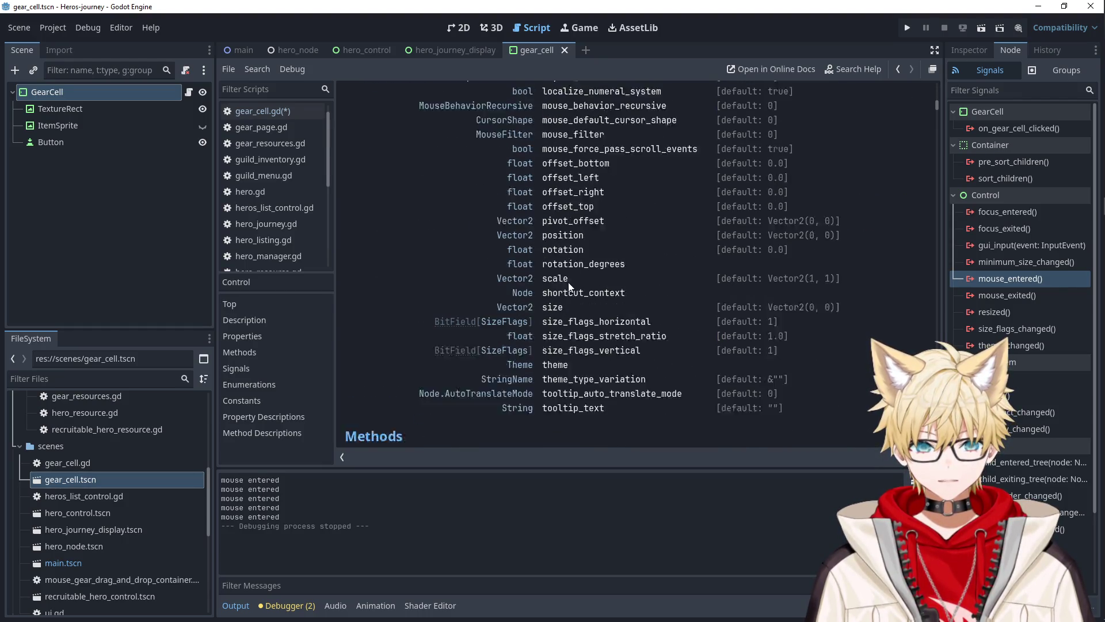
Step: Search the Control reference for 'drag', read _get_drag_data, then go back to MarginContainer
{"action": "key", "text": "ctrl+f"}
{"action": "type", "text": "drag"}
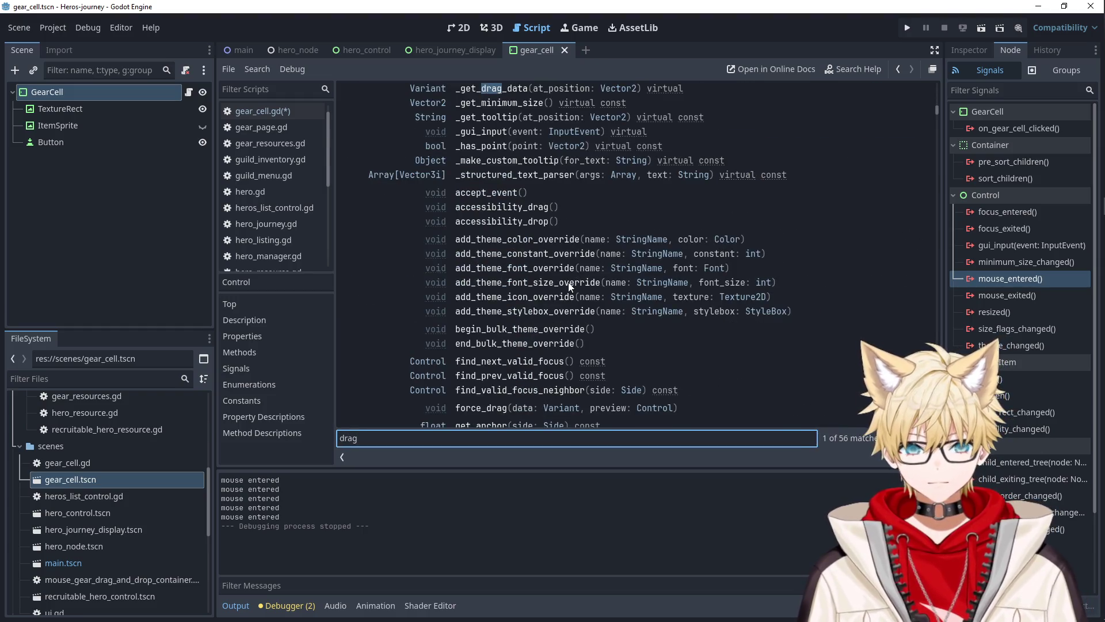
{"action": "scroll", "coordinate": [572, 281], "scroll_direction": "up", "scroll_amount": 3}
{"action": "scroll", "coordinate": [482, 214], "scroll_direction": "up", "scroll_amount": 2}
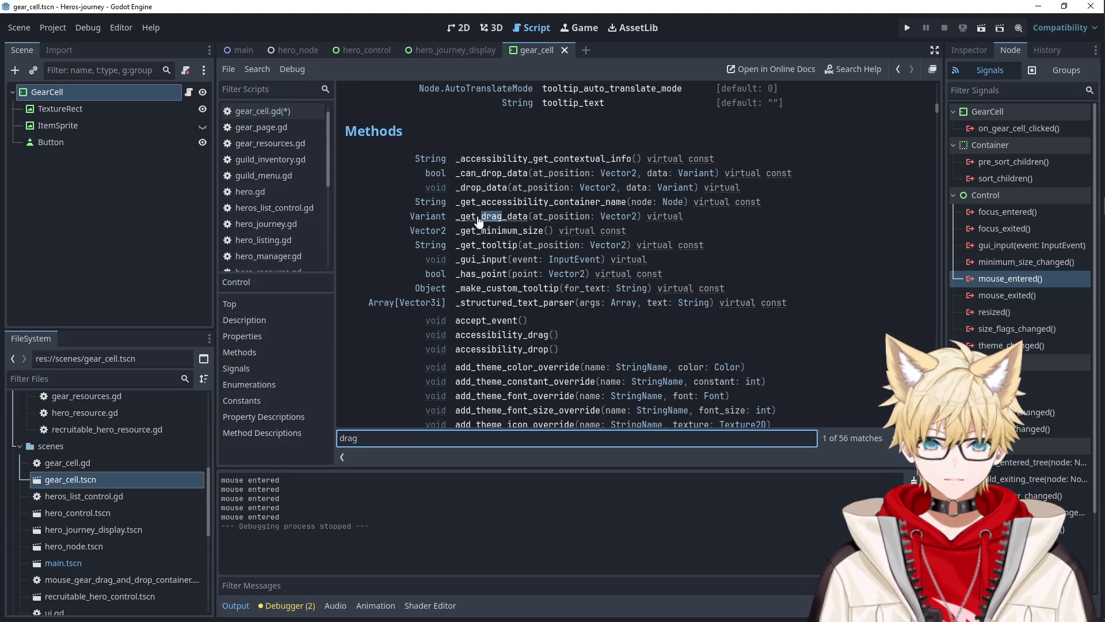
{"action": "left_click", "coordinate": [478, 218]}
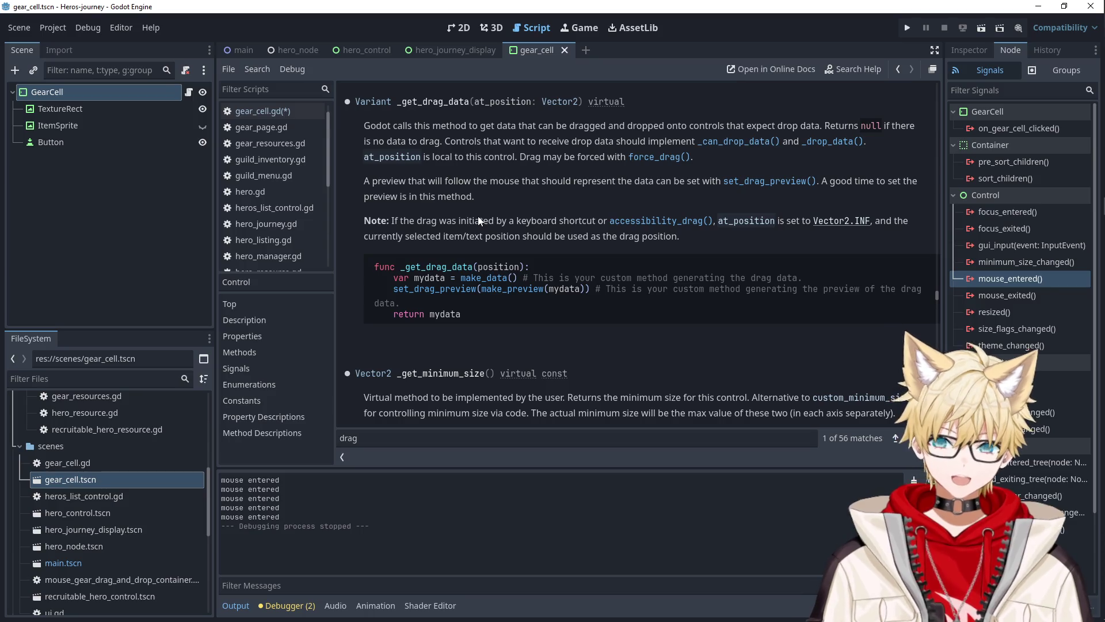
{"action": "scroll", "coordinate": [576, 219], "scroll_direction": "up", "scroll_amount": 5}
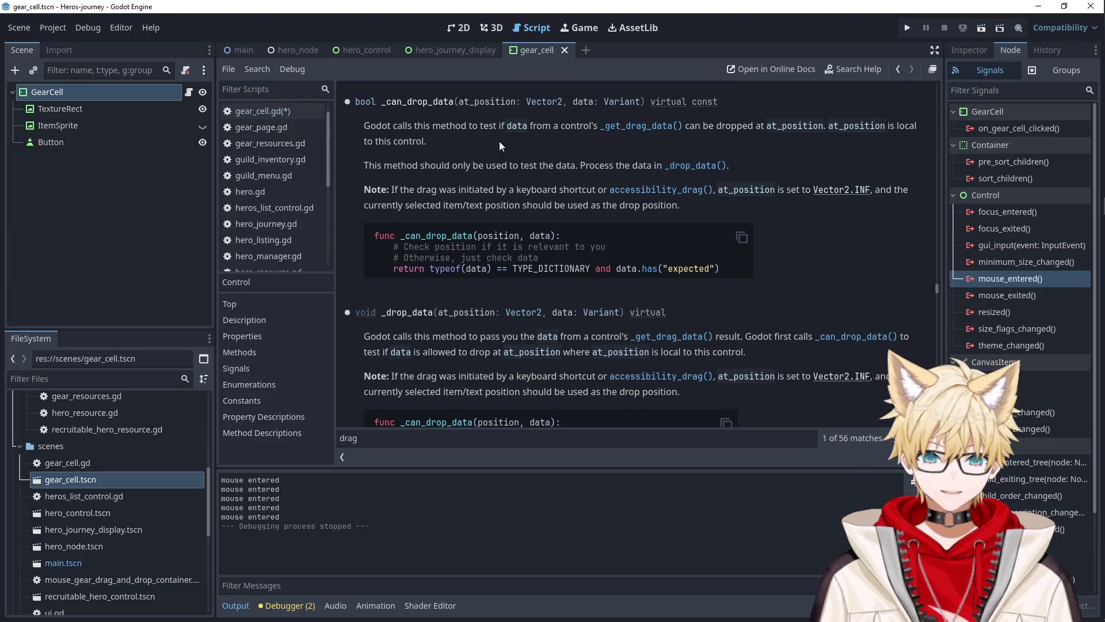
{"action": "left_click", "coordinate": [898, 69]}
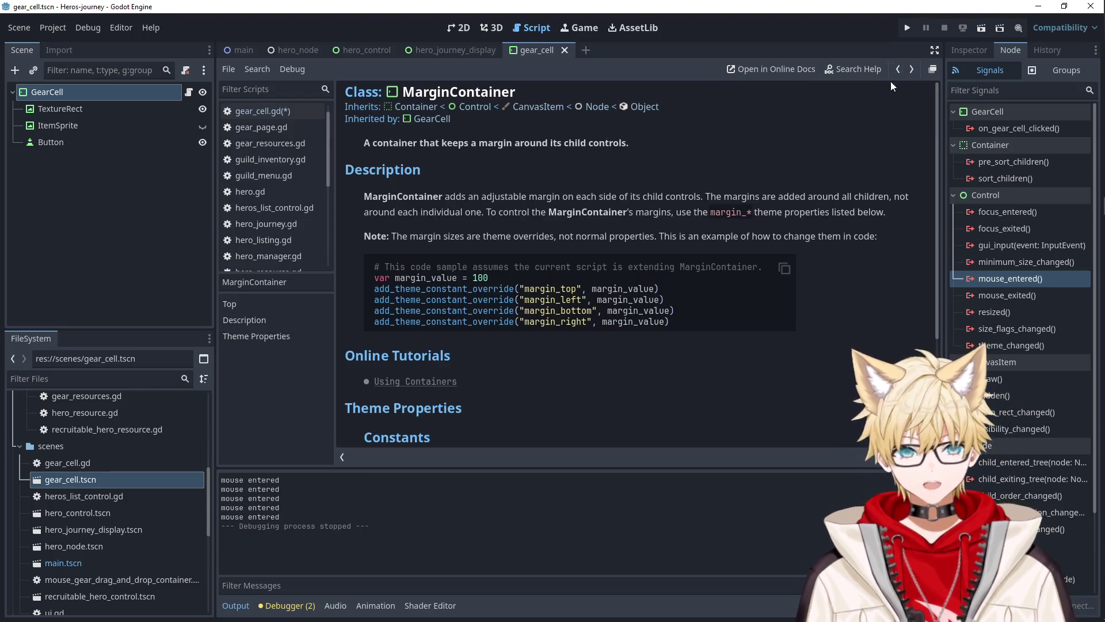
Step: Find _get_drag_data in the Control reference by searching 'drag_dat', then return to gear_cell.gd
{"action": "left_click", "coordinate": [476, 107]}
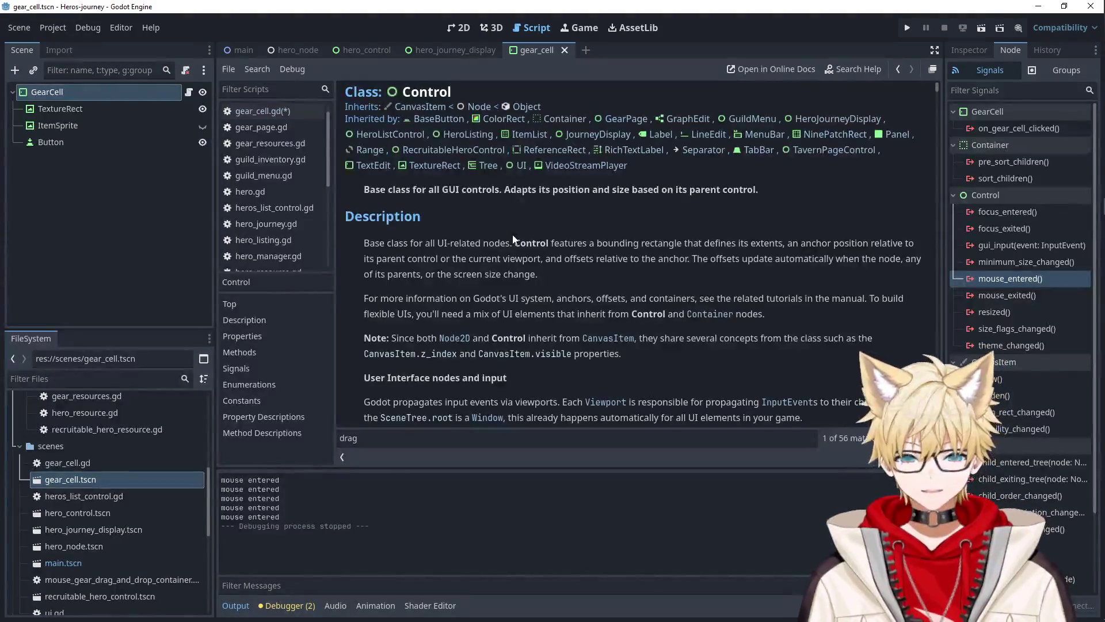
{"action": "key", "text": "ctrl+f"}
{"action": "type", "text": "drag_dat"}
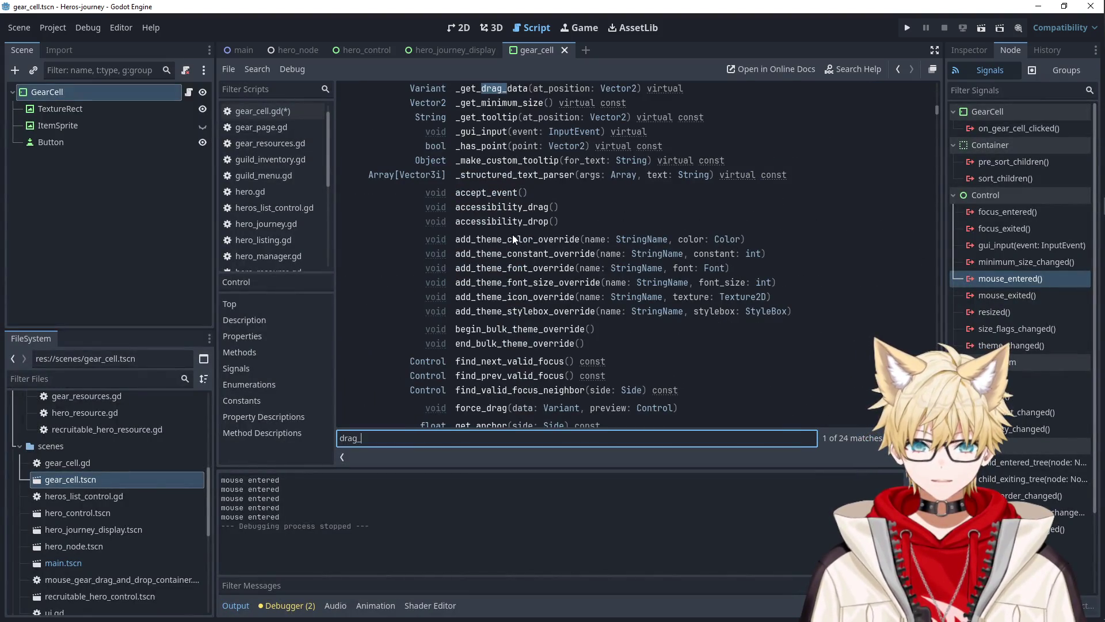
{"action": "left_click", "coordinate": [520, 94]}
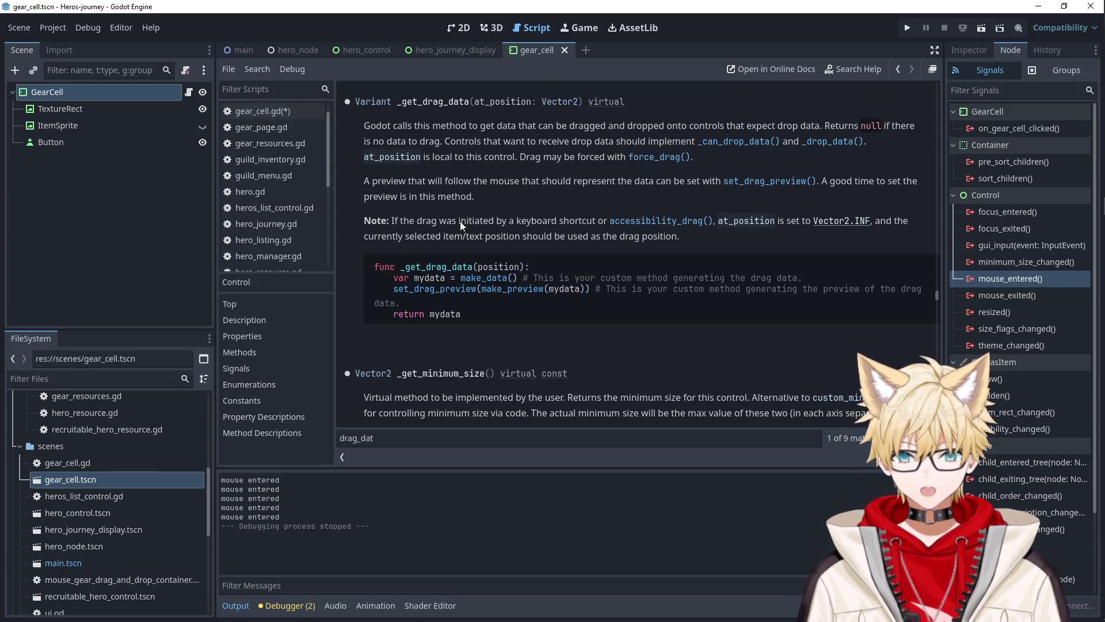
{"action": "left_click", "coordinate": [189, 92]}
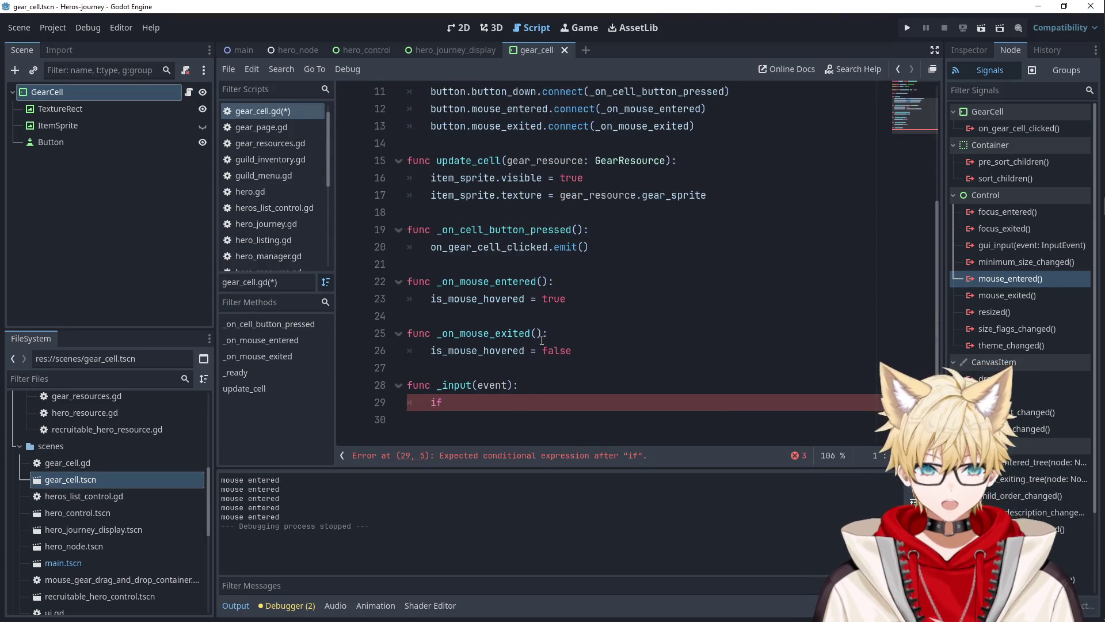
Step: Delete the unfinished _input, the hover handlers, and the mouse_entered/mouse_exited connect lines
{"action": "mouse_move", "coordinate": [493, 410]}
{"action": "left_mouse_down"}
{"action": "mouse_move", "coordinate": [390, 393]}
{"action": "mouse_move", "coordinate": [362, 288]}
{"action": "left_mouse_up"}
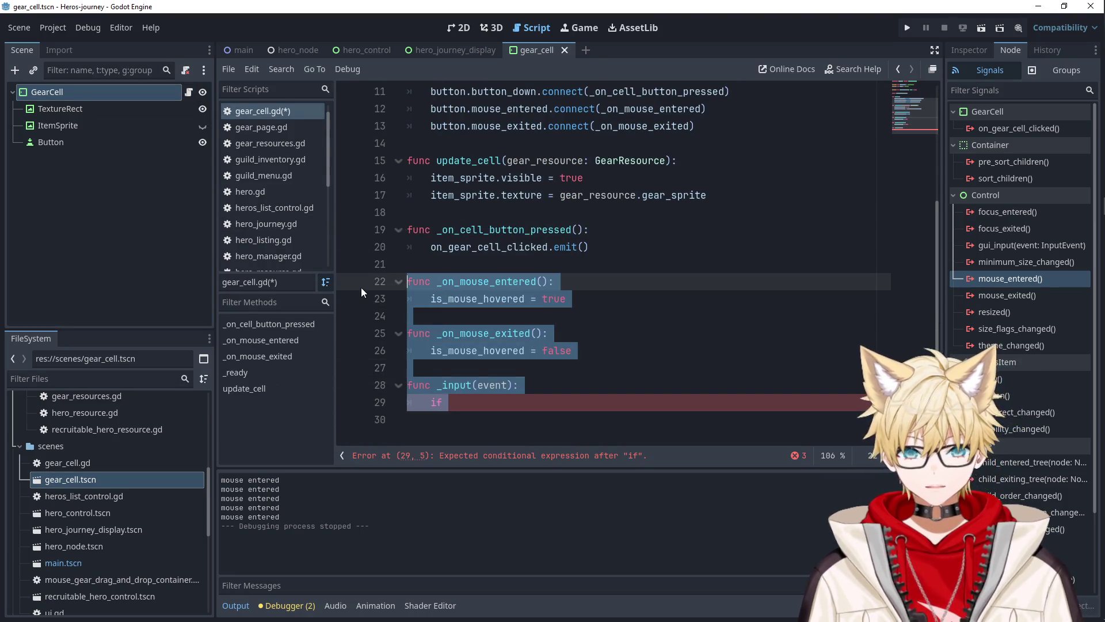
{"action": "key", "text": "BackSpace"}
{"action": "scroll", "coordinate": [538, 300], "scroll_direction": "up", "scroll_amount": 5}
{"action": "left_click_drag", "start_coordinate": [696, 299], "coordinate": [316, 285]}
{"action": "key", "text": "BackSpace"}
{"action": "key", "text": "BackSpace"}
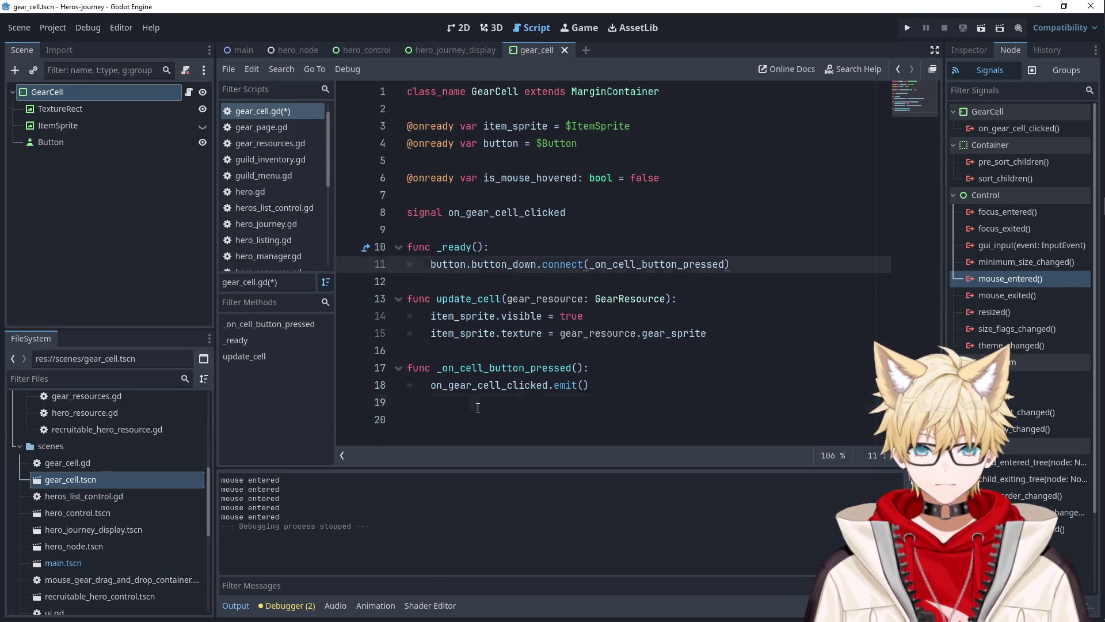
Step: Start a new function below _on_cell_button_pressed, checking _get_drag_data's name in the Control reference
{"action": "left_click", "coordinate": [477, 408]}
{"action": "key", "text": "Return"}
{"action": "type", "text": "func _get_drop"}
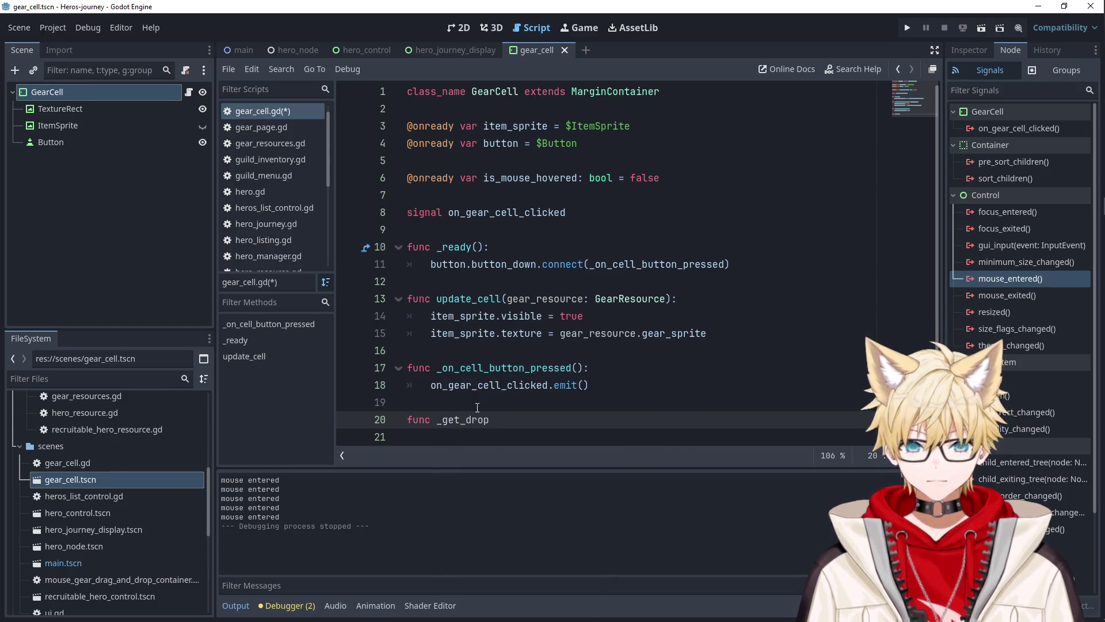
{"action": "left_click", "coordinate": [596, 92], "text": "ctrl"}
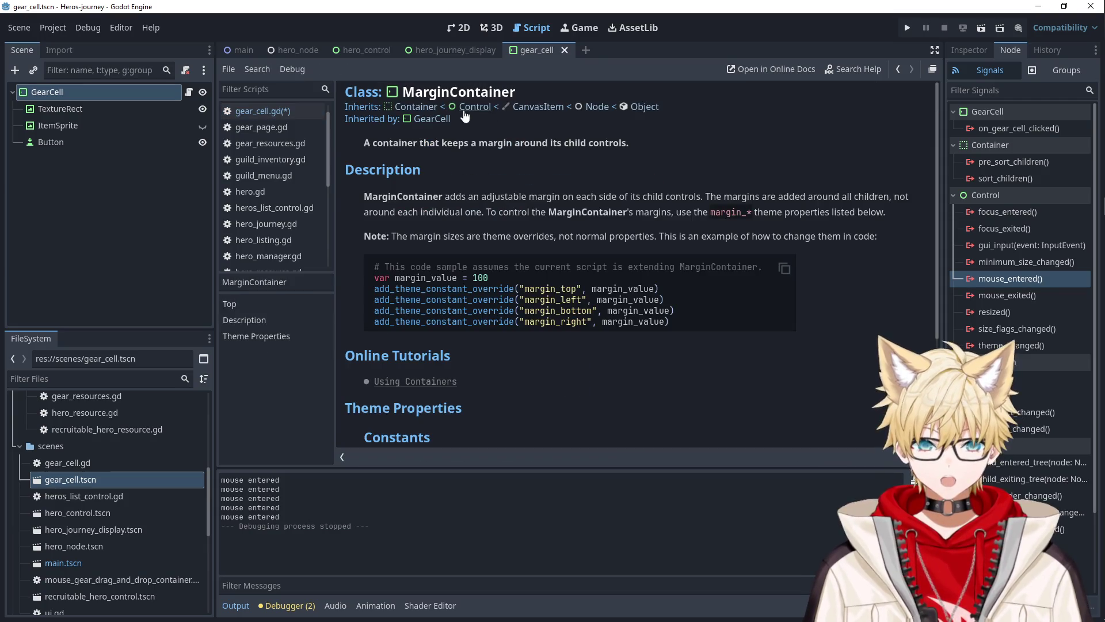
{"action": "left_click", "coordinate": [471, 112]}
{"action": "key", "text": "ctrl+f"}
{"action": "type", "text": "drag_dat"}
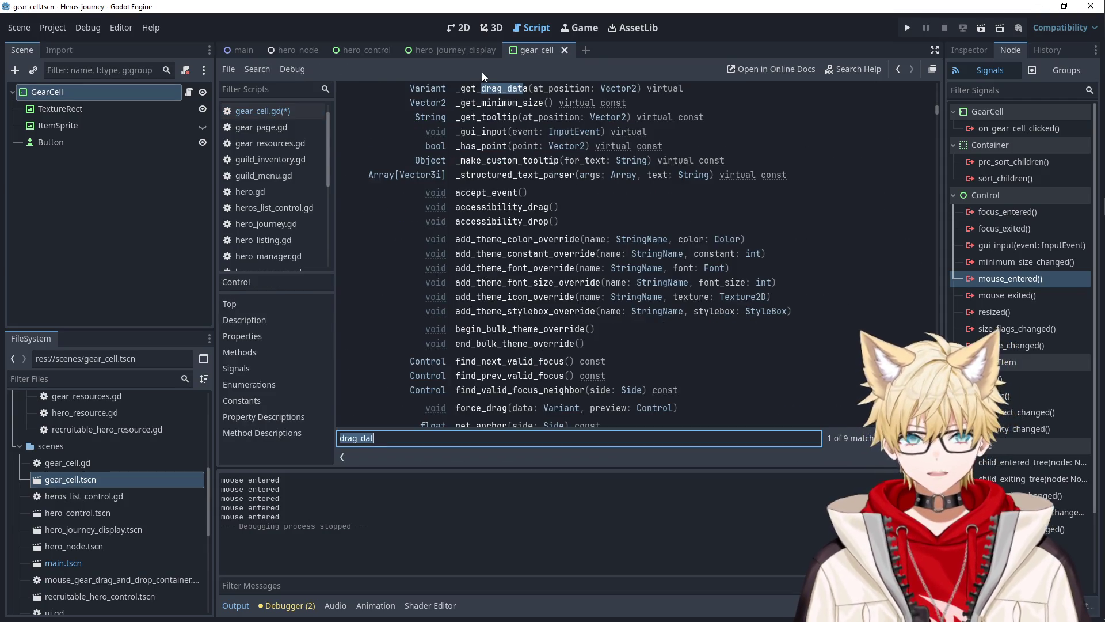
{"action": "left_click", "coordinate": [484, 88]}
{"action": "double_click", "coordinate": [435, 104]}
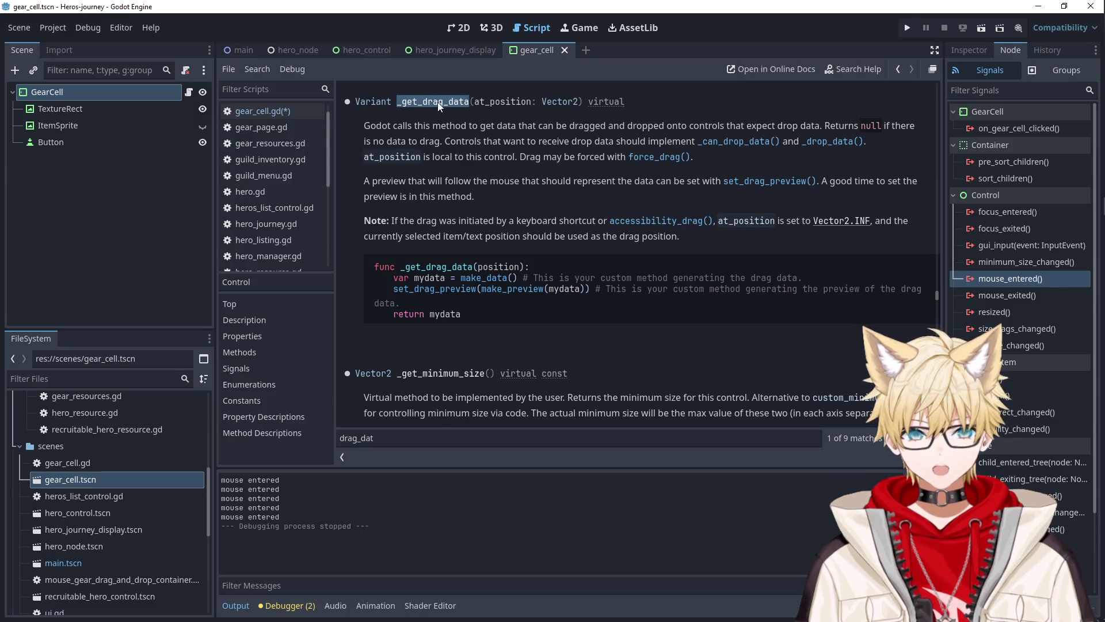
{"action": "left_click", "coordinate": [898, 68]}
{"action": "left_click", "coordinate": [188, 92]}
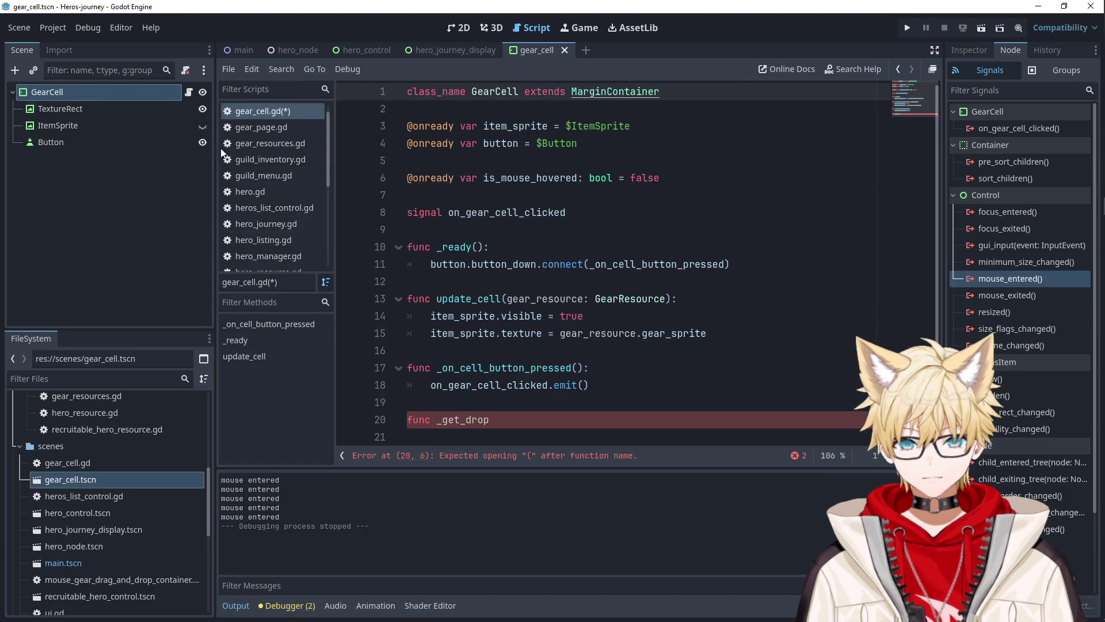
Step: Write the signature func _get_drag_data(at_position: Vector2): with a placeholder pass body
{"action": "type", "text": "_data("}
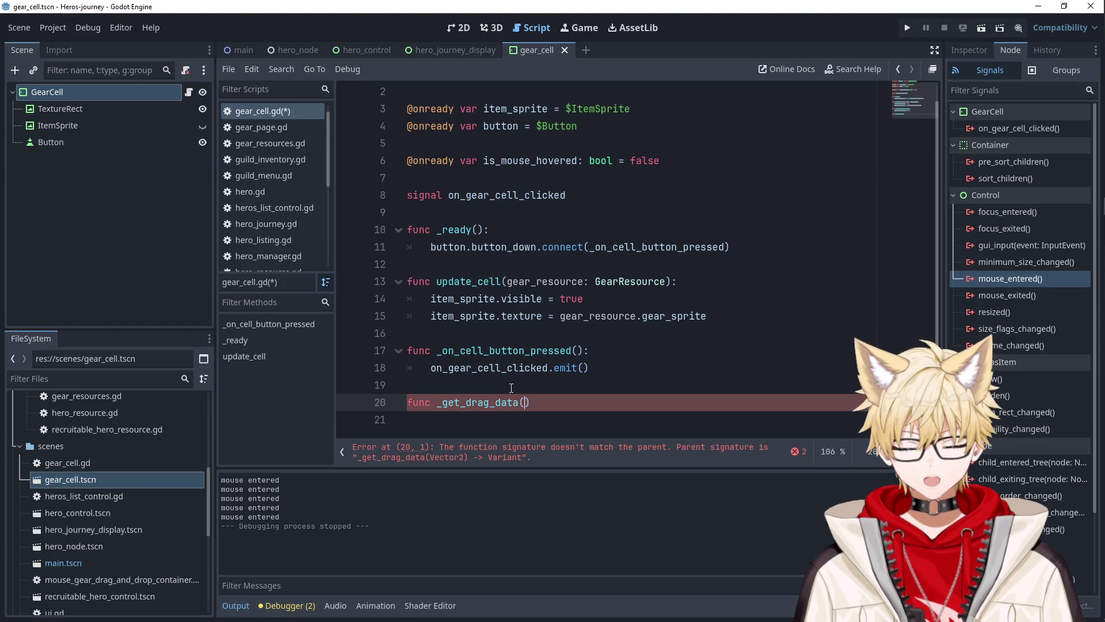
{"action": "type", "text": "Vector2"}
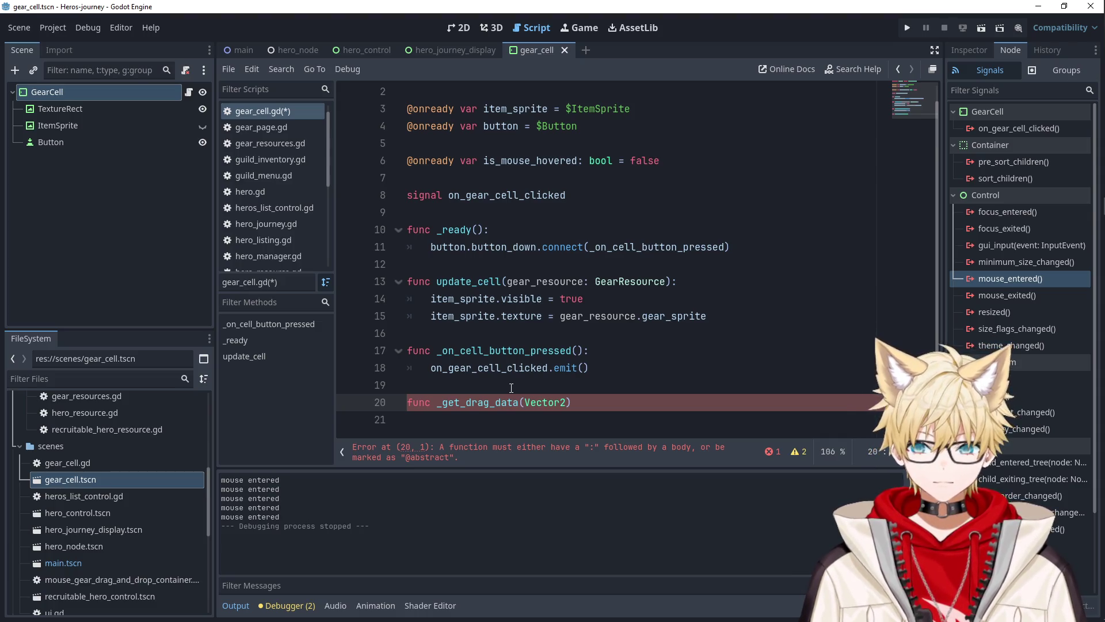
{"action": "left_click", "coordinate": [492, 401], "text": "ctrl"}
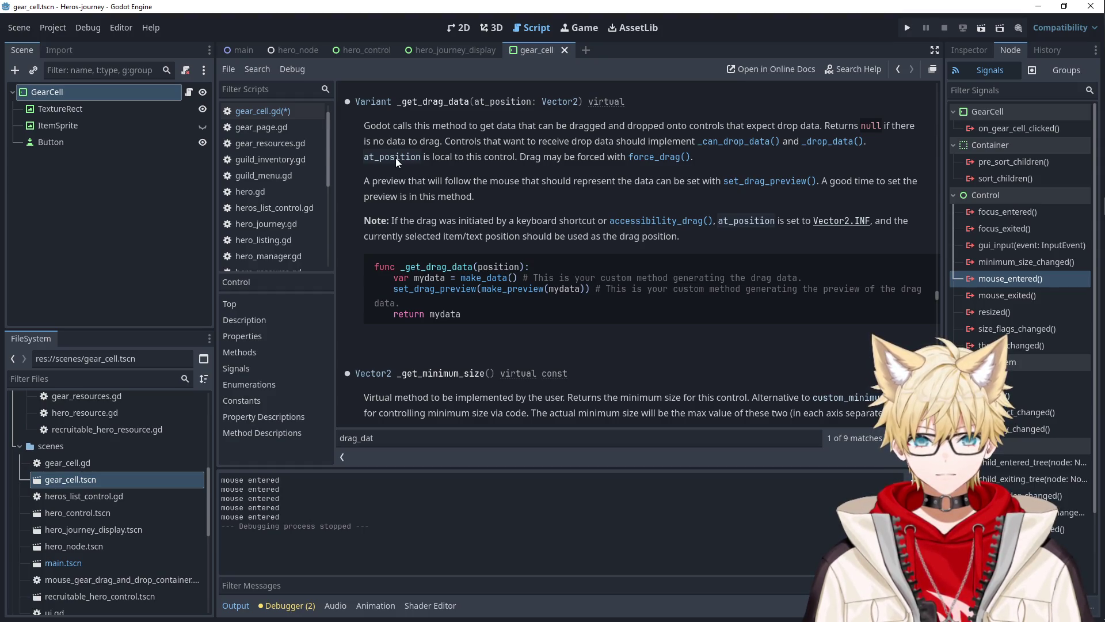
{"action": "left_click", "coordinate": [898, 70]}
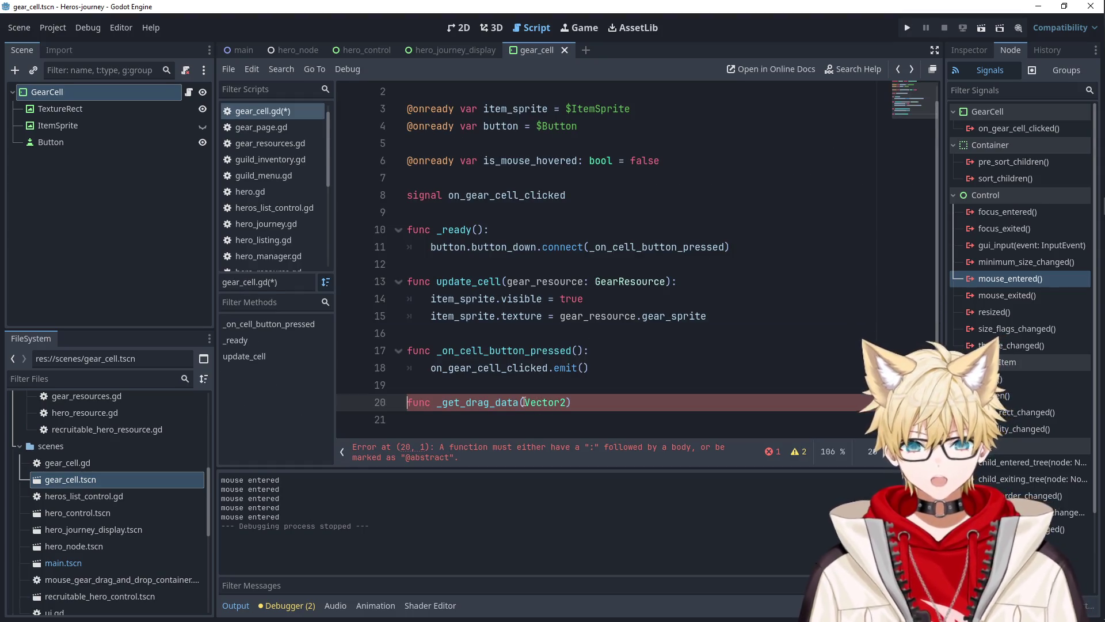
{"action": "type", "text": "at_position: Vector2)"}
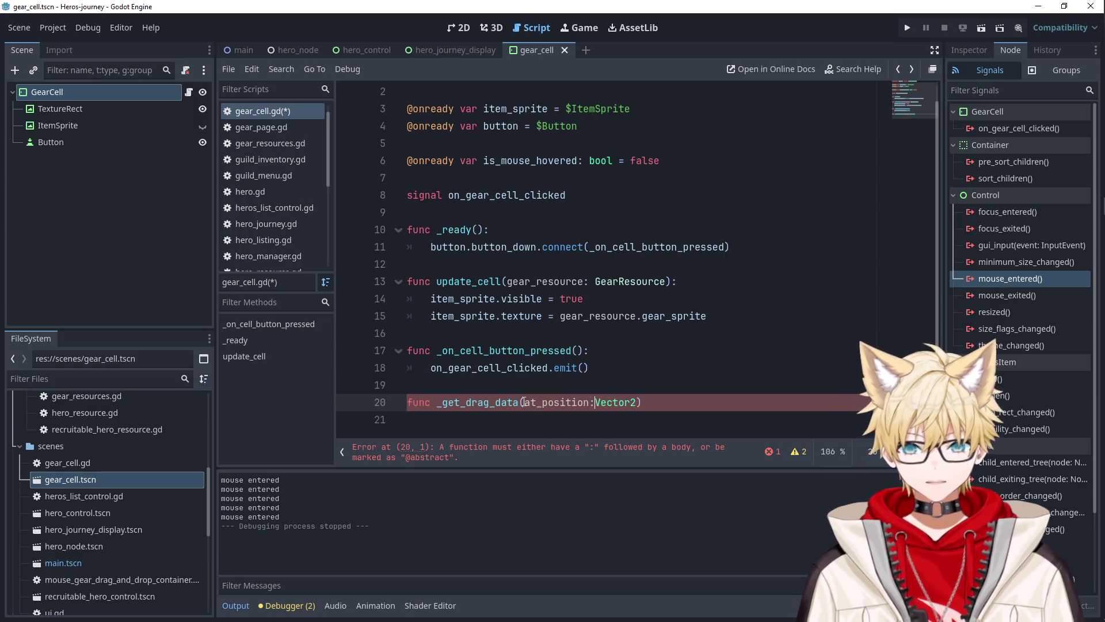
{"action": "type", "text": ":"}
{"action": "key", "text": "Return"}
{"action": "type", "text": "pass"}
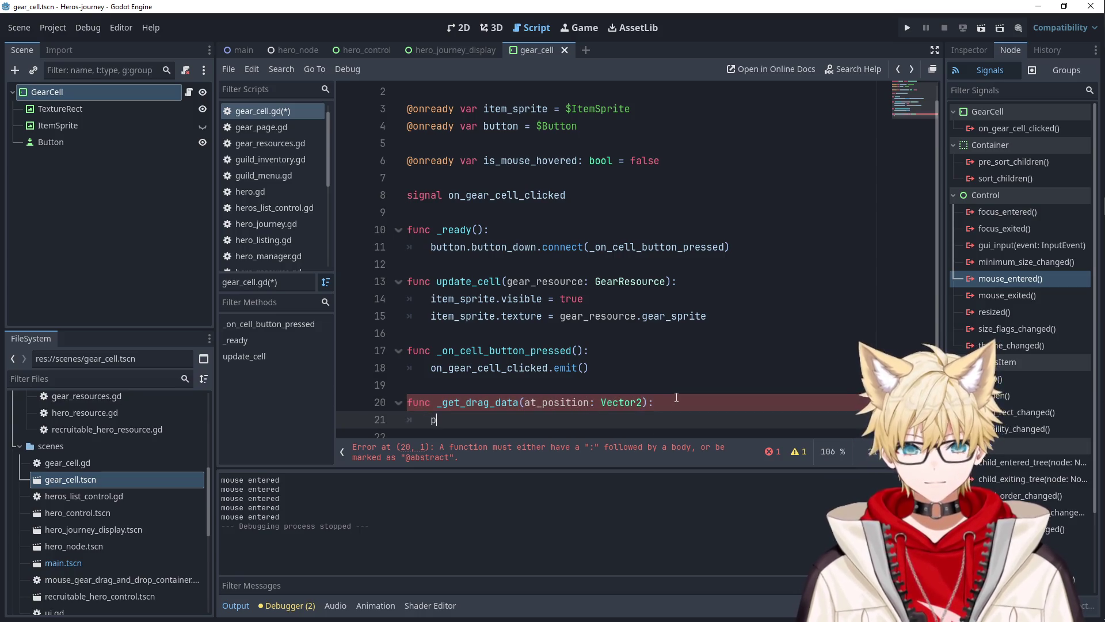
Step: Replace pass with print('is dragging?'), save, and run the game
{"action": "double_click", "coordinate": [437, 404]}
{"action": "type", "text": "print('"}
{"action": "type", "text": "is dragging?"}
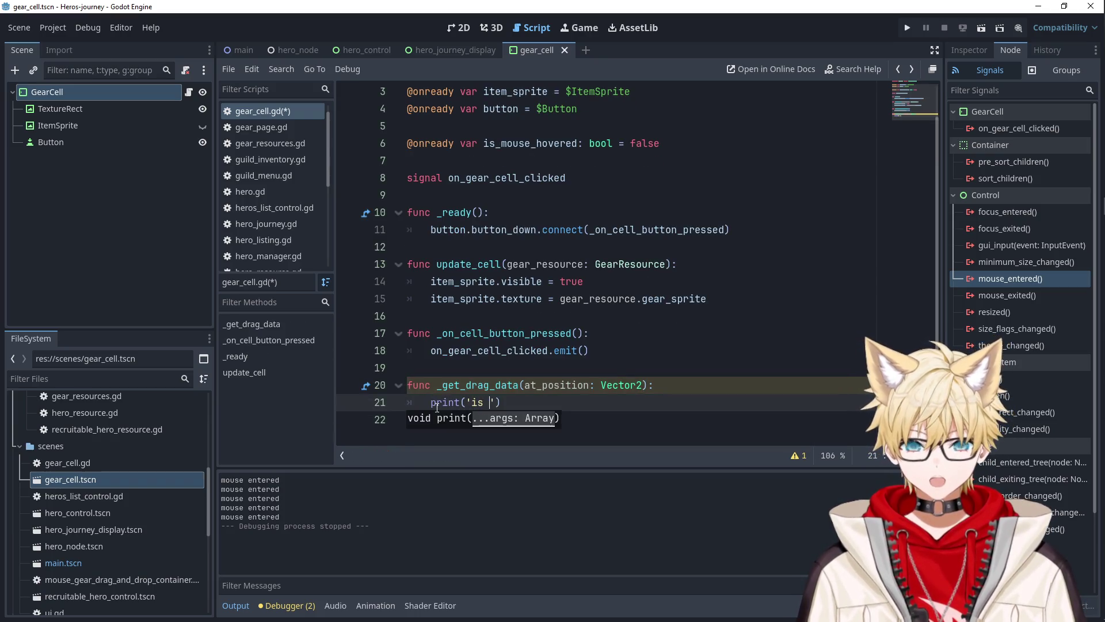
{"action": "key", "text": "ctrl+s"}
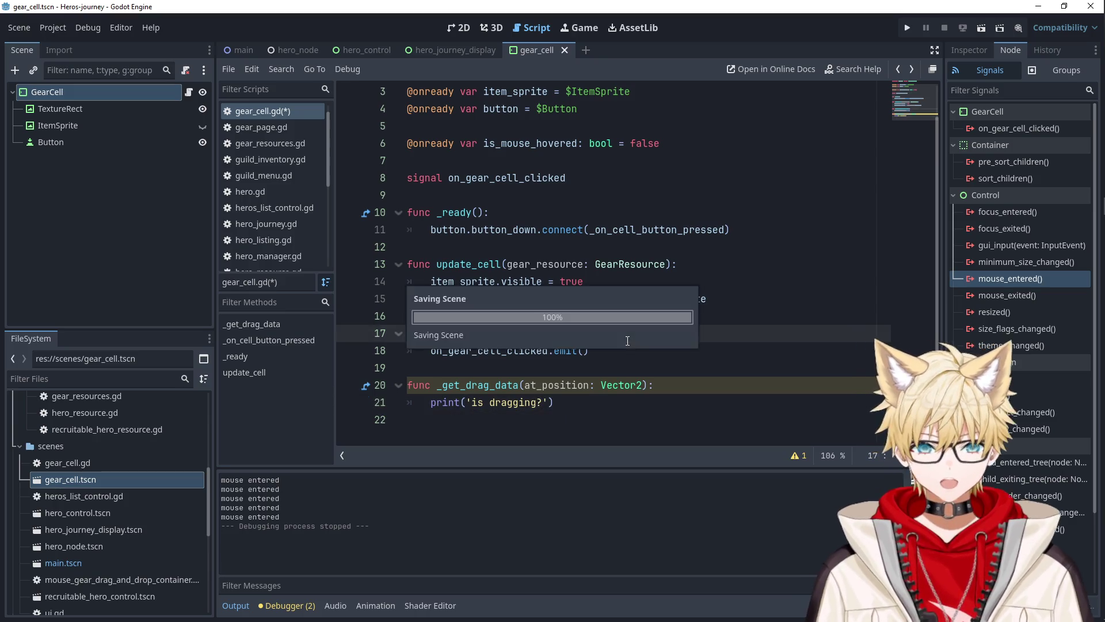
{"action": "left_click", "coordinate": [906, 30]}
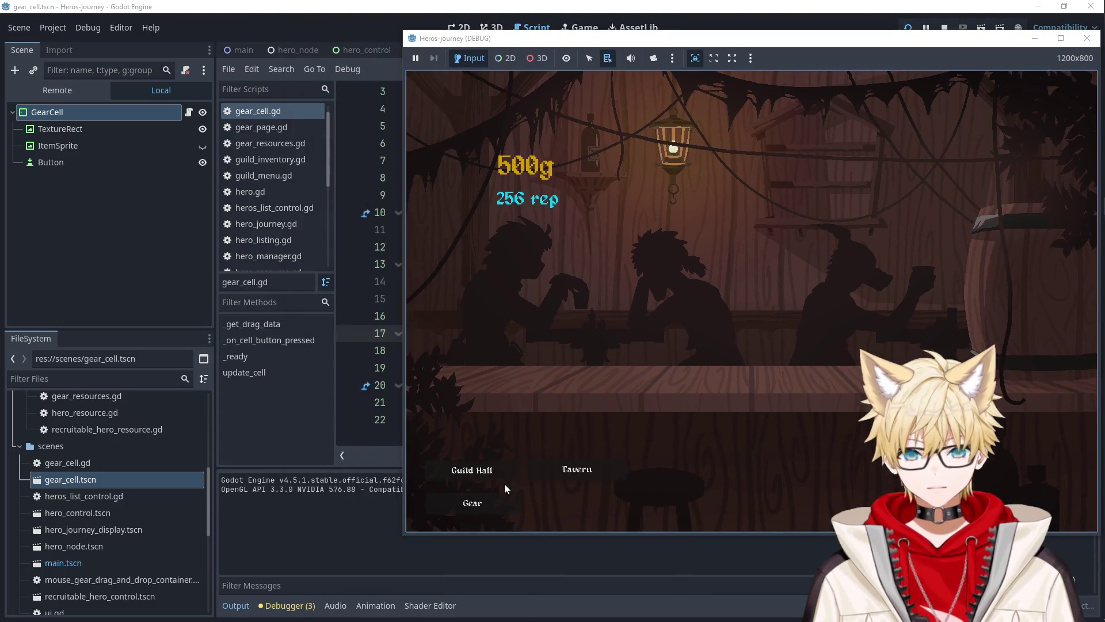
Step: In the running game, open the gear grid and try dragging the A and S item cells
{"action": "left_click", "coordinate": [499, 502]}
{"action": "left_click", "coordinate": [468, 261]}
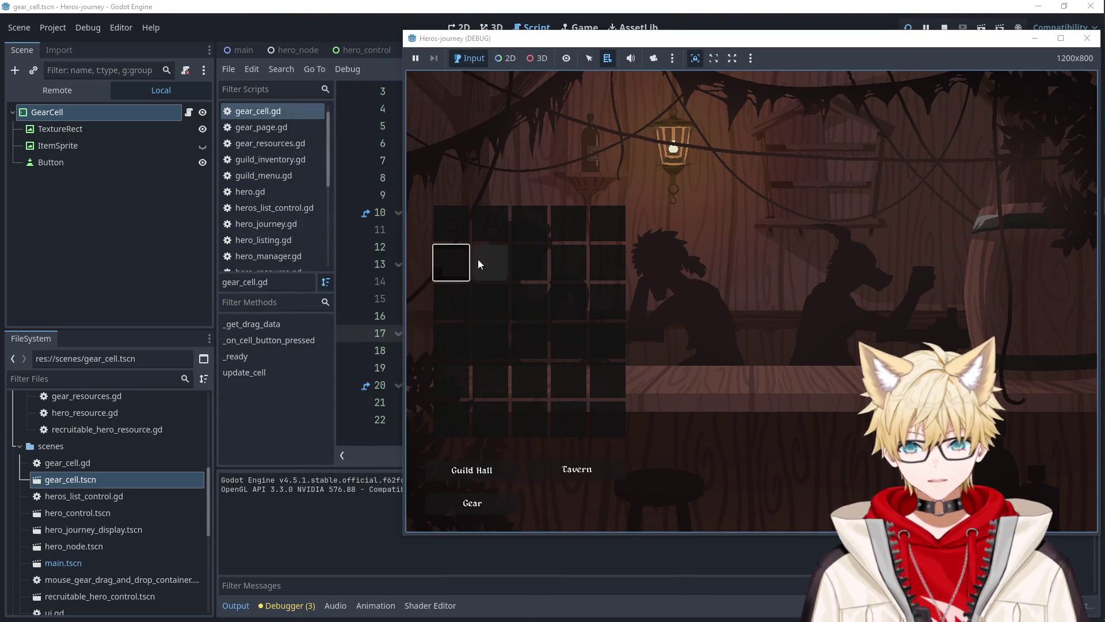
{"action": "left_click", "coordinate": [596, 223]}
{"action": "left_click", "coordinate": [541, 238]}
{"action": "left_click_drag", "start_coordinate": [490, 224], "coordinate": [518, 138]}
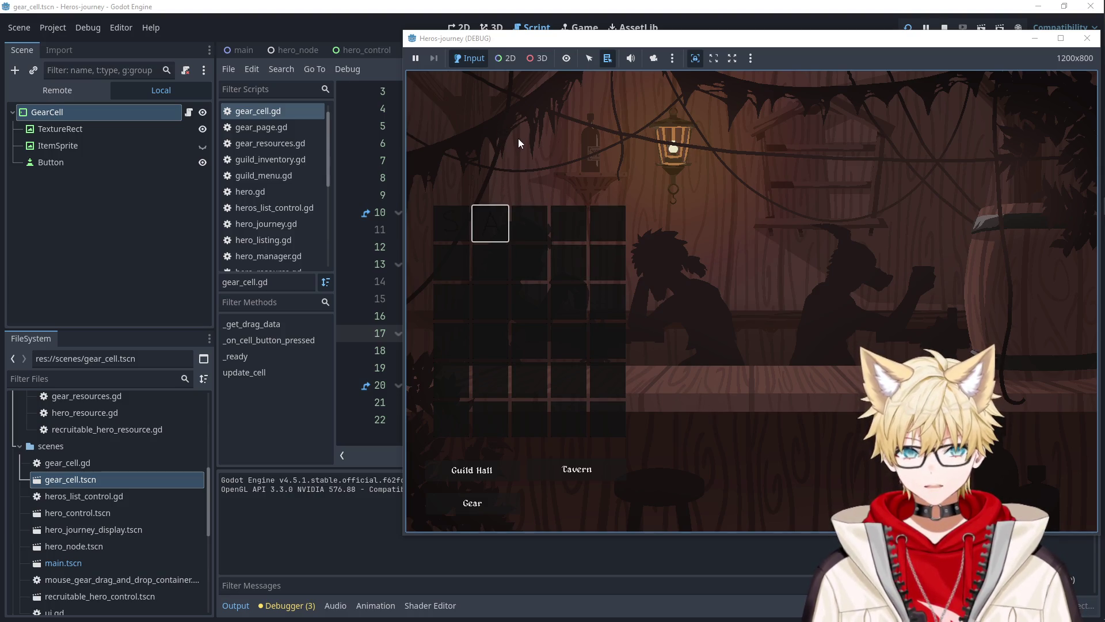
{"action": "left_click_drag", "start_coordinate": [452, 223], "coordinate": [605, 161]}
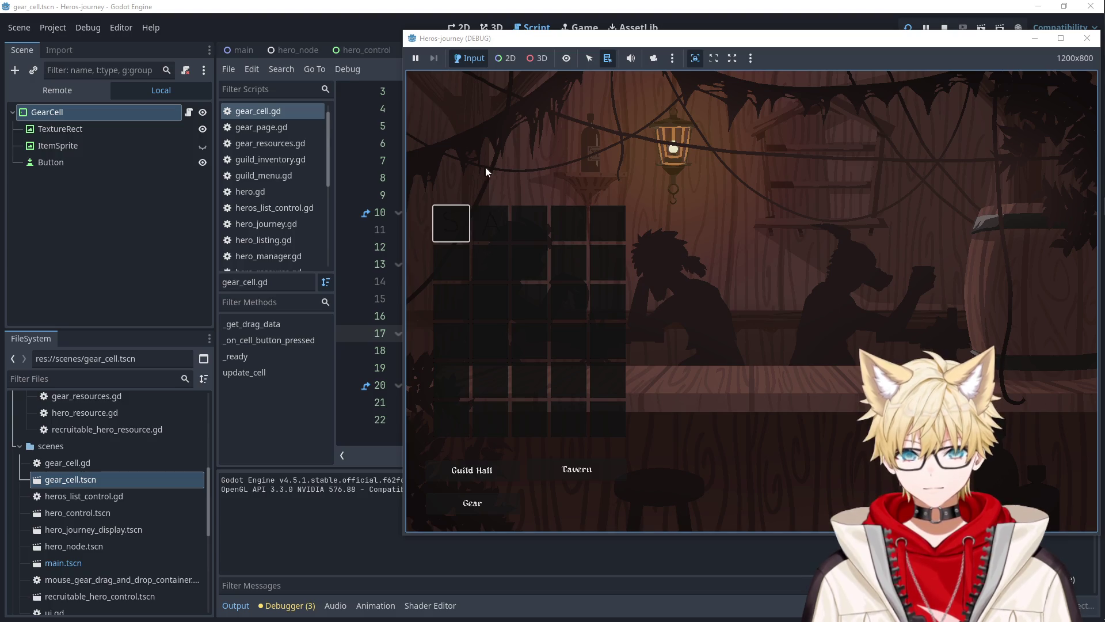
{"action": "left_click", "coordinate": [530, 220]}
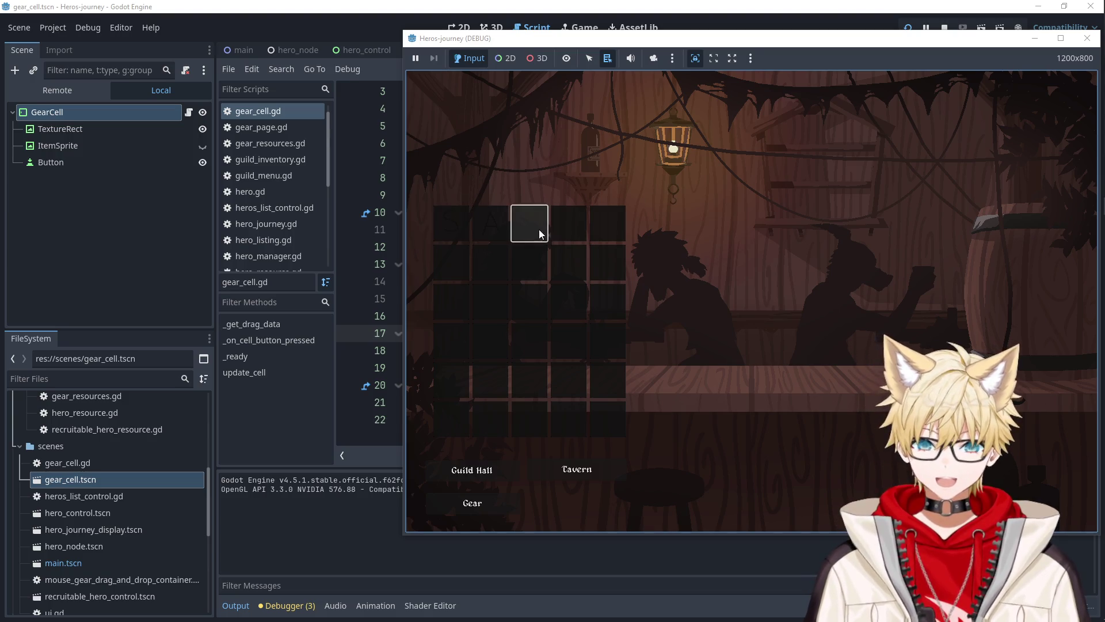
{"action": "left_click", "coordinate": [489, 225]}
{"action": "left_click_drag", "start_coordinate": [452, 223], "coordinate": [672, 152]}
Step: Hide GearCell's Button node, rerun the game, check the output log, and stop the game
{"action": "left_click", "coordinate": [108, 163]}
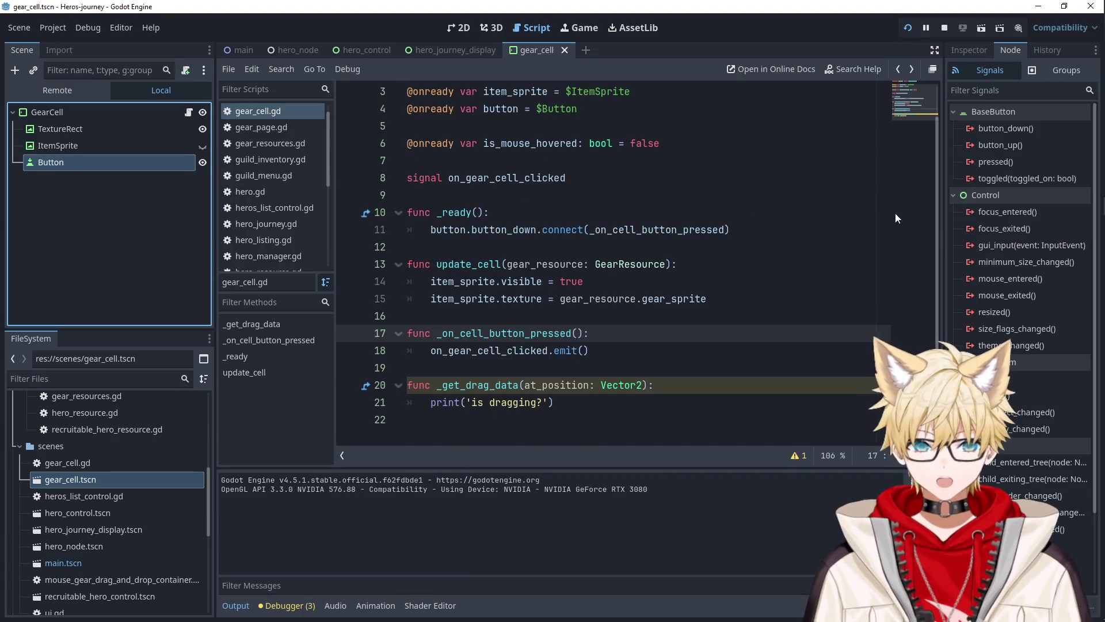
{"action": "left_click", "coordinate": [202, 163]}
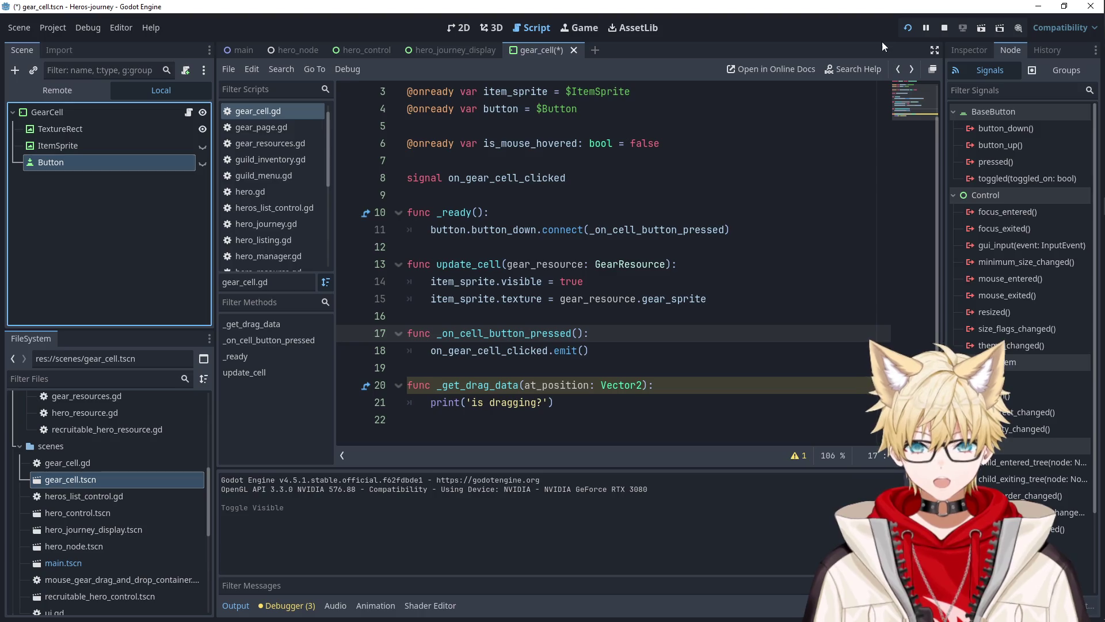
{"action": "left_click", "coordinate": [908, 29]}
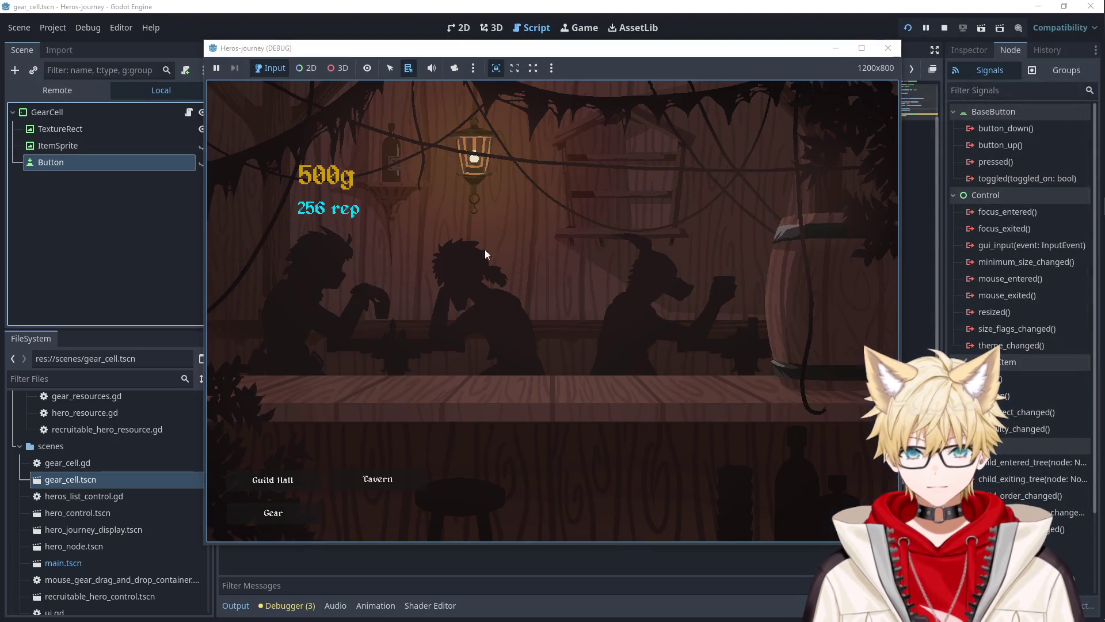
{"action": "left_click", "coordinate": [285, 512]}
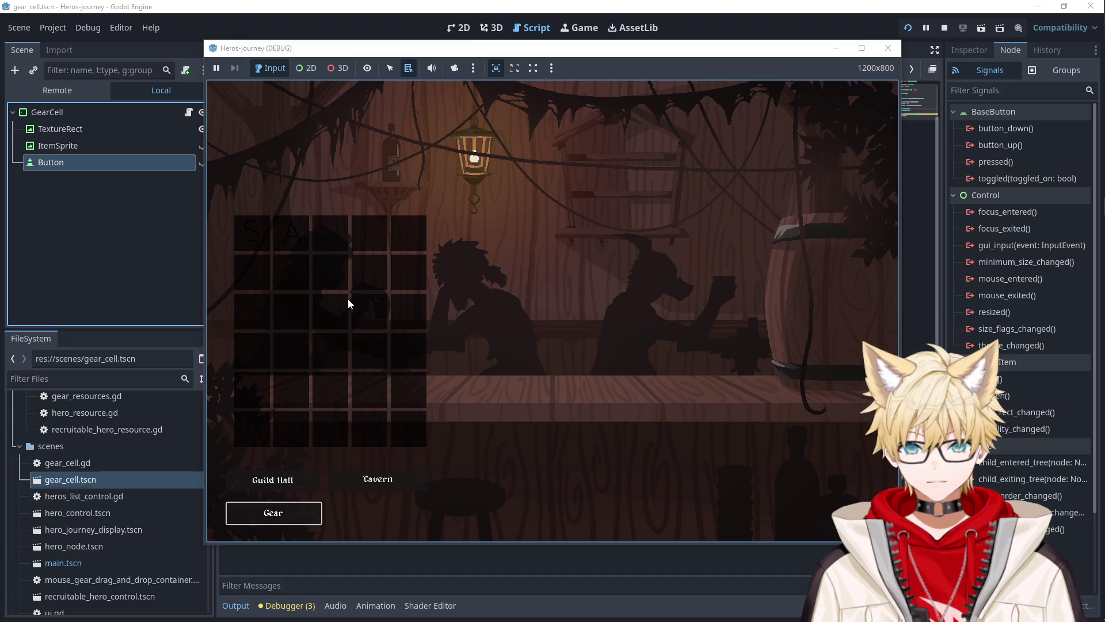
{"action": "left_click_drag", "start_coordinate": [334, 51], "coordinate": [609, 47]}
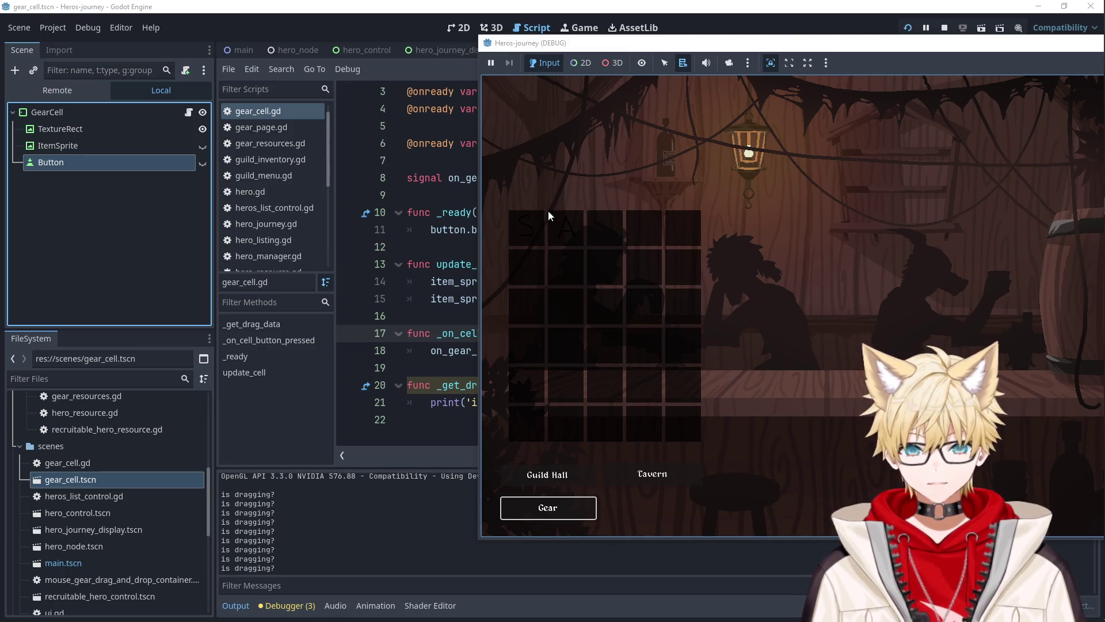
{"action": "left_click_drag", "start_coordinate": [720, 48], "coordinate": [358, 57]}
{"action": "key", "text": "F8"}
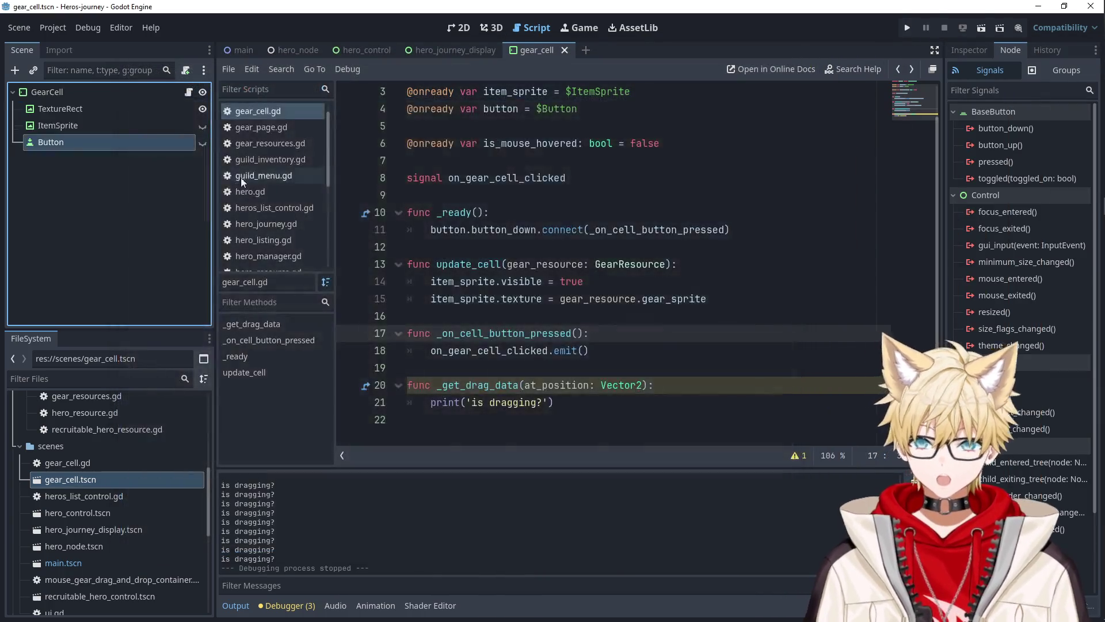
Step: Delete the Button node from GearCell, then open the _get_drag_data help from line 20
{"action": "key", "text": "Delete"}
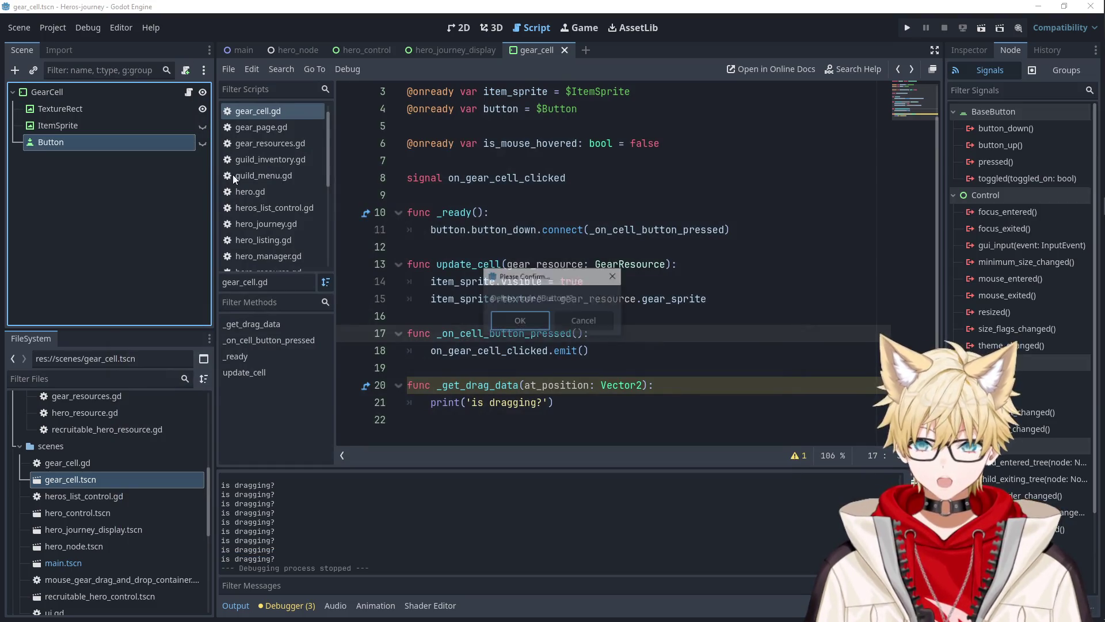
{"action": "left_click", "coordinate": [525, 322]}
{"action": "left_click", "coordinate": [503, 365]}
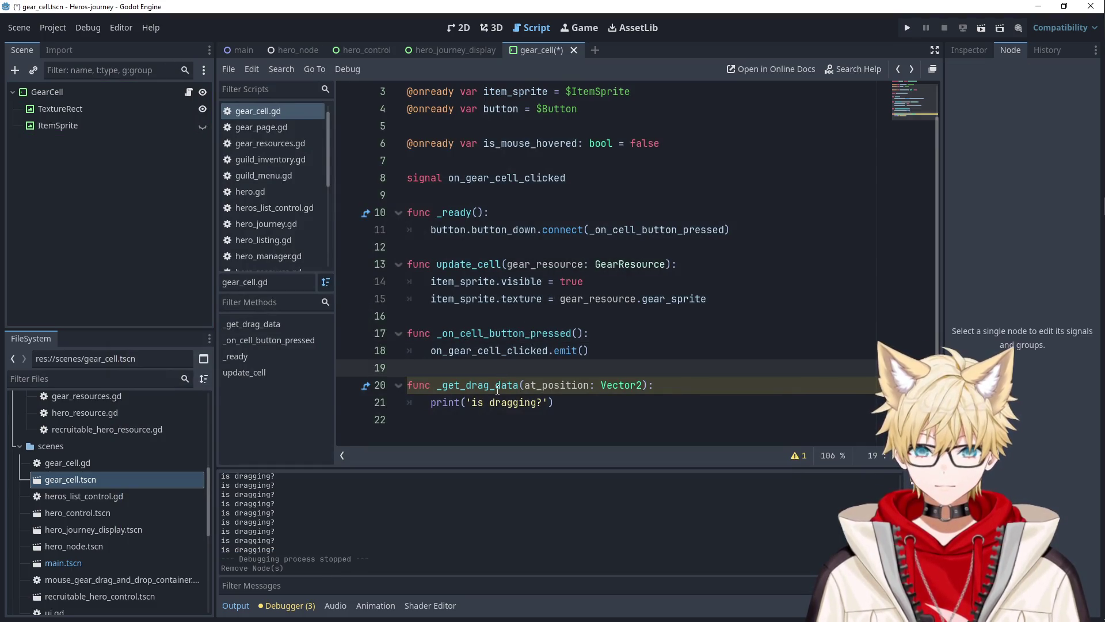
{"action": "scroll", "coordinate": [499, 389], "scroll_direction": "up", "scroll_amount": 1}
{"action": "scroll", "coordinate": [498, 372], "scroll_direction": "down", "scroll_amount": 1}
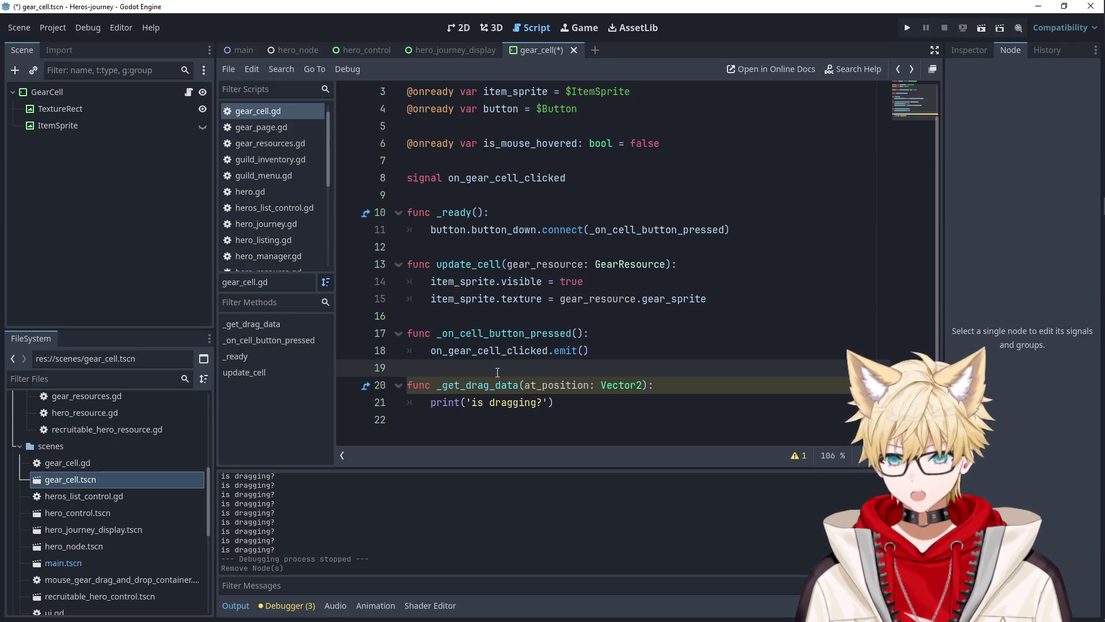
{"action": "left_click", "coordinate": [484, 385], "text": "ctrl"}
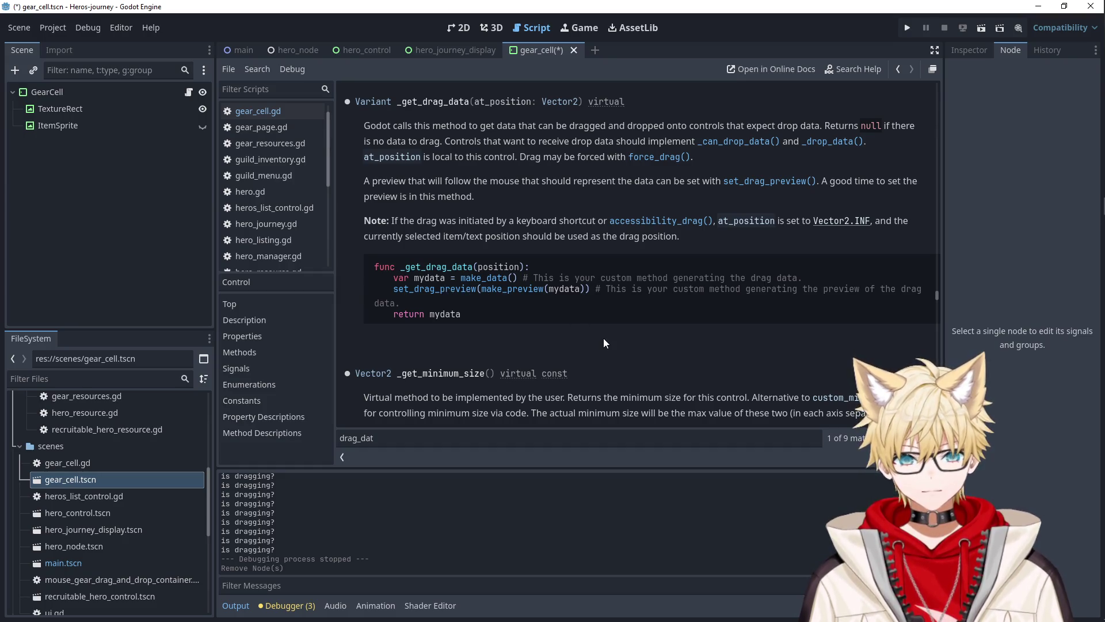
Step: Search the help page for 'set_drag_pre' and read the set_drag_preview example
{"action": "key", "text": "ctrl+f"}
{"action": "type", "text": "set_drag_"}
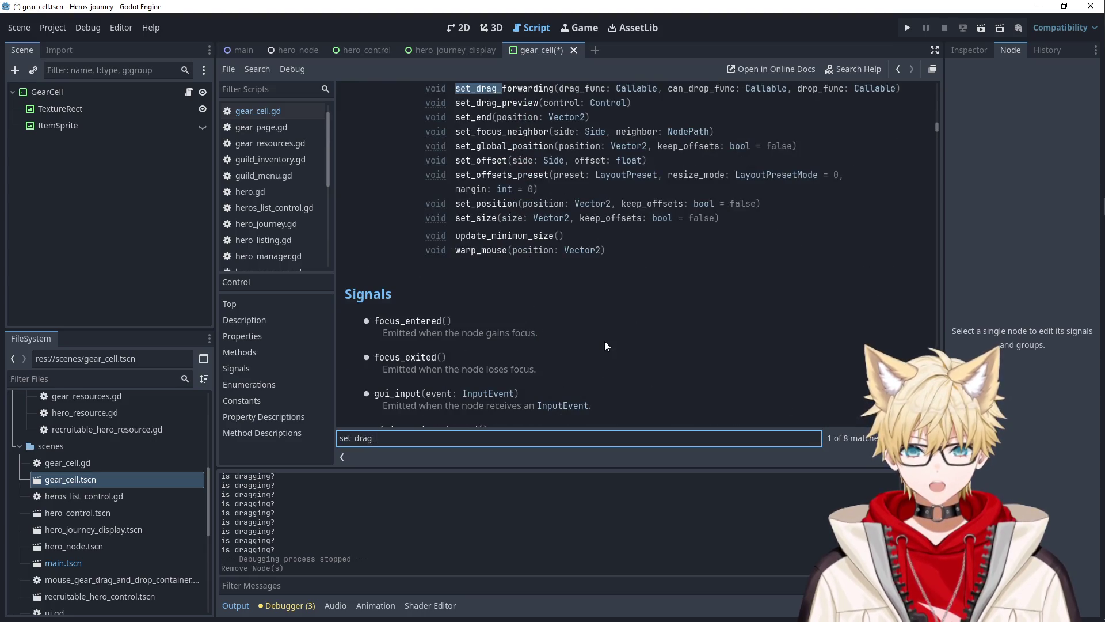
{"action": "type", "text": "pre"}
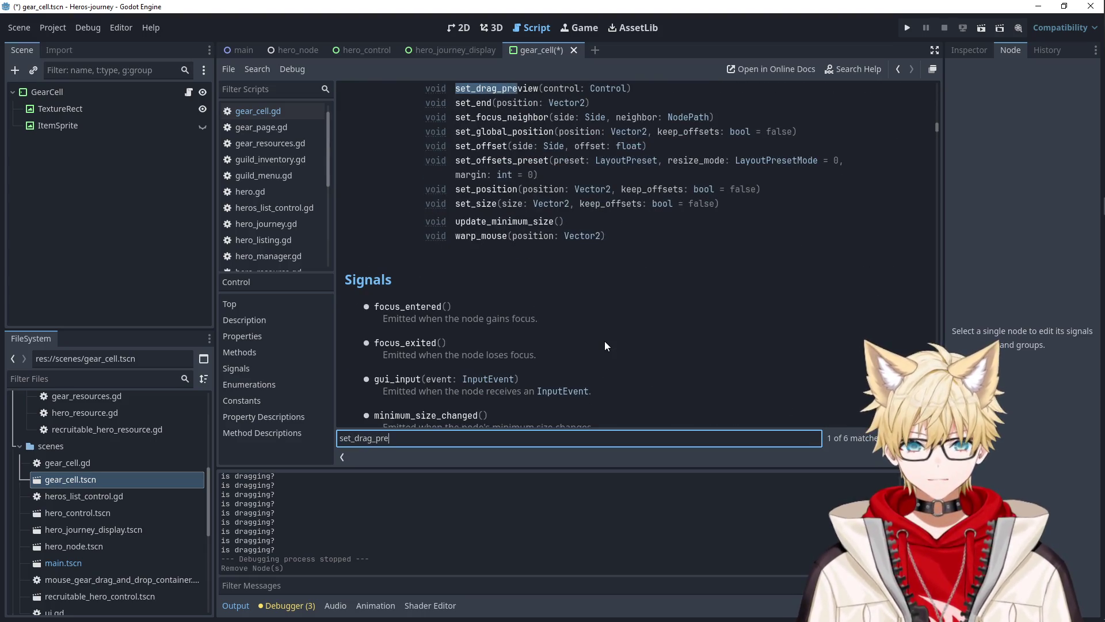
{"action": "left_click", "coordinate": [509, 91]}
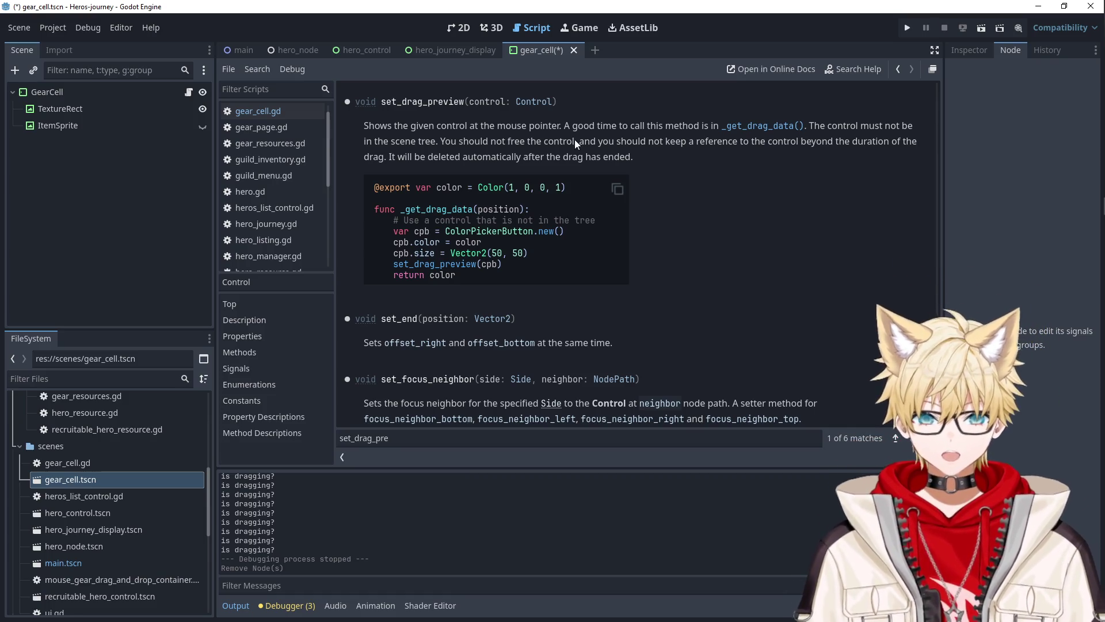
{"action": "double_click", "coordinate": [447, 207]}
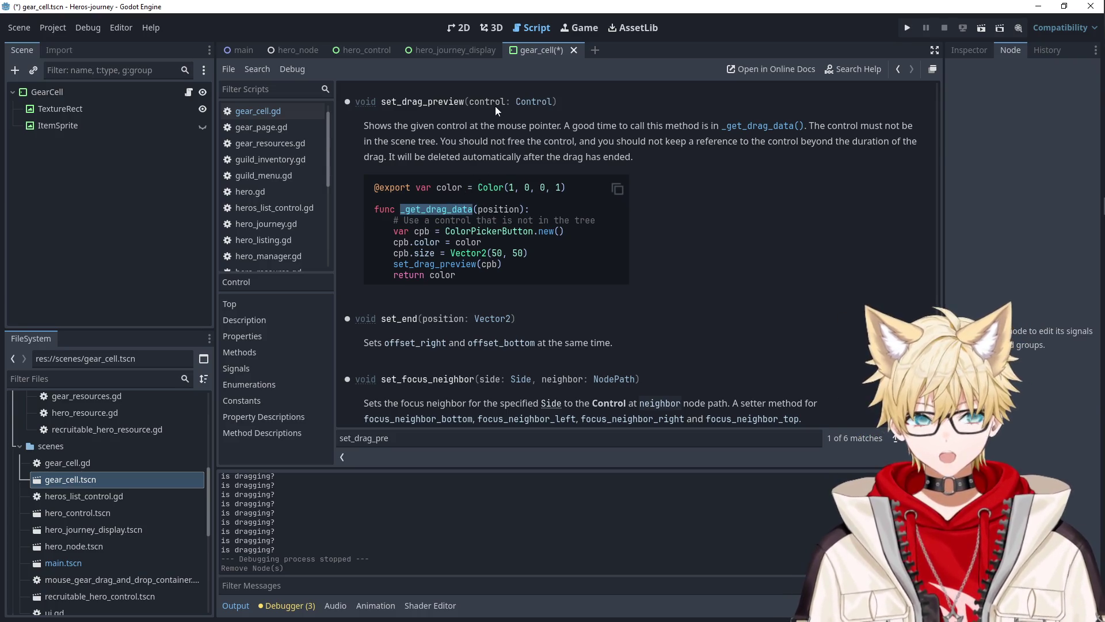
Step: Switch to hero_journey_display and back to gear_cell, selecting the TextureRect and ItemSprite nodes
{"action": "left_click", "coordinate": [460, 50]}
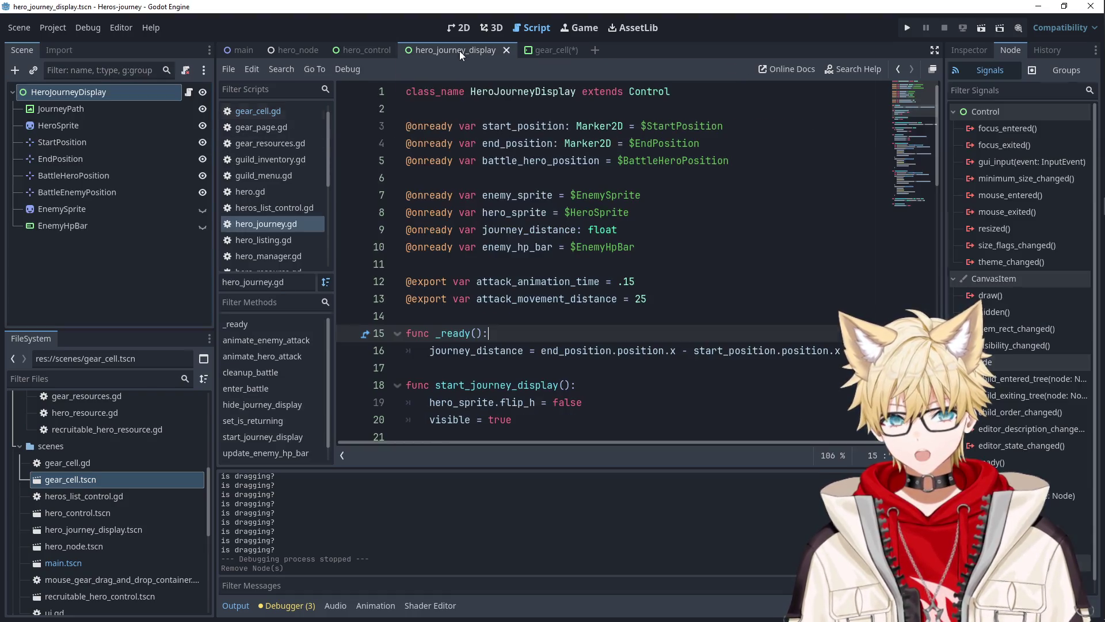
{"action": "left_click", "coordinate": [542, 51]}
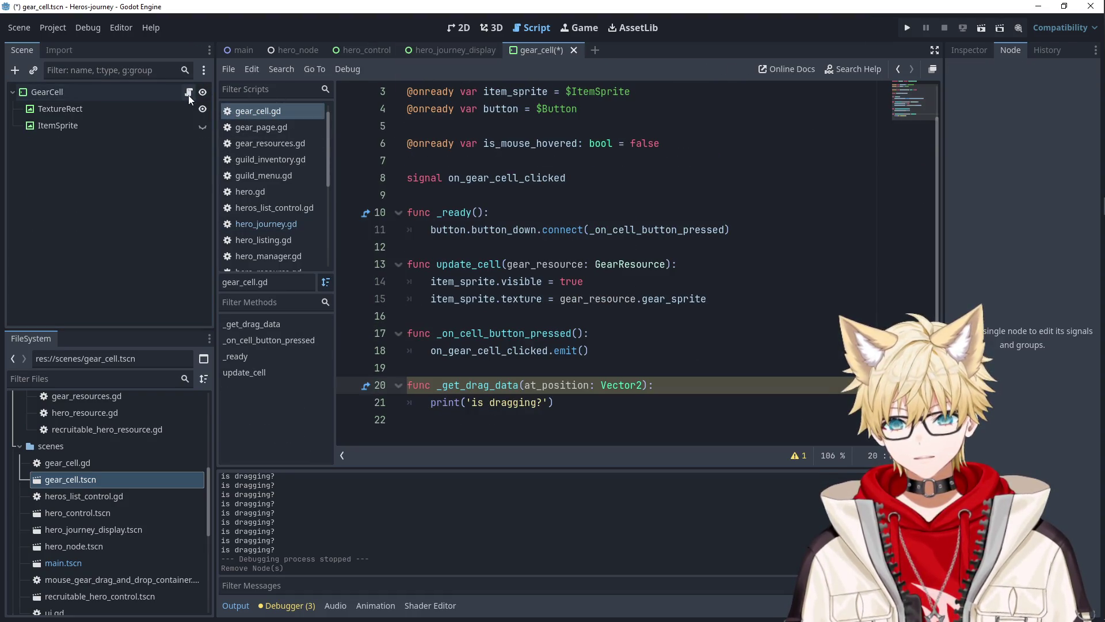
{"action": "left_click", "coordinate": [123, 109]}
{"action": "left_click", "coordinate": [123, 128]}
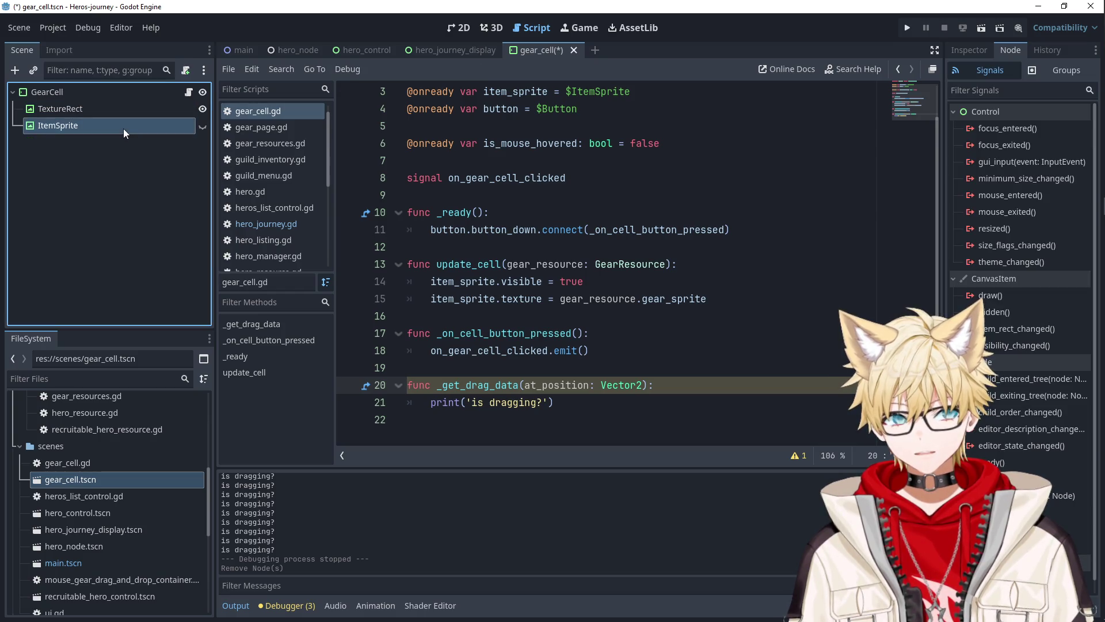
{"action": "scroll", "coordinate": [517, 219], "scroll_direction": "up", "scroll_amount": 1}
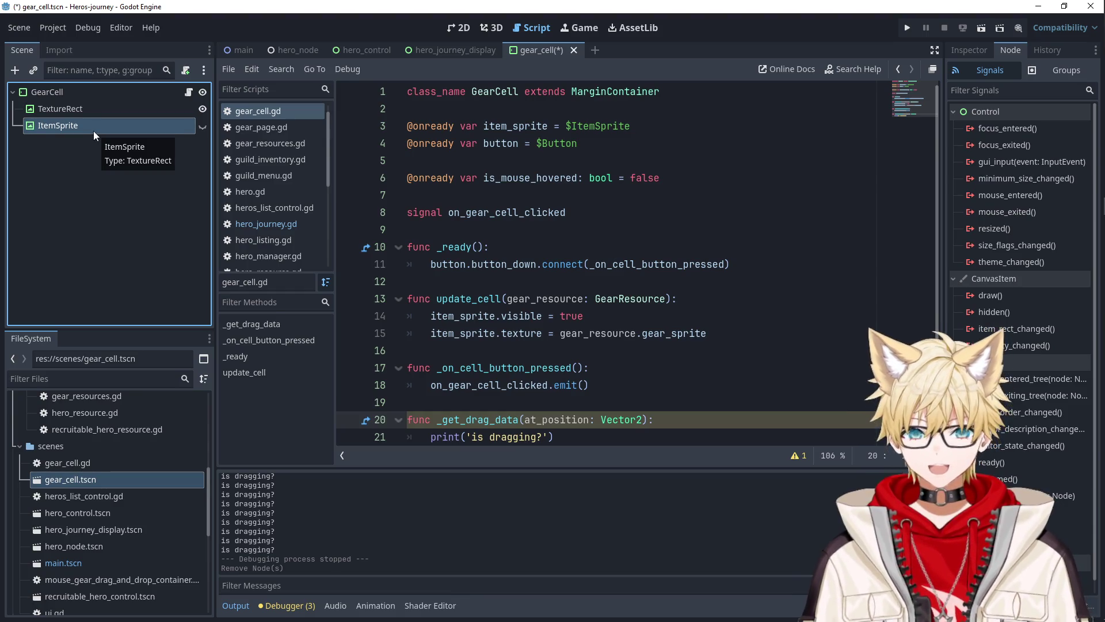
{"action": "scroll", "coordinate": [552, 345], "scroll_direction": "down", "scroll_amount": 1}
{"action": "left_click_drag", "start_coordinate": [554, 403], "coordinate": [428, 405]}
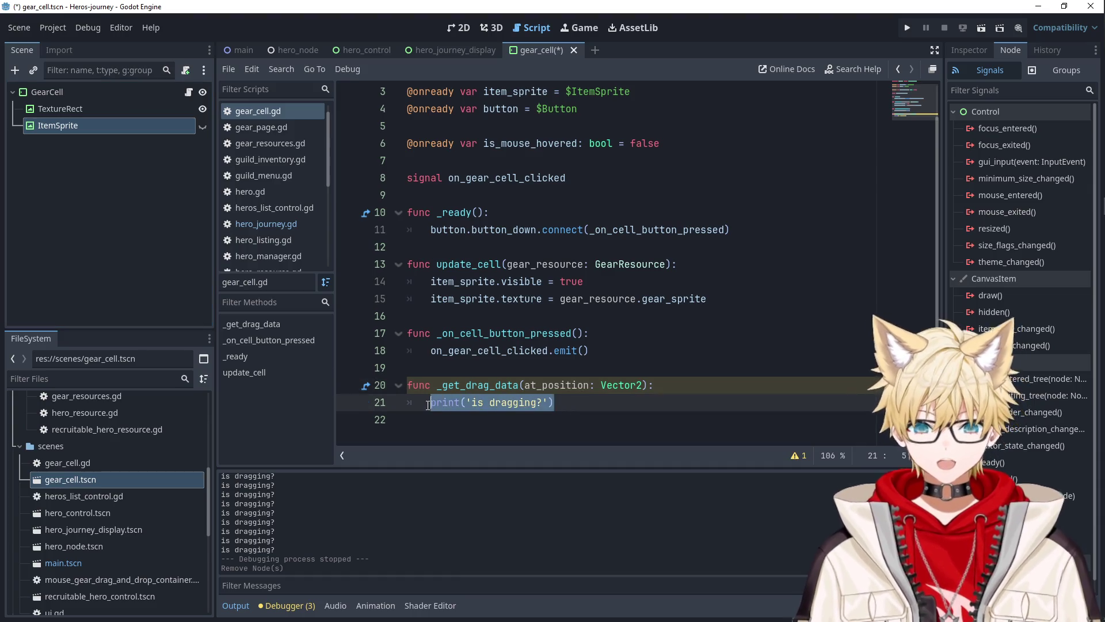
Step: Look up make_preview in the _get_drag_data help example, then return to gear_cell.gd
{"action": "left_click", "coordinate": [490, 392], "text": "ctrl"}
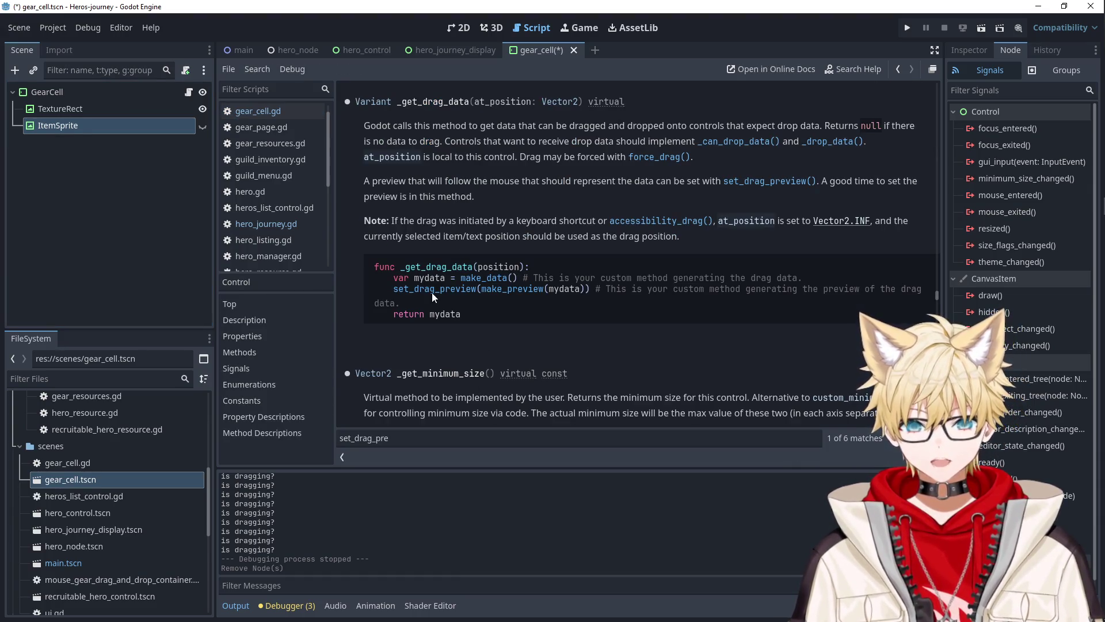
{"action": "double_click", "coordinate": [509, 288]}
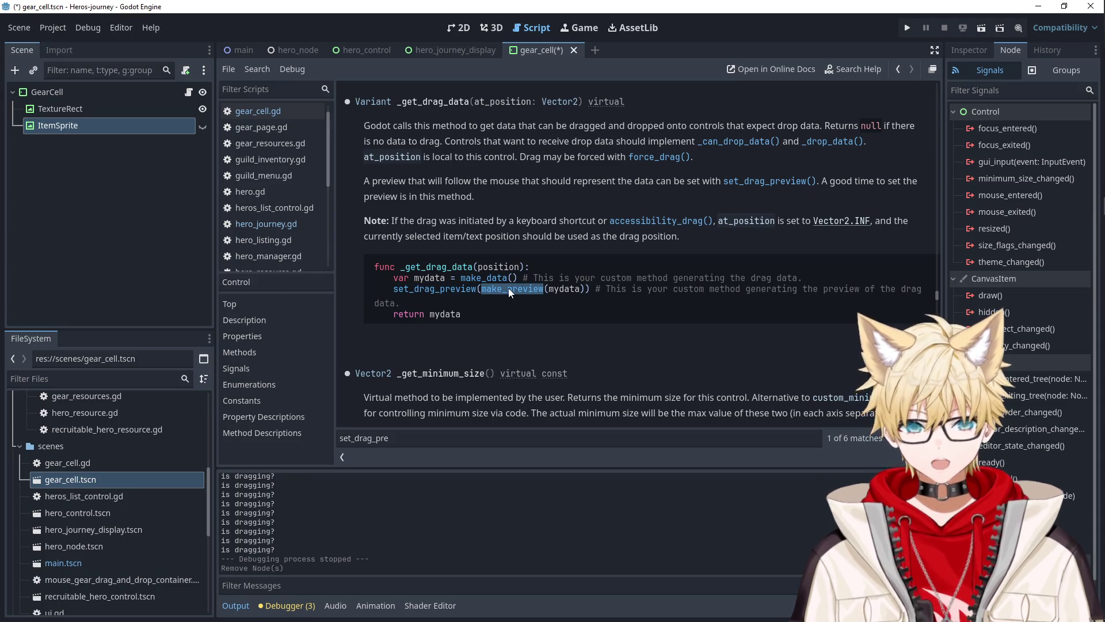
{"action": "key", "text": "ctrl+f"}
{"action": "type", "text": "make_prev"}
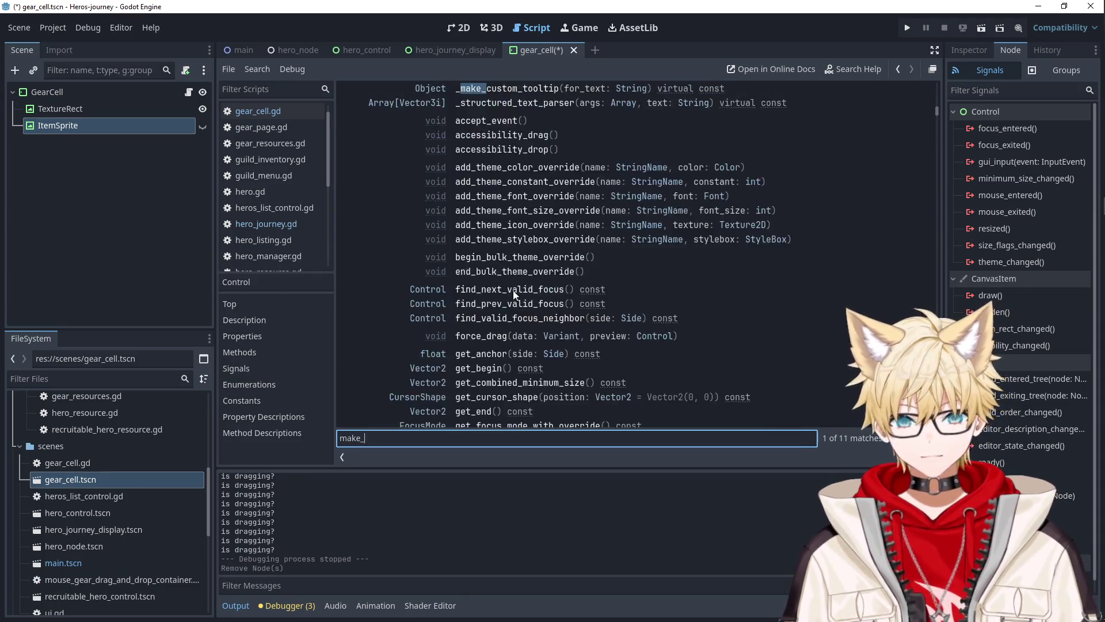
{"action": "type", "text": "iew"}
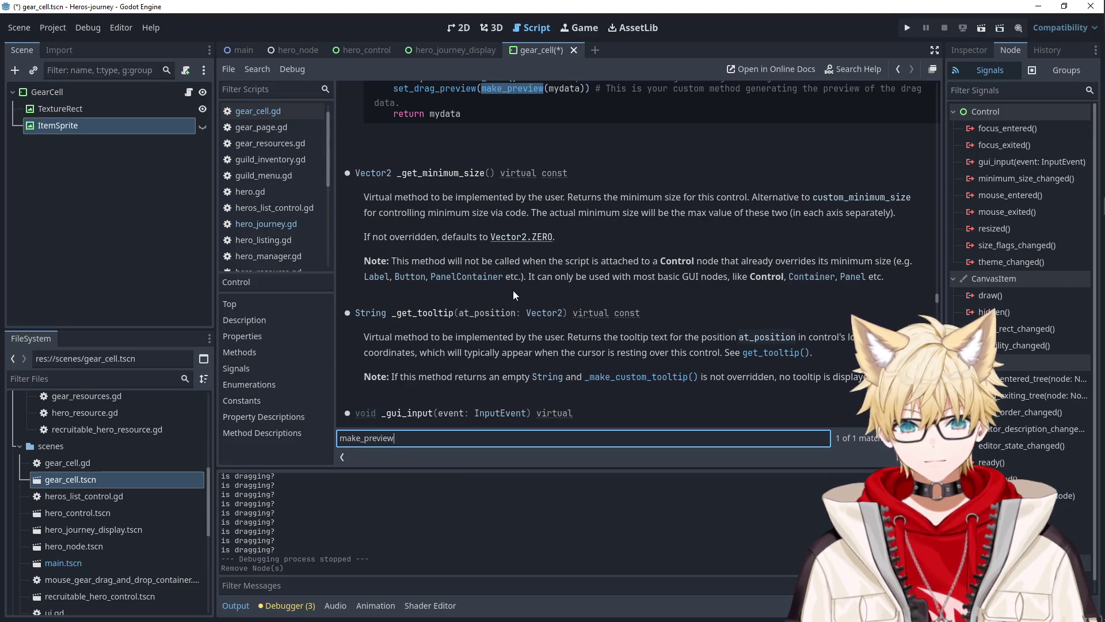
{"action": "key", "text": "ctrl+a"}
{"action": "key", "text": "BackSpace"}
{"action": "scroll", "coordinate": [510, 245], "scroll_direction": "up", "scroll_amount": 3}
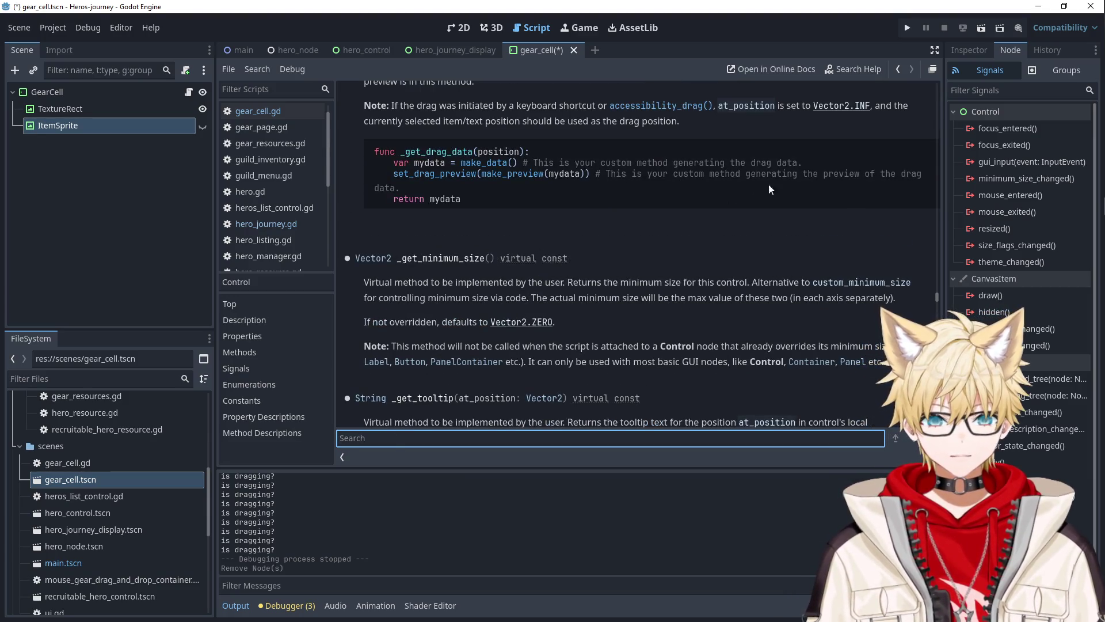
{"action": "double_click", "coordinate": [517, 171]}
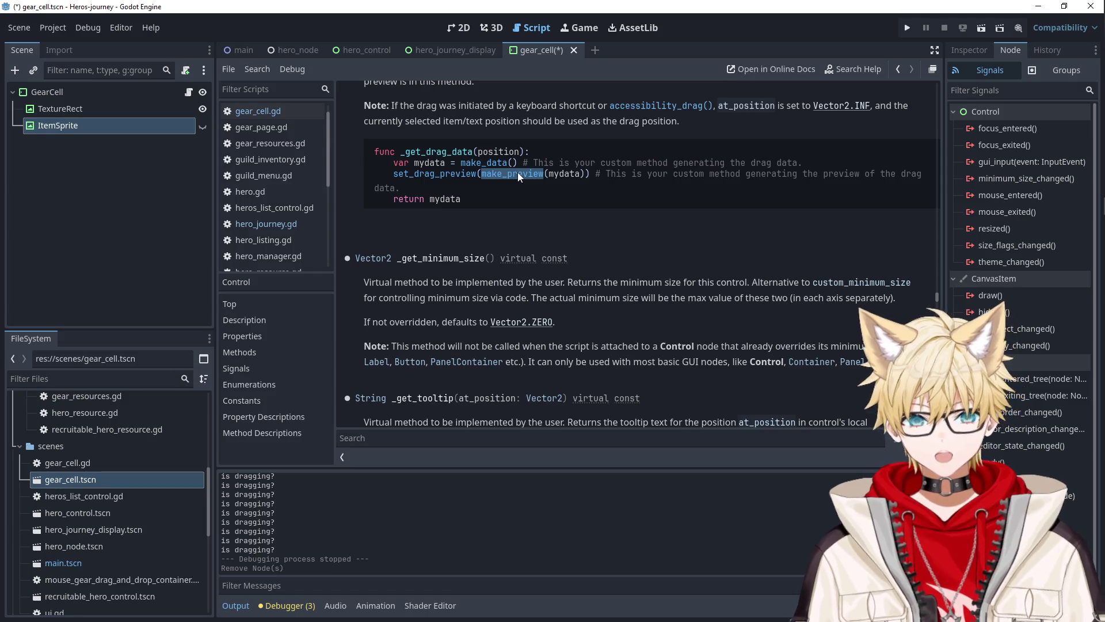
{"action": "left_click", "coordinate": [258, 110]}
{"action": "left_click", "coordinate": [523, 426]}
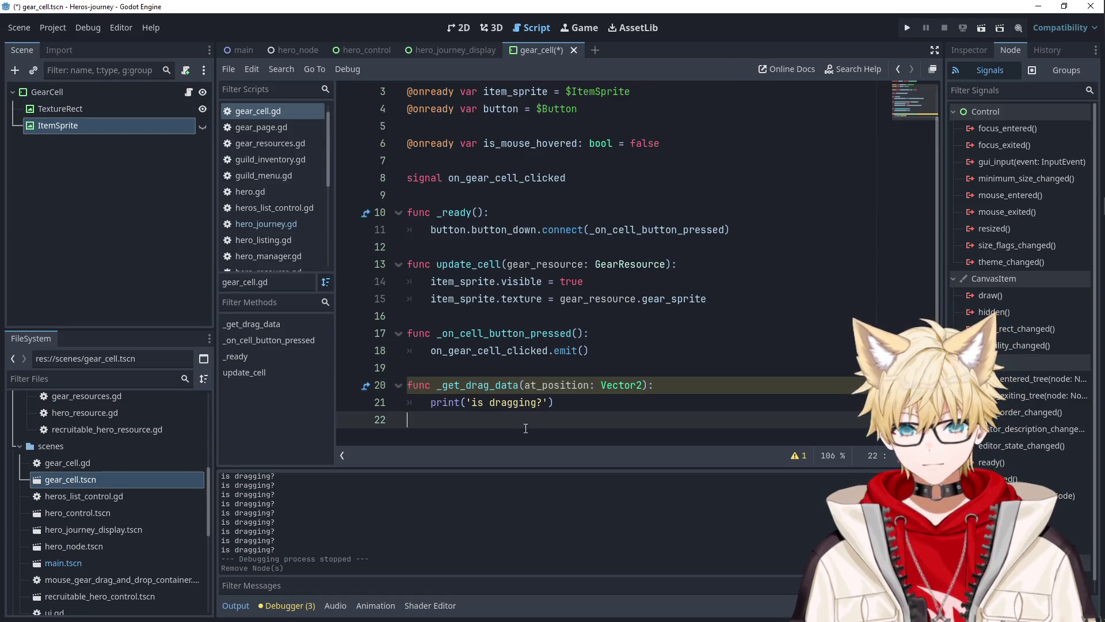
Step: Add a make_preview() function that returns TextureRect.new()
{"action": "type", "text": "func make_preview"}
{"action": "key", "text": "Return"}
{"action": "key", "text": "BackSpace"}
{"action": "type", "text": "():"}
{"action": "key", "text": "Return"}
{"action": "type", "text": "return Text"}
{"action": "key", "text": "Down"}
{"action": "key", "text": "Down"}
{"action": "key", "text": "Up"}
{"action": "type", "text": "ureRe"}
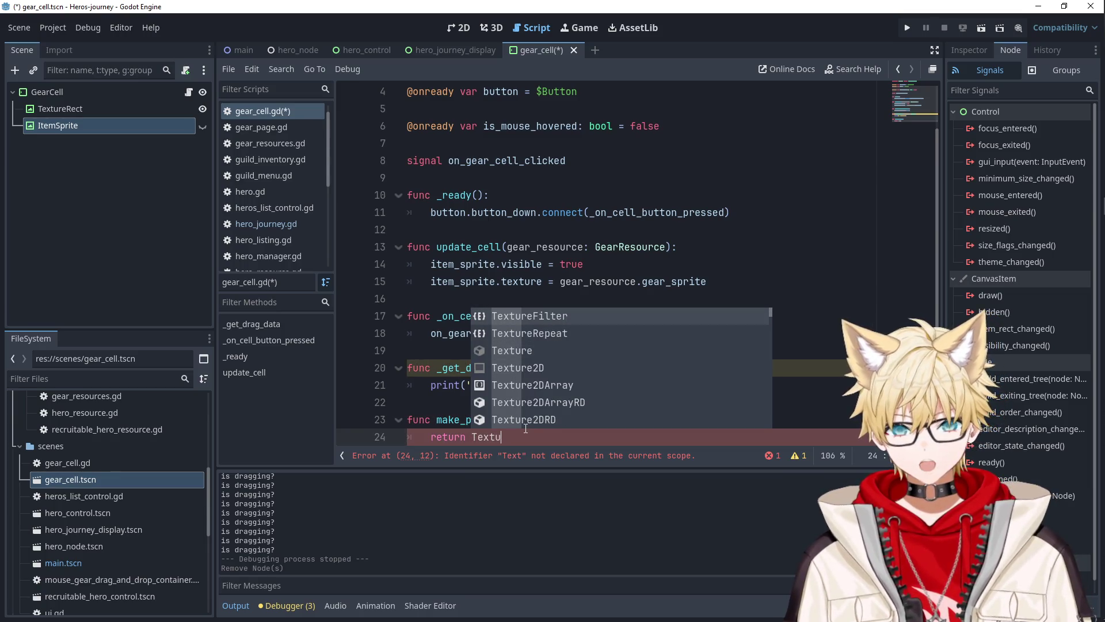
{"action": "key", "text": "Return"}
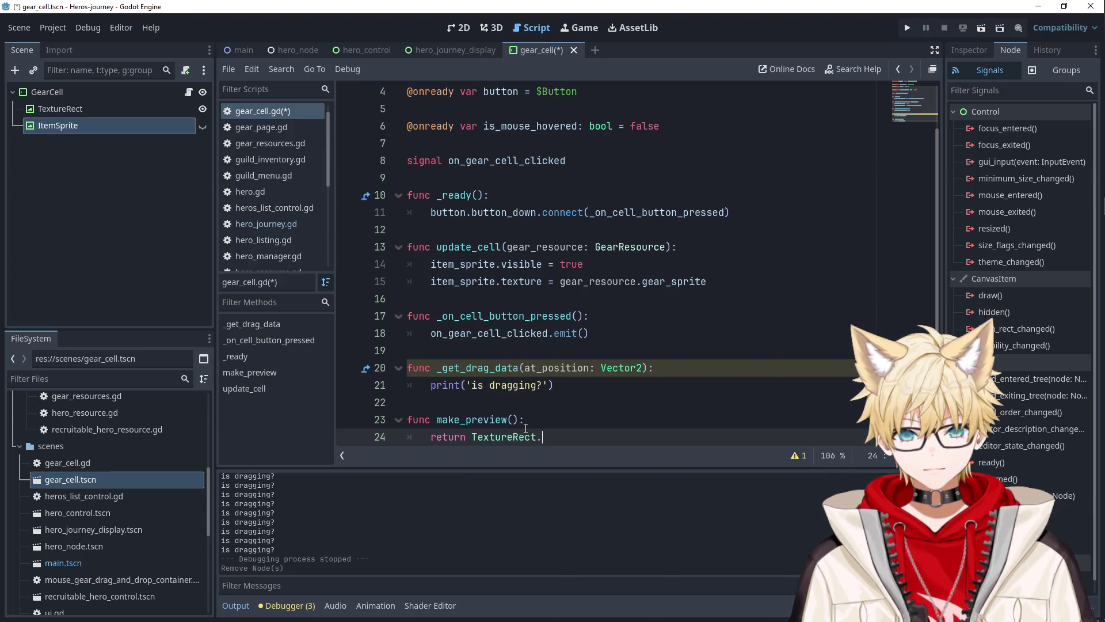
{"action": "type", "text": ".new"}
{"action": "key", "text": "Return"}
{"action": "key", "text": "End"}
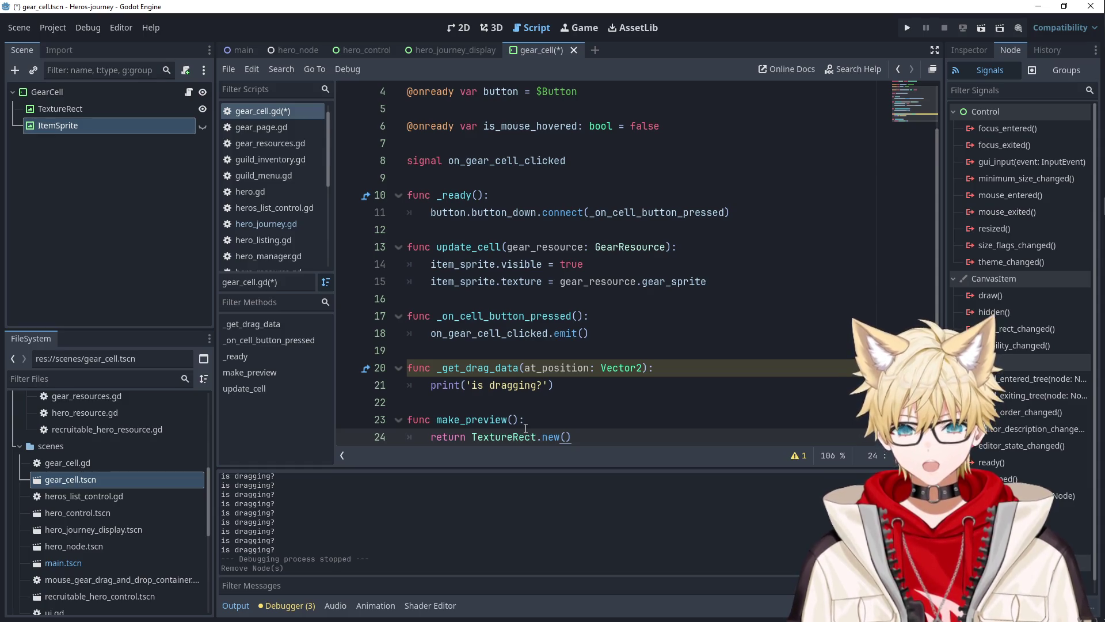
Step: Store the new TextureRect in an item_preview_rect variable inside make_preview
{"action": "scroll", "coordinate": [525, 428], "scroll_direction": "up", "scroll_amount": 1}
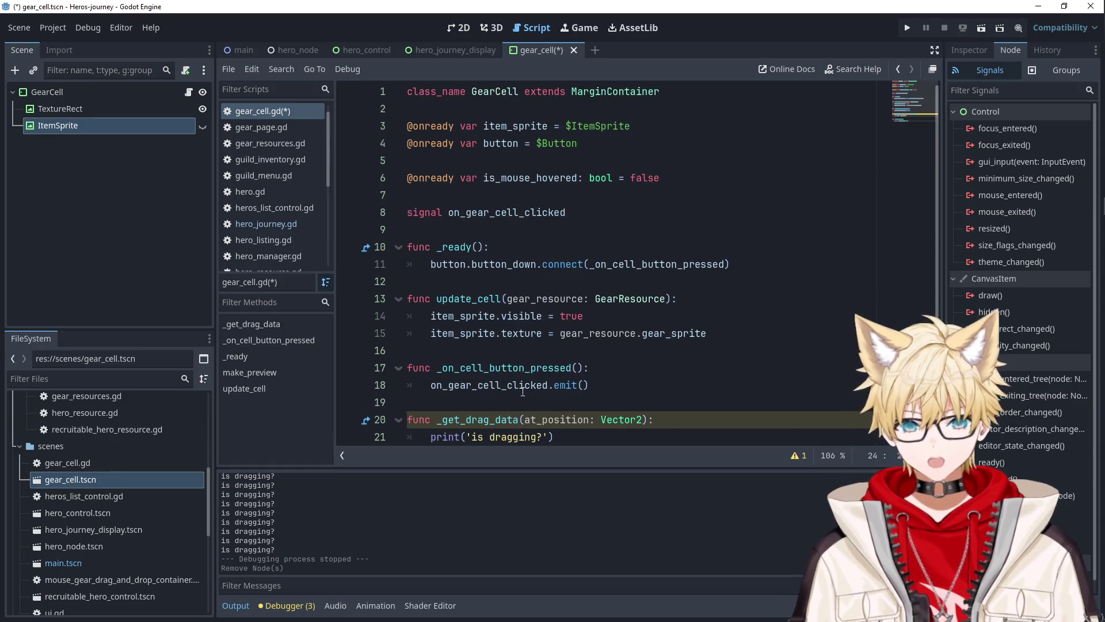
{"action": "scroll", "coordinate": [514, 316], "scroll_direction": "down", "scroll_amount": 1}
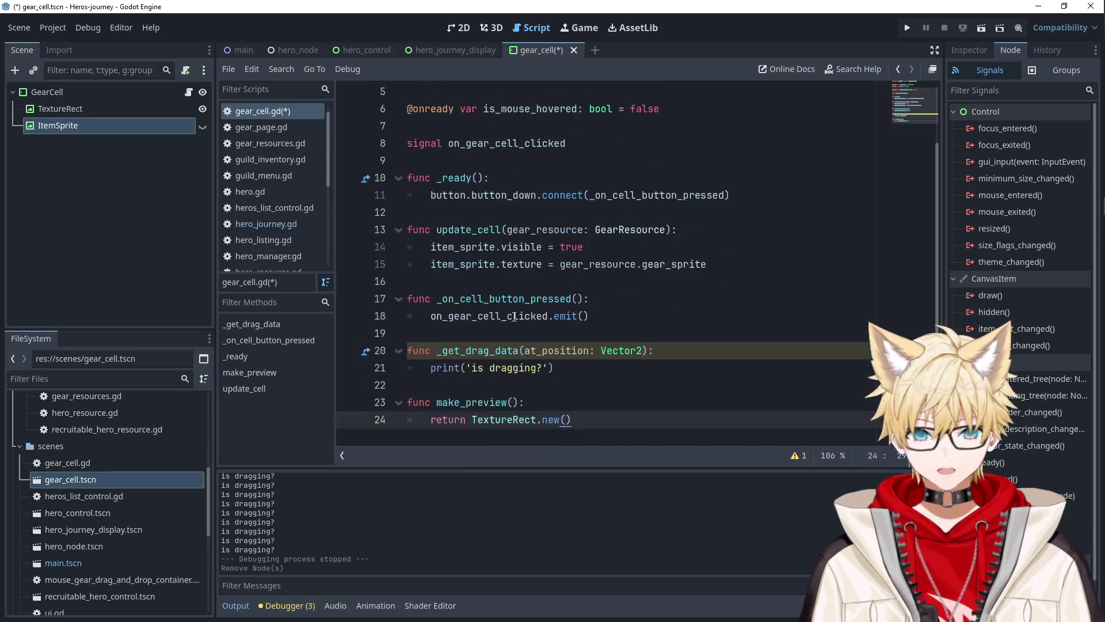
{"action": "double_click", "coordinate": [462, 264]}
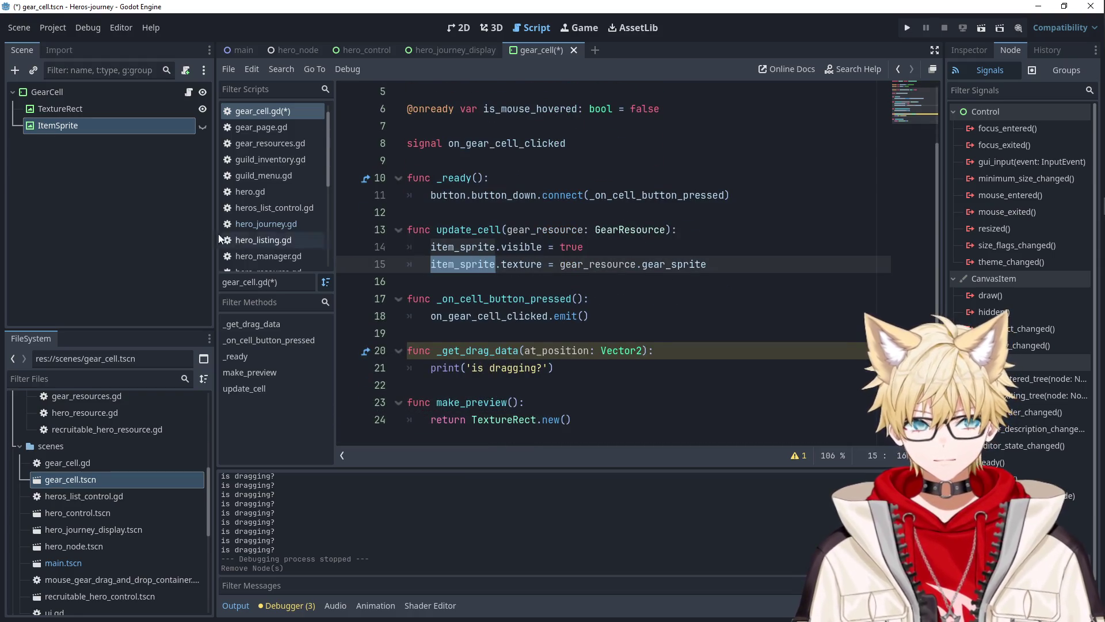
{"action": "scroll", "coordinate": [518, 337], "scroll_direction": "up", "scroll_amount": 1}
{"action": "left_click_drag", "start_coordinate": [430, 337], "coordinate": [542, 337]}
{"action": "scroll", "coordinate": [546, 346], "scroll_direction": "down", "scroll_amount": 1}
{"action": "left_click_drag", "start_coordinate": [470, 419], "coordinate": [432, 419]}
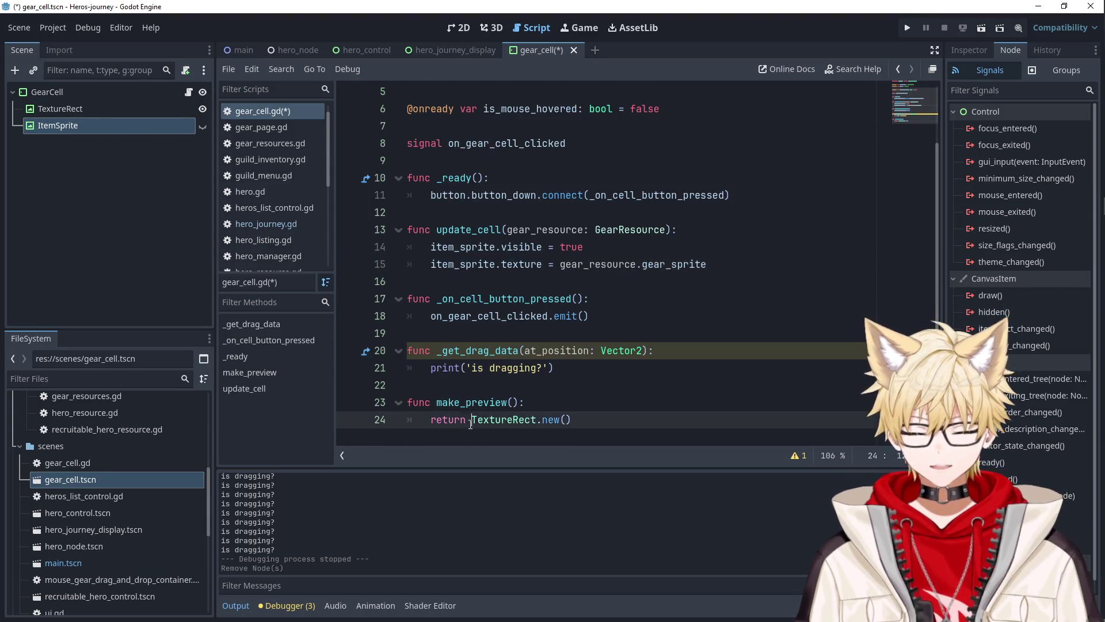
{"action": "key", "text": "BackSpace"}
{"action": "type", "text": "var"}
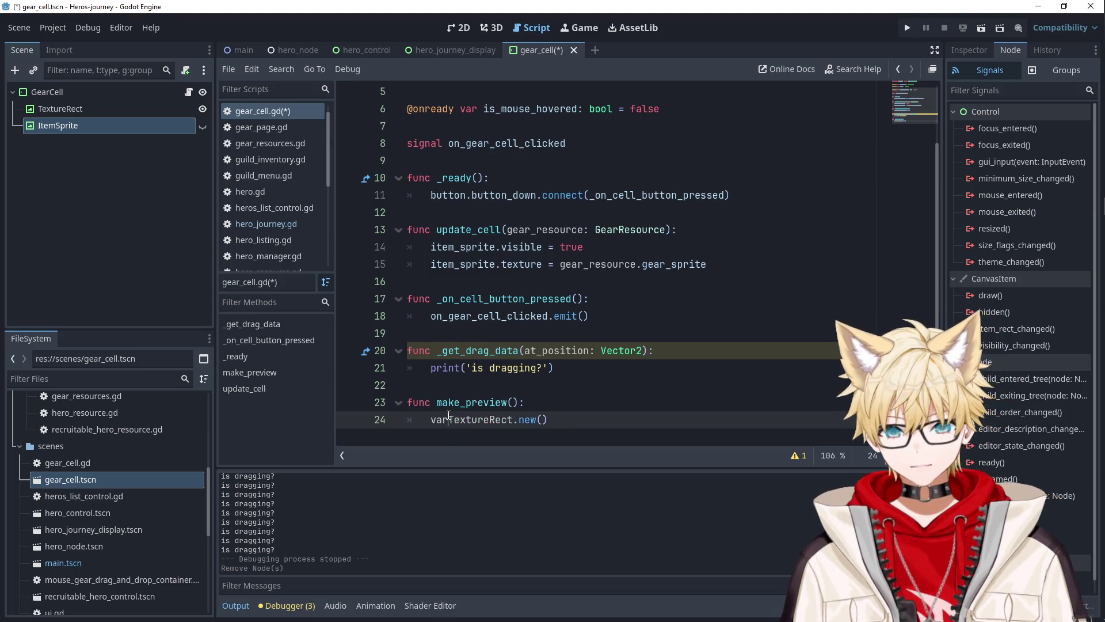
{"action": "type", "text": " prev"}
{"action": "key", "text": "BackSpace"}
{"action": "key", "text": "BackSpace"}
{"action": "key", "text": "BackSpace"}
{"action": "type", "text": "item_preview_rect "}
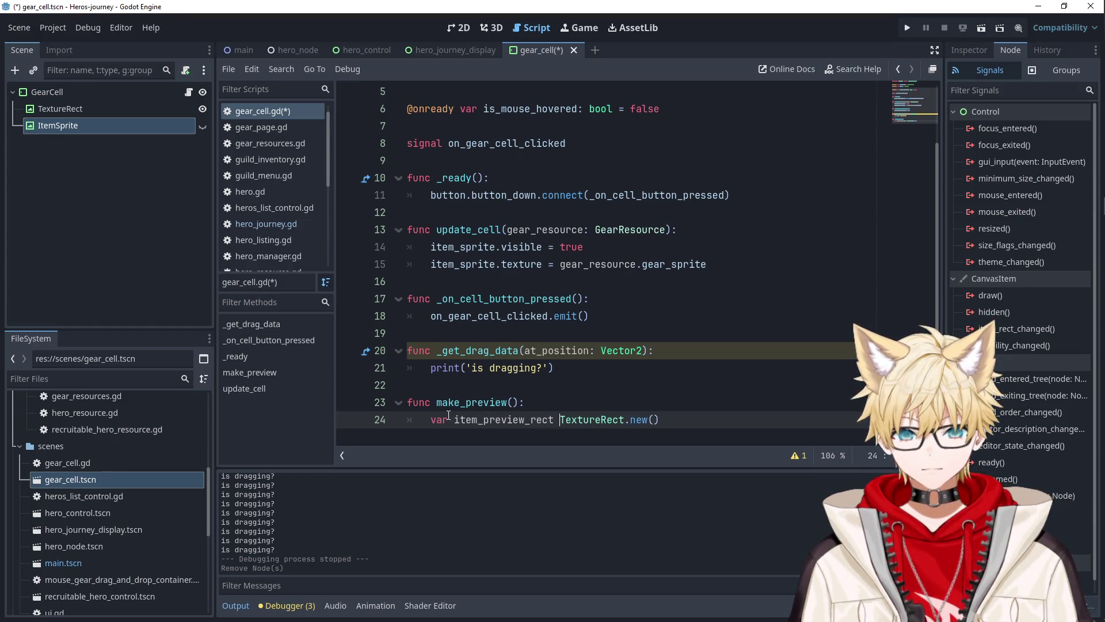
{"action": "type", "text": "="}
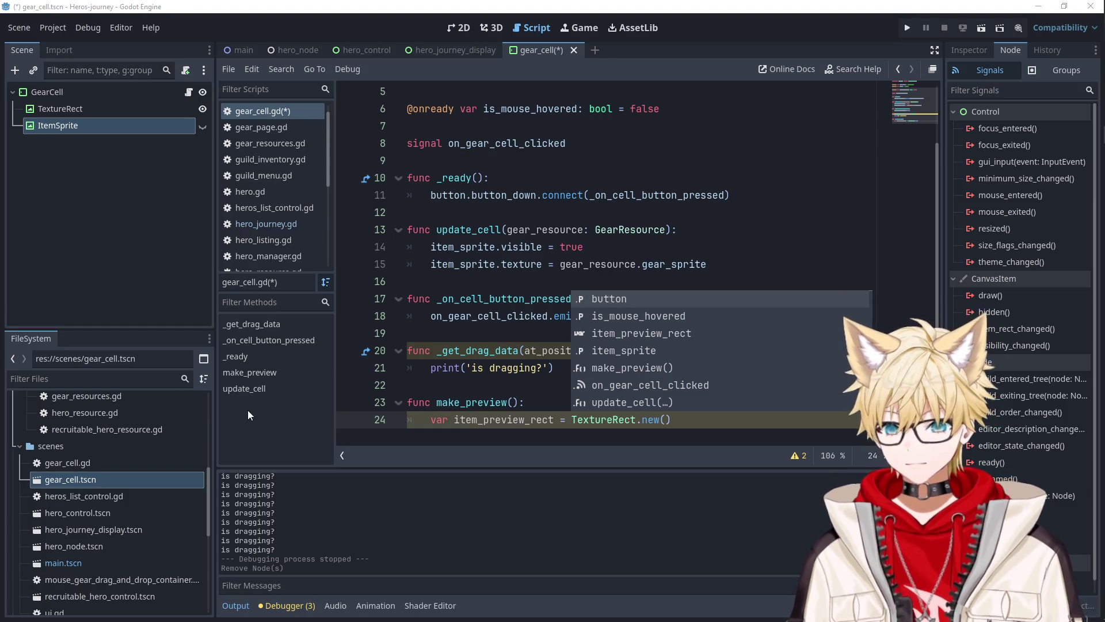
{"action": "left_click", "coordinate": [668, 421]}
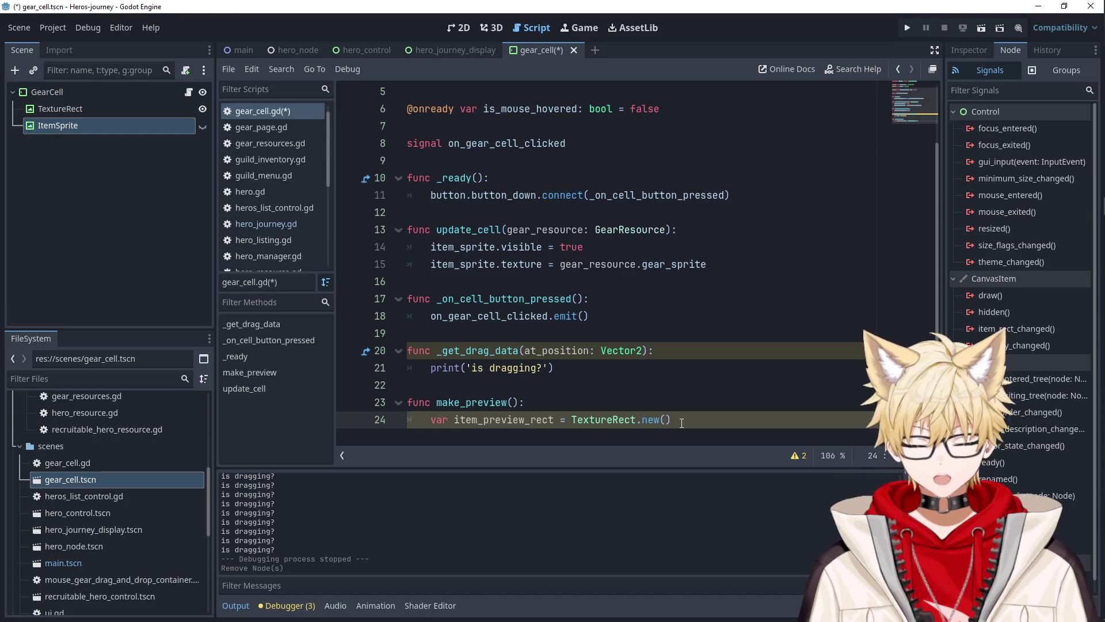
Step: Set item_preview_rect.texture to item_sprite.texture and return item_preview_rect
{"action": "key", "text": "Return"}
{"action": "type", "text": "ite"}
{"action": "key", "text": "Return"}
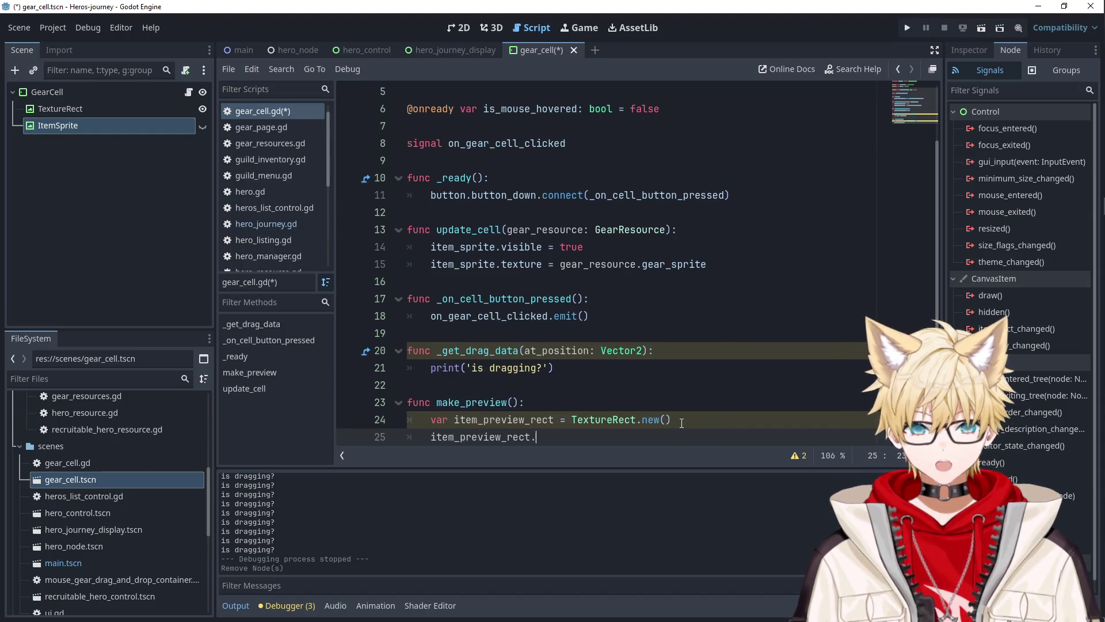
{"action": "type", "text": ".texture = it"}
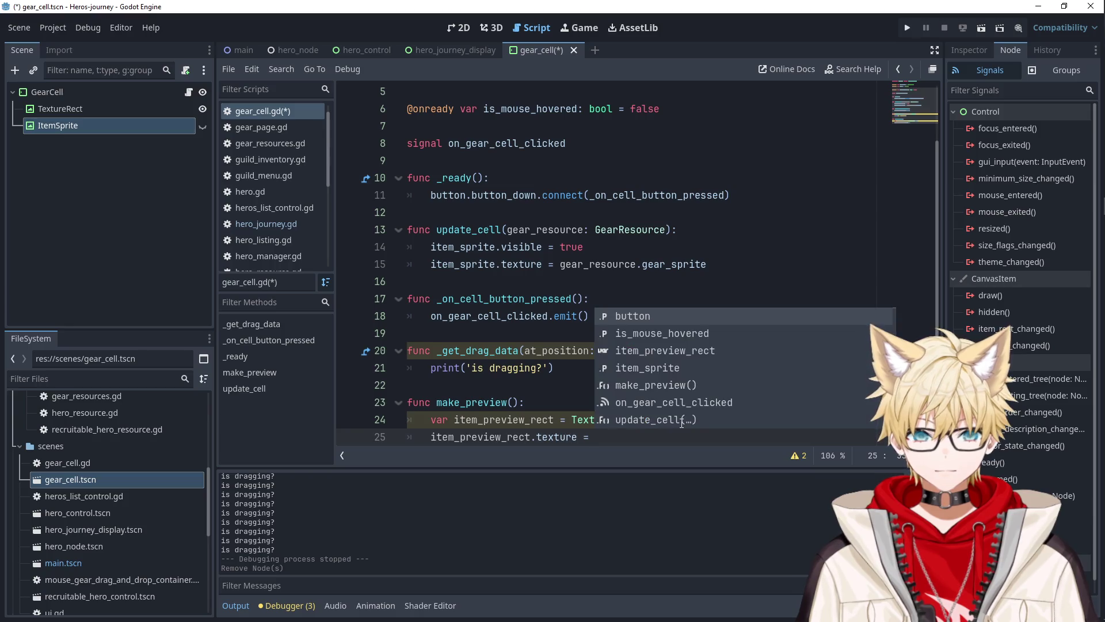
{"action": "type", "text": "em_sprite.tes"}
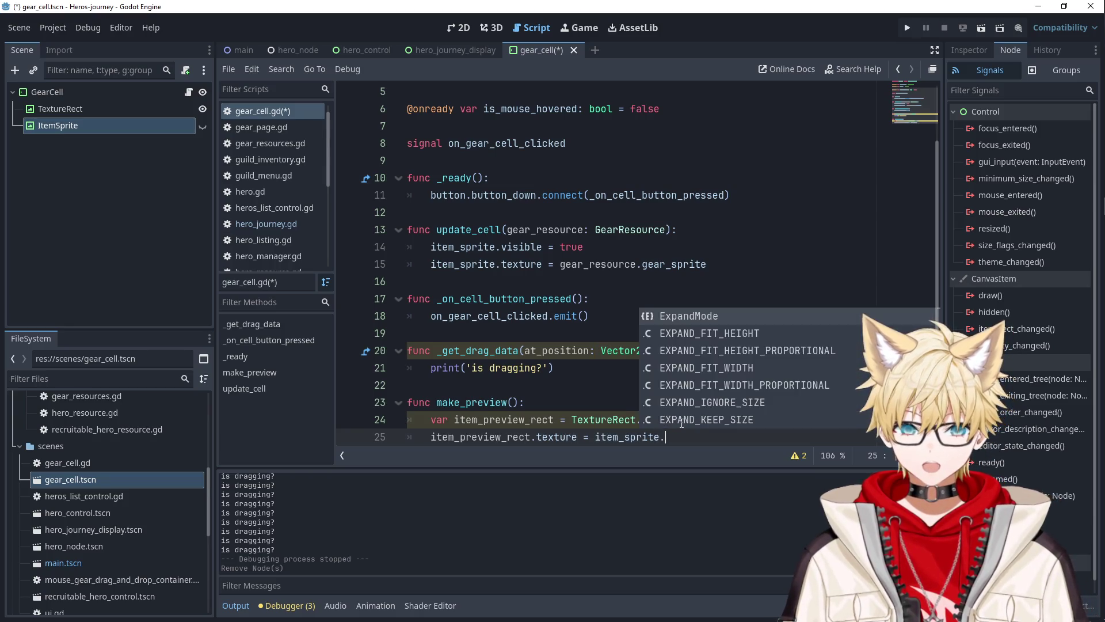
{"action": "type", "text": "t"}
{"action": "key", "text": "Return"}
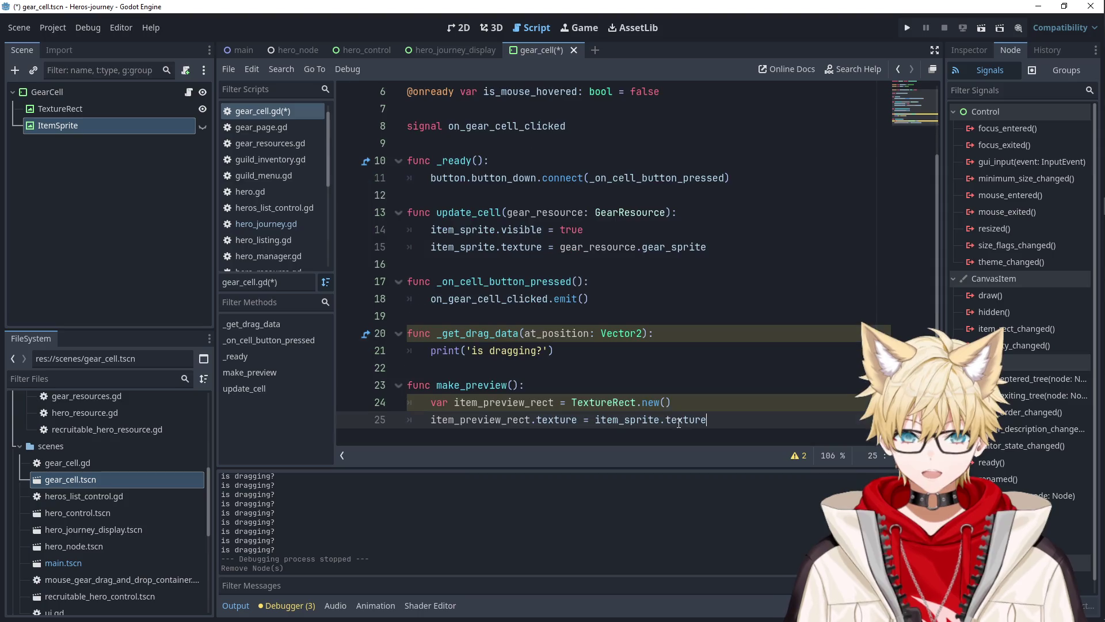
{"action": "key", "text": "Return"}
{"action": "type", "text": "return ite"}
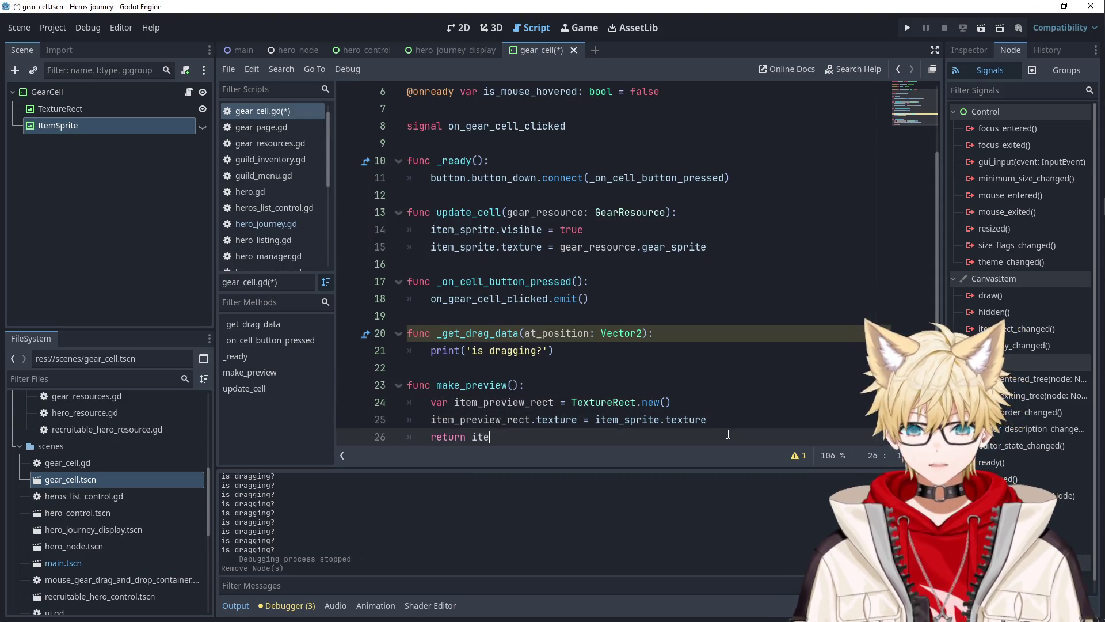
{"action": "key", "text": "Return"}
Step: Replace the print line in _get_drag_data with set_drag_preview(make_preview()), following the help example
{"action": "scroll", "coordinate": [633, 374], "scroll_direction": "down", "scroll_amount": 1}
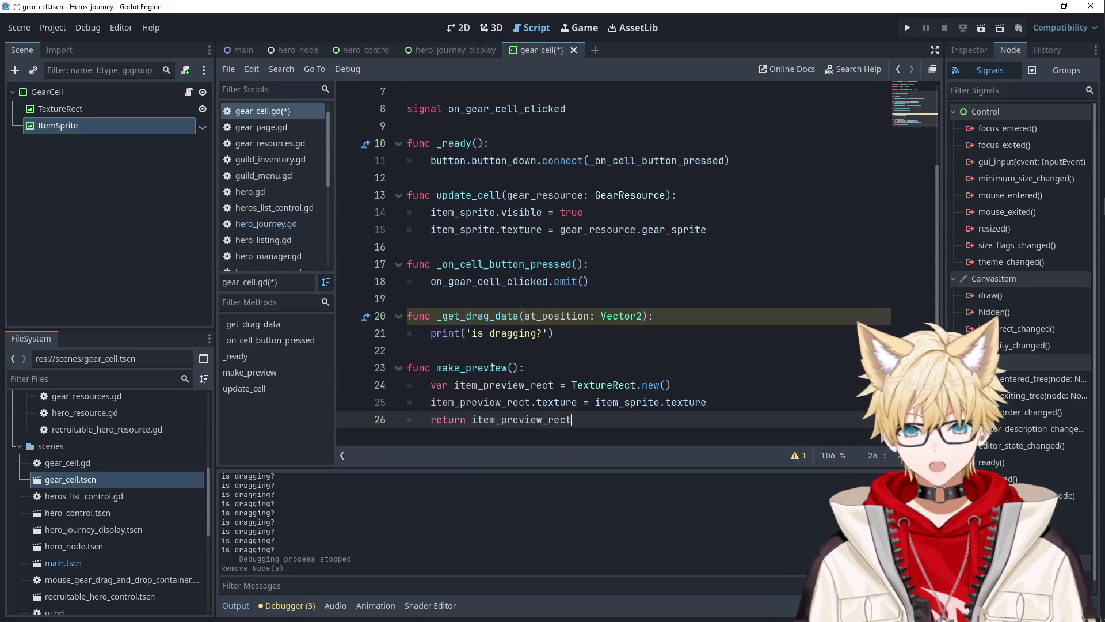
{"action": "double_click", "coordinate": [492, 368]}
{"action": "triple_click", "coordinate": [575, 332]}
{"action": "left_click", "coordinate": [470, 316], "text": "ctrl"}
{"action": "double_click", "coordinate": [439, 290]}
{"action": "key", "text": "ctrl+c"}
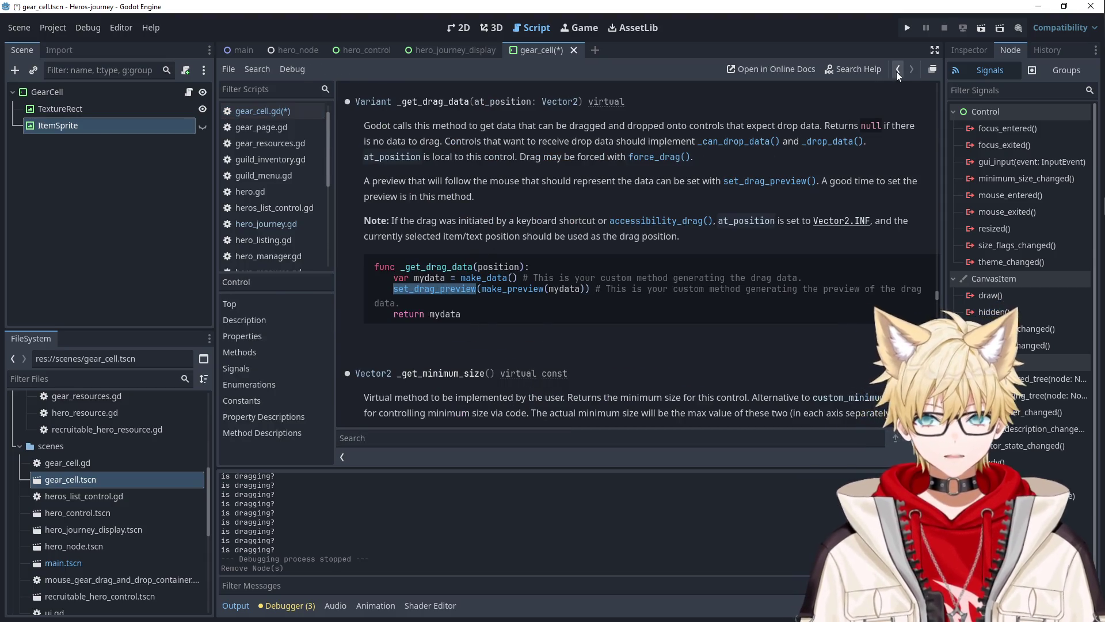
{"action": "left_click", "coordinate": [897, 71]}
{"action": "triple_click", "coordinate": [437, 333]}
{"action": "key", "text": "ctrl+v"}
{"action": "key", "text": "BackSpace"}
{"action": "type", "text": "(make"}
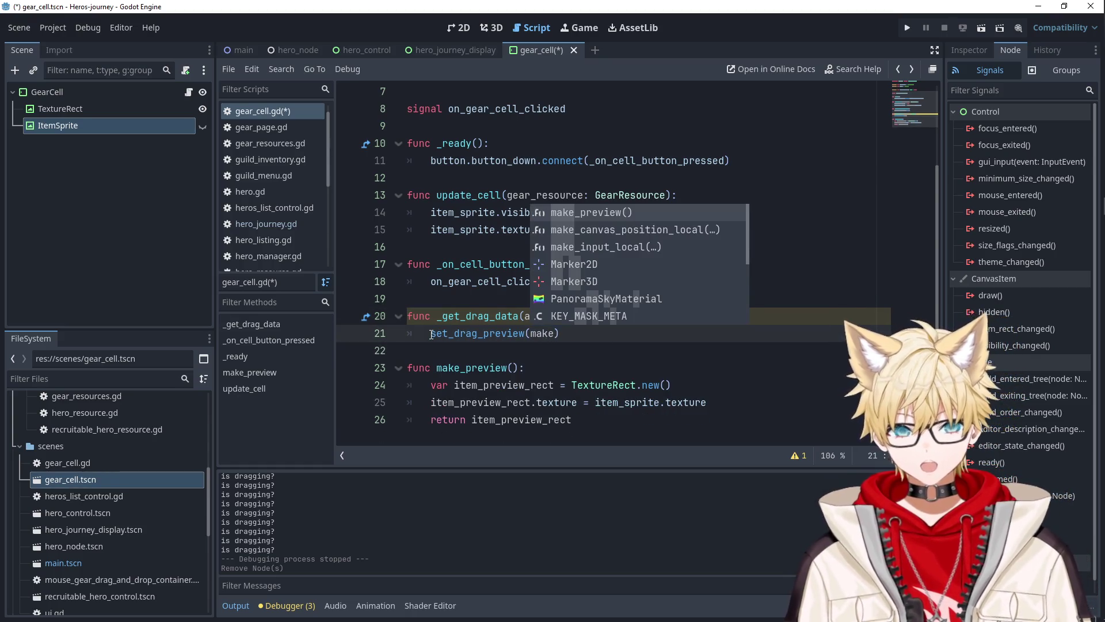
{"action": "key", "text": "Return"}
Step: Pass at_position to make_preview and give it an at_position: Vector2 parameter
{"action": "type", "text": "at_position"}
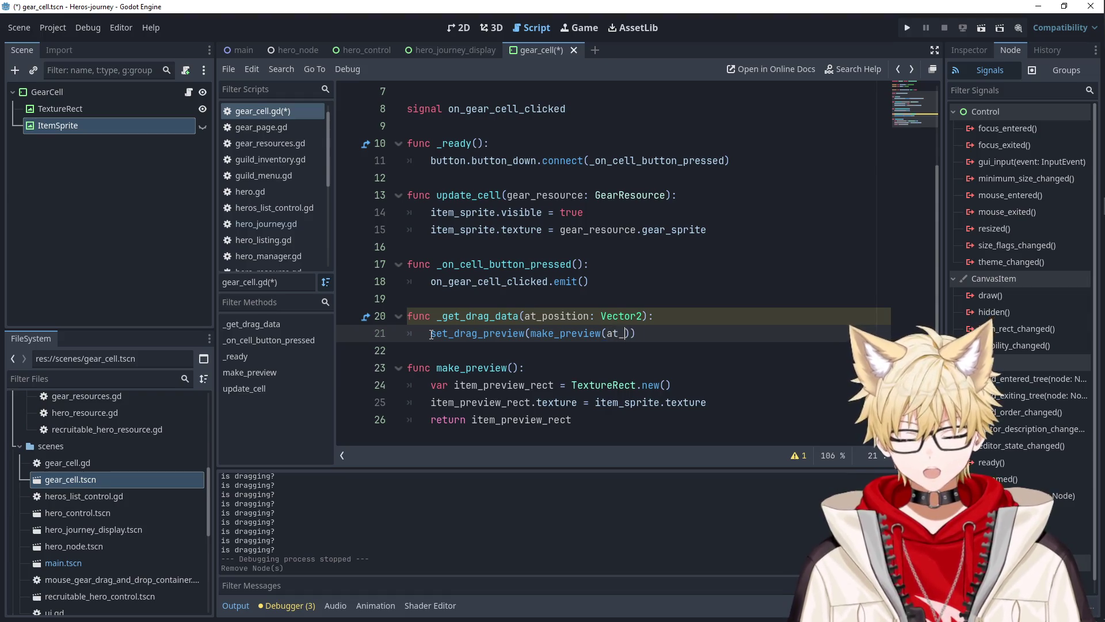
{"action": "key", "text": "Escape"}
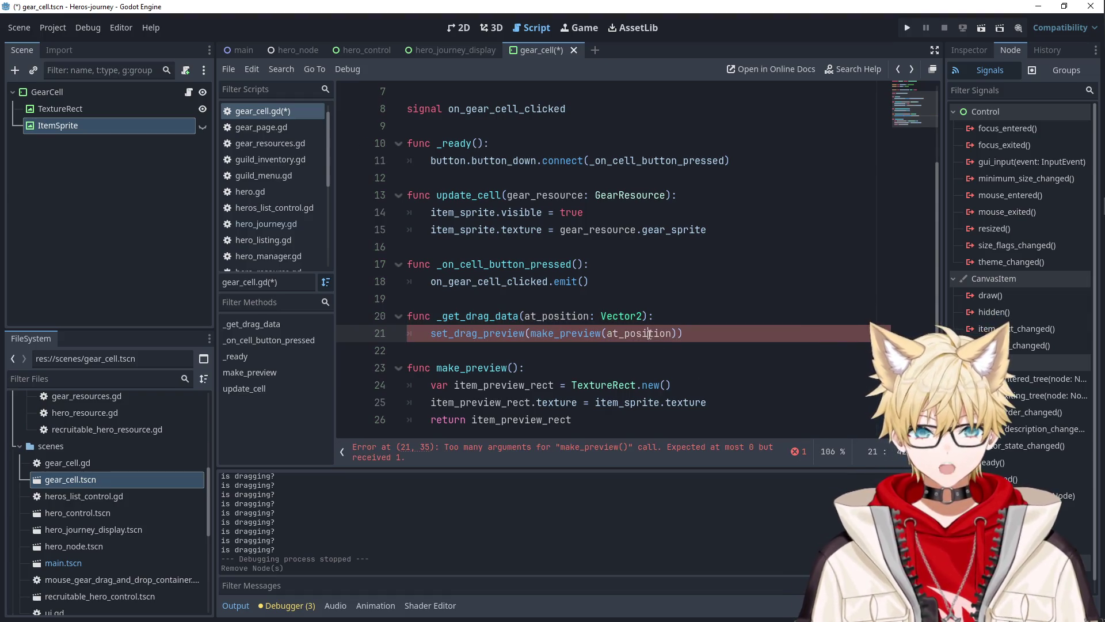
{"action": "left_click", "coordinate": [513, 368]}
{"action": "type", "text": "at_position: V"}
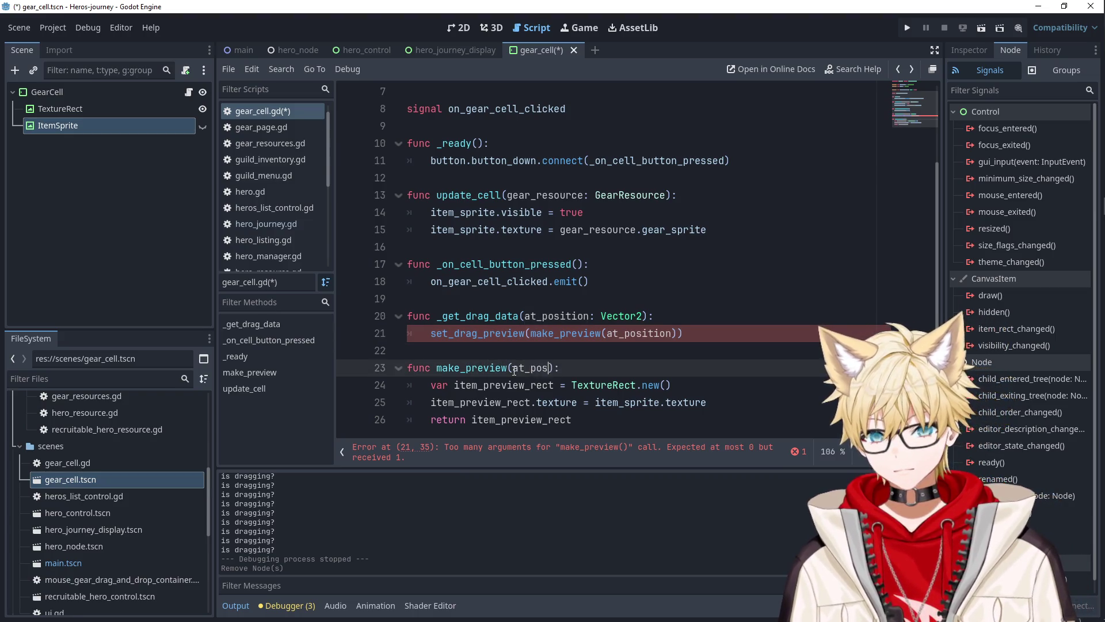
{"action": "type", "text": "ector2"}
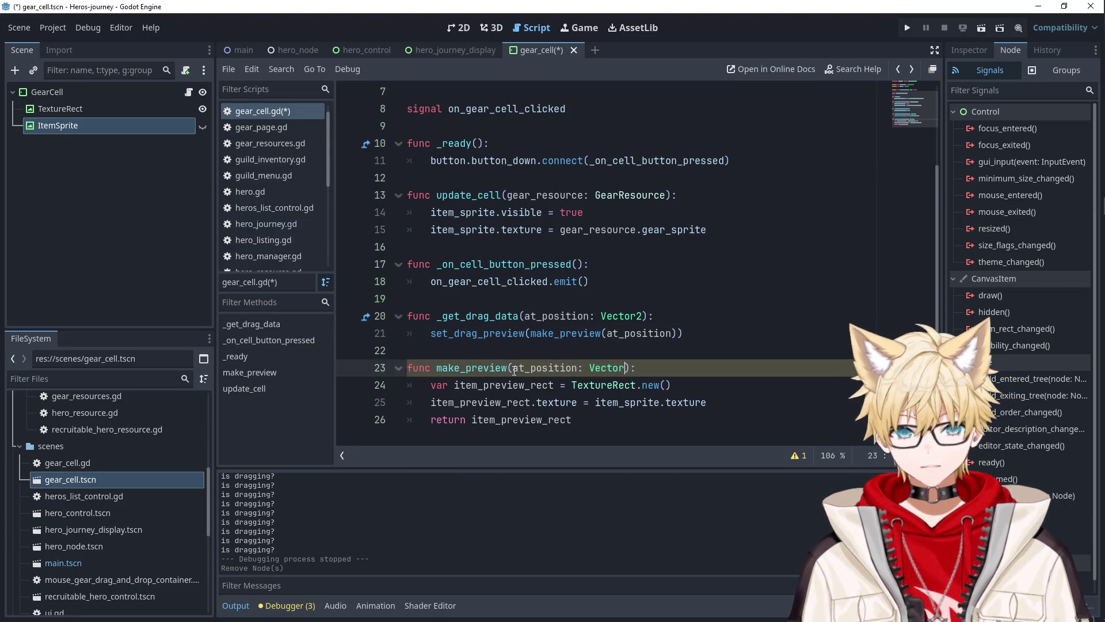
{"action": "left_click", "coordinate": [708, 388]}
{"action": "key", "text": "Return"}
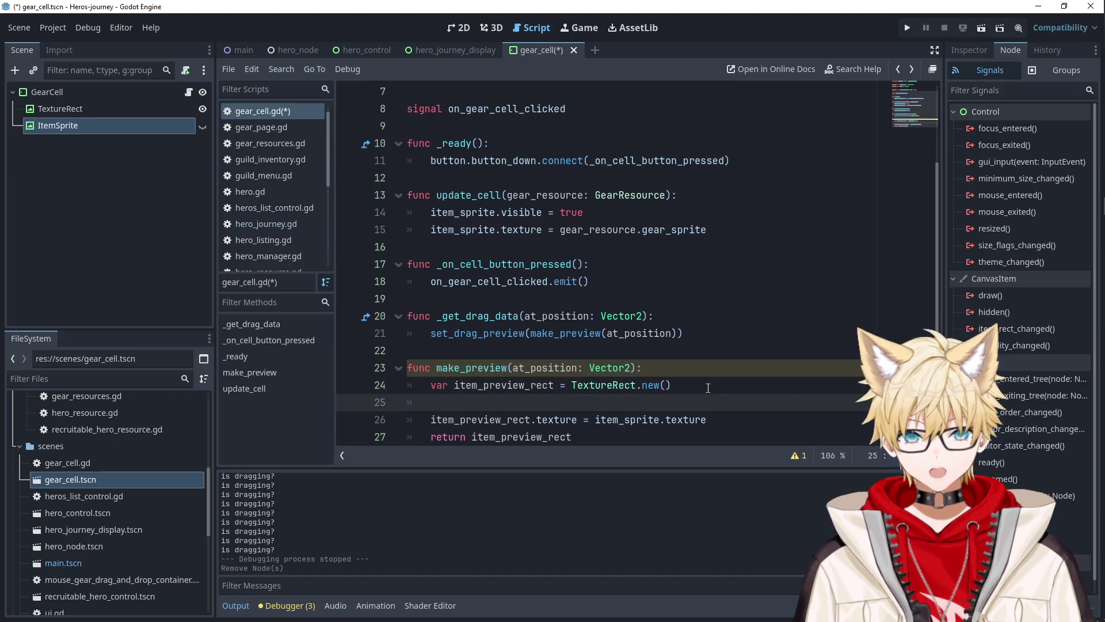
{"action": "type", "text": "item"}
{"action": "key", "text": "BackSpace"}
{"action": "key", "text": "BackSpace"}
{"action": "key", "text": "BackSpace"}
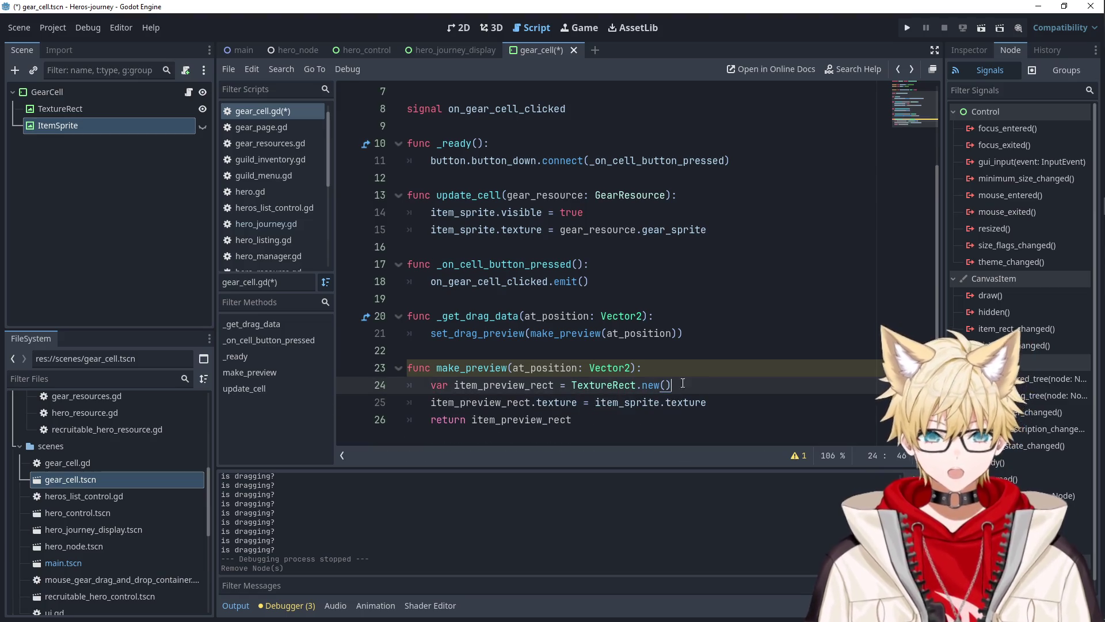
Step: Review the _get_drag_data documentation from the set_drag_preview line
{"action": "left_click", "coordinate": [496, 338]}
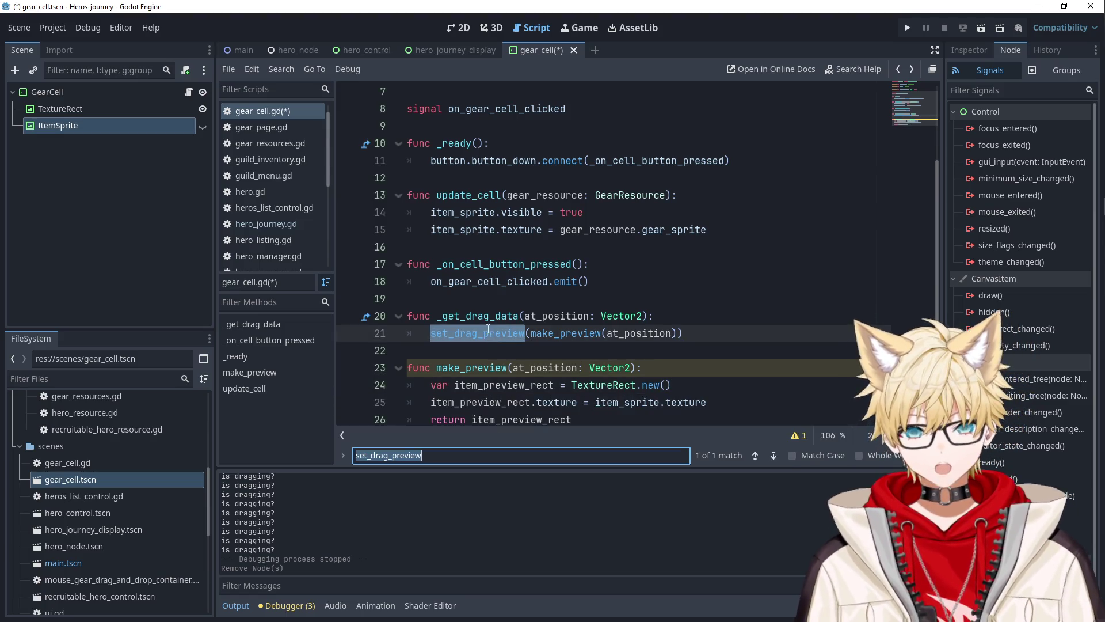
{"action": "left_click", "coordinate": [497, 338], "text": "ctrl"}
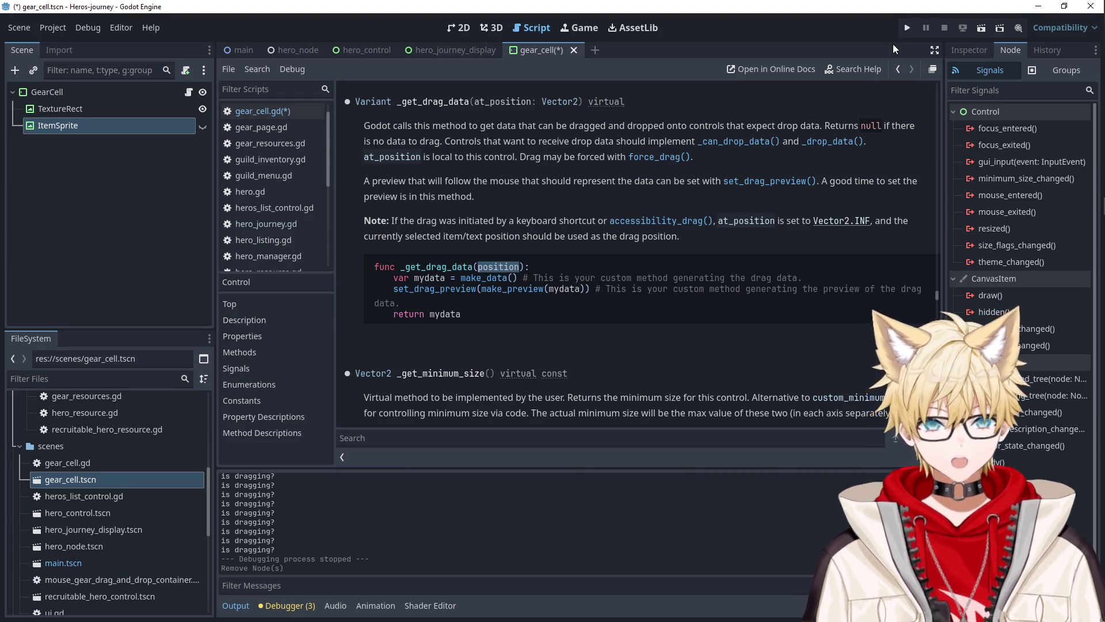
{"action": "scroll", "coordinate": [596, 367], "scroll_direction": "down", "scroll_amount": 4}
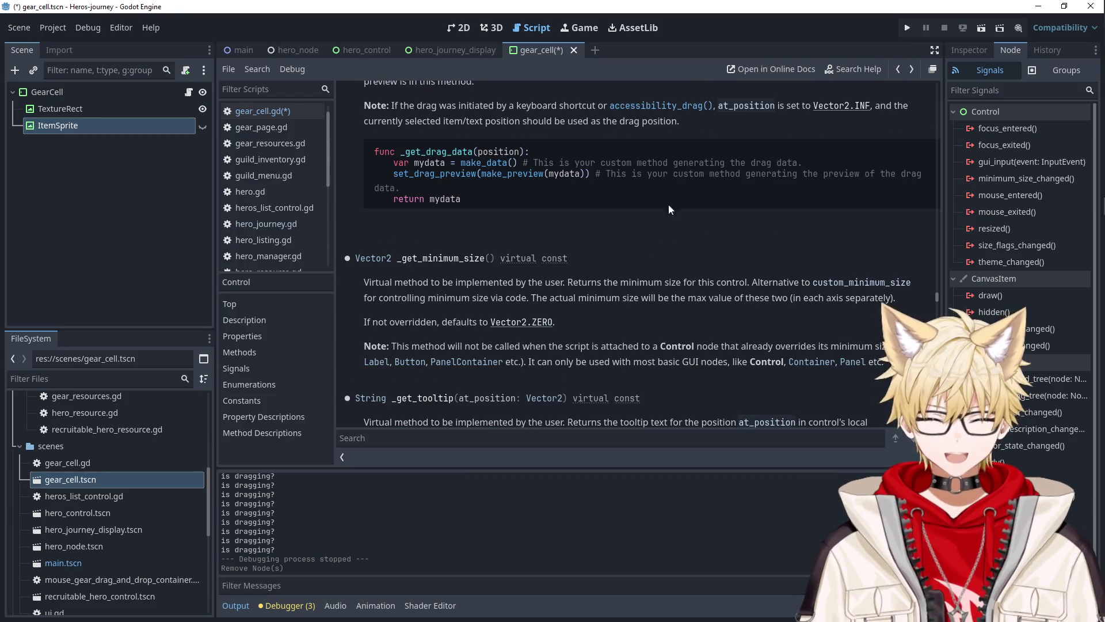
{"action": "left_click", "coordinate": [189, 92]}
Step: Remove at_position from make_preview's definition and call, save gear_cell.gd, and run the game
{"action": "left_click", "coordinate": [515, 369]}
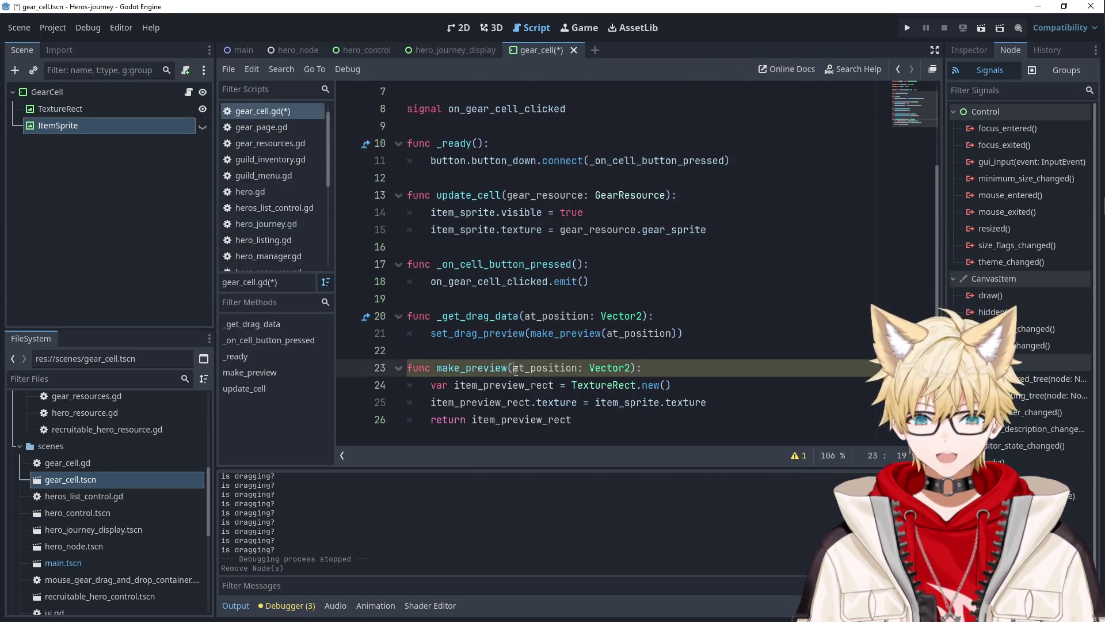
{"action": "left_click", "coordinate": [632, 367], "text": "shift"}
{"action": "key", "text": "BackSpace"}
{"action": "double_click", "coordinate": [630, 333]}
{"action": "key", "text": "BackSpace"}
{"action": "left_click", "coordinate": [630, 366]}
{"action": "key", "text": "ctrl+s"}
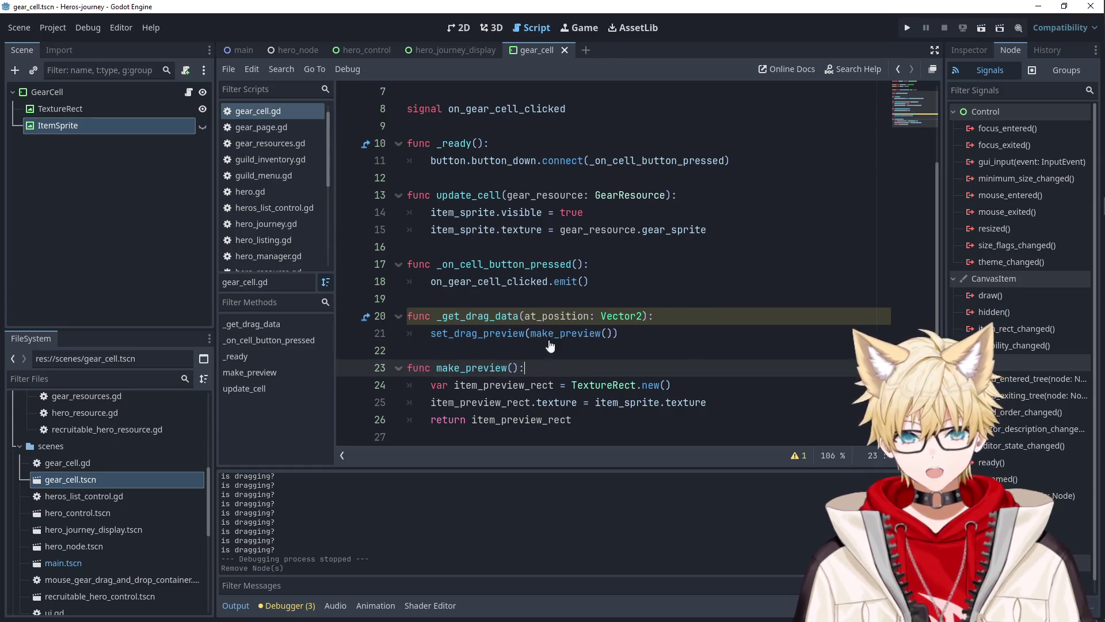
{"action": "left_click", "coordinate": [907, 29]}
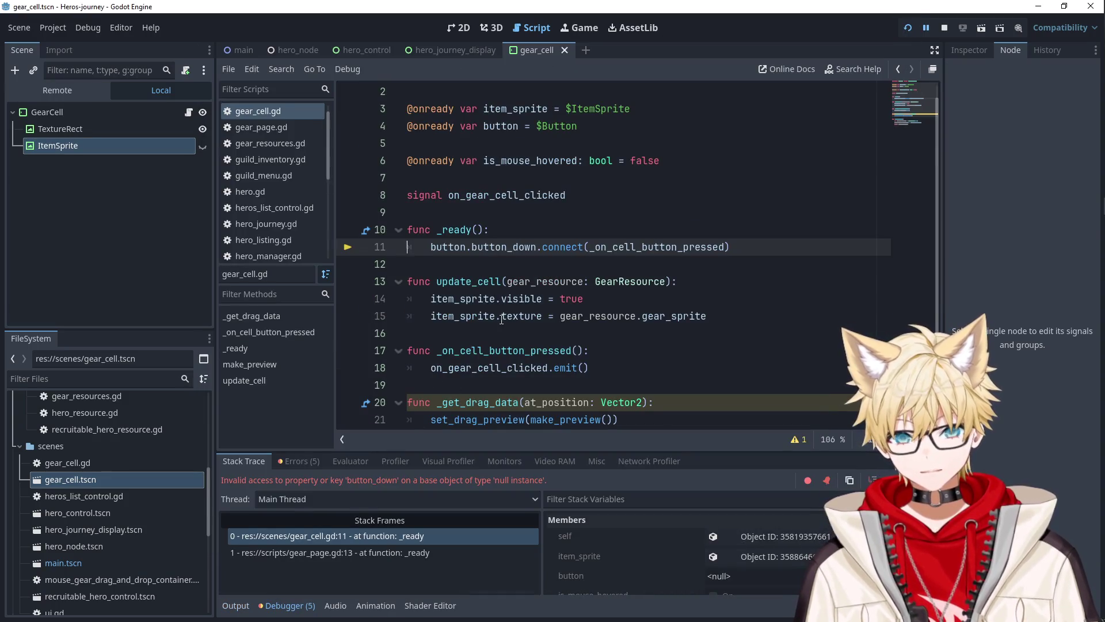
Step: Add pass under func _ready(), comment out the button_down connection line, and save
{"action": "mouse_move", "coordinate": [751, 249]}
{"action": "left_mouse_down"}
{"action": "mouse_move", "coordinate": [391, 252]}
{"action": "mouse_move", "coordinate": [429, 250]}
{"action": "left_mouse_up"}
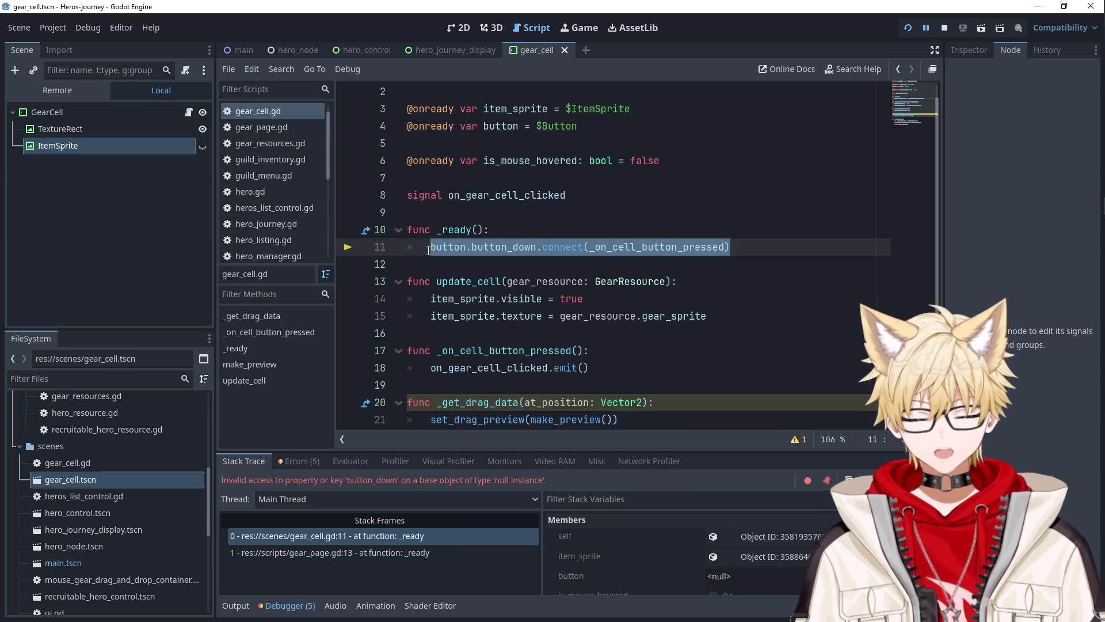
{"action": "left_click", "coordinate": [522, 235]}
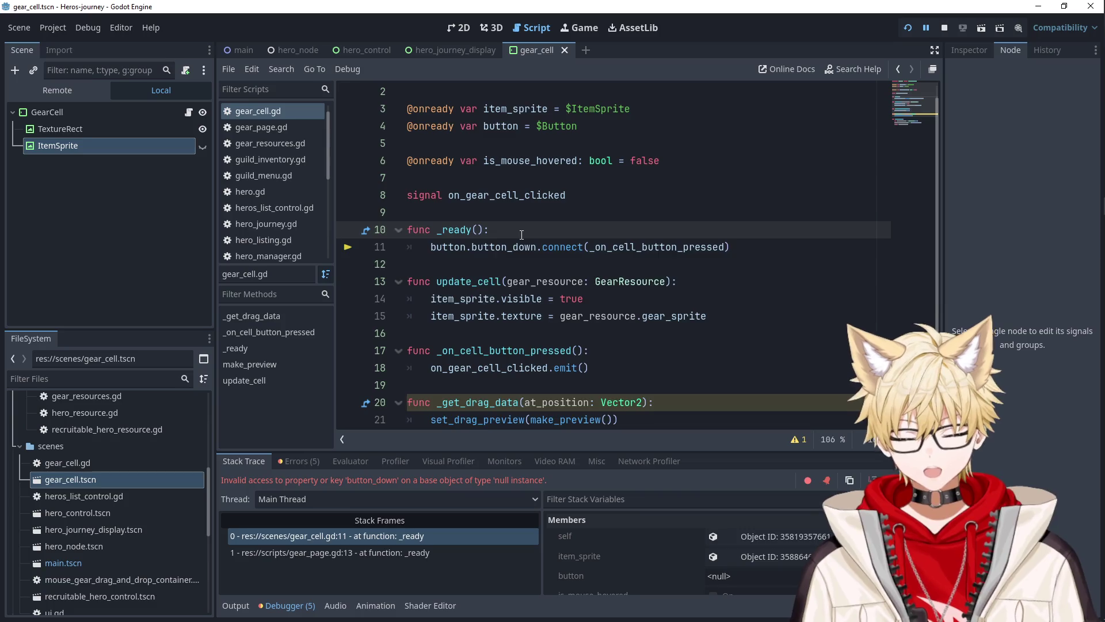
{"action": "key", "text": "Return"}
{"action": "type", "text": "pass"}
{"action": "left_click", "coordinate": [779, 263]}
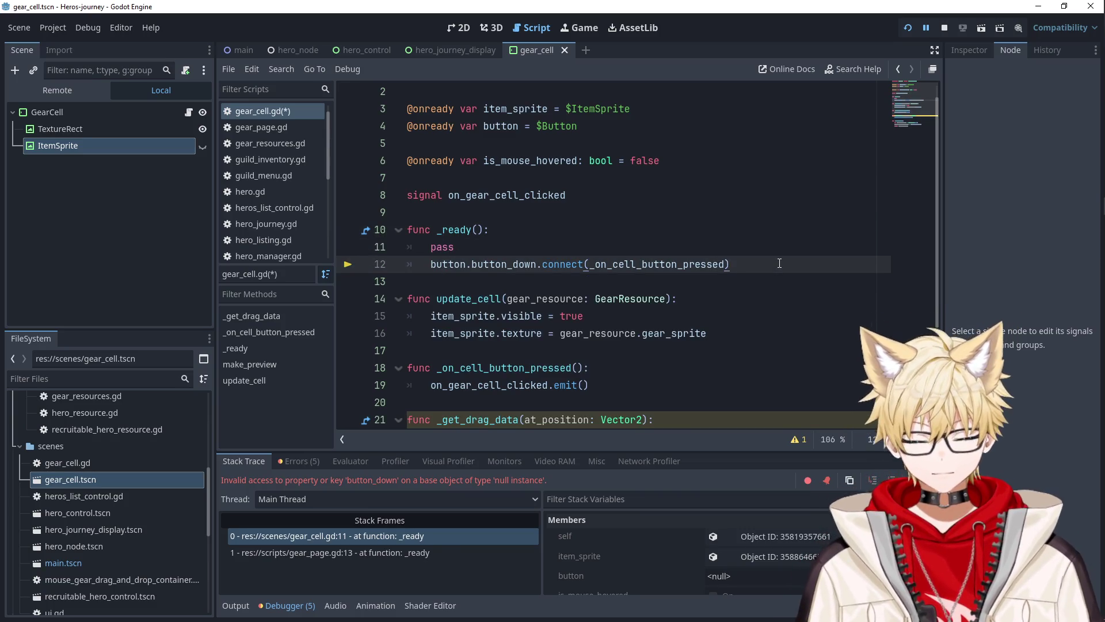
{"action": "key", "text": "ctrl+k"}
{"action": "key", "text": "ctrl+s"}
{"action": "key", "text": "Up"}
{"action": "key", "text": "Up"}
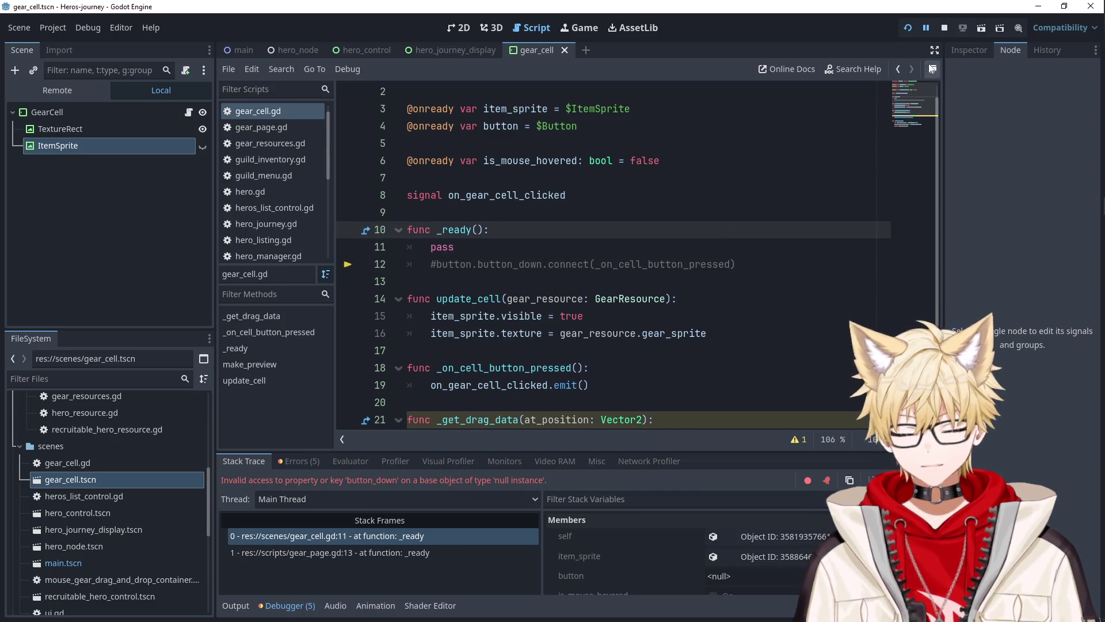
Step: Test-run the game, open the Gear grid, then close the game window
{"action": "left_click", "coordinate": [908, 29]}
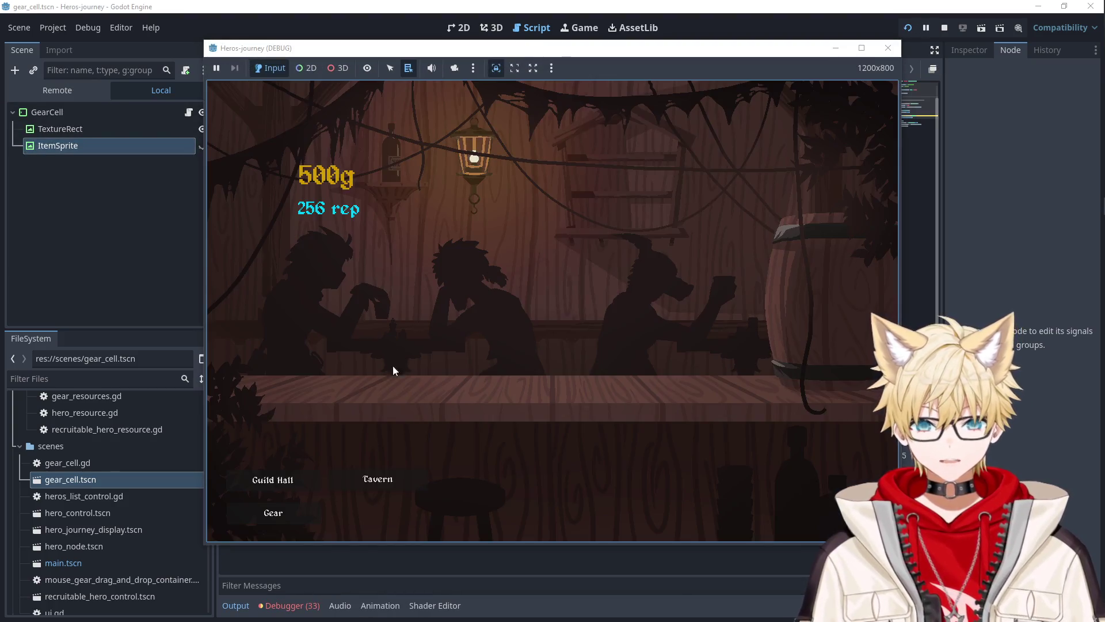
{"action": "left_click", "coordinate": [286, 509]}
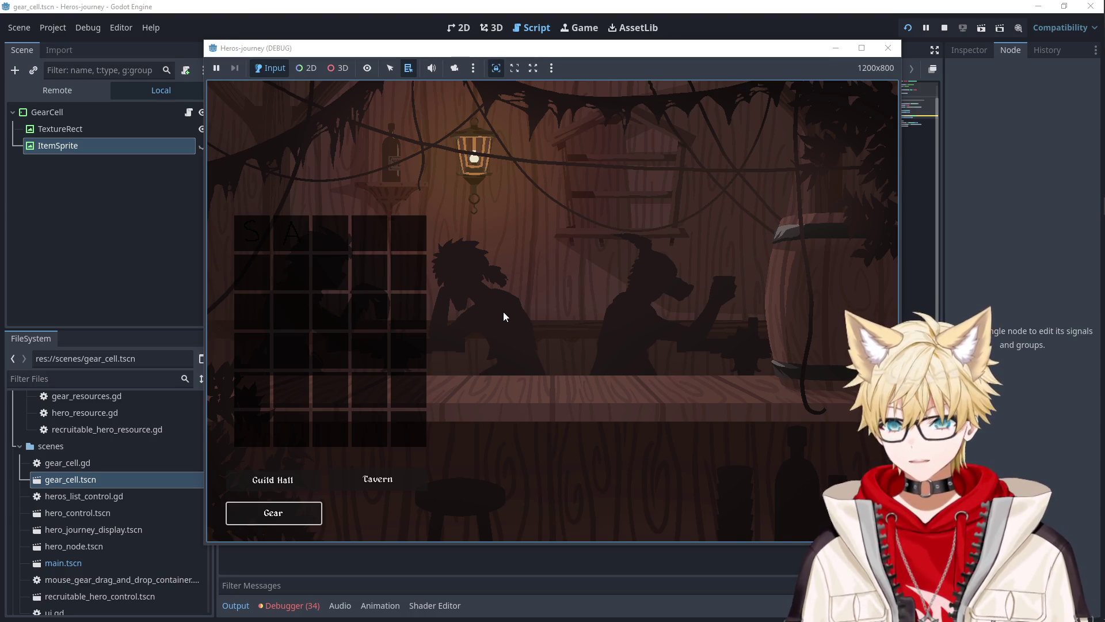
{"action": "left_click", "coordinate": [888, 48]}
{"action": "double_click", "coordinate": [470, 320]}
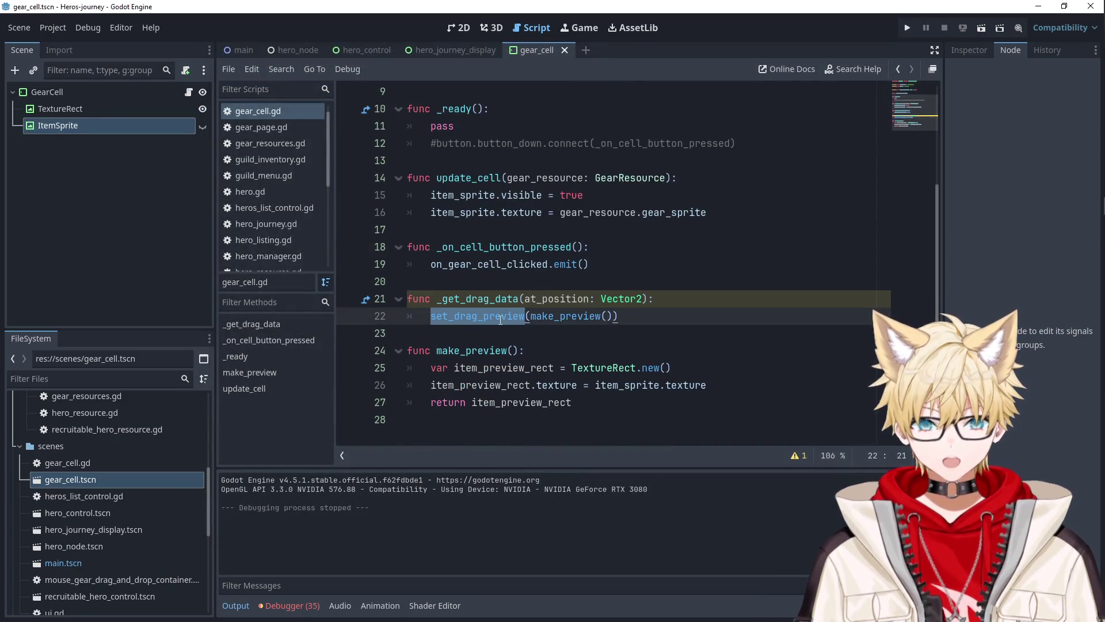
Step: Add 'var item_preview = make_preview()' at the top of _get_drag_data
{"action": "mouse_move", "coordinate": [480, 300]}
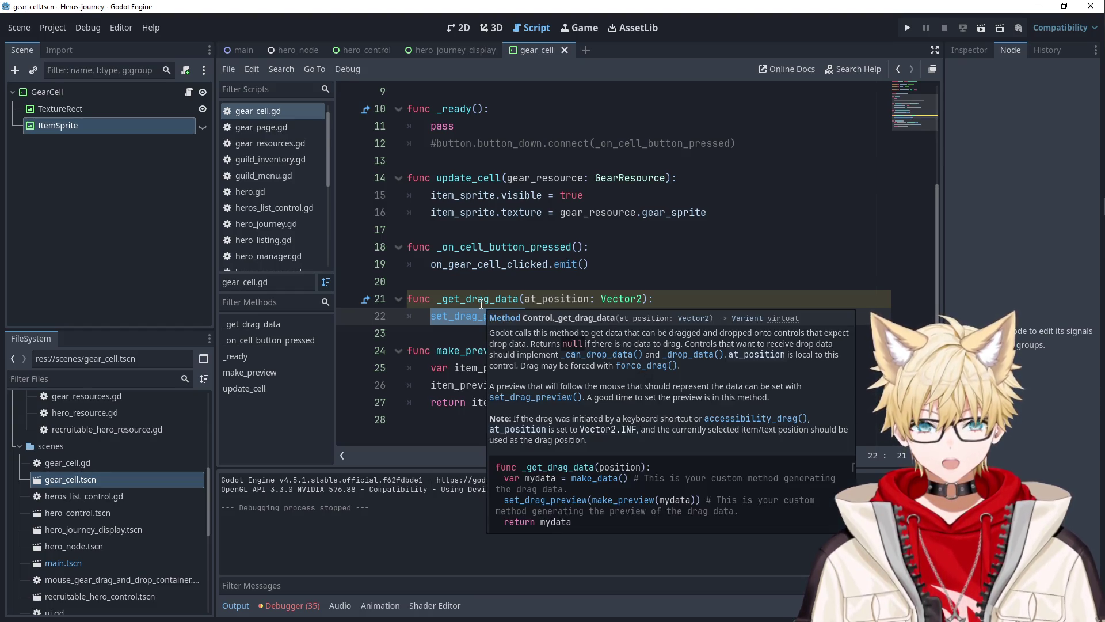
{"action": "left_click", "coordinate": [441, 338]}
{"action": "mouse_move", "coordinate": [470, 318]}
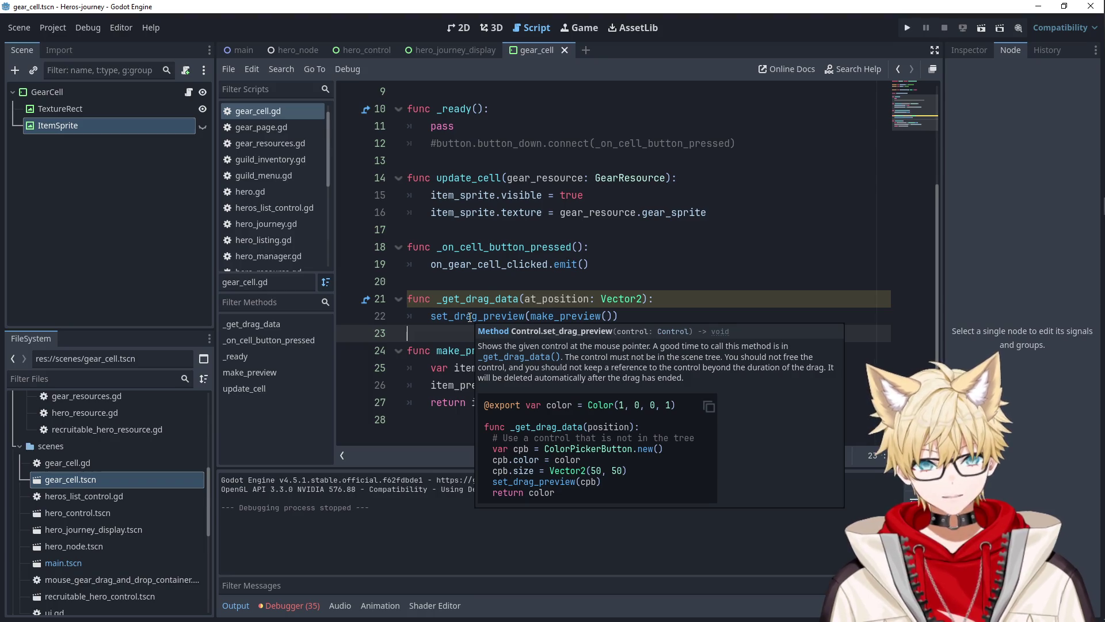
{"action": "left_click", "coordinate": [527, 403]}
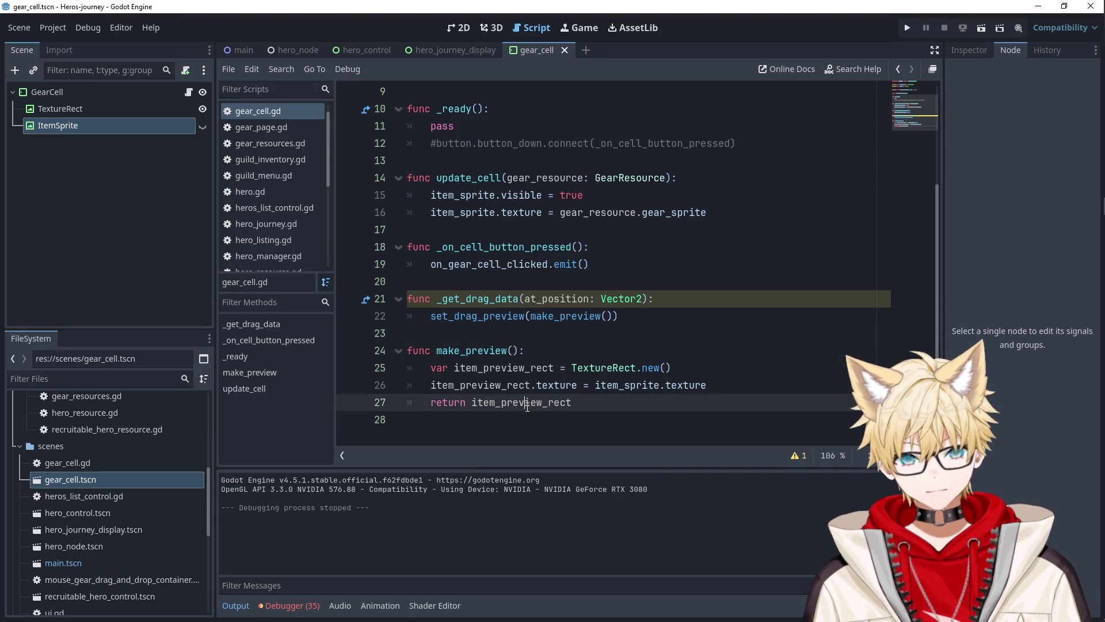
{"action": "left_click", "coordinate": [668, 297]}
{"action": "key", "text": "Return"}
{"action": "type", "text": "var item_preview = ma"}
{"action": "key", "text": "Return"}
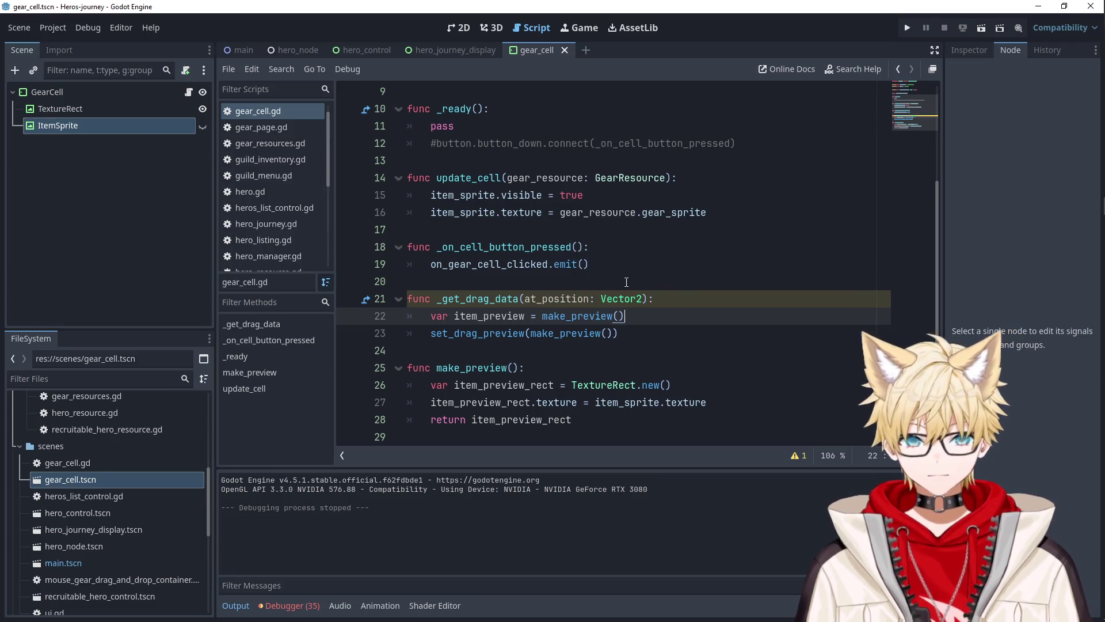
Step: Pass item_preview to set_drag_preview and set a breakpoint on line 23
{"action": "double_click", "coordinate": [489, 316]}
{"action": "key", "text": "ctrl+c"}
{"action": "left_click_drag", "start_coordinate": [617, 333], "coordinate": [528, 333]}
{"action": "key", "text": "ctrl+v"}
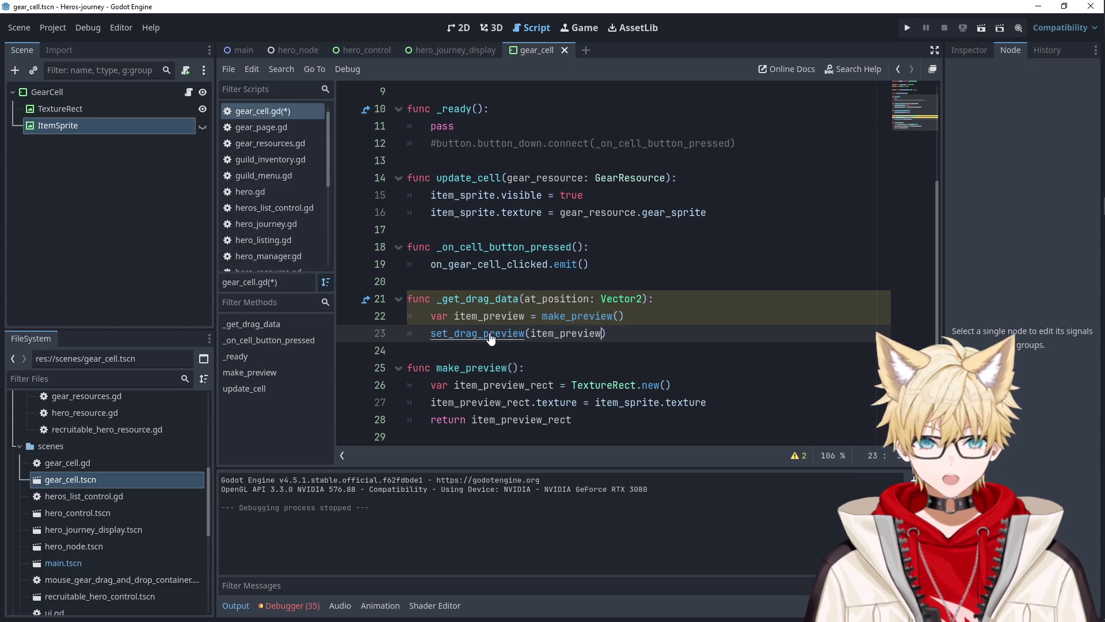
{"action": "left_click", "coordinate": [348, 333]}
{"action": "left_click", "coordinate": [437, 281]}
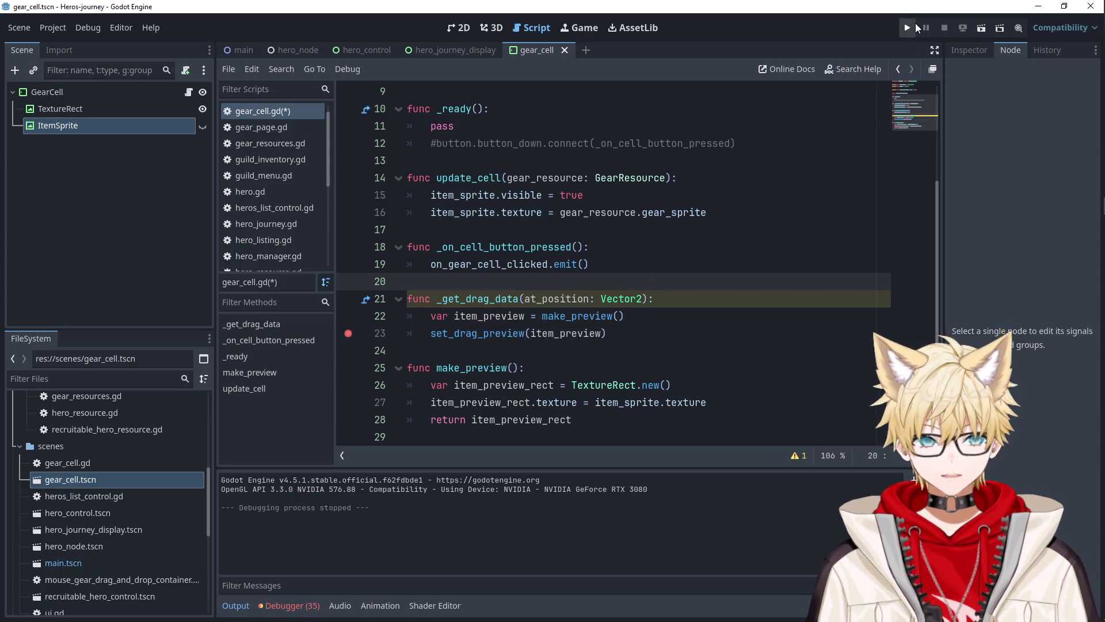
Step: Run the game, drag a Gear cell to hit the line 23 breakpoint, and inspect item_preview in Locals
{"action": "left_click", "coordinate": [912, 29]}
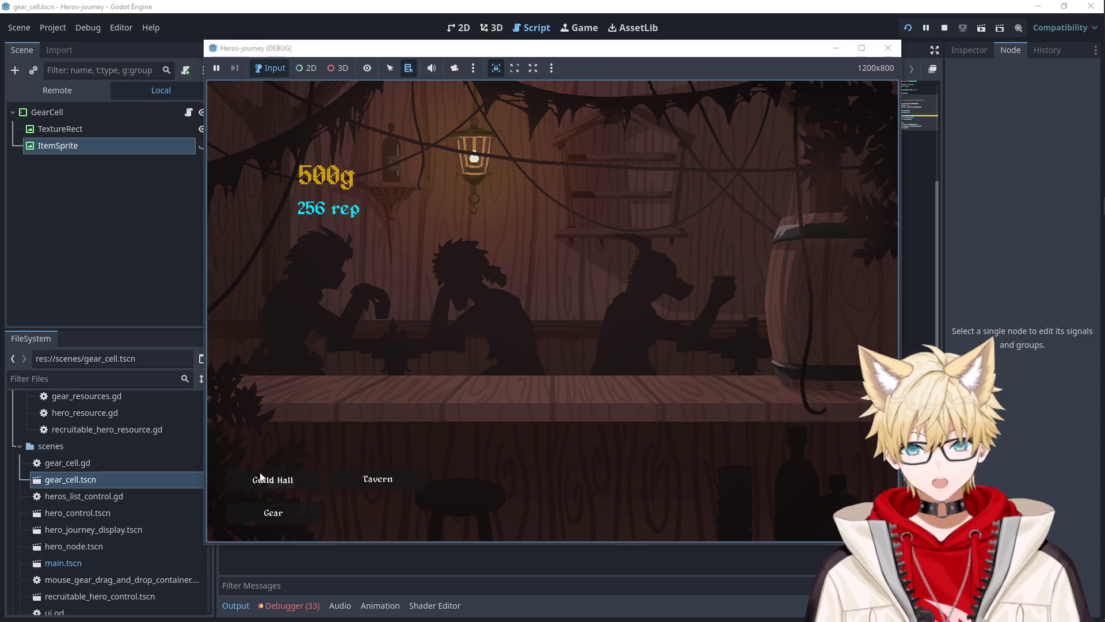
{"action": "left_click", "coordinate": [271, 512]}
{"action": "left_click_drag", "start_coordinate": [288, 237], "coordinate": [479, 202]}
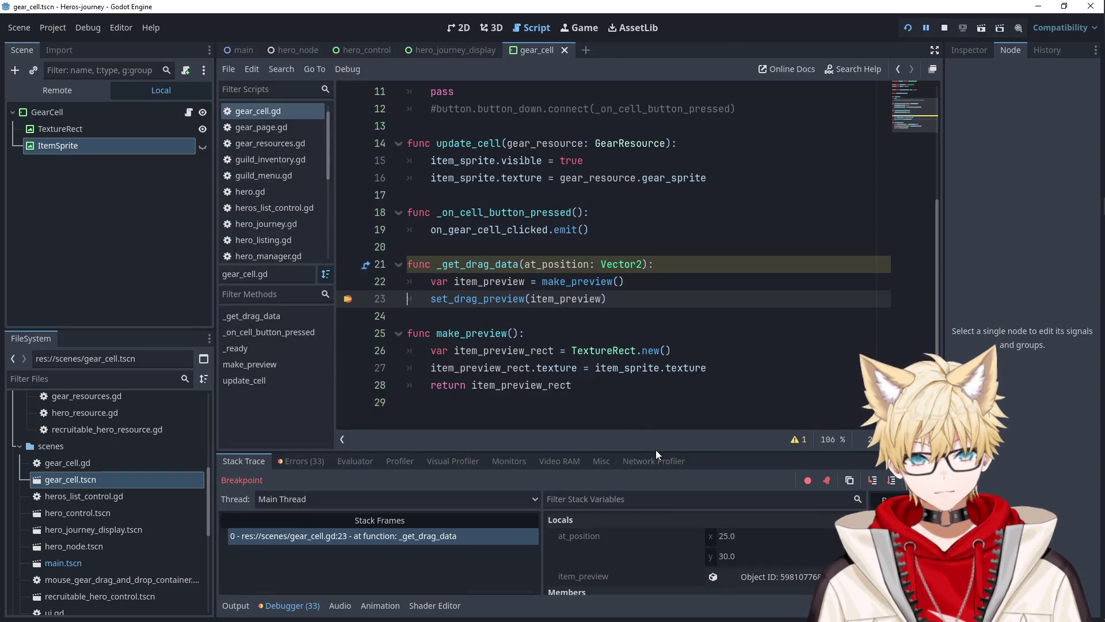
{"action": "left_click", "coordinate": [753, 580]}
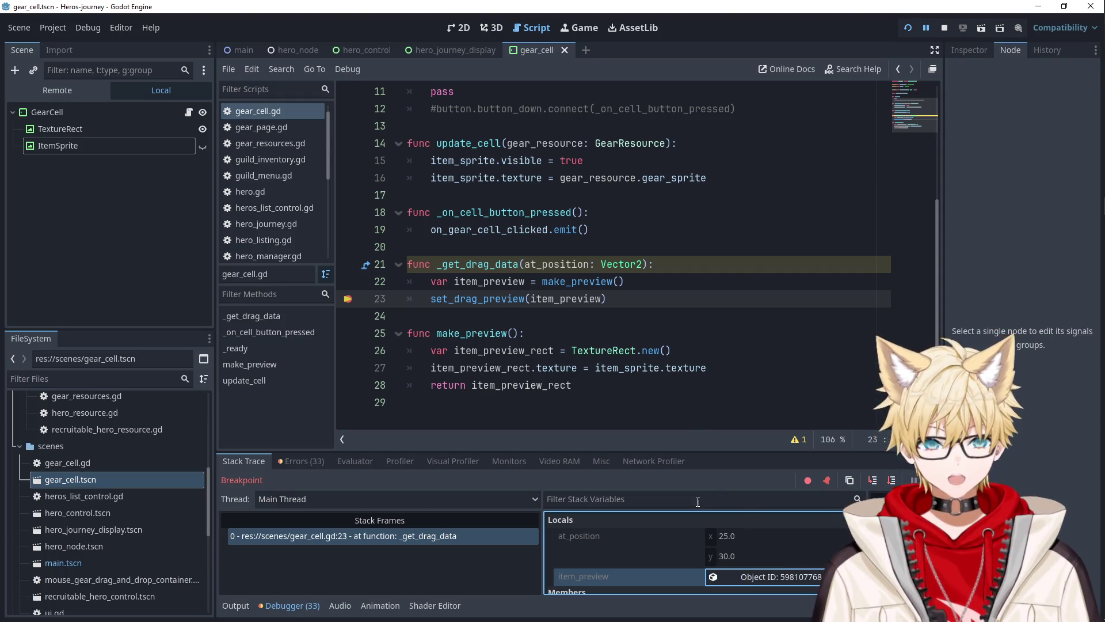
{"action": "scroll", "coordinate": [691, 553], "scroll_direction": "down", "scroll_amount": 1}
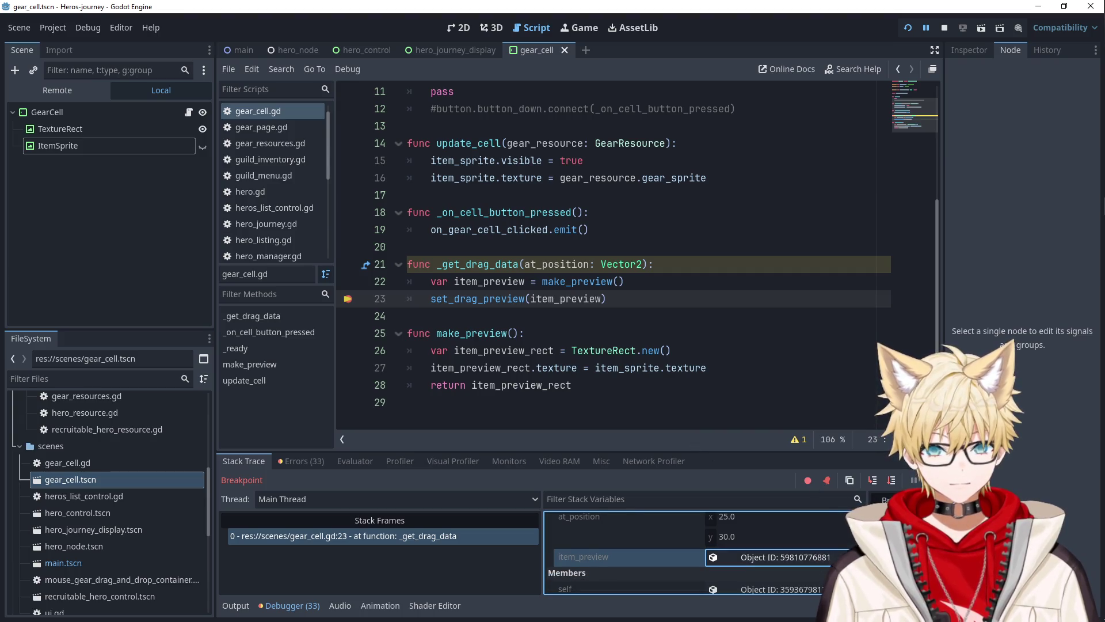
{"action": "scroll", "coordinate": [691, 553], "scroll_direction": "down", "scroll_amount": 3}
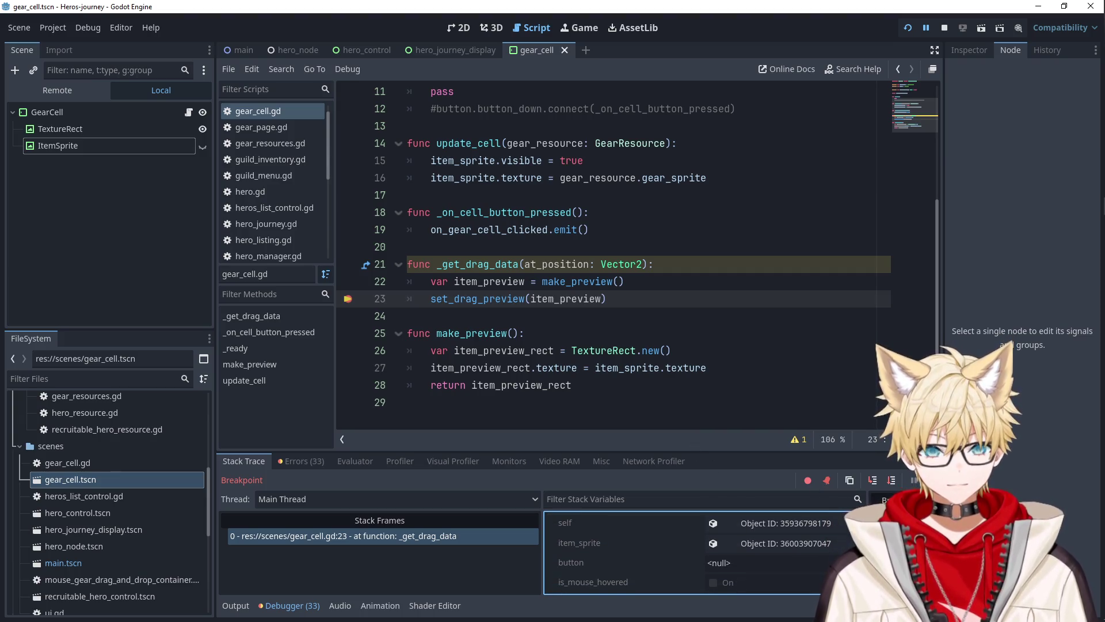
{"action": "scroll", "coordinate": [782, 574], "scroll_direction": "up", "scroll_amount": 3}
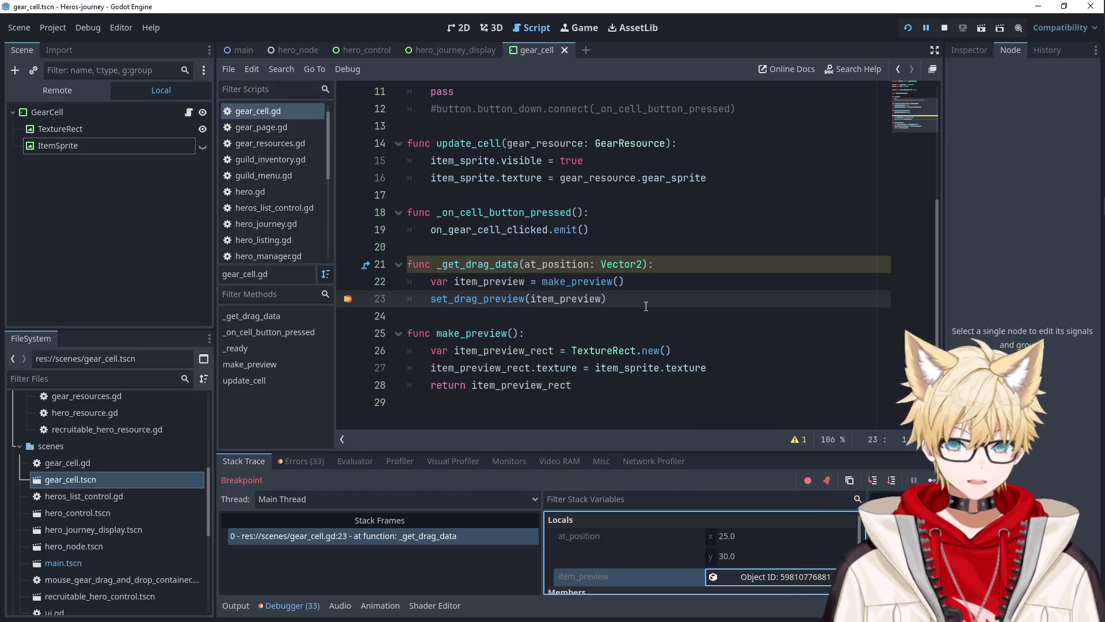
{"action": "left_click", "coordinate": [476, 305], "text": "ctrl"}
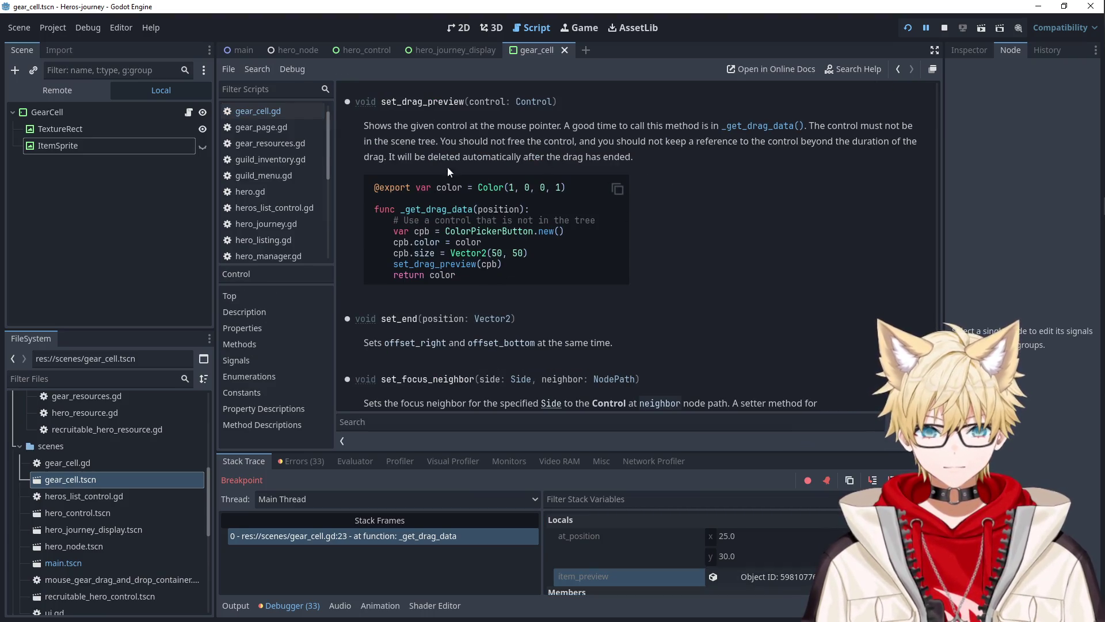
Step: Compare the set_drag_preview help example with the item_preview code in gear_cell.gd
{"action": "double_click", "coordinate": [444, 264]}
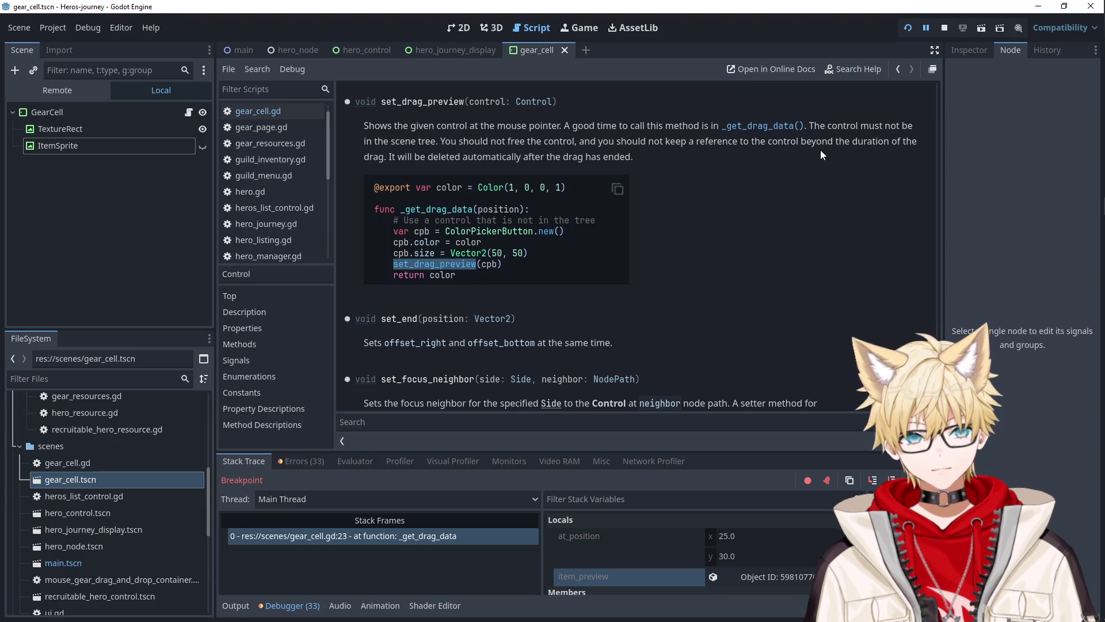
{"action": "left_click", "coordinate": [897, 69]}
{"action": "double_click", "coordinate": [494, 289]}
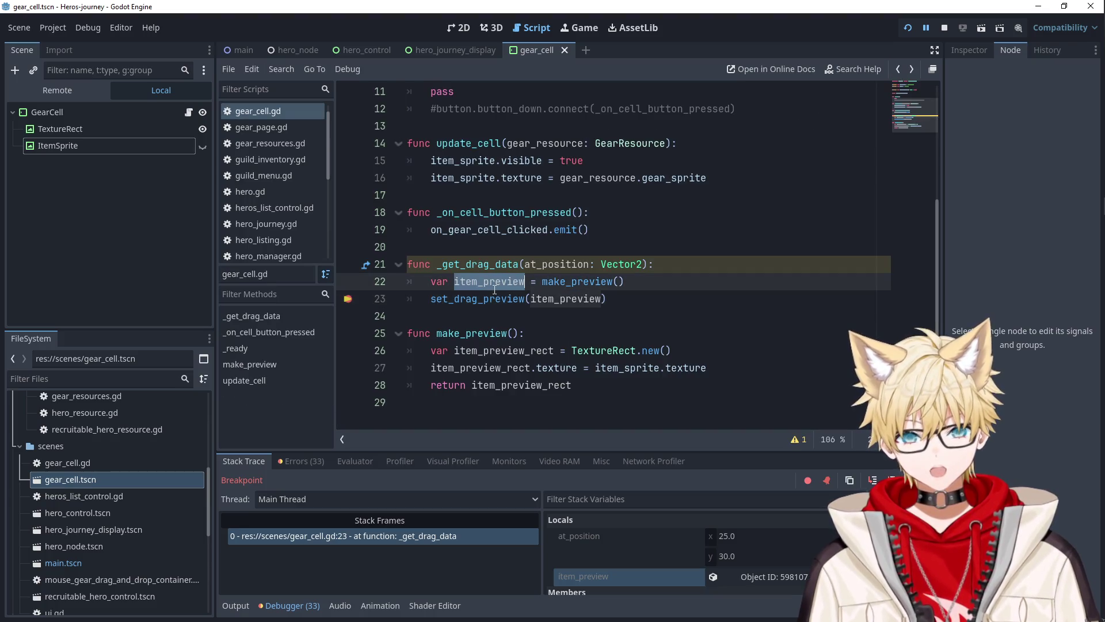
{"action": "left_click", "coordinate": [912, 70]}
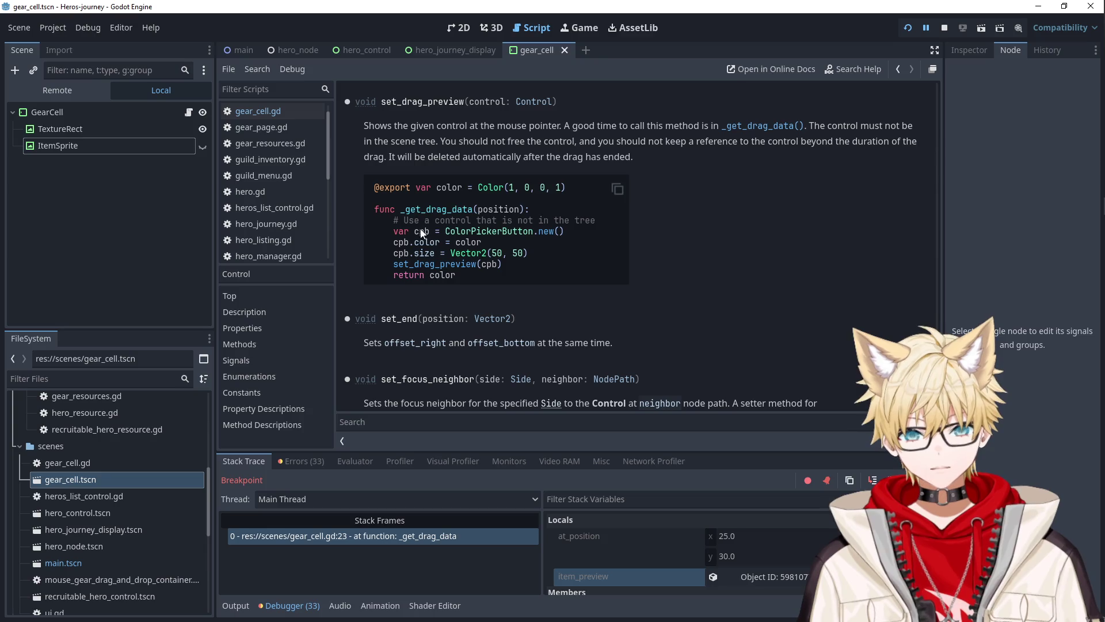
{"action": "left_click_drag", "start_coordinate": [567, 231], "coordinate": [444, 232]}
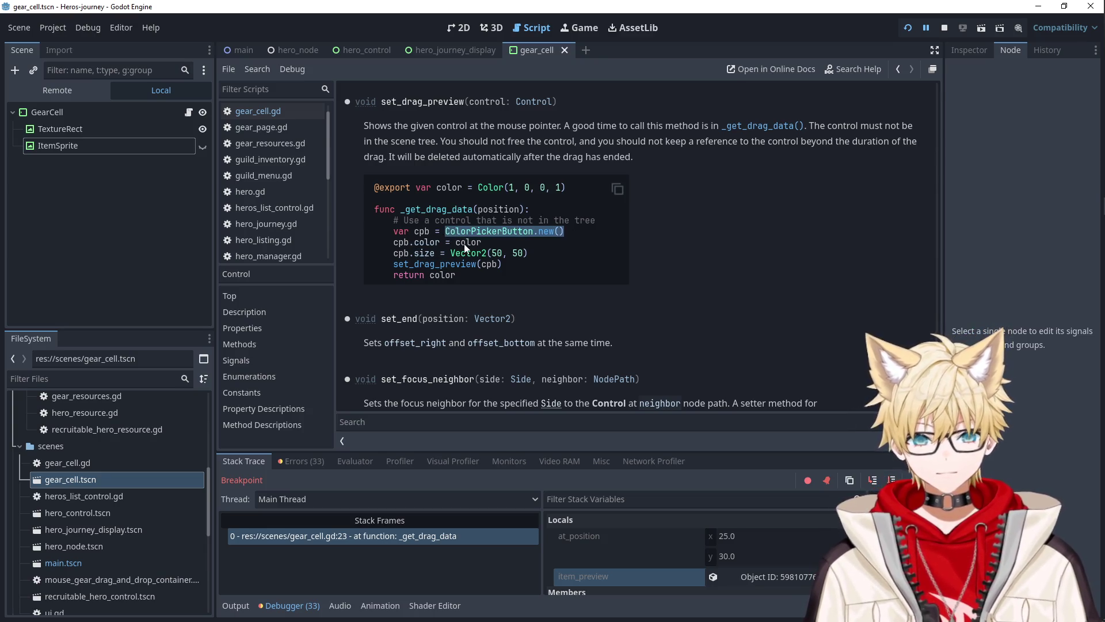
{"action": "left_click", "coordinate": [899, 70]}
{"action": "mouse_move", "coordinate": [695, 356]}
{"action": "left_mouse_down"}
{"action": "mouse_move", "coordinate": [438, 335]}
{"action": "mouse_move", "coordinate": [428, 355]}
{"action": "left_mouse_up"}
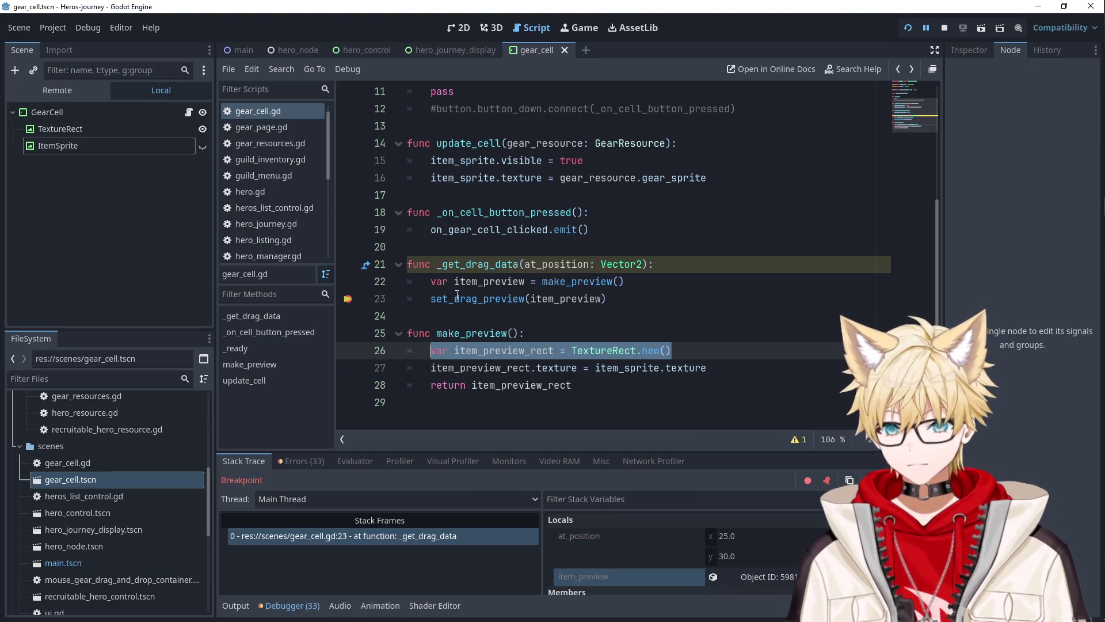
Step: Try moving the TextureRect creation line into _get_drag_data, then restore it in make_preview
{"action": "mouse_move", "coordinate": [457, 295]}
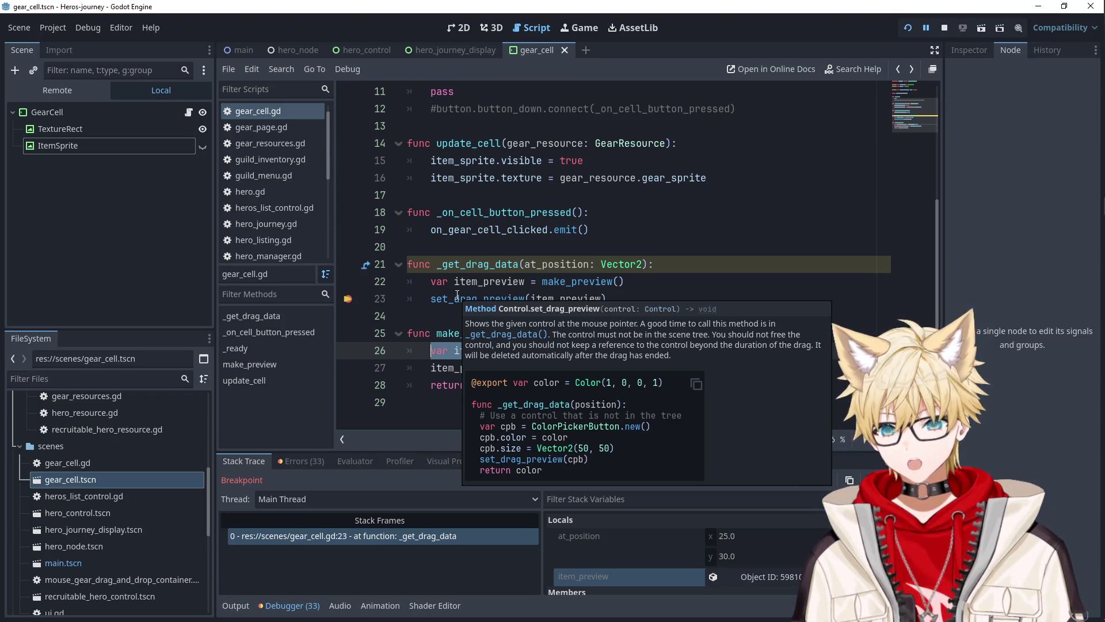
{"action": "key", "text": "Up"}
{"action": "key", "text": "Up"}
{"action": "key", "text": "Up"}
{"action": "left_click_drag", "start_coordinate": [671, 351], "coordinate": [430, 351]}
{"action": "key", "text": "ctrl+x"}
{"action": "left_click", "coordinate": [675, 264]}
{"action": "key", "text": "Return"}
{"action": "key", "text": "ctrl+v"}
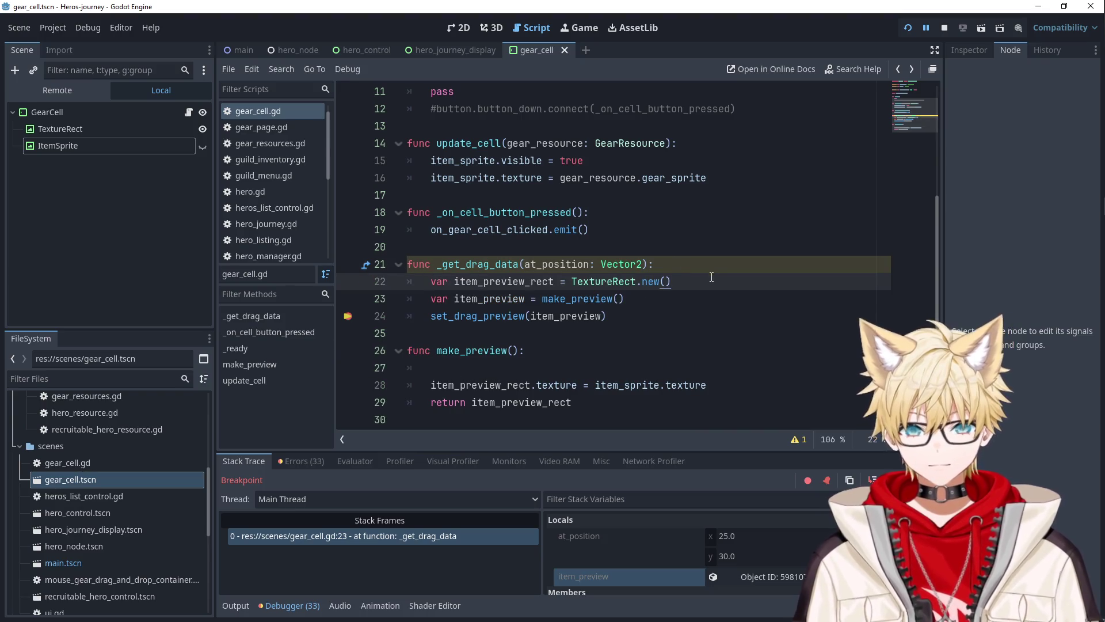
{"action": "key", "text": "ctrl+x"}
{"action": "key", "text": "Down"}
{"action": "key", "text": "Down"}
{"action": "key", "text": "Down"}
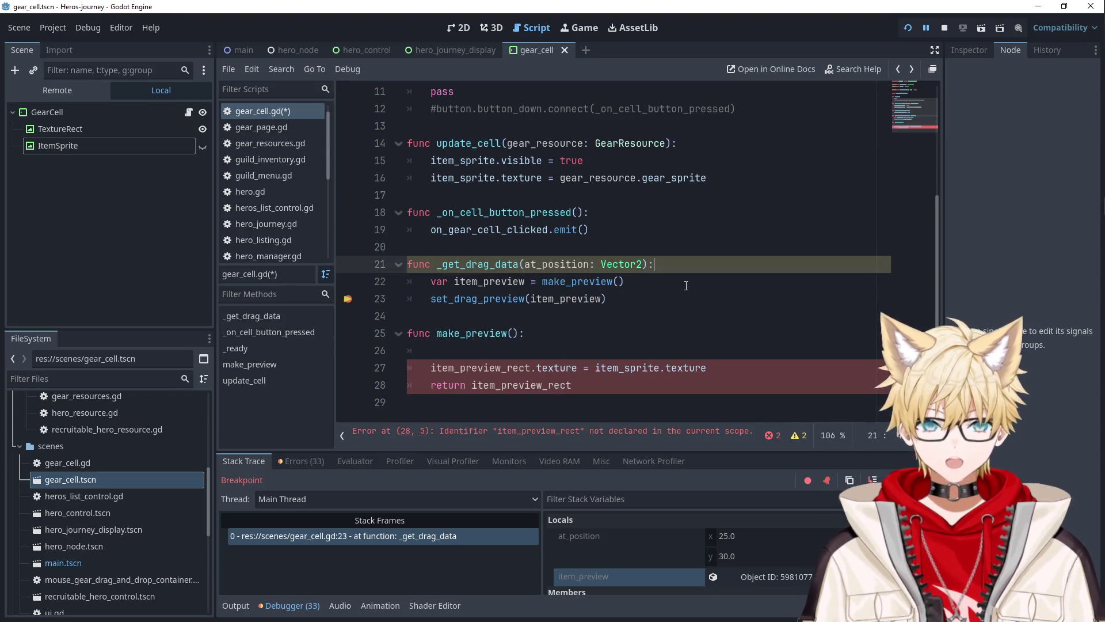
{"action": "key", "text": "ctrl+v"}
Step: Paste the ColorPickerButton example lines from the set_drag_preview docs into _get_drag_data, fixing indentation
{"action": "left_click", "coordinate": [691, 262]}
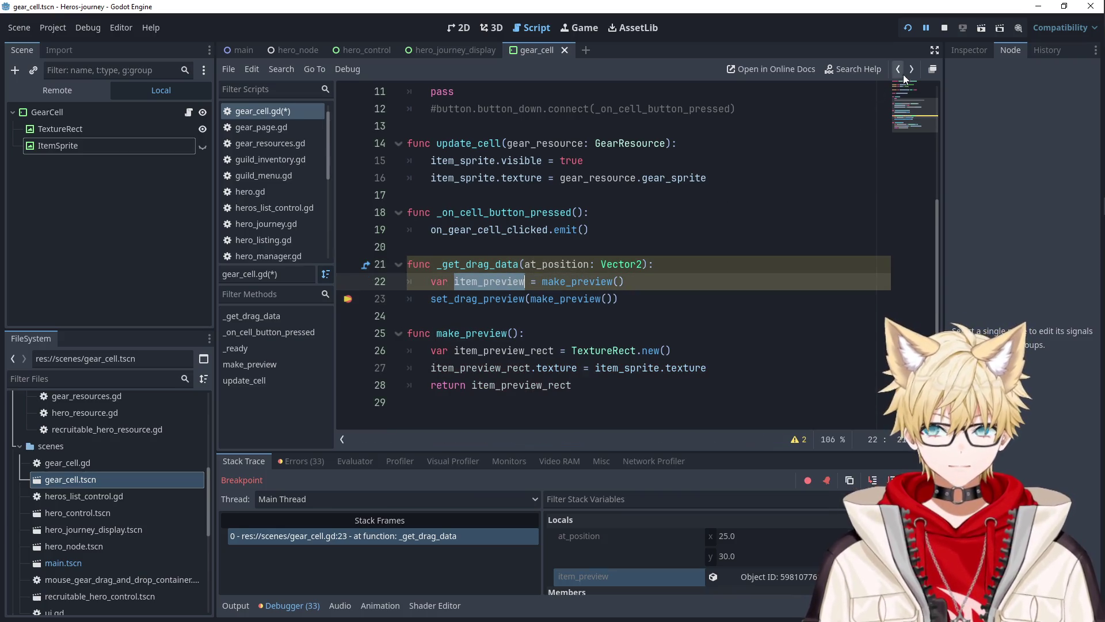
{"action": "left_click", "coordinate": [461, 298], "text": "ctrl"}
{"action": "mouse_move", "coordinate": [519, 253]}
{"action": "left_mouse_down"}
{"action": "mouse_move", "coordinate": [512, 264]}
{"action": "mouse_move", "coordinate": [546, 251]}
{"action": "mouse_move", "coordinate": [374, 187]}
{"action": "mouse_move", "coordinate": [371, 235]}
{"action": "left_mouse_up"}
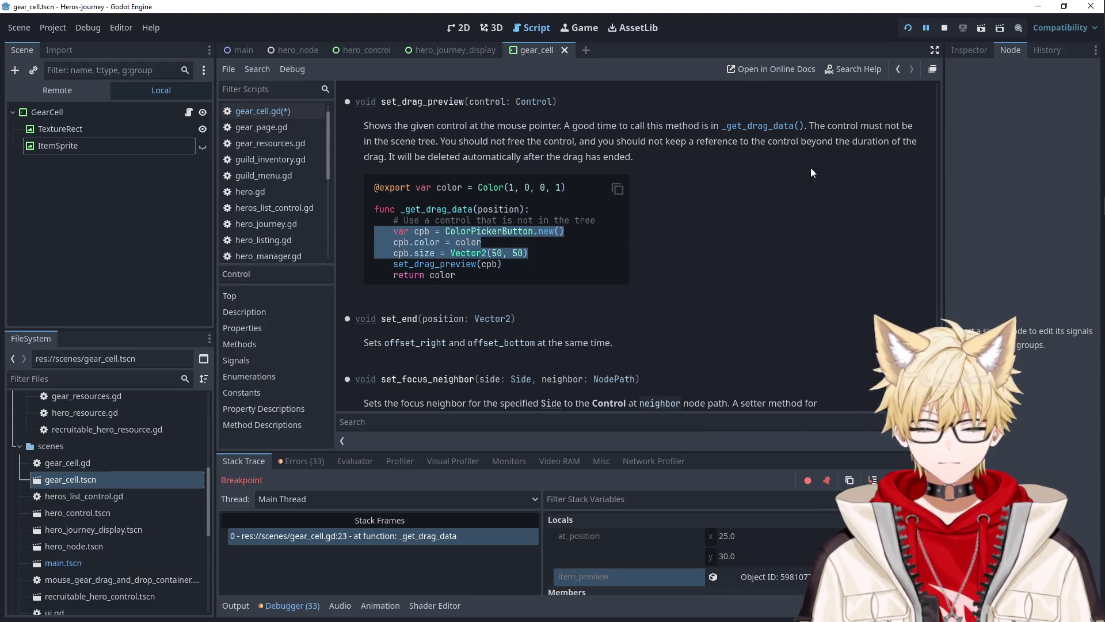
{"action": "key", "text": "ctrl+c"}
{"action": "left_click", "coordinate": [898, 69]}
{"action": "key", "text": "Return"}
{"action": "key", "text": "ctrl+v"}
{"action": "key", "text": "Return"}
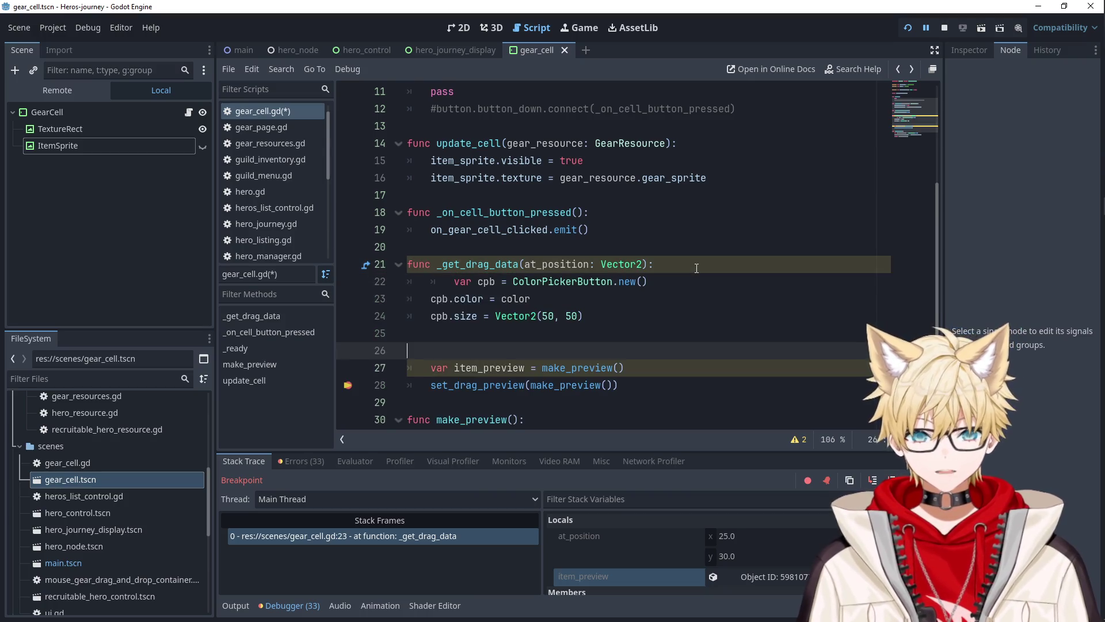
{"action": "left_click_drag", "start_coordinate": [434, 281], "coordinate": [619, 385]}
{"action": "key", "text": "ctrl+i"}
{"action": "left_click", "coordinate": [459, 350]}
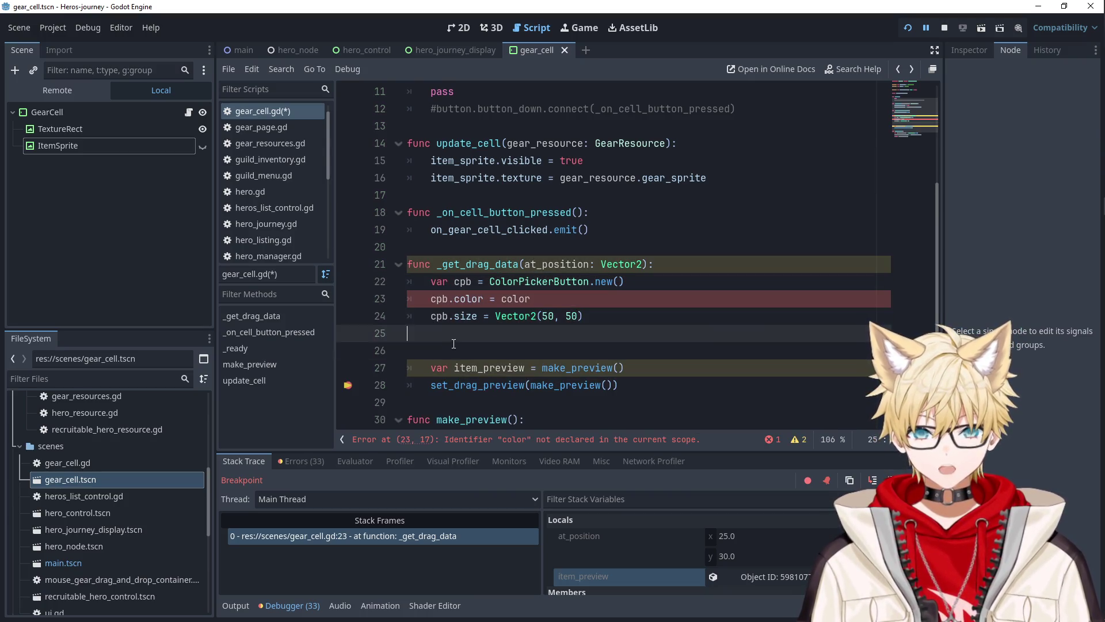
{"action": "key", "text": "BackSpace"}
{"action": "key", "text": "BackSpace"}
Step: Pass cpb to set_drag_preview instead of make_preview() and check the undeclared color value
{"action": "double_click", "coordinate": [440, 315]}
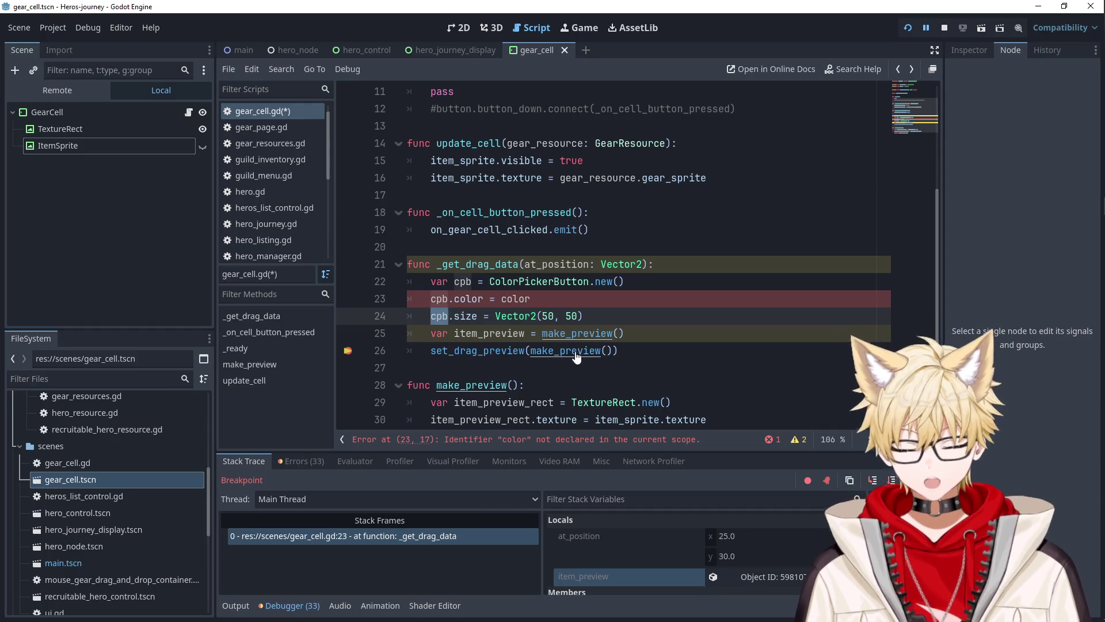
{"action": "key", "text": "ctrl+c"}
{"action": "left_click_drag", "start_coordinate": [609, 350], "coordinate": [541, 350]}
{"action": "key", "text": "ctrl+v"}
{"action": "left_click", "coordinate": [662, 315]}
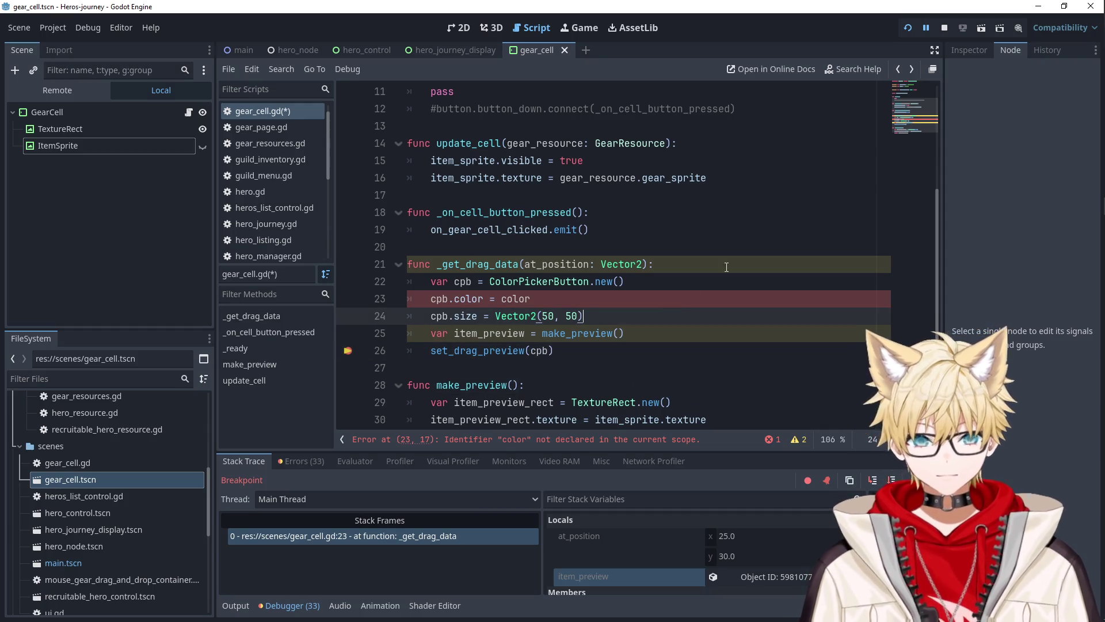
{"action": "double_click", "coordinate": [515, 298]}
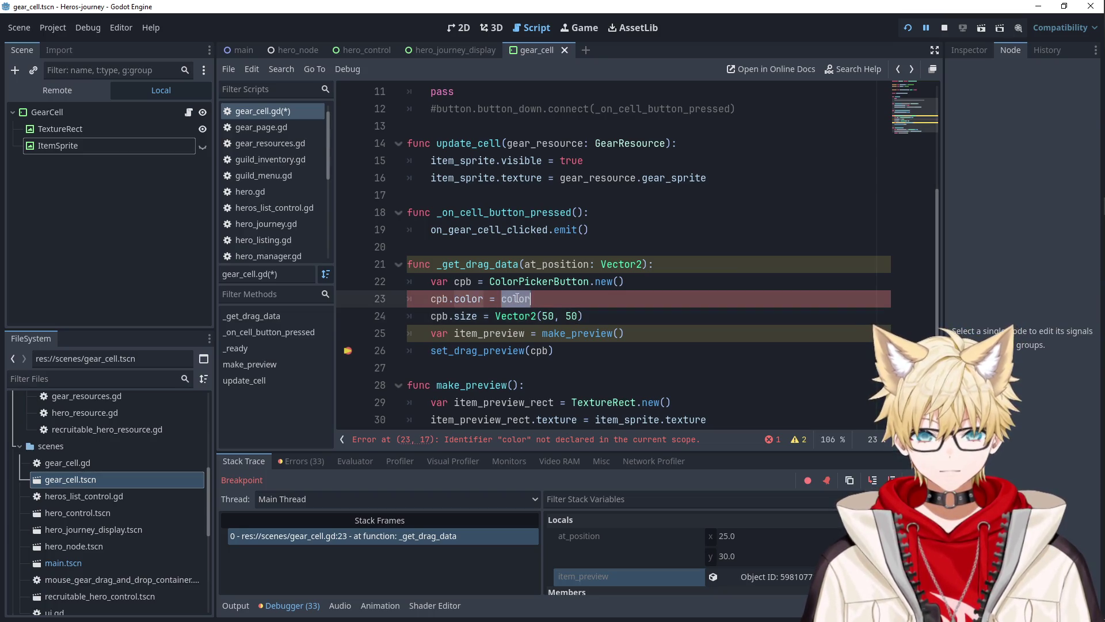
{"action": "left_click", "coordinate": [901, 67]}
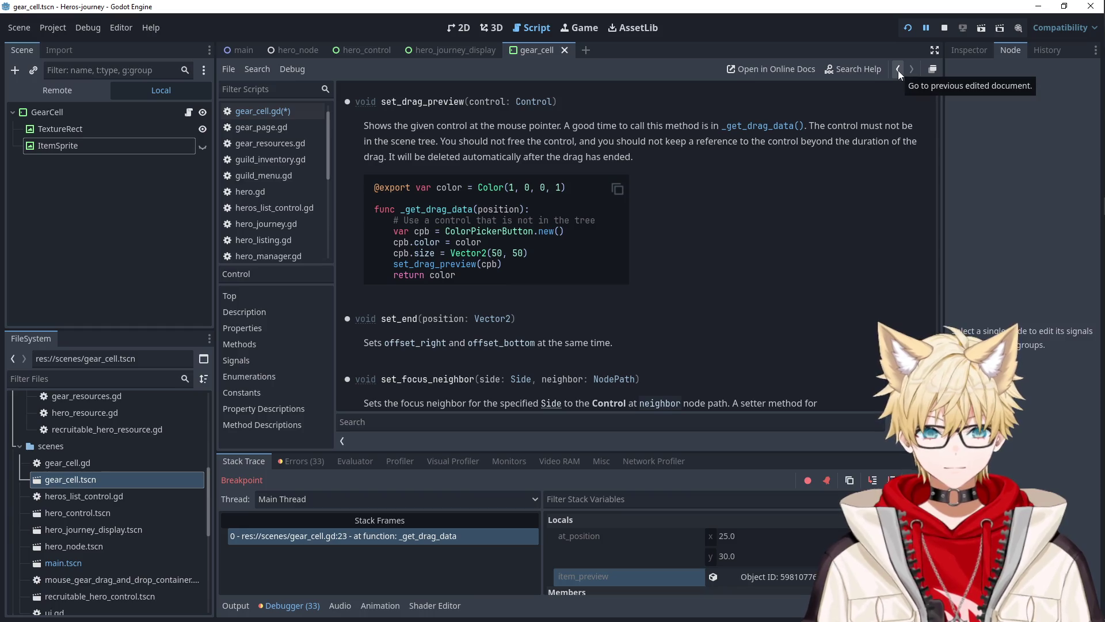
{"action": "left_click", "coordinate": [449, 34]}
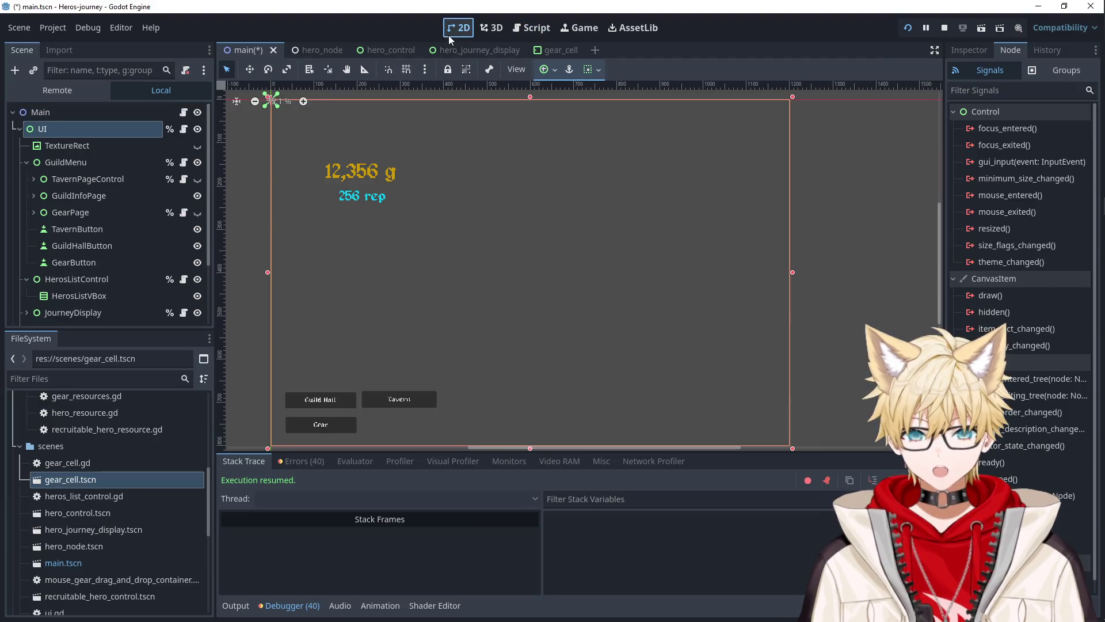
Step: Run the game, open its Gear page, and bring up the debugger's error list
{"action": "left_click", "coordinate": [908, 28]}
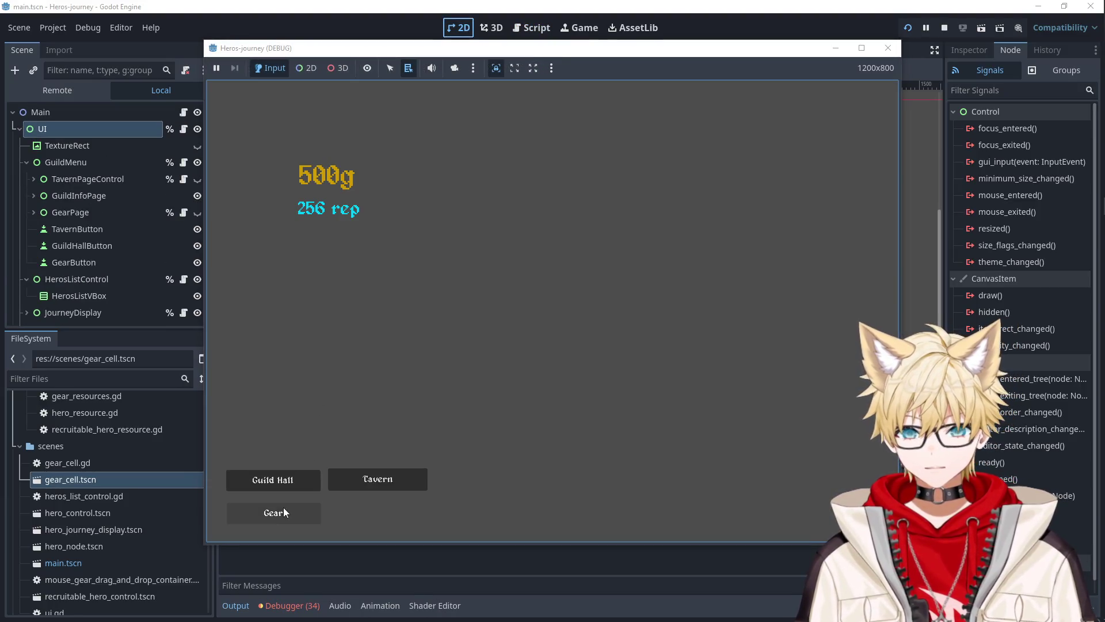
{"action": "left_click", "coordinate": [282, 508]}
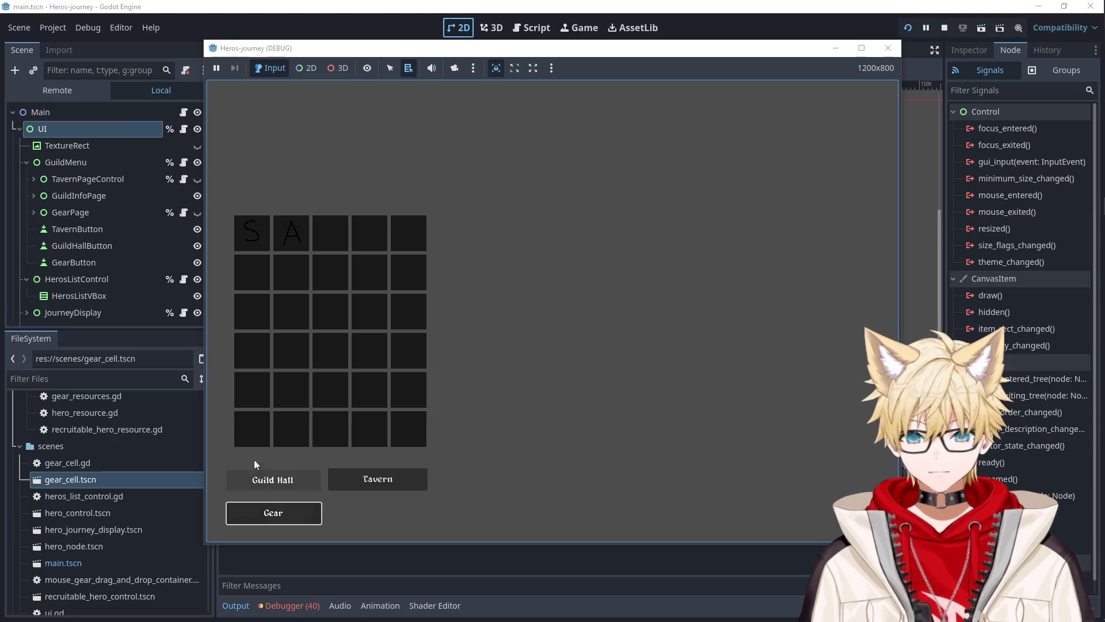
{"action": "left_click", "coordinate": [175, 132]}
{"action": "left_click", "coordinate": [303, 461]}
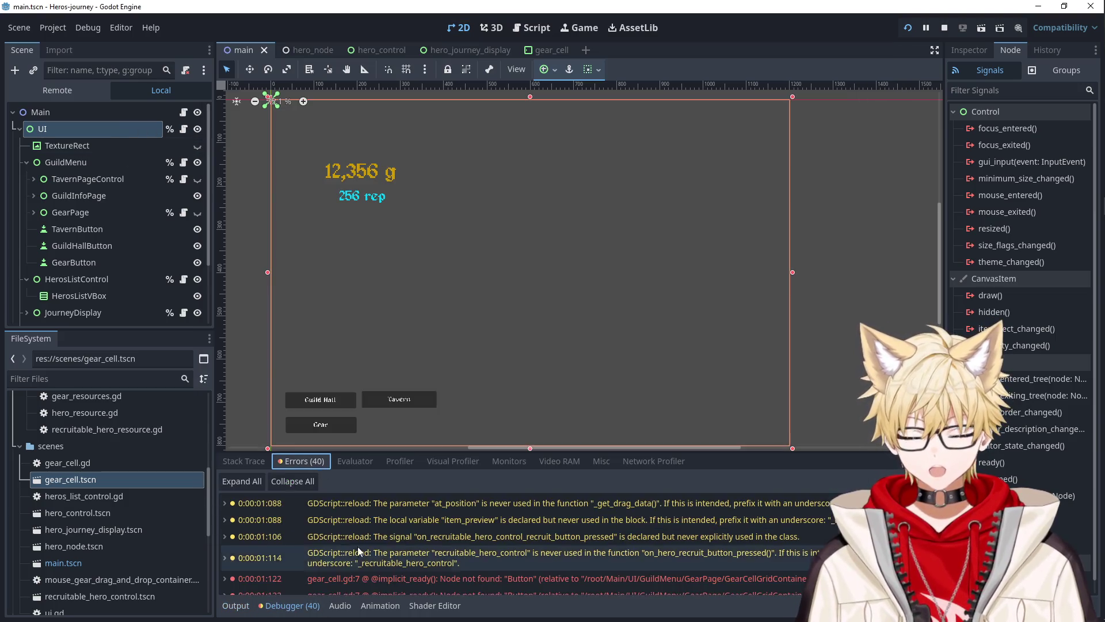
Step: Remove the unused $Button variable line behind the 'Node not found' error
{"action": "double_click", "coordinate": [467, 559]}
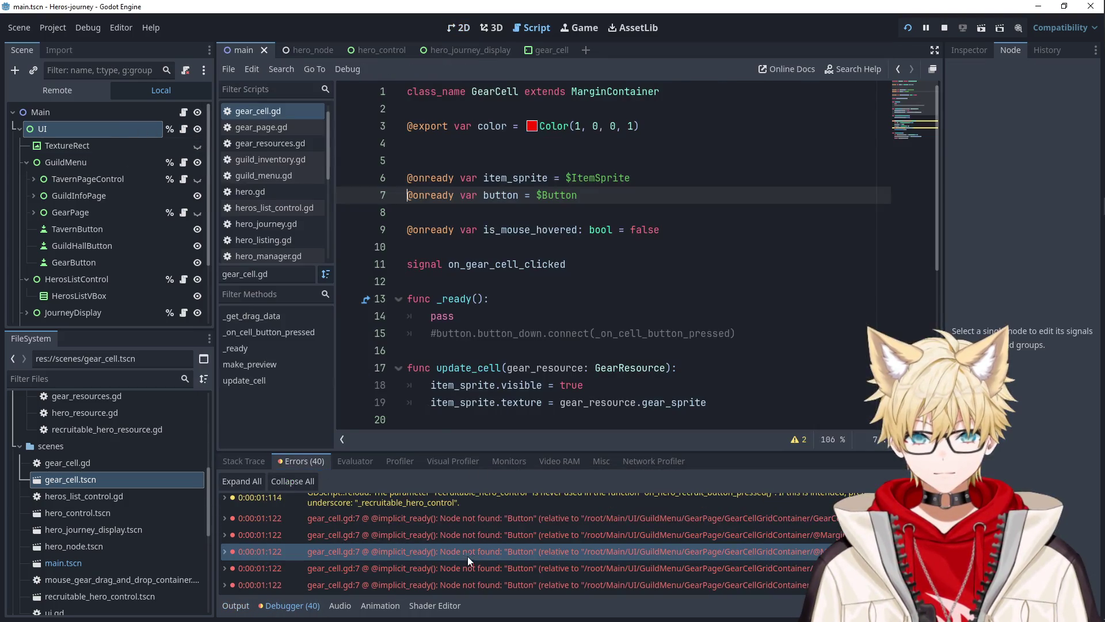
{"action": "left_click_drag", "start_coordinate": [578, 195], "coordinate": [391, 195]}
{"action": "key", "text": "BackSpace"}
{"action": "key", "text": "BackSpace"}
{"action": "scroll", "coordinate": [533, 567], "scroll_direction": "down", "scroll_amount": 1}
{"action": "scroll", "coordinate": [533, 567], "scroll_direction": "down", "scroll_amount": 5}
Step: Delete the ColorPickerButton cpb lines flagged by the drag-preview error
{"action": "left_click", "coordinate": [399, 534]}
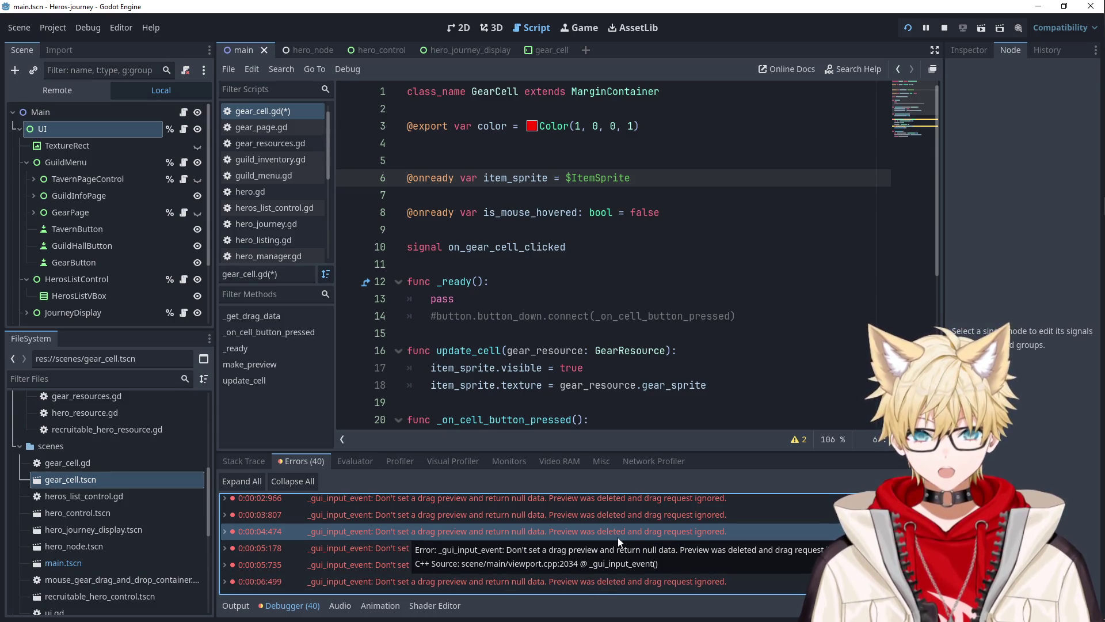
{"action": "scroll", "coordinate": [631, 524], "scroll_direction": "up", "scroll_amount": 3}
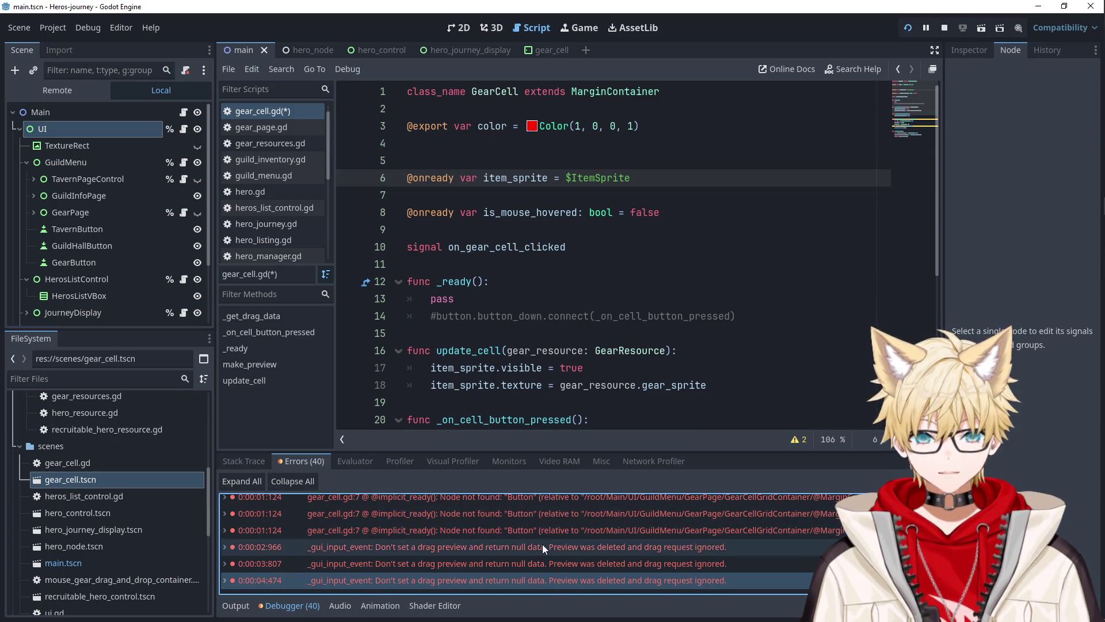
{"action": "double_click", "coordinate": [542, 547]}
{"action": "left_click", "coordinate": [583, 264]}
{"action": "key", "text": "shift+Up"}
{"action": "key", "text": "shift+Up"}
{"action": "key", "text": "shift+Up"}
{"action": "key", "text": "BackSpace"}
Step: Pass make_preview() to set_drag_preview and delete the unused item_preview variable
{"action": "double_click", "coordinate": [599, 233]}
{"action": "double_click", "coordinate": [541, 247]}
{"action": "key", "text": "ctrl+v"}
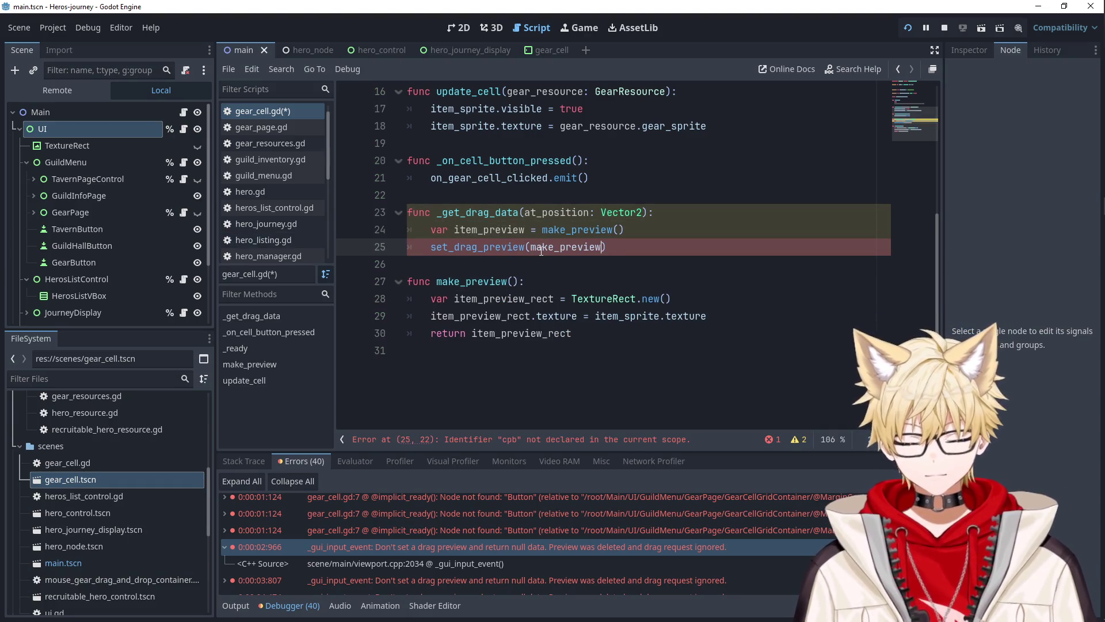
{"action": "left_click", "coordinate": [365, 229]}
{"action": "key", "text": "BackSpace"}
Step: Save, rerun the game, and try dragging an item out of a gear cell
{"action": "left_click", "coordinate": [907, 28]}
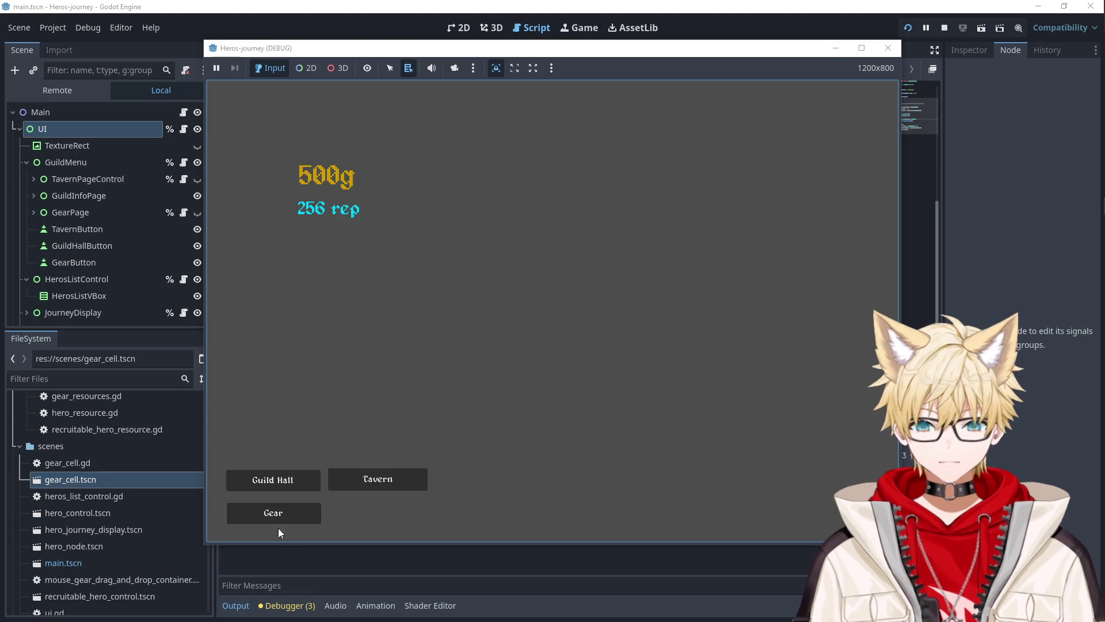
{"action": "left_click", "coordinate": [279, 514]}
{"action": "left_click_drag", "start_coordinate": [253, 246], "coordinate": [562, 199]}
{"action": "left_click", "coordinate": [364, 562]}
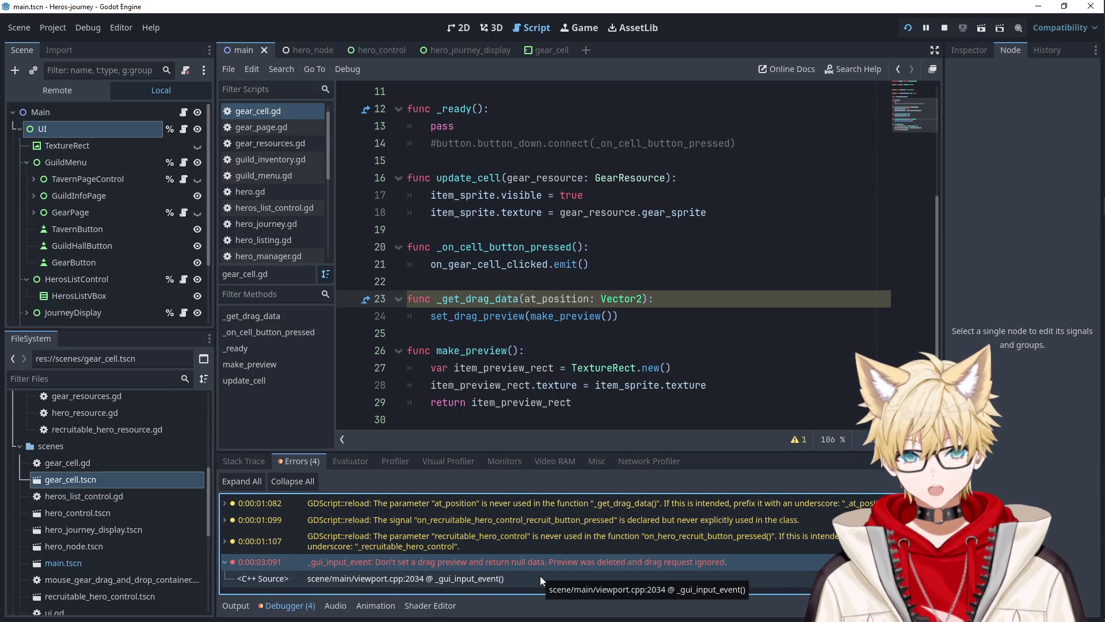
Step: Check the _get_drag_data docs, then add a return line after set_drag_preview
{"action": "scroll", "coordinate": [575, 368], "scroll_direction": "down", "scroll_amount": 1}
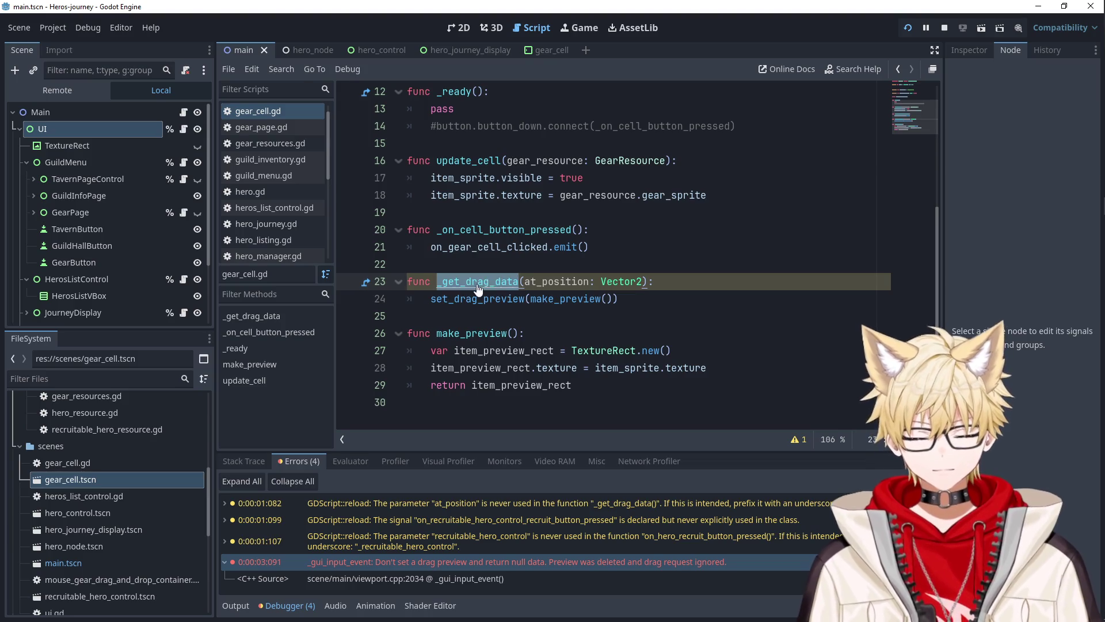
{"action": "left_click", "coordinate": [503, 282], "text": "ctrl"}
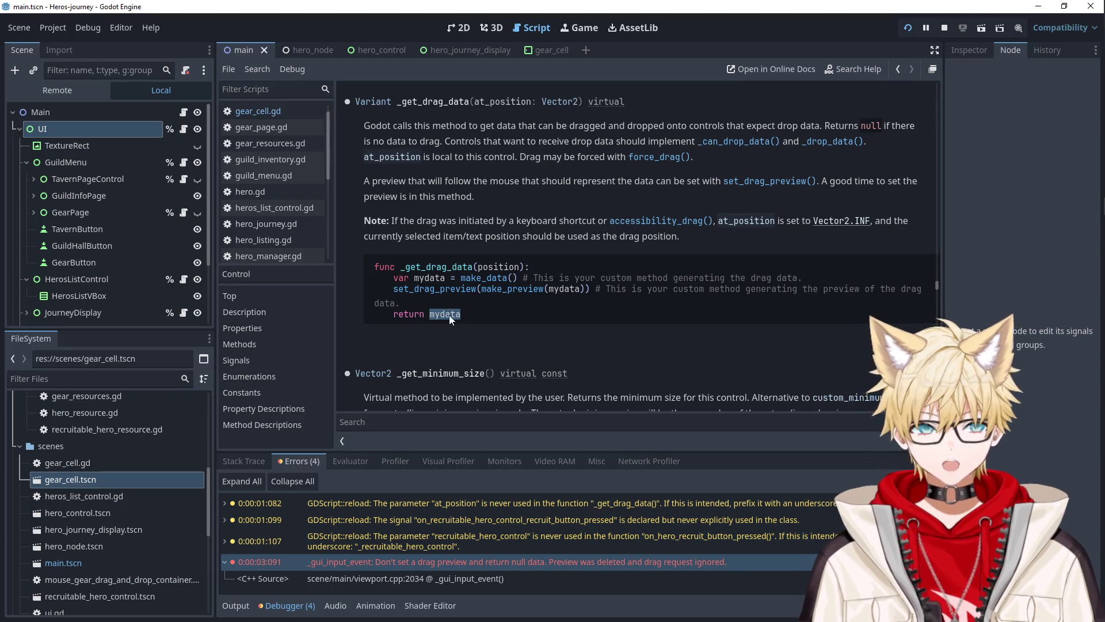
{"action": "left_click", "coordinate": [898, 68]}
{"action": "left_click", "coordinate": [652, 298]}
{"action": "key", "text": "Return"}
{"action": "type", "text": "re"}
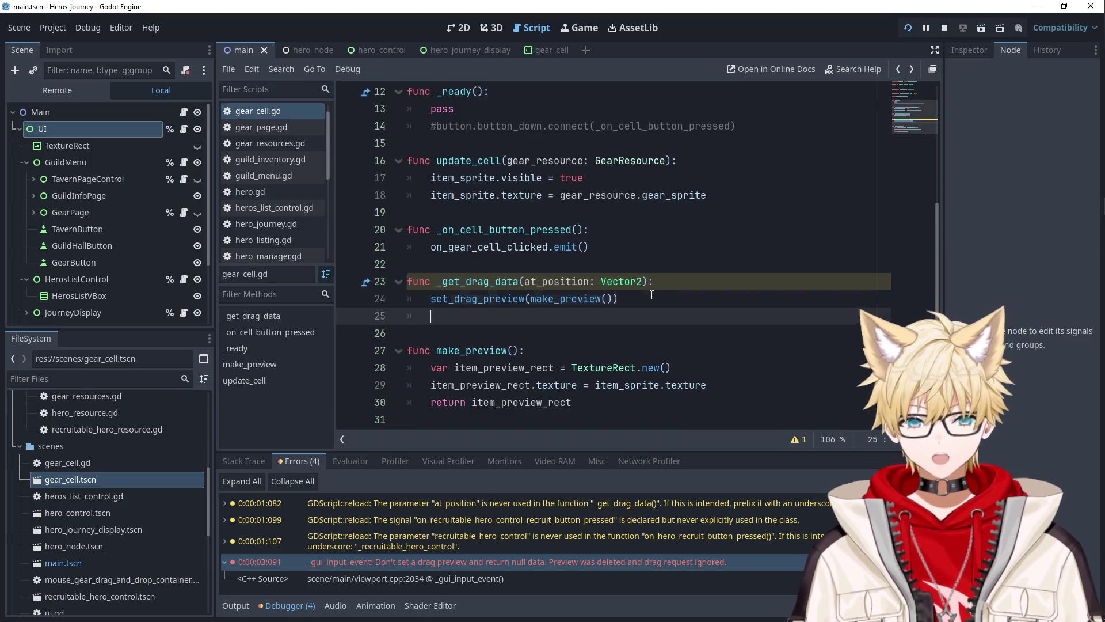
{"action": "type", "text": "turn 1"}
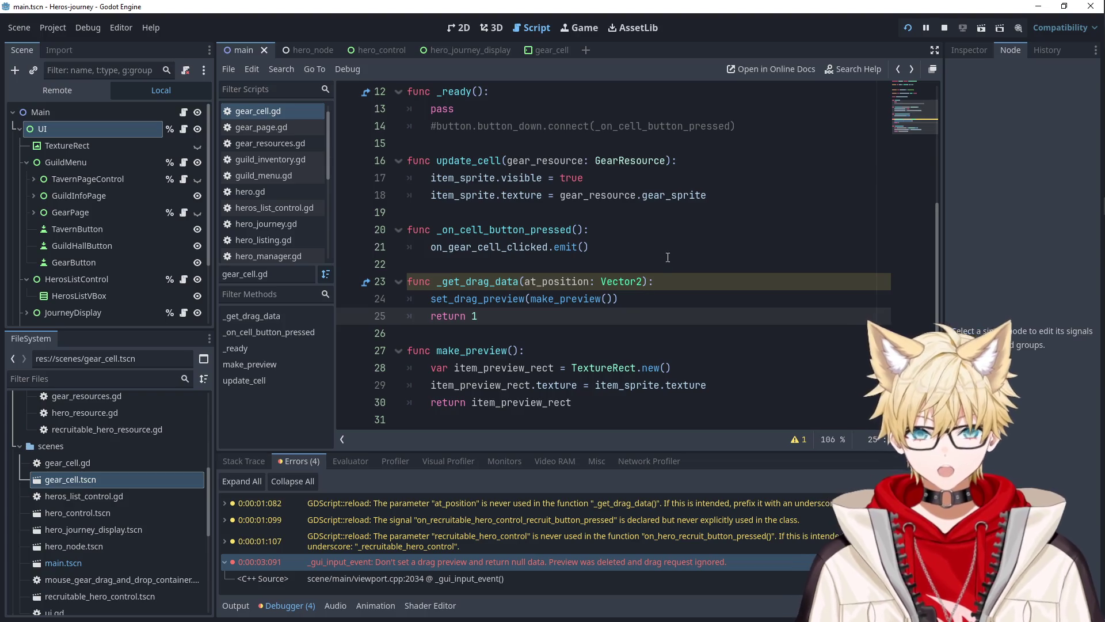
Step: Run the game and drag the S gear repeatedly to watch its preview follow, then stop
{"action": "left_click", "coordinate": [908, 28]}
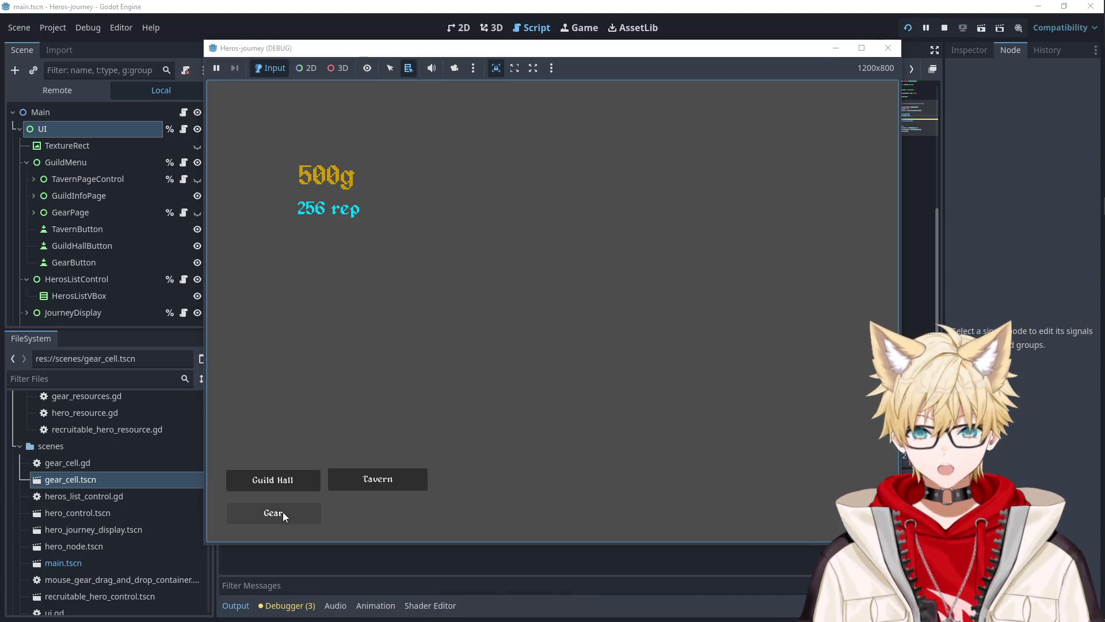
{"action": "left_click", "coordinate": [282, 512]}
{"action": "mouse_move", "coordinate": [254, 233]}
{"action": "left_mouse_down"}
{"action": "mouse_move", "coordinate": [342, 190]}
{"action": "mouse_move", "coordinate": [478, 188]}
{"action": "left_mouse_up"}
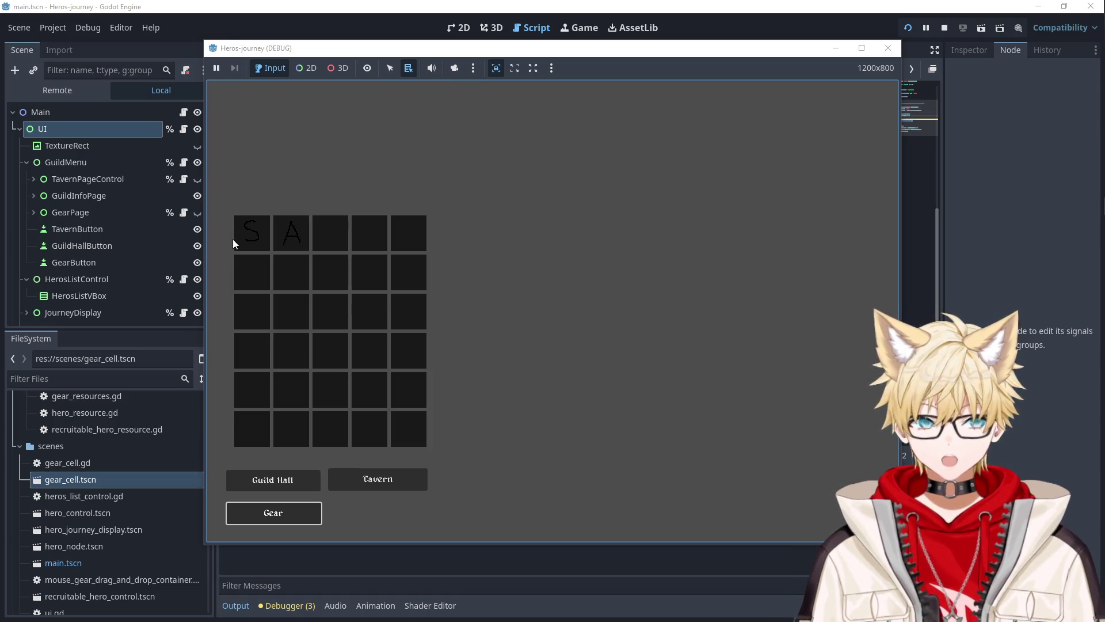
{"action": "mouse_move", "coordinate": [419, 179]}
{"action": "left_mouse_down"}
{"action": "mouse_move", "coordinate": [534, 201]}
{"action": "mouse_move", "coordinate": [524, 308]}
{"action": "mouse_move", "coordinate": [478, 193]}
{"action": "mouse_move", "coordinate": [576, 251]}
{"action": "mouse_move", "coordinate": [527, 311]}
{"action": "mouse_move", "coordinate": [510, 223]}
{"action": "mouse_move", "coordinate": [529, 306]}
{"action": "mouse_move", "coordinate": [489, 212]}
{"action": "mouse_move", "coordinate": [541, 316]}
{"action": "mouse_move", "coordinate": [522, 294]}
{"action": "left_mouse_up"}
{"action": "mouse_move", "coordinate": [254, 238]}
{"action": "left_mouse_down"}
{"action": "mouse_move", "coordinate": [592, 257]}
{"action": "mouse_move", "coordinate": [496, 190]}
{"action": "mouse_move", "coordinate": [449, 185]}
{"action": "mouse_move", "coordinate": [479, 361]}
{"action": "mouse_move", "coordinate": [478, 299]}
{"action": "mouse_move", "coordinate": [547, 198]}
{"action": "mouse_move", "coordinate": [513, 260]}
{"action": "mouse_move", "coordinate": [371, 247]}
{"action": "mouse_move", "coordinate": [348, 188]}
{"action": "mouse_move", "coordinate": [255, 225]}
{"action": "mouse_move", "coordinate": [398, 150]}
{"action": "mouse_move", "coordinate": [479, 255]}
{"action": "mouse_move", "coordinate": [607, 244]}
{"action": "left_mouse_up"}
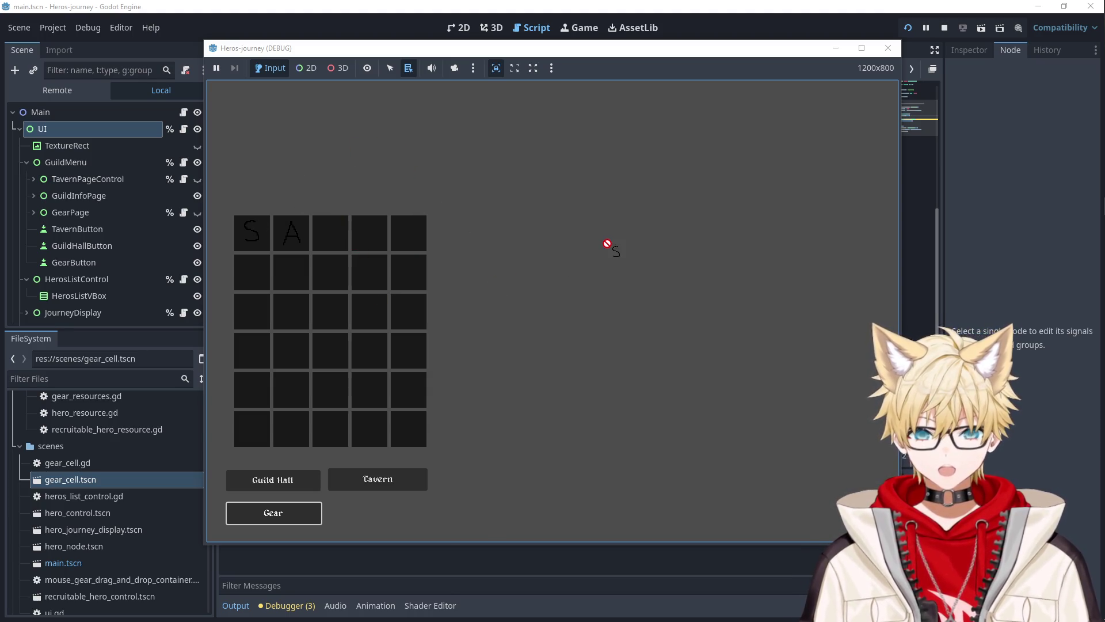
{"action": "left_click_drag", "start_coordinate": [534, 200], "coordinate": [570, 216]}
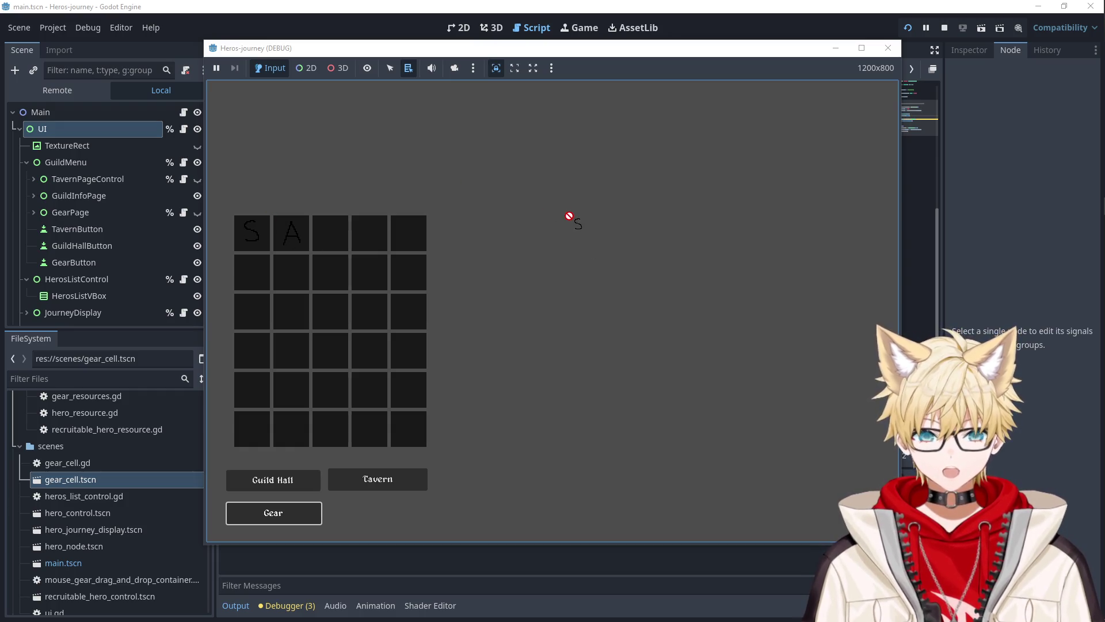
{"action": "left_click_drag", "start_coordinate": [255, 235], "coordinate": [625, 206]}
{"action": "left_click_drag", "start_coordinate": [265, 233], "coordinate": [572, 201]}
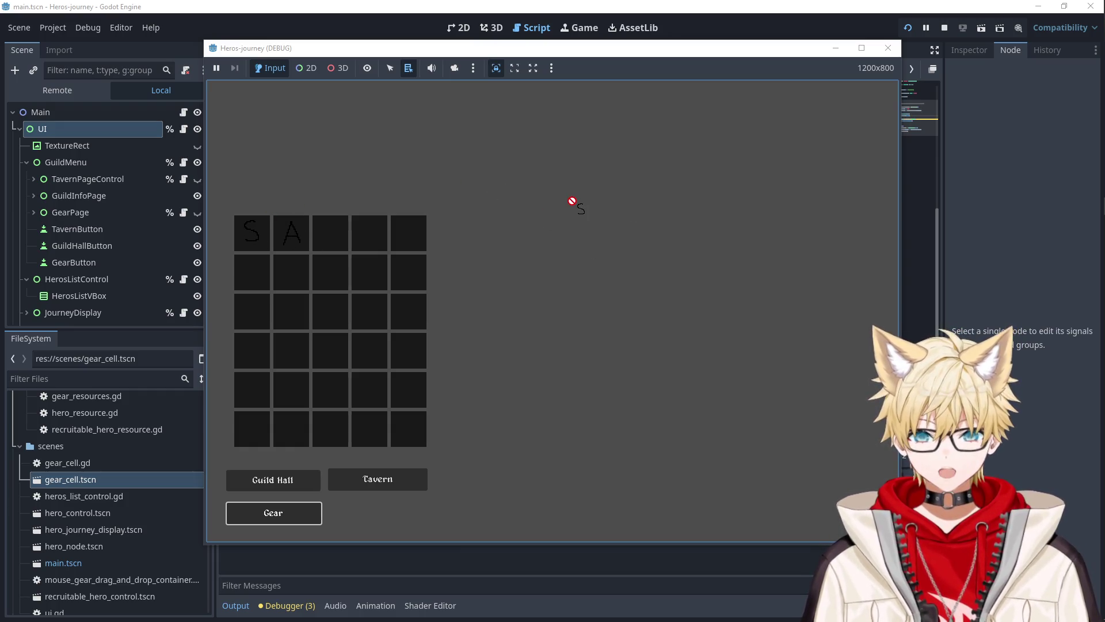
{"action": "mouse_move", "coordinate": [270, 245]}
{"action": "left_mouse_down"}
{"action": "mouse_move", "coordinate": [614, 229]}
{"action": "mouse_move", "coordinate": [524, 272]}
{"action": "left_mouse_up"}
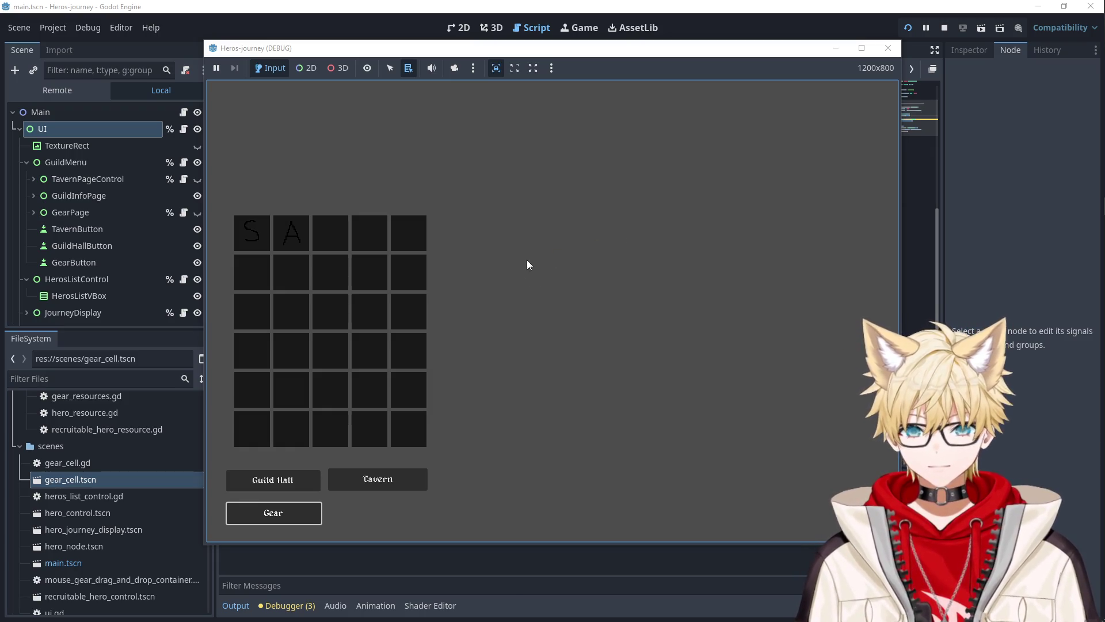
{"action": "left_click", "coordinate": [888, 47]}
{"action": "left_click", "coordinate": [521, 331]}
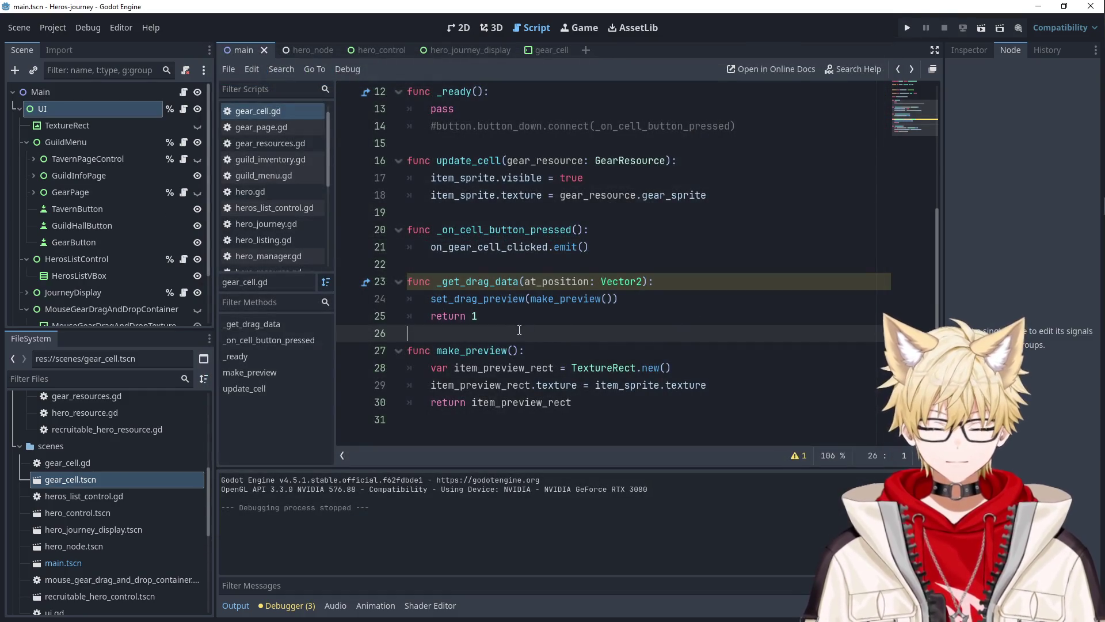
{"action": "mouse_move", "coordinate": [484, 289]}
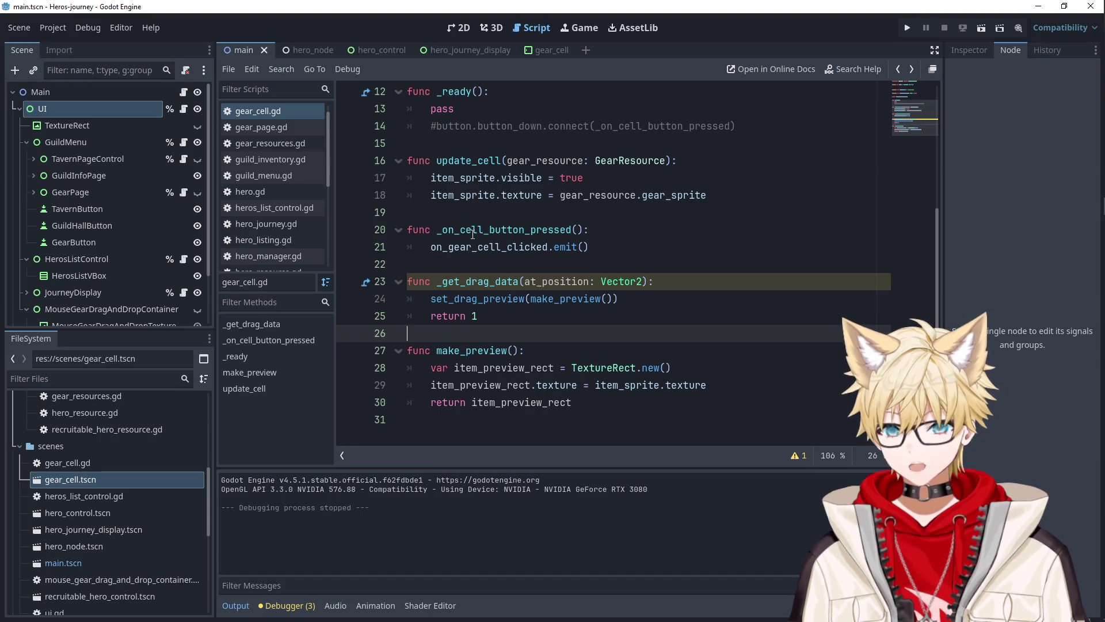
{"action": "left_click", "coordinate": [491, 311]}
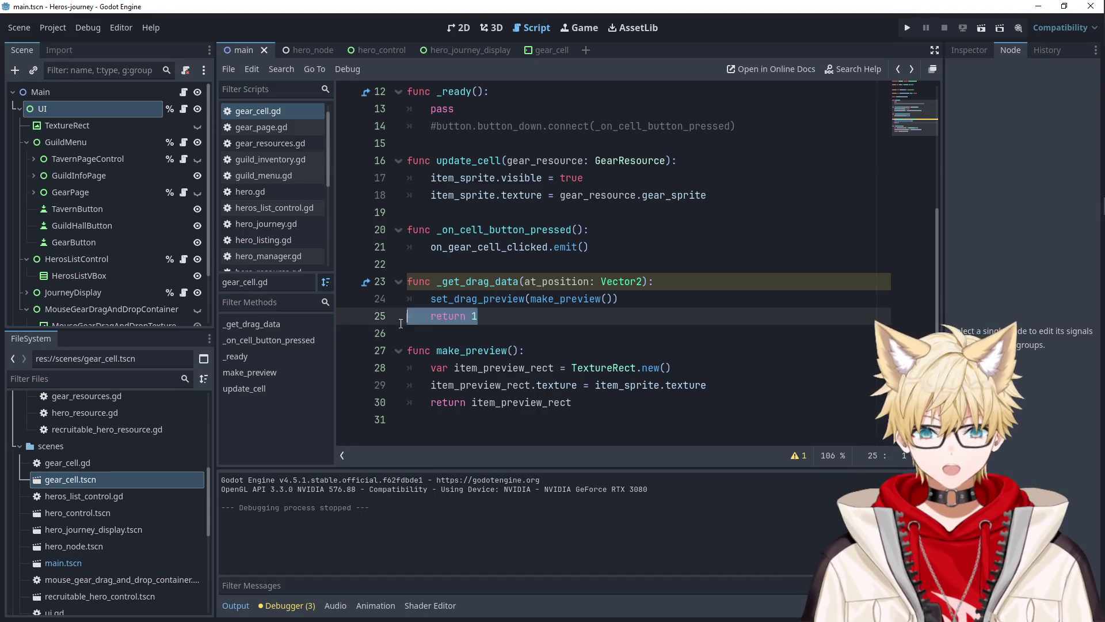
{"action": "double_click", "coordinate": [492, 307]}
{"action": "left_click", "coordinate": [496, 316]}
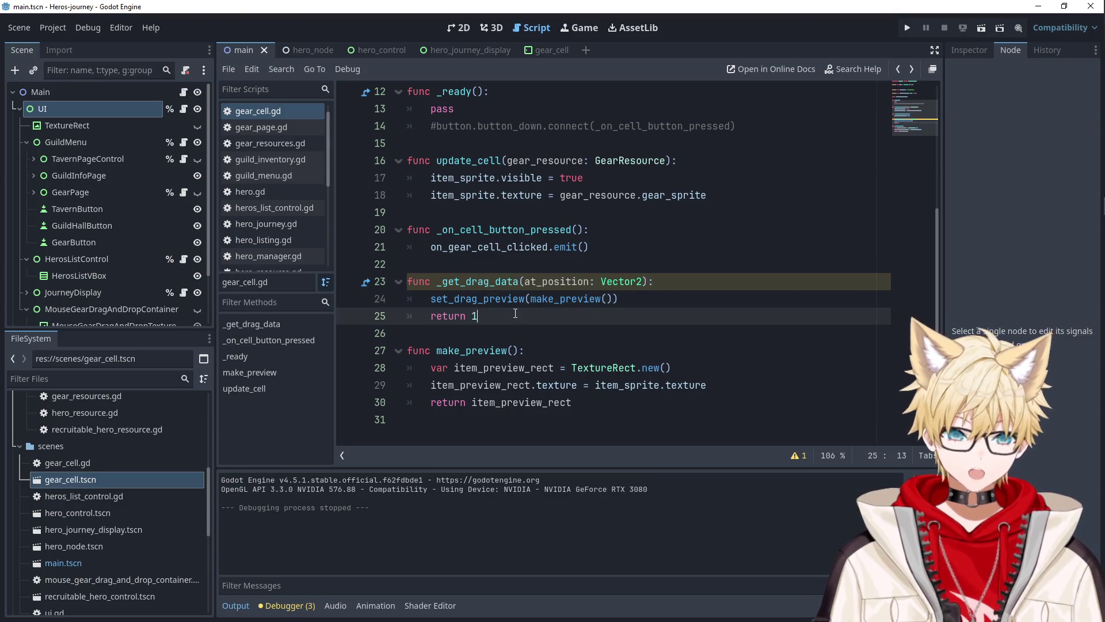
{"action": "mouse_move", "coordinate": [1094, 168]}
{"action": "left_click", "coordinate": [1092, 8]}
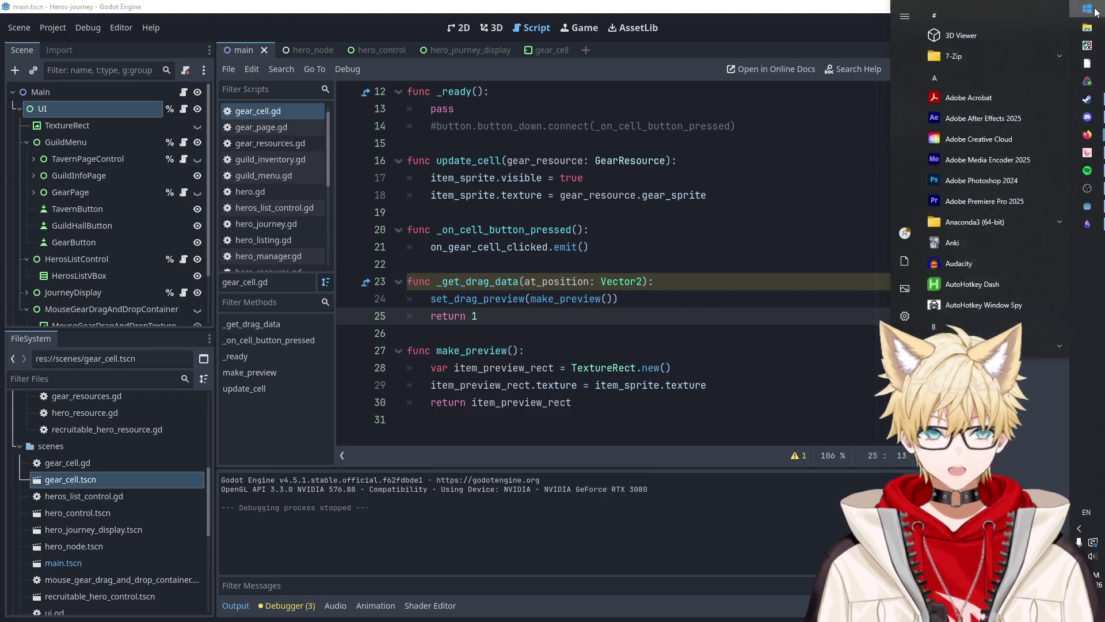
{"action": "type", "text": "notepad"}
{"action": "key", "text": "Return"}
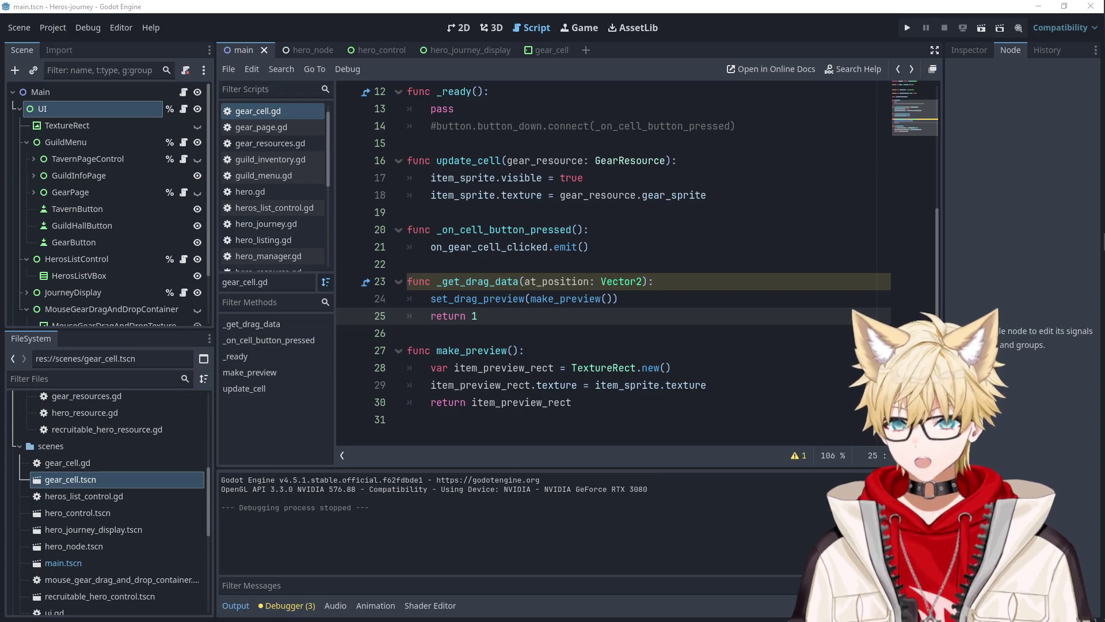
{"action": "left_click", "coordinate": [909, 33]}
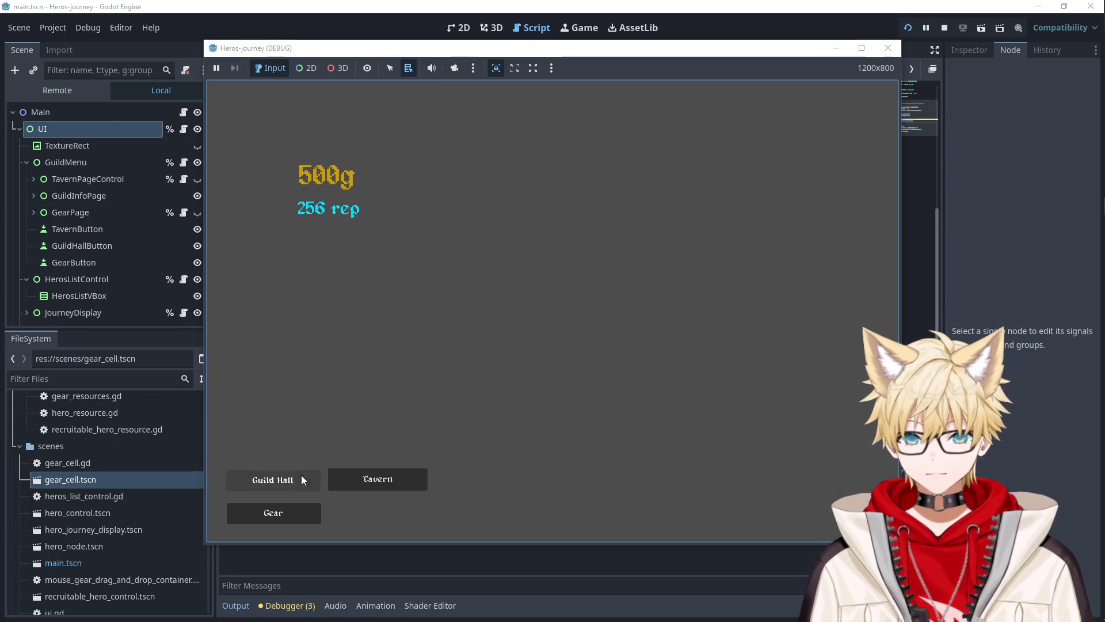
{"action": "left_click", "coordinate": [288, 515]}
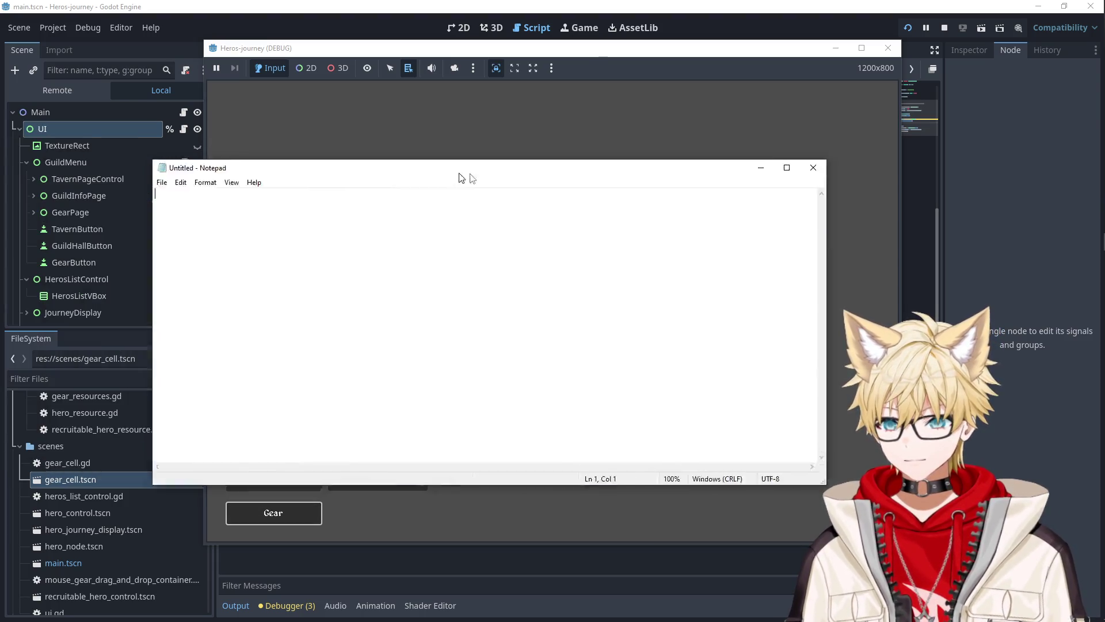
{"action": "left_click_drag", "start_coordinate": [459, 175], "coordinate": [760, 172]}
{"action": "left_click_drag", "start_coordinate": [237, 231], "coordinate": [789, 254]}
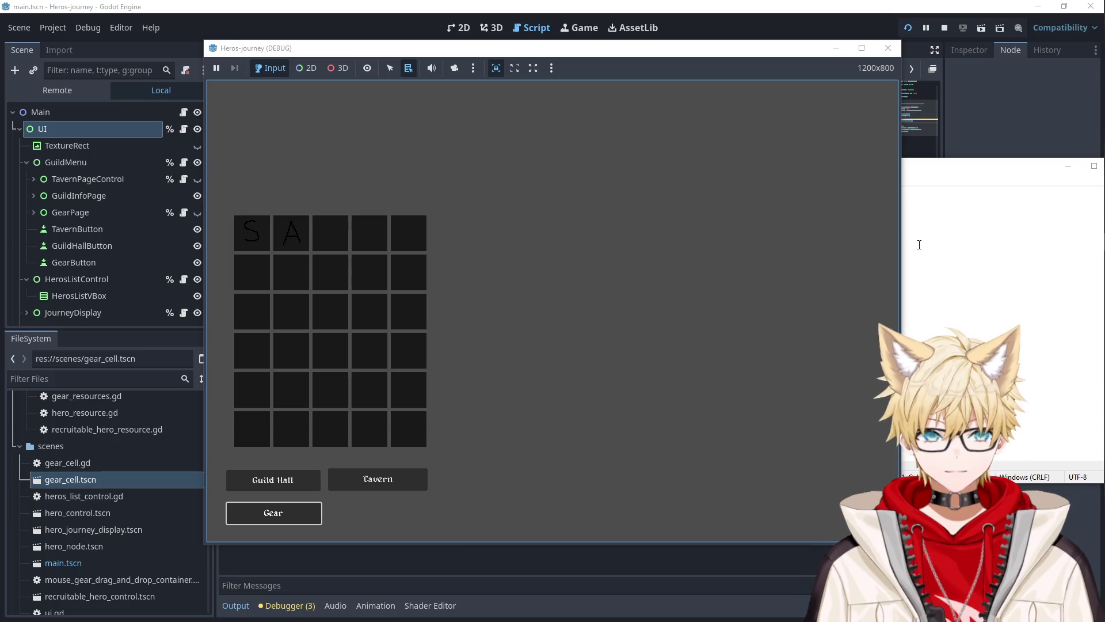
{"action": "left_click", "coordinate": [944, 173]}
{"action": "left_click_drag", "start_coordinate": [459, 161], "coordinate": [902, 88]}
{"action": "left_click_drag", "start_coordinate": [263, 227], "coordinate": [982, 210]}
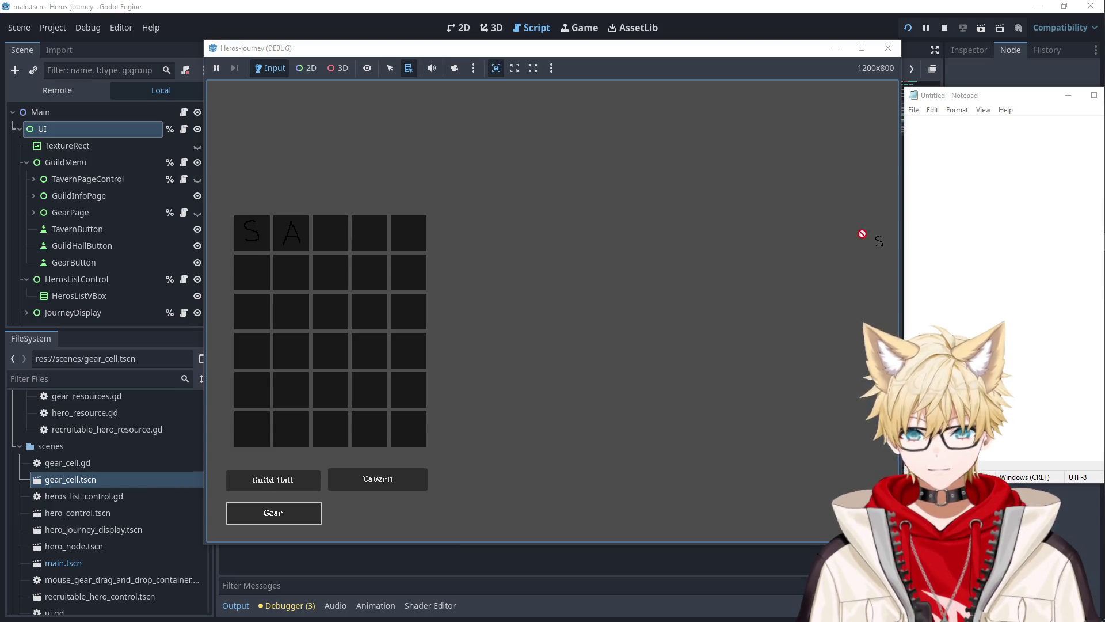
{"action": "left_click_drag", "start_coordinate": [827, 236], "coordinate": [941, 229]}
{"action": "left_click_drag", "start_coordinate": [967, 95], "coordinate": [615, 121]}
{"action": "left_click", "coordinate": [771, 121]}
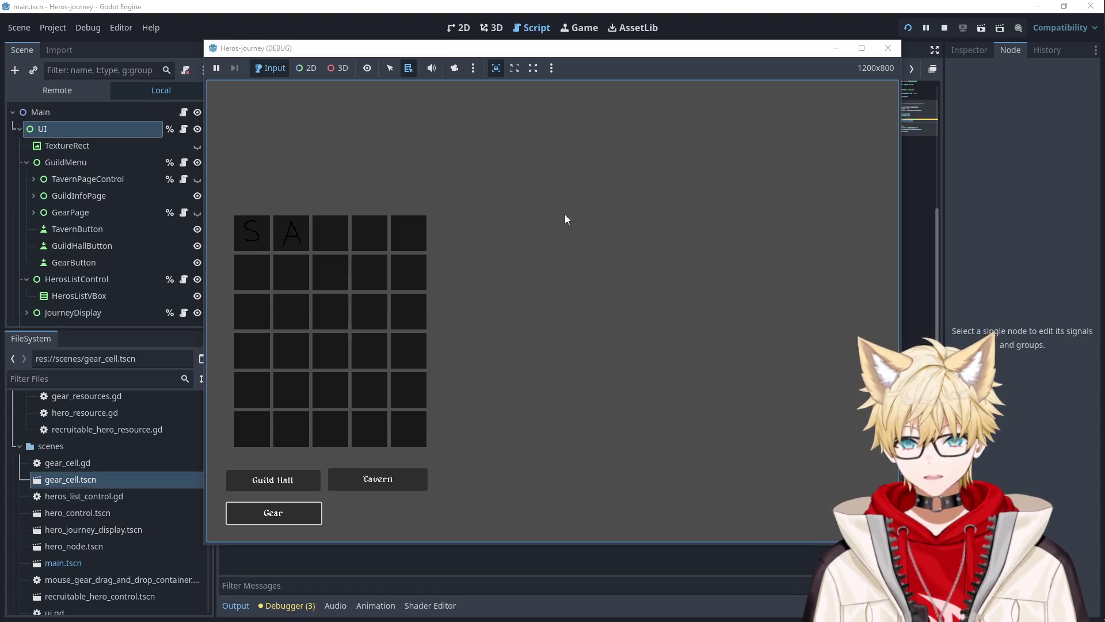
{"action": "left_click", "coordinate": [888, 48]}
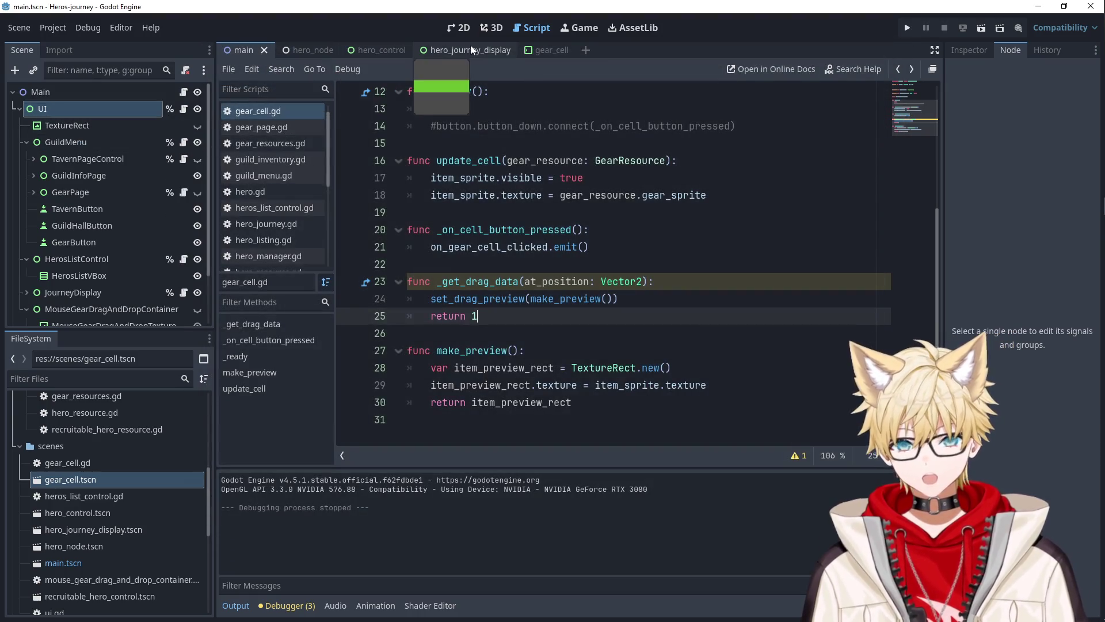
Step: Open the gear_cell scene and show ItemSprite's properties in the Inspector
{"action": "left_click", "coordinate": [547, 51]}
{"action": "left_click", "coordinate": [121, 125]}
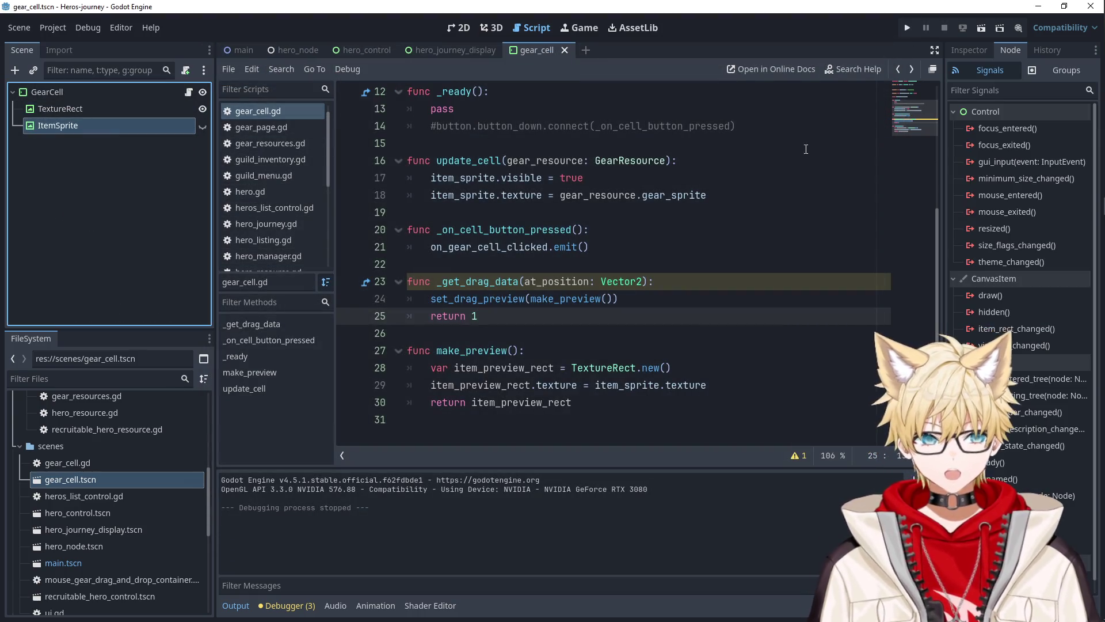
{"action": "left_click", "coordinate": [983, 52]}
{"action": "left_click", "coordinate": [121, 109]}
{"action": "left_click", "coordinate": [102, 128]}
Step: Filter the properties by 'tex' and expand the Tooltip and Input groups
{"action": "left_click", "coordinate": [1043, 108]}
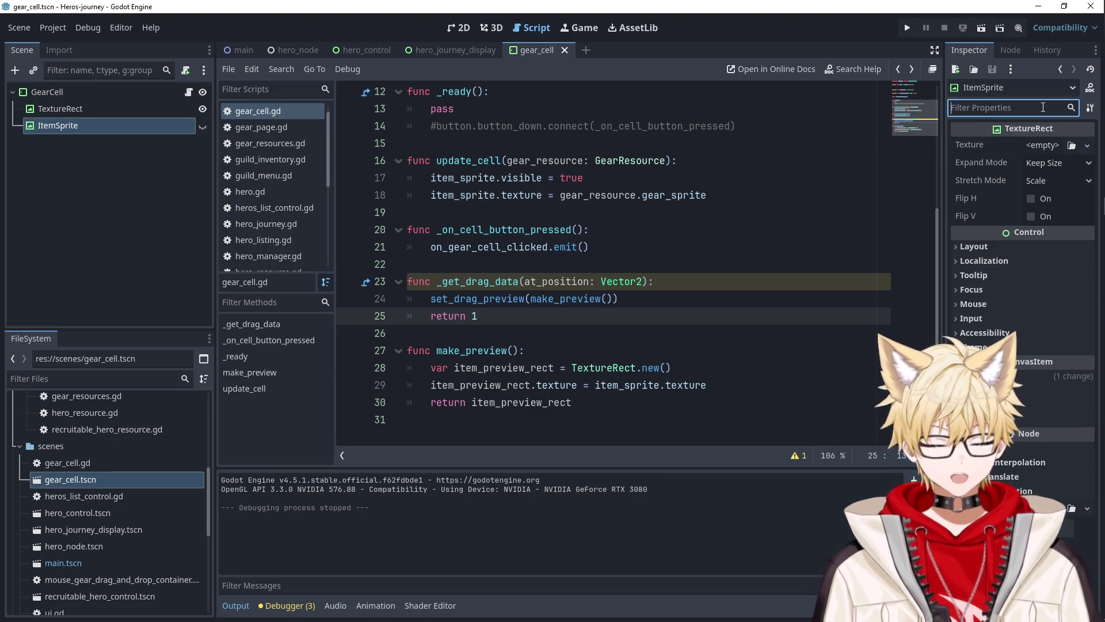
{"action": "type", "text": "tex"}
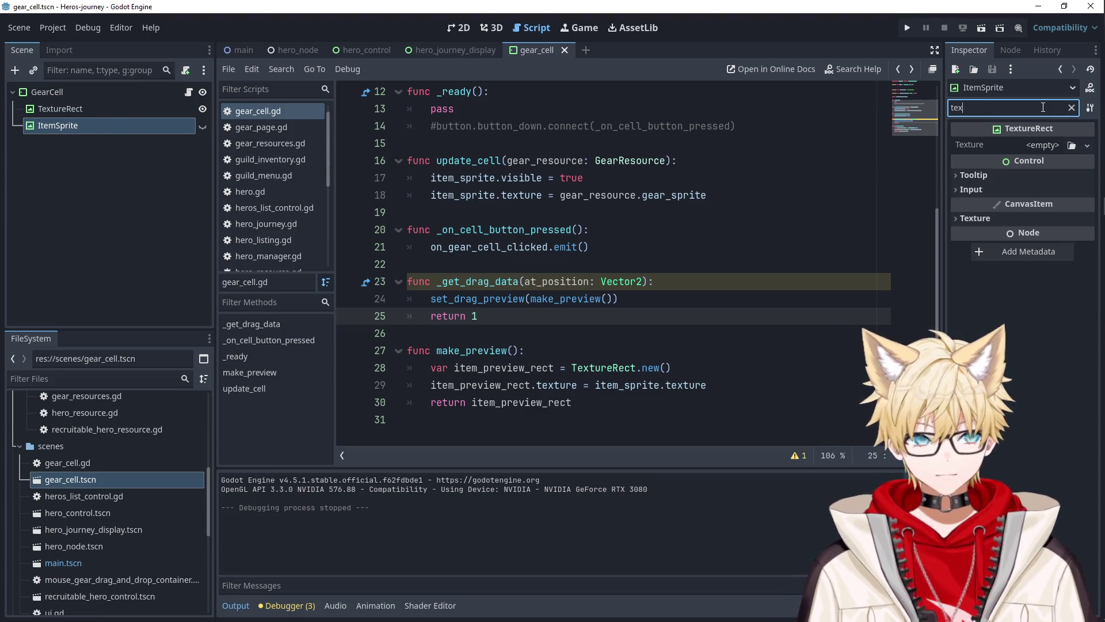
{"action": "left_click", "coordinate": [983, 174]}
{"action": "left_click", "coordinate": [983, 281]}
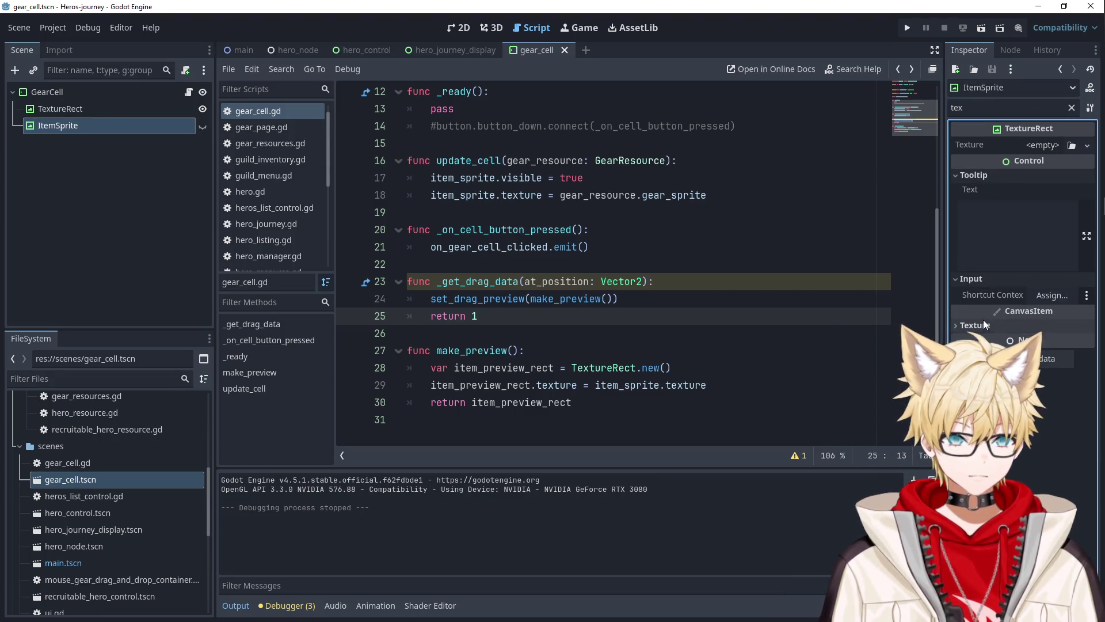
Step: Filter by 'sca' and expand ItemSprite's Layout, Transform and Container Sizing groups
{"action": "left_click", "coordinate": [48, 92]}
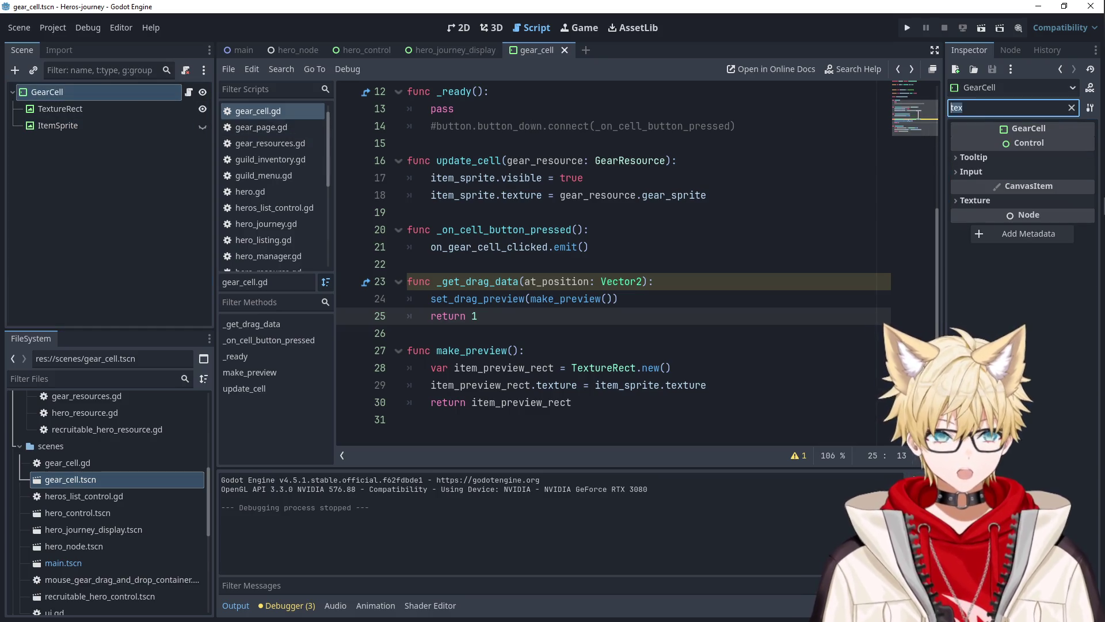
{"action": "type", "text": "sca"}
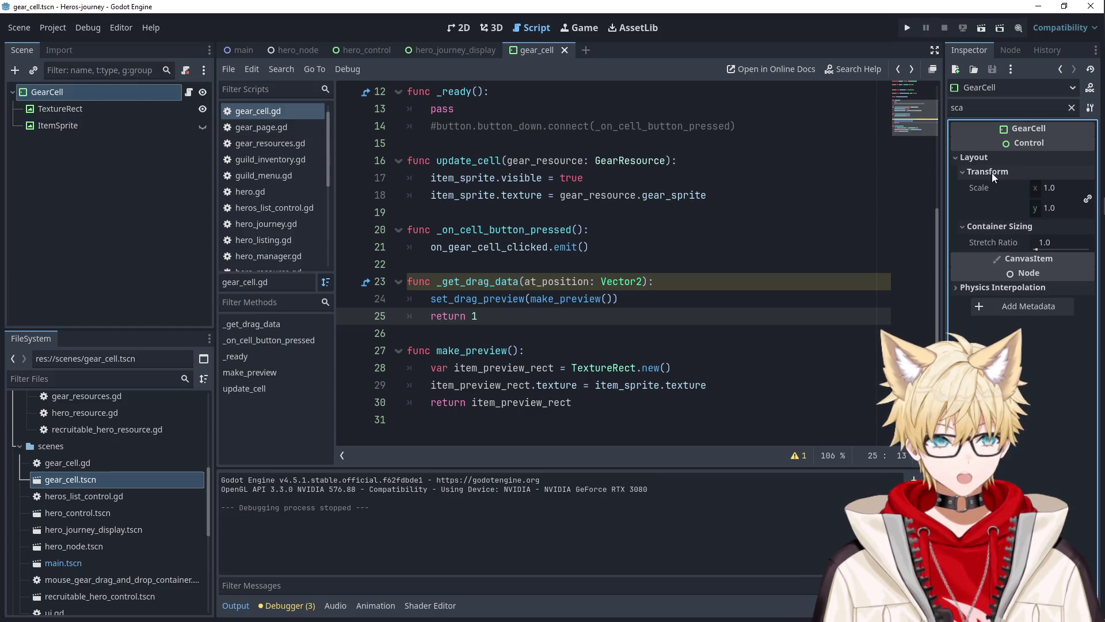
{"action": "left_click", "coordinate": [989, 158]}
{"action": "left_click", "coordinate": [58, 126]}
{"action": "left_click", "coordinate": [1003, 164]}
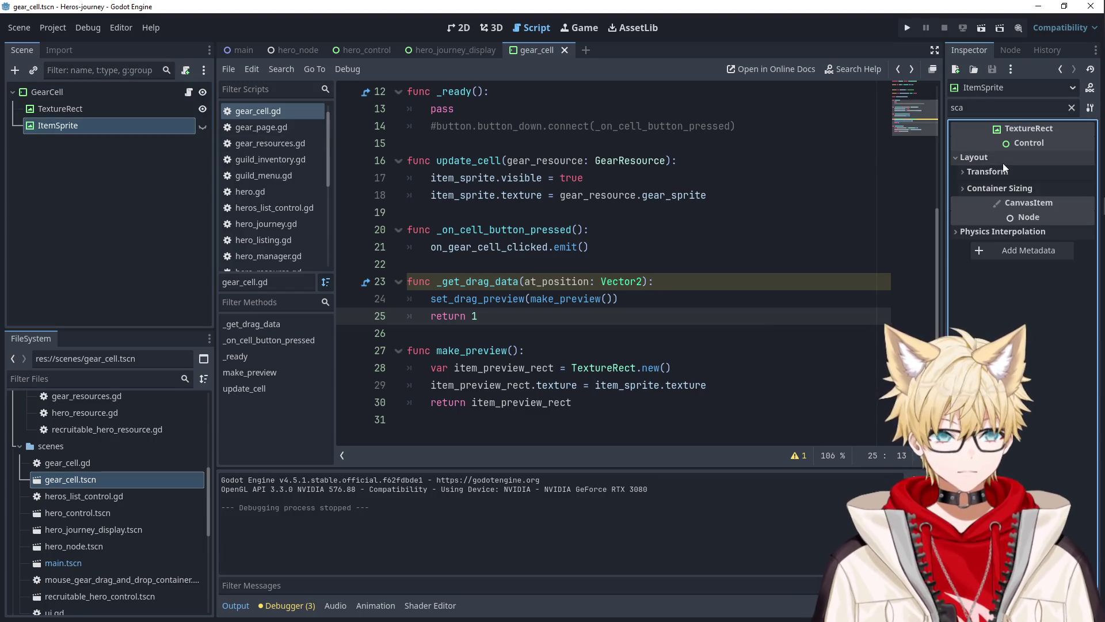
{"action": "left_click", "coordinate": [1002, 172]}
{"action": "left_click", "coordinate": [1008, 226]}
{"action": "left_click", "coordinate": [661, 248]}
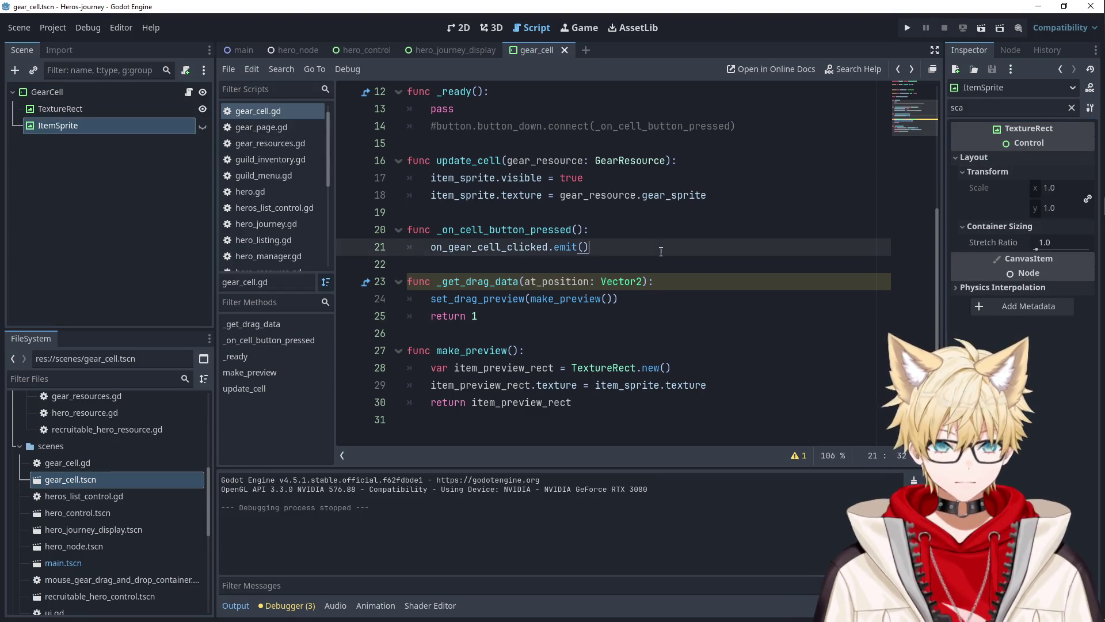
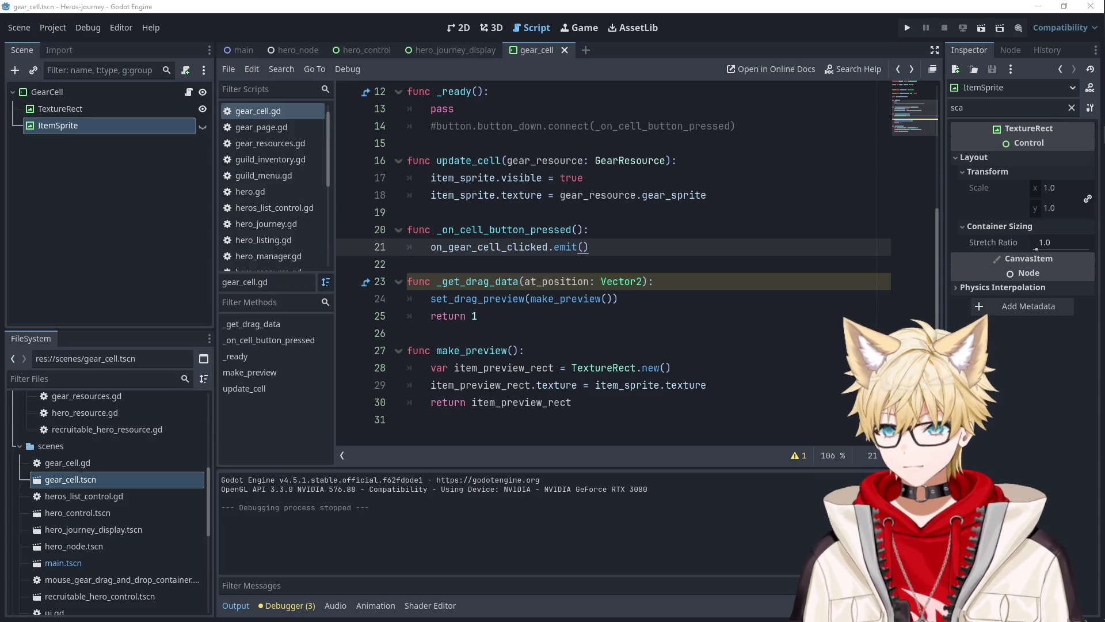
Step: Switch to the main scene and inspect the HerosListVBox and HerosListControl nodes
{"action": "left_click", "coordinate": [490, 232]}
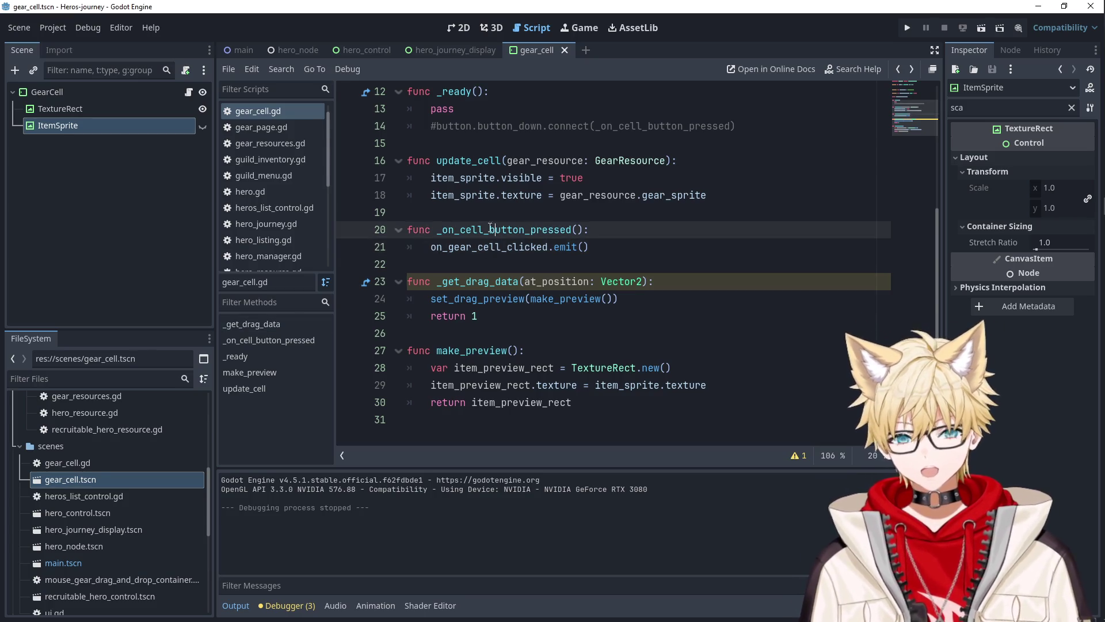
{"action": "left_click", "coordinate": [237, 47]}
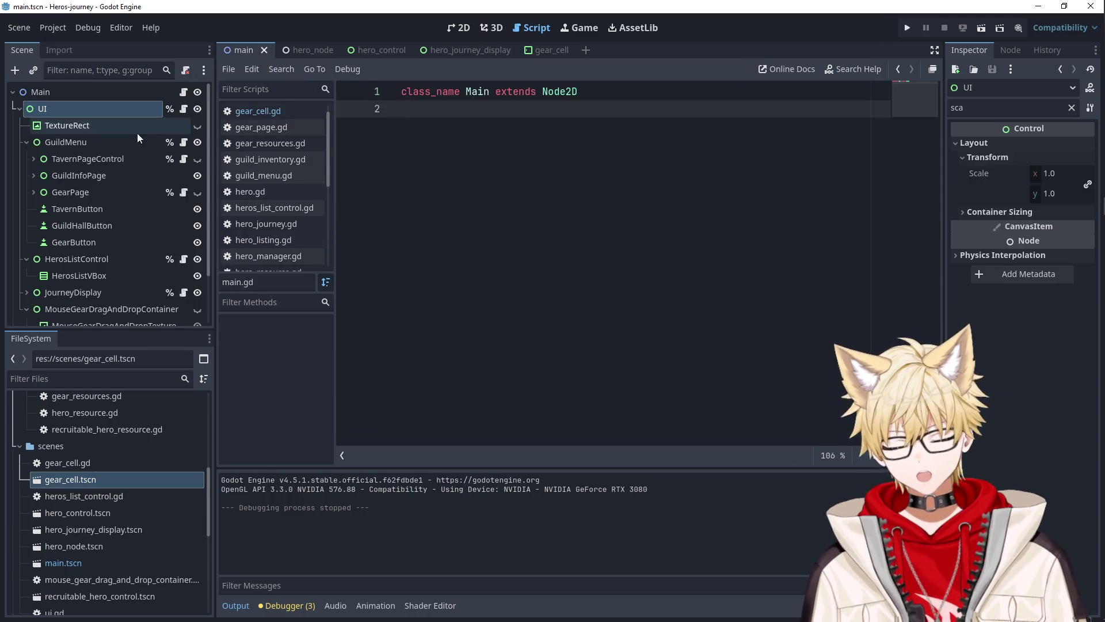
{"action": "left_click", "coordinate": [115, 148]}
{"action": "left_click", "coordinate": [81, 257]}
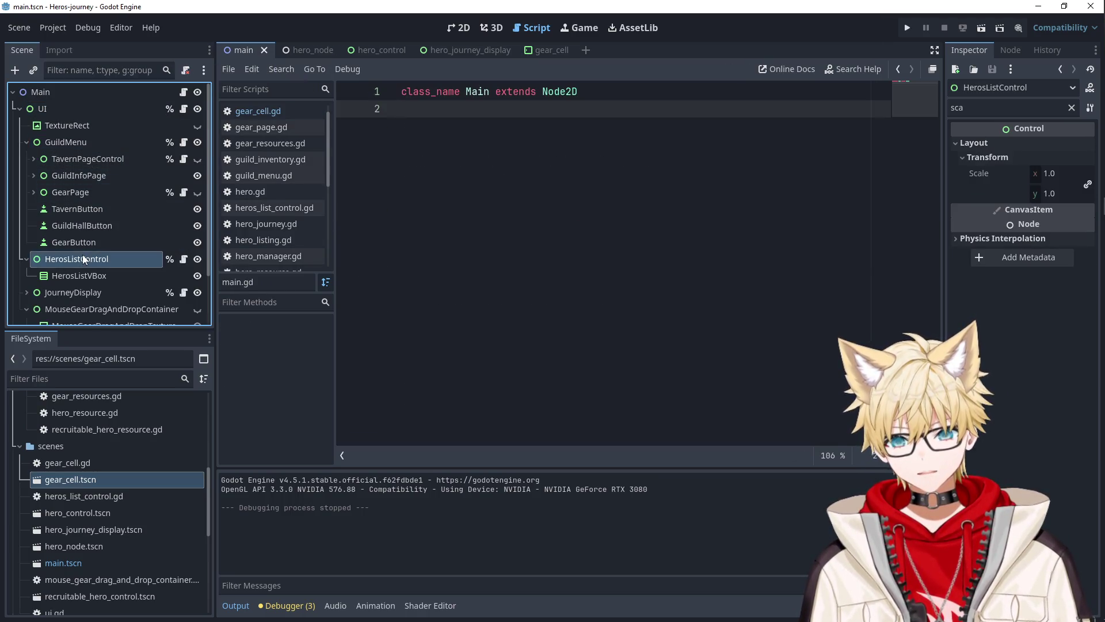
{"action": "left_click", "coordinate": [82, 274]}
{"action": "left_click", "coordinate": [84, 258]}
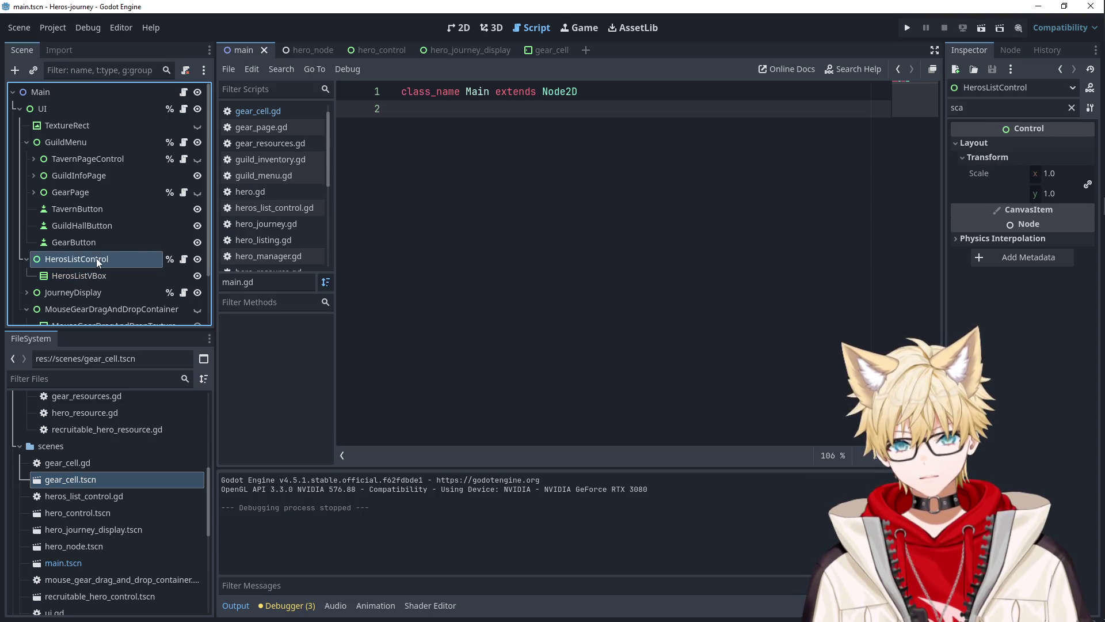
Step: Expand GearPage, check GearCellGridContainer's transform scale, and show the 2D view
{"action": "scroll", "coordinate": [105, 278], "scroll_direction": "down", "scroll_amount": 3}
{"action": "scroll", "coordinate": [104, 260], "scroll_direction": "up", "scroll_amount": 3}
{"action": "left_click", "coordinate": [98, 192]}
{"action": "left_click", "coordinate": [974, 143]}
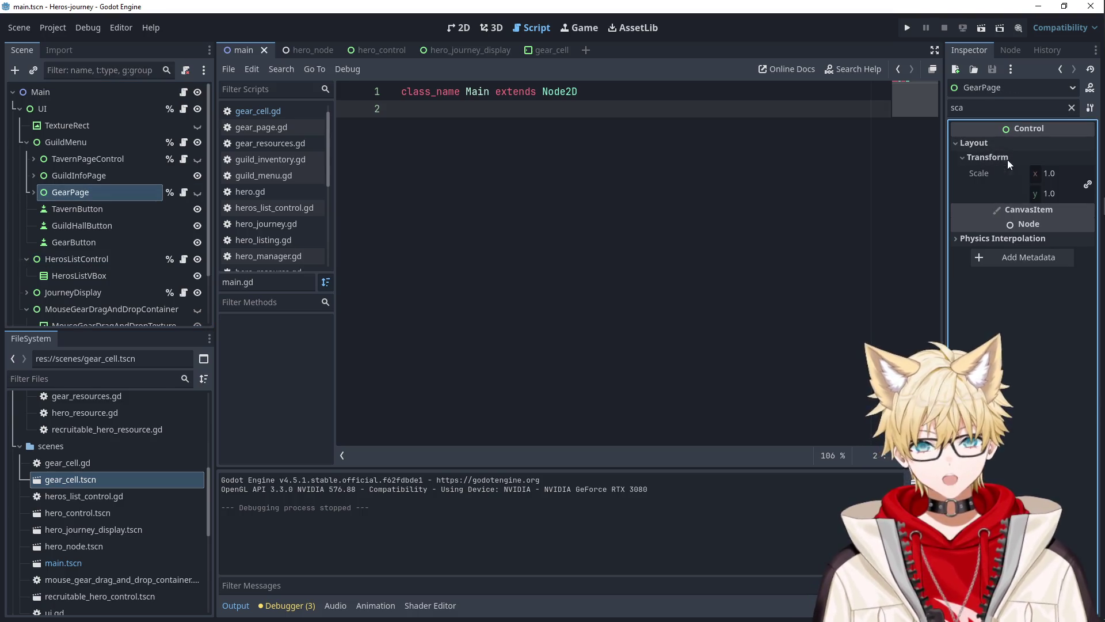
{"action": "left_click", "coordinate": [33, 192]}
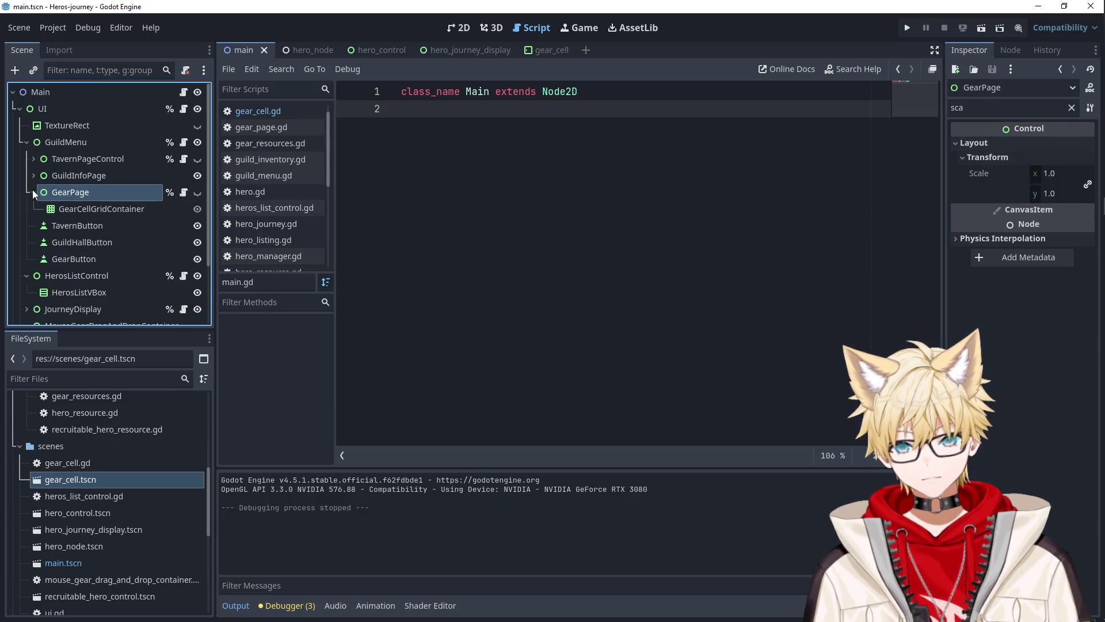
{"action": "left_click", "coordinate": [67, 207]}
{"action": "left_click", "coordinate": [994, 172]}
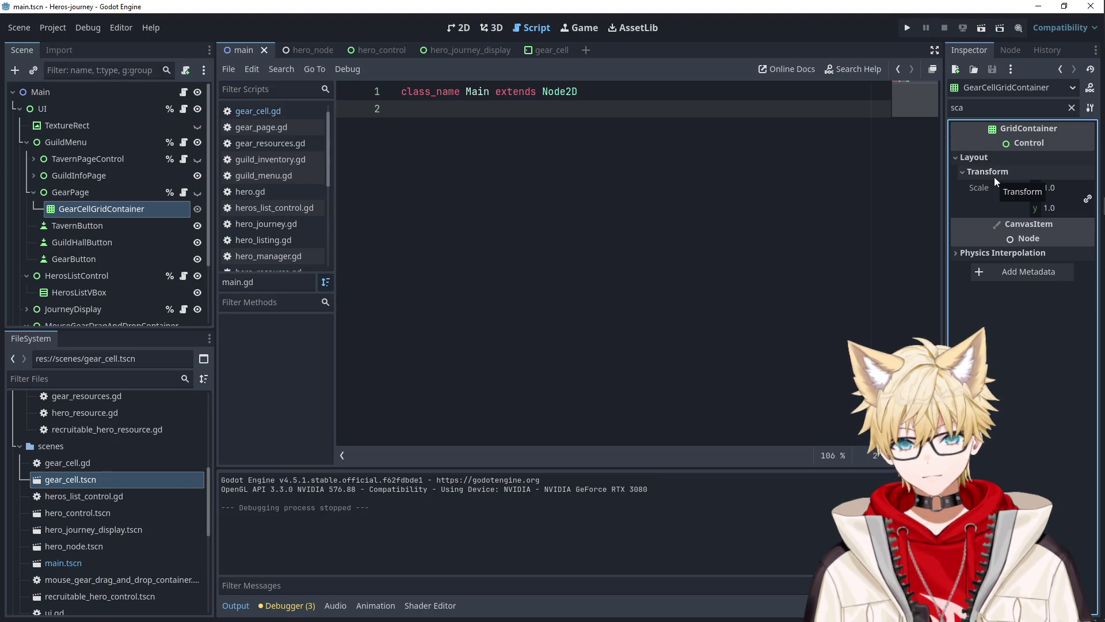
{"action": "left_click", "coordinate": [465, 33]}
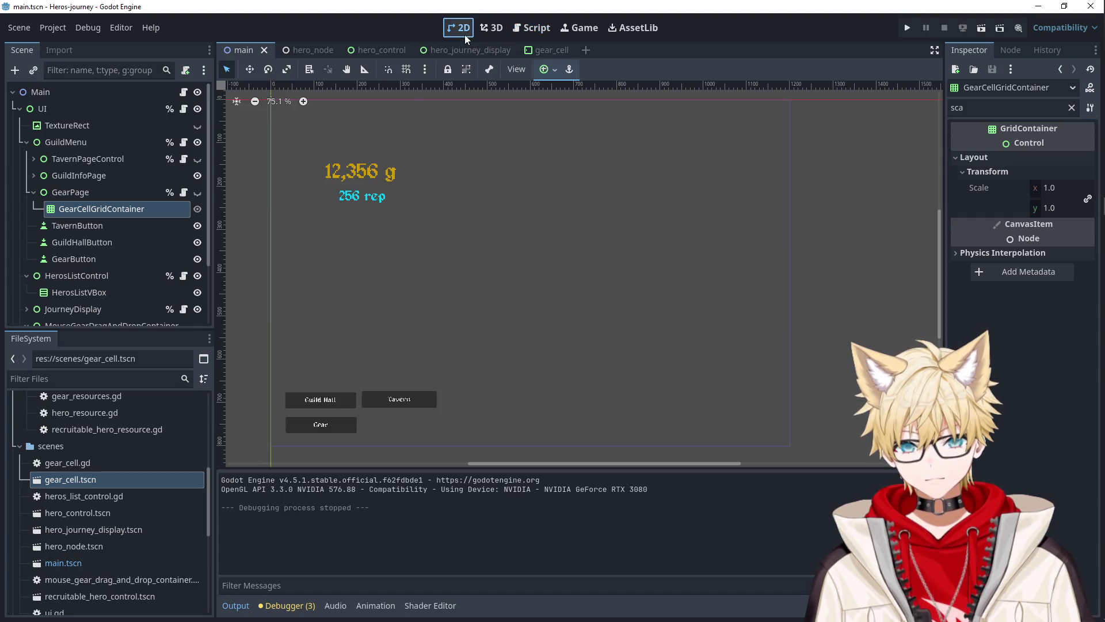
Step: Test-run the game, drag the S gear on the Gear page, then stop it
{"action": "left_click", "coordinate": [909, 28]}
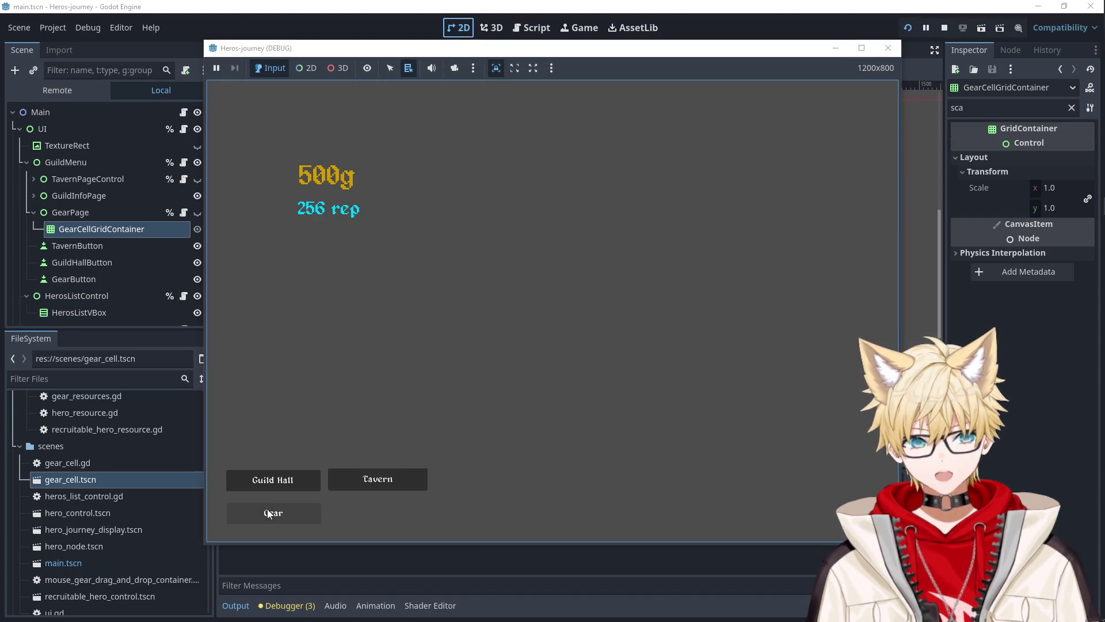
{"action": "left_click", "coordinate": [267, 511]}
{"action": "left_click_drag", "start_coordinate": [255, 237], "coordinate": [294, 159]}
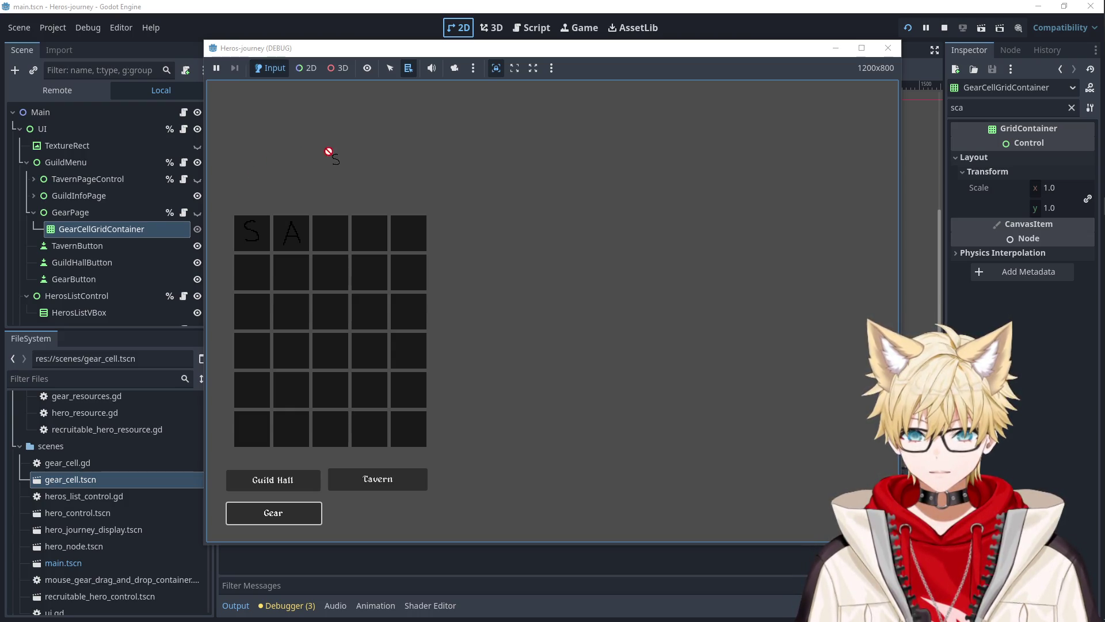
{"action": "left_click", "coordinate": [889, 49]}
Step: Open the UI node's ui.gd script from the 2D scene
{"action": "left_click", "coordinate": [551, 36]}
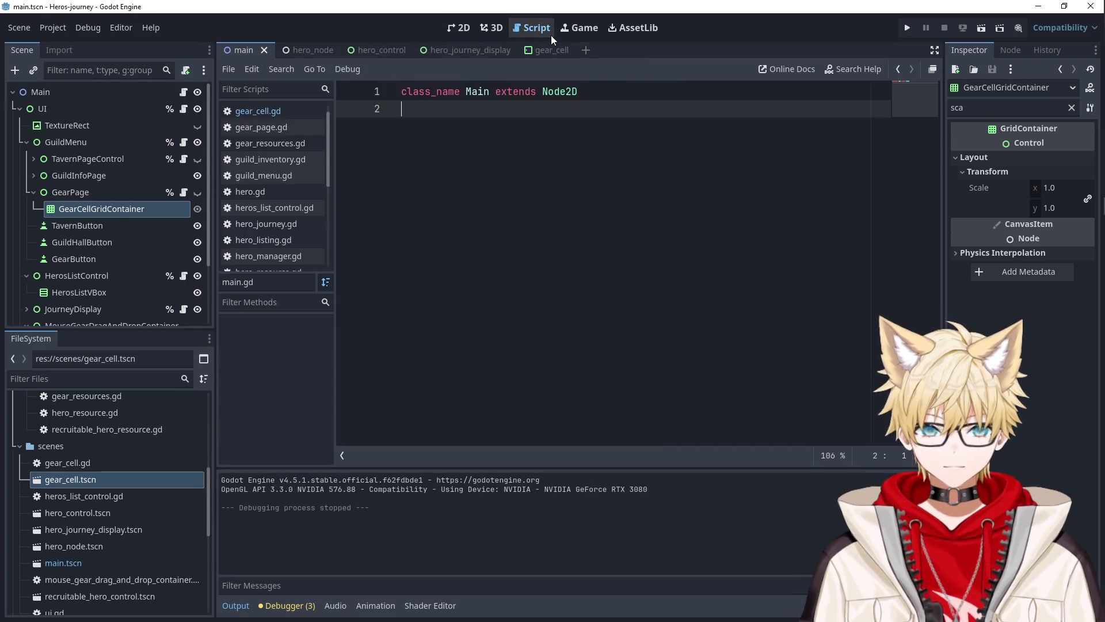
{"action": "left_click", "coordinate": [456, 29]}
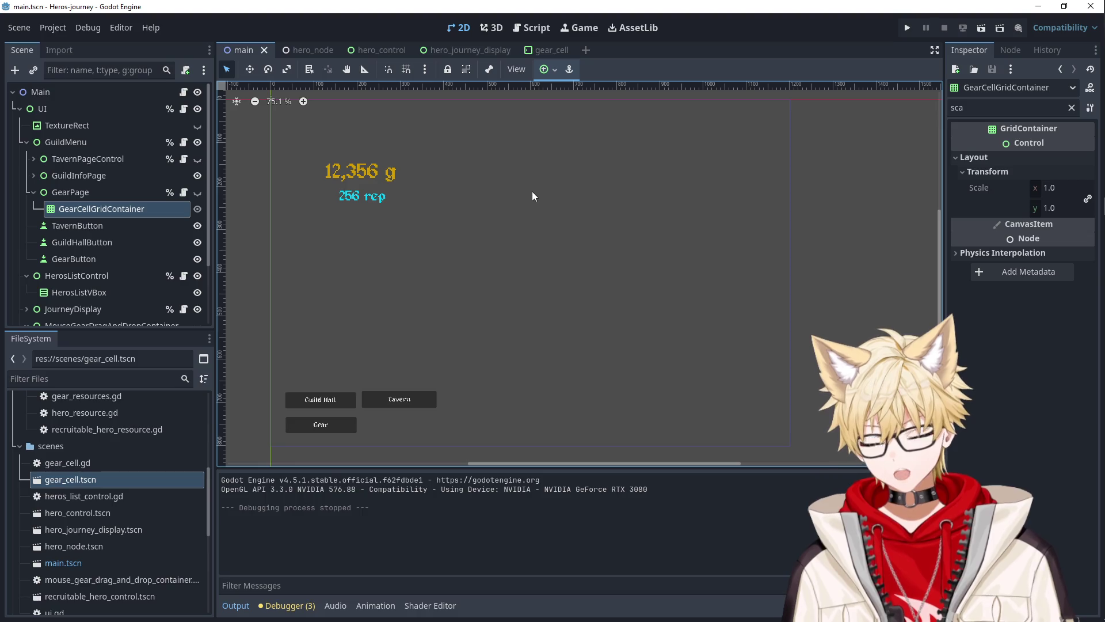
{"action": "left_click", "coordinate": [184, 109]}
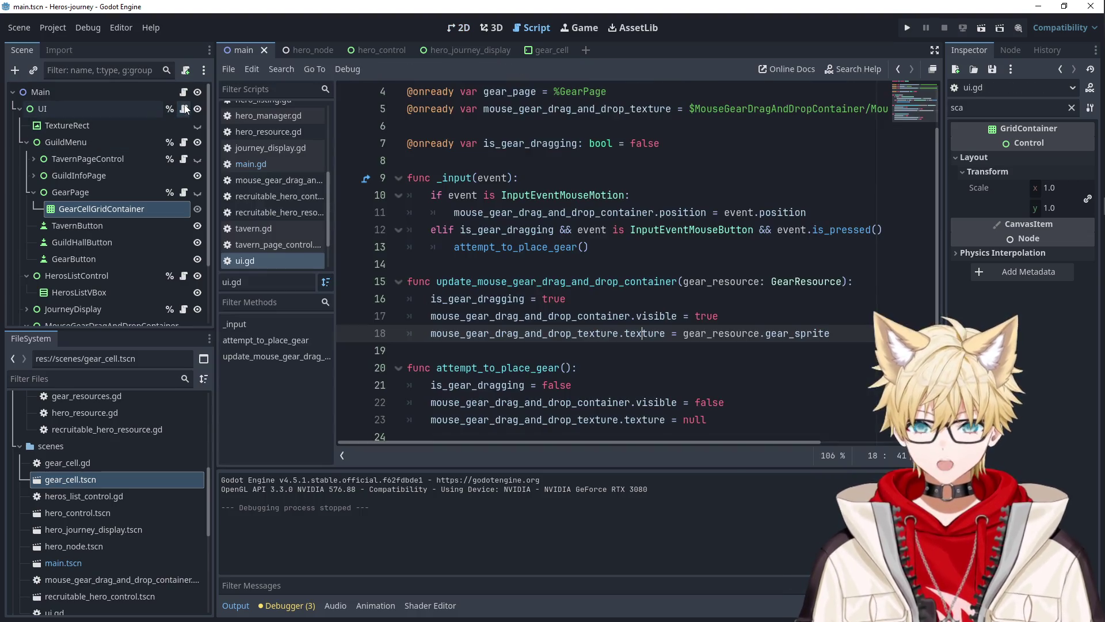
Step: Open gear_cell.gd and place the caret at the end of line 28 in make_preview
{"action": "left_click", "coordinate": [475, 51]}
{"action": "left_click", "coordinate": [538, 50]}
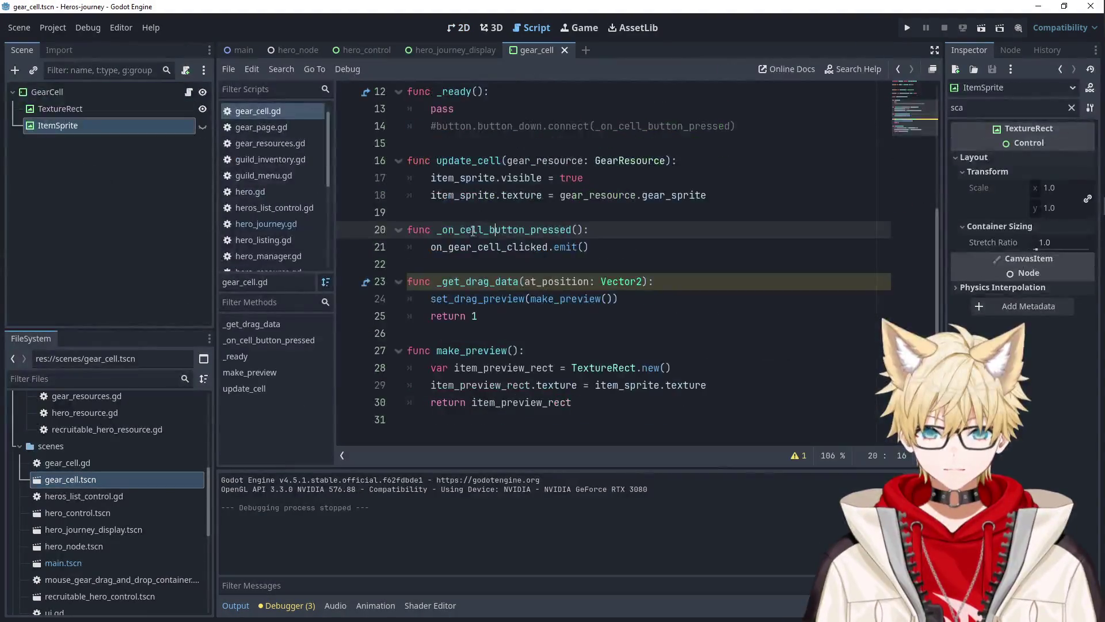
{"action": "left_click", "coordinate": [472, 350]}
{"action": "double_click", "coordinate": [472, 351]}
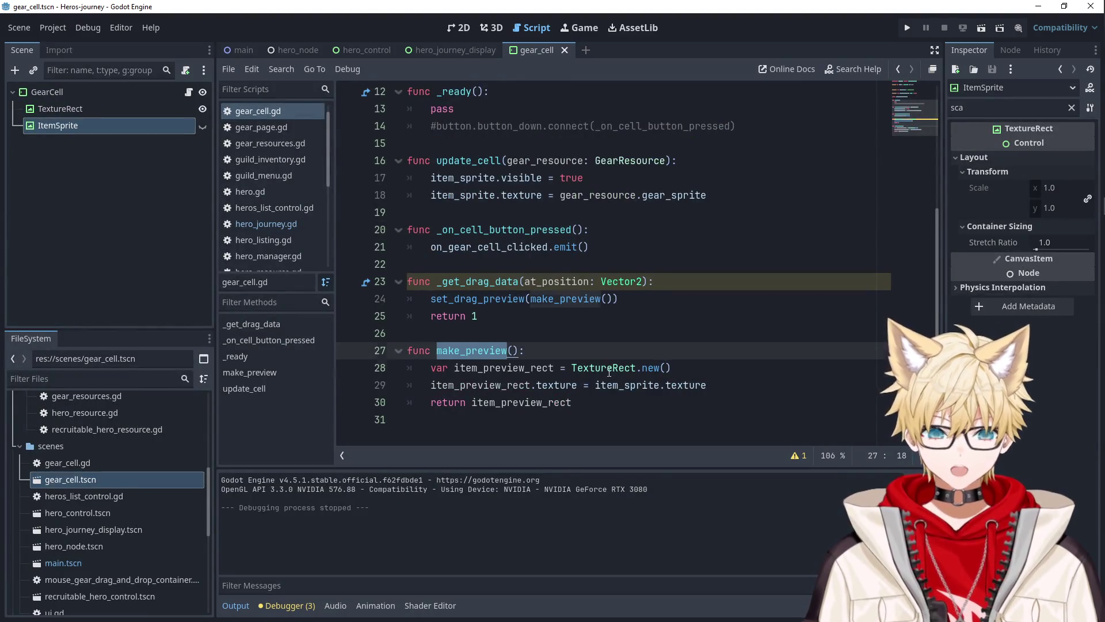
{"action": "double_click", "coordinate": [609, 368]}
{"action": "left_click", "coordinate": [695, 367]}
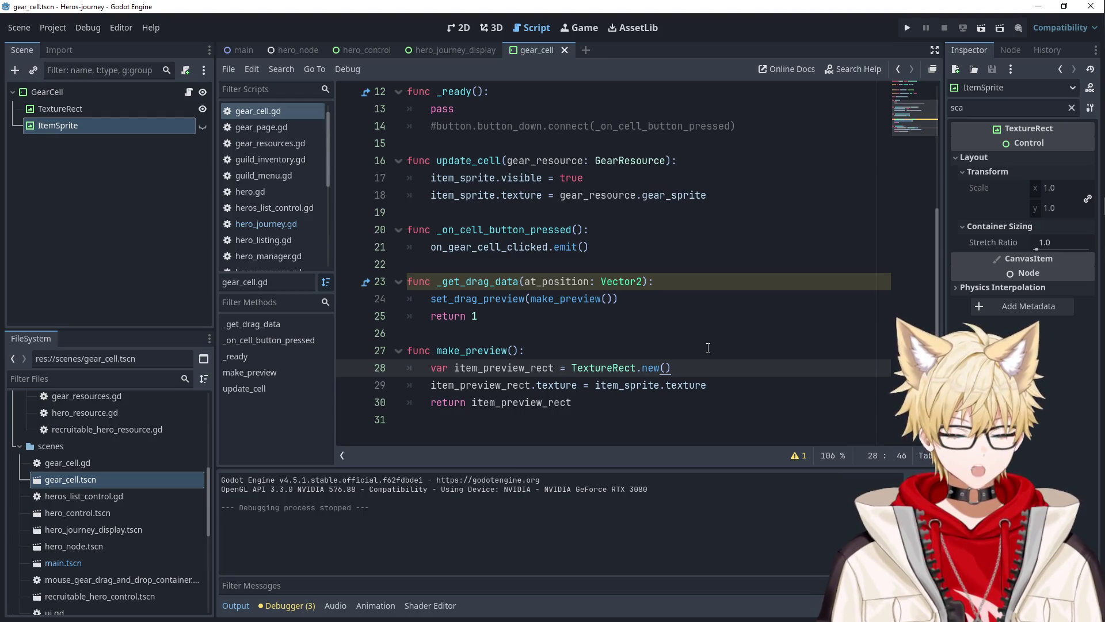
{"action": "left_click", "coordinate": [959, 293]}
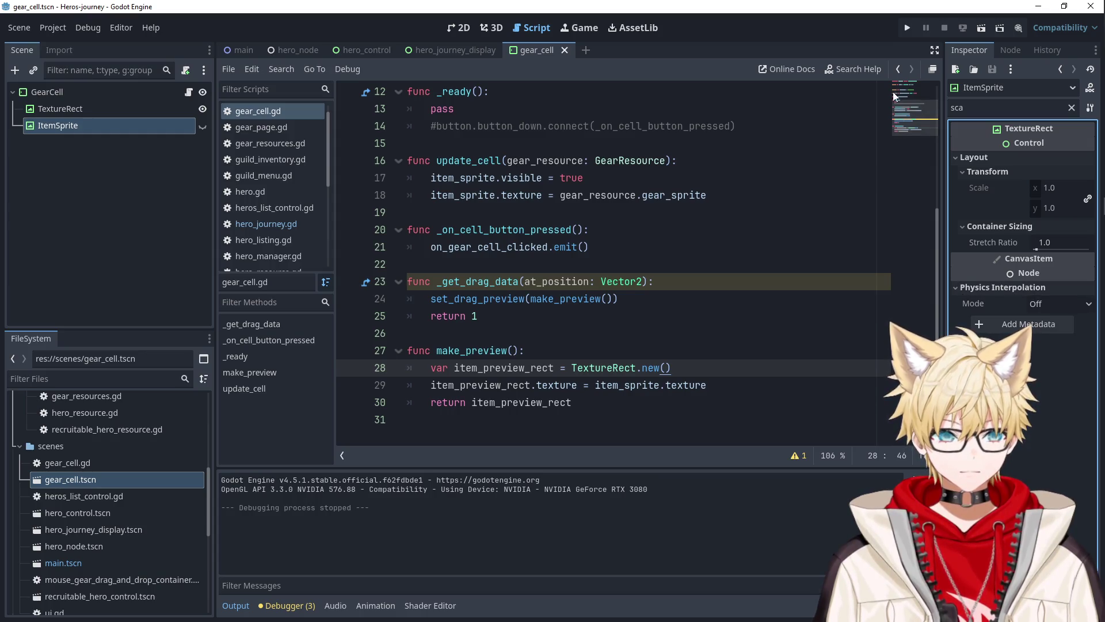
{"action": "left_click", "coordinate": [666, 317]}
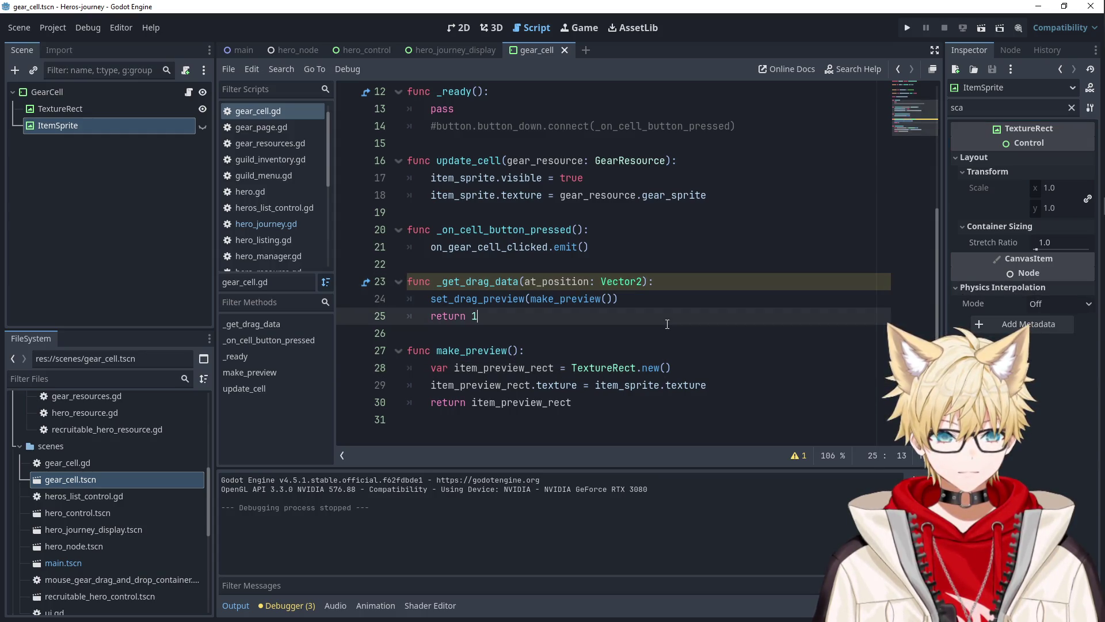
{"action": "left_click", "coordinate": [682, 368]}
Step: Add 'item_preview_rect.scale = Vector2(1.5, 1.5)' below line 28
{"action": "key", "text": "Return"}
{"action": "type", "text": "item"}
{"action": "key", "text": "Return"}
{"action": "type", "text": "/"}
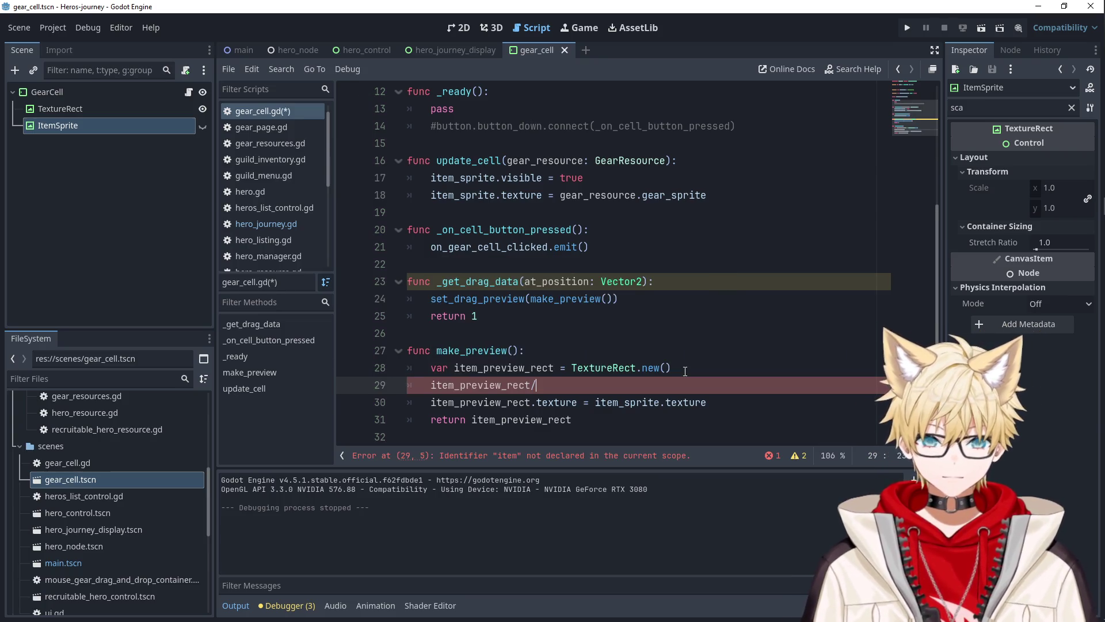
{"action": "key", "text": "BackSpace"}
{"action": "type", "text": ".sca"}
{"action": "key", "text": "Return"}
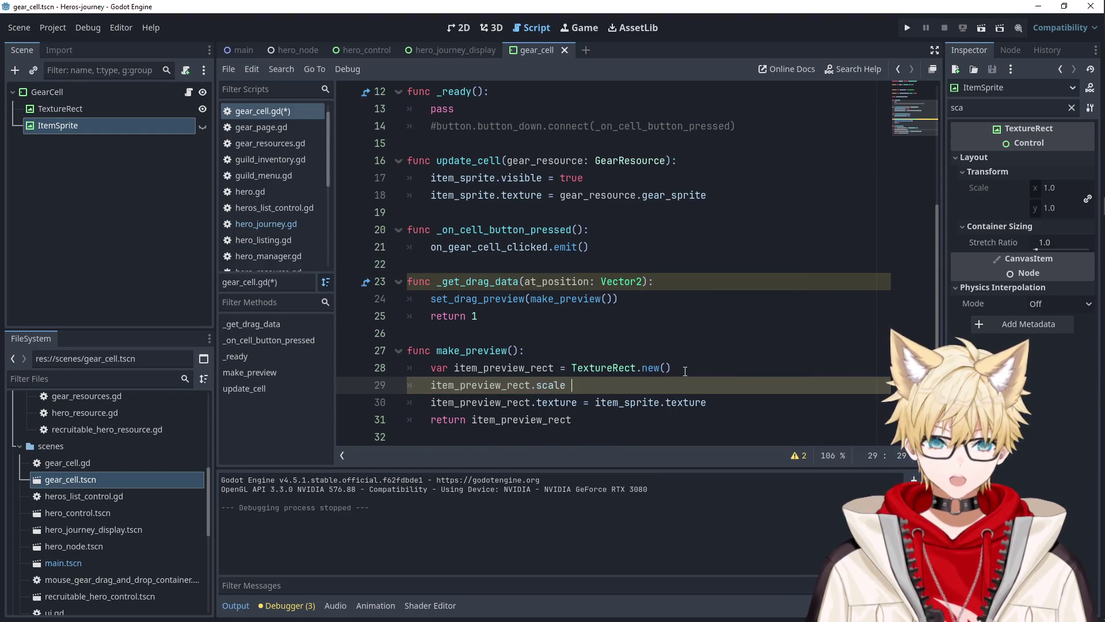
{"action": "type", "text": "= Vector2"}
{"action": "key", "text": "Return"}
{"action": "type", "text": "1.5, 1.5"}
Step: Save gear_cell.gd and run the project to test the preview
{"action": "key", "text": "ctrl+s"}
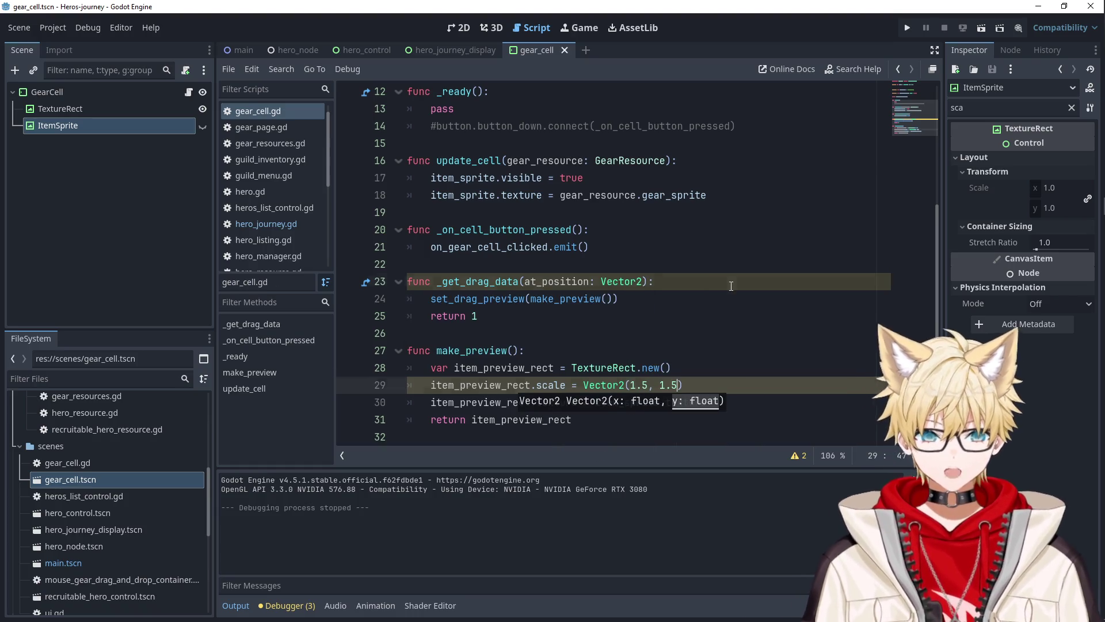
{"action": "left_click", "coordinate": [731, 286]}
{"action": "left_click", "coordinate": [909, 28]}
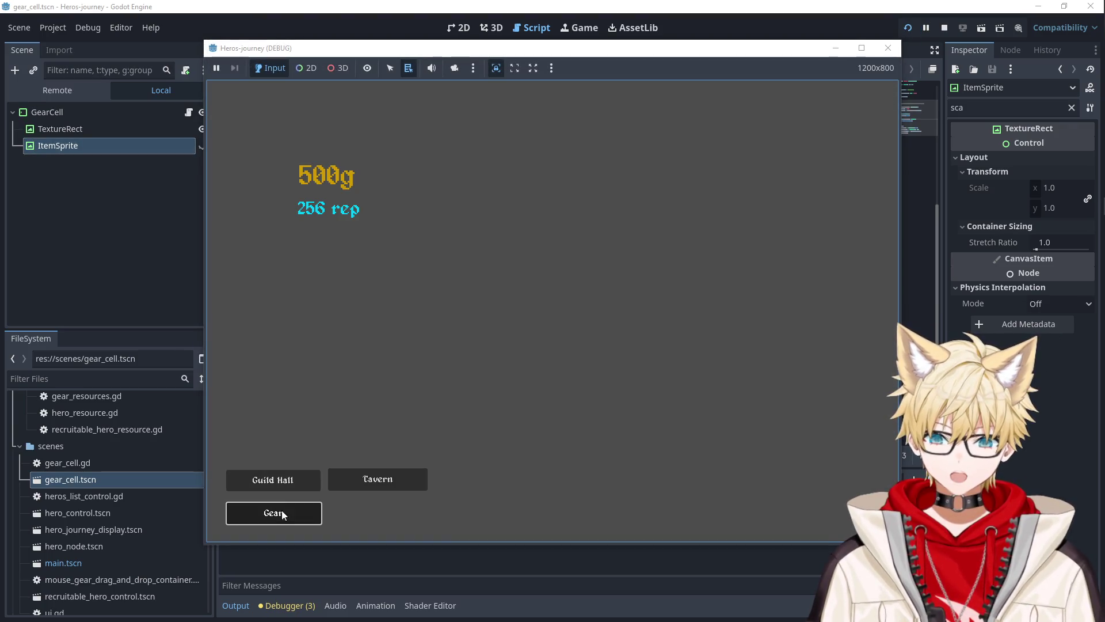
Step: Check the Gear page in the running game, then close it and review the script
{"action": "left_click", "coordinate": [281, 510]}
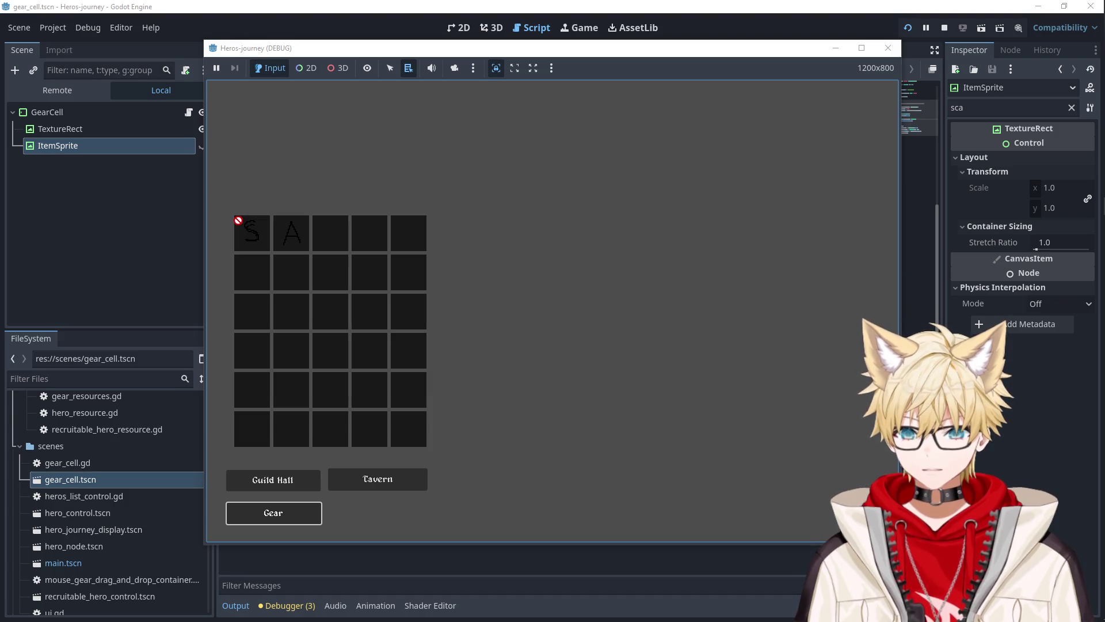
{"action": "left_click", "coordinate": [888, 48]}
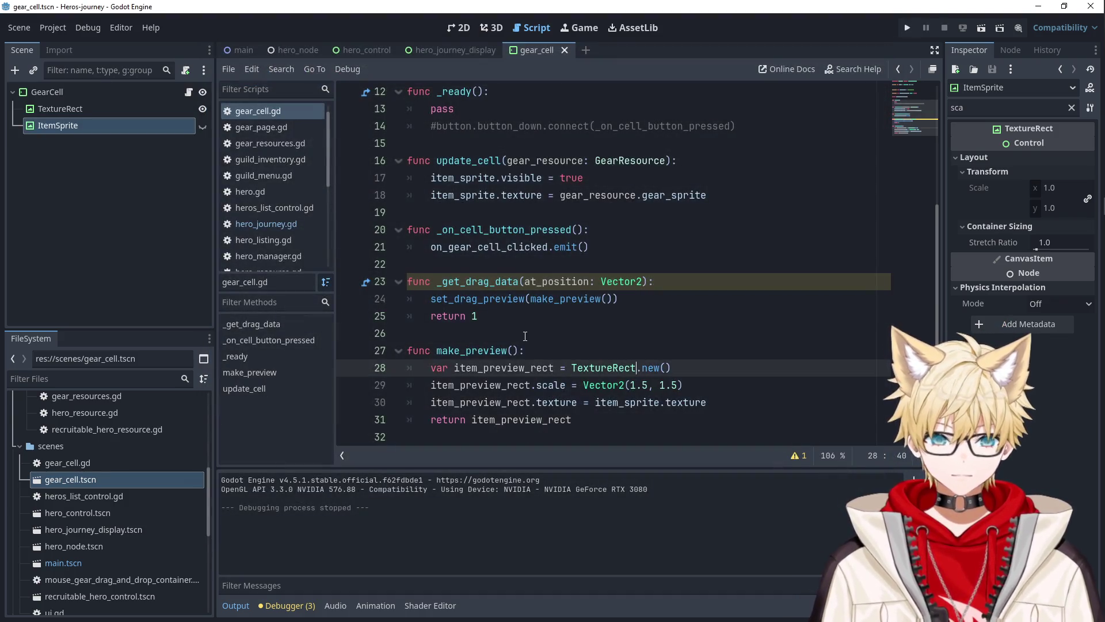
{"action": "scroll", "coordinate": [525, 334], "scroll_direction": "down", "scroll_amount": 1}
{"action": "scroll", "coordinate": [534, 324], "scroll_direction": "up", "scroll_amount": 2}
{"action": "scroll", "coordinate": [534, 324], "scroll_direction": "down", "scroll_amount": 2}
{"action": "left_click_drag", "start_coordinate": [707, 385], "coordinate": [372, 379]}
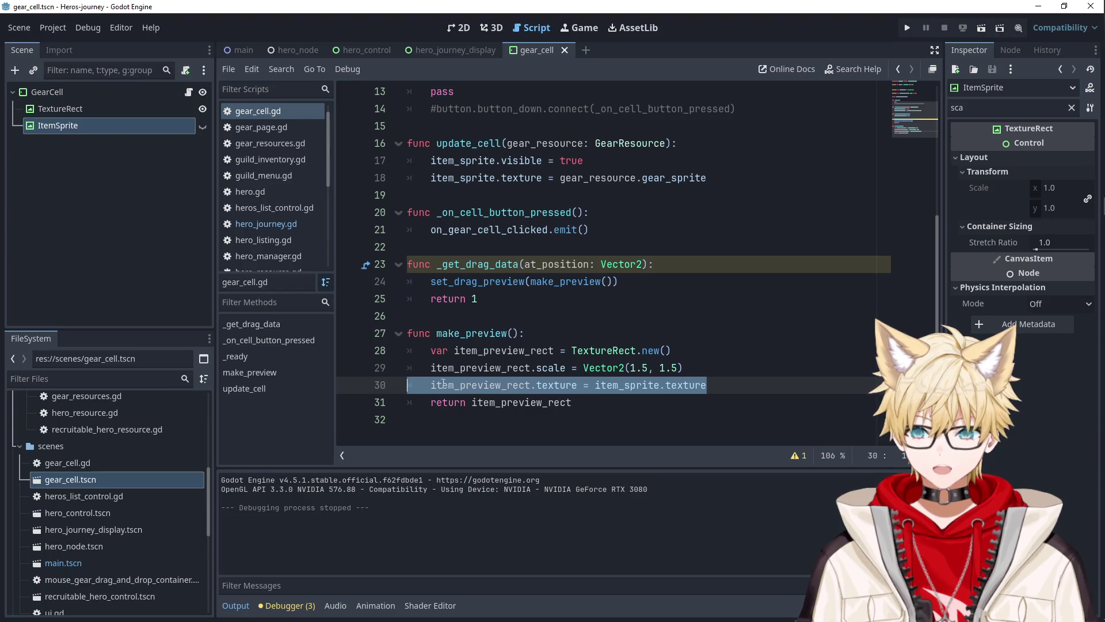
Step: Change both 1.5 scale values on line 29 to 2
{"action": "double_click", "coordinate": [649, 370]}
{"action": "type", "text": "2"}
{"action": "double_click", "coordinate": [657, 367]}
{"action": "type", "text": "2"}
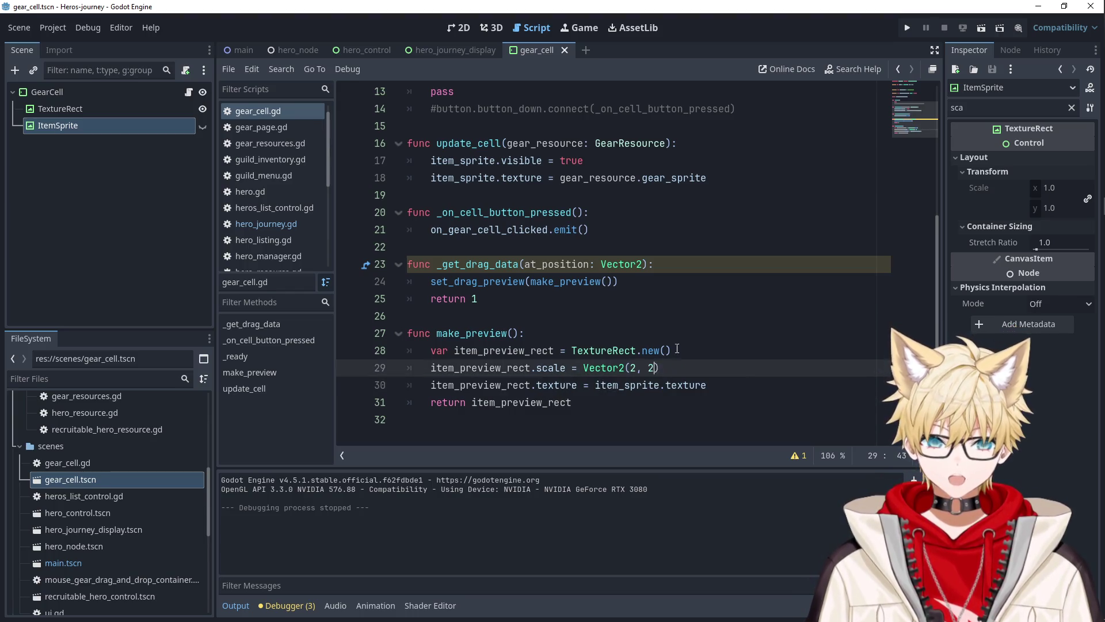
{"action": "left_click", "coordinate": [479, 298]}
Step: Rerun the game, test the enlarged preview on the Gear page, and close it
{"action": "left_click", "coordinate": [900, 28]}
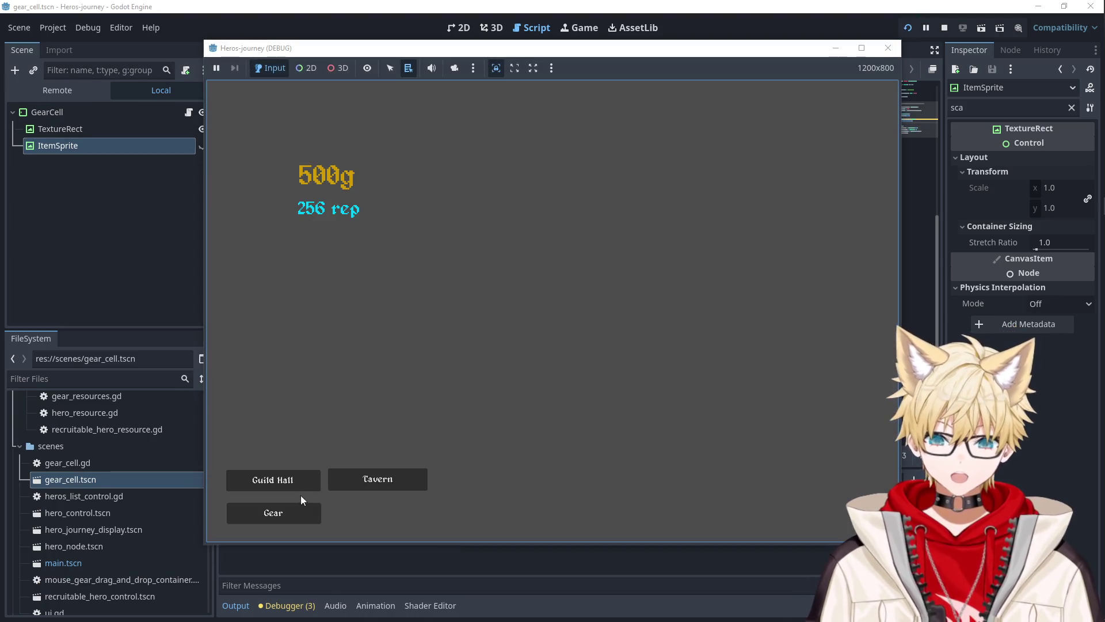
{"action": "left_click", "coordinate": [301, 510]}
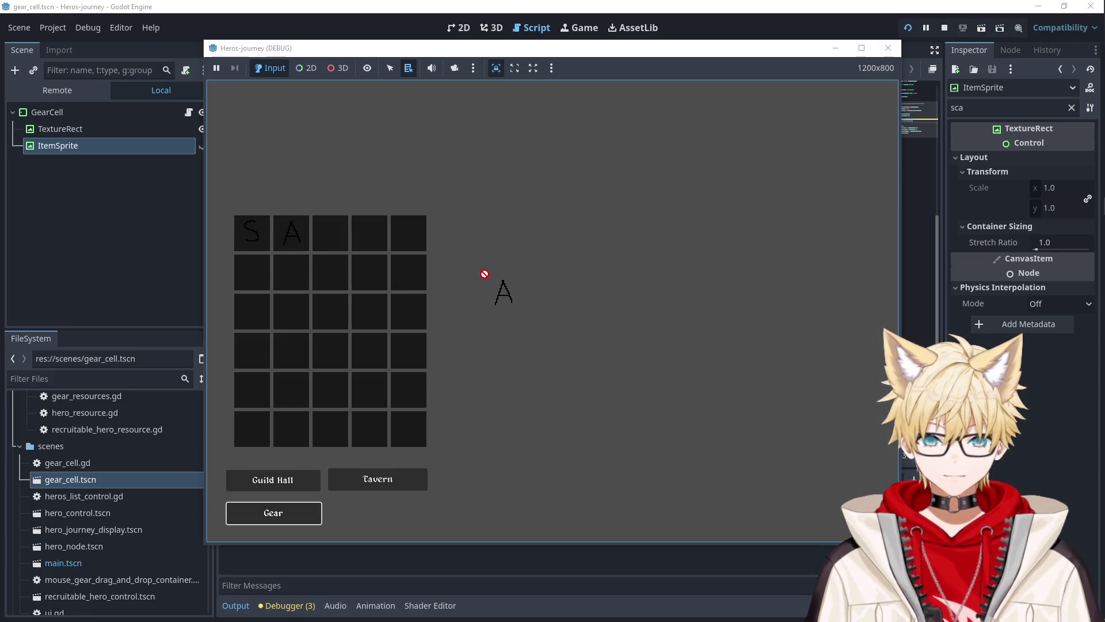
{"action": "left_click", "coordinate": [944, 28]}
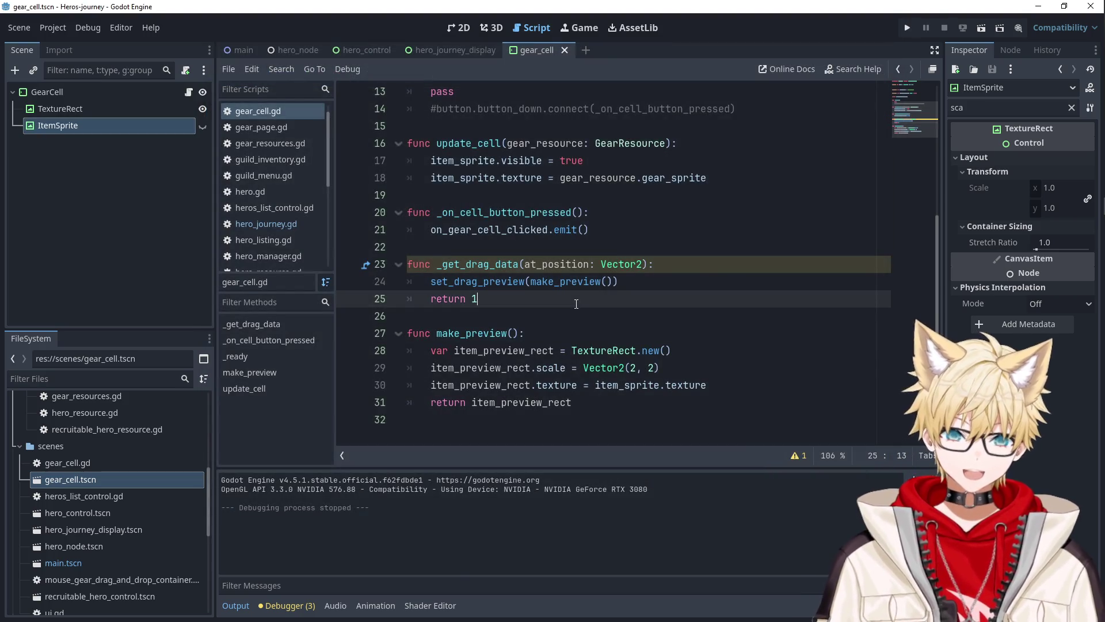
Step: Delete the item_sprite declaration on line 6 and the surrounding blank lines
{"action": "scroll", "coordinate": [717, 382], "scroll_direction": "up", "scroll_amount": 4}
{"action": "scroll", "coordinate": [720, 383], "scroll_direction": "down", "scroll_amount": 2}
{"action": "scroll", "coordinate": [722, 384], "scroll_direction": "up", "scroll_amount": 2}
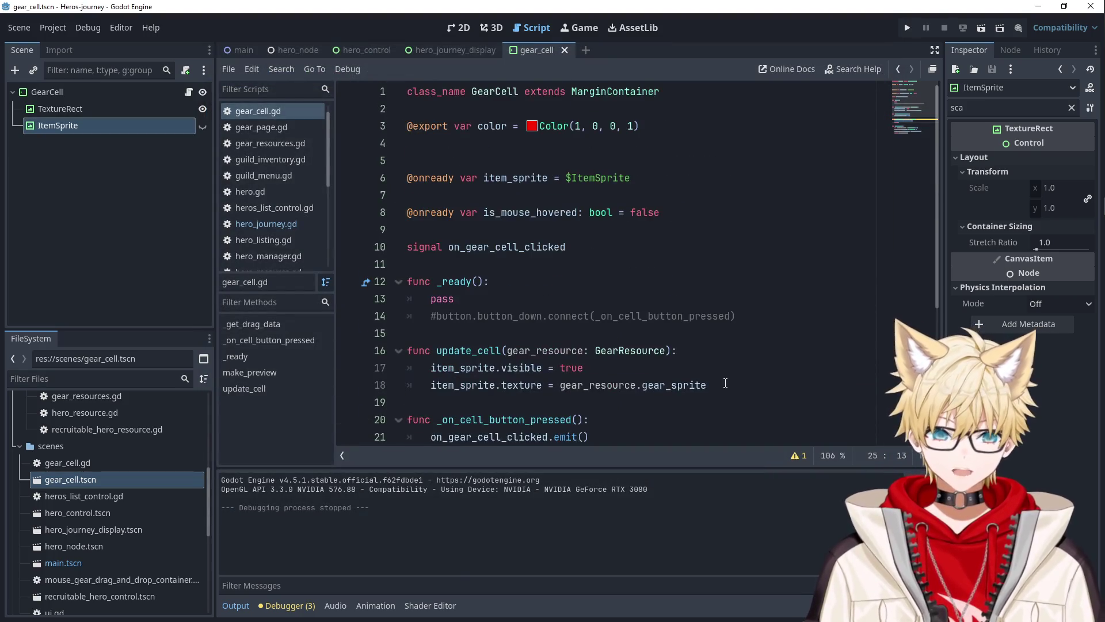
{"action": "left_click_drag", "start_coordinate": [630, 178], "coordinate": [407, 178]}
{"action": "key", "text": "BackSpace"}
{"action": "key", "text": "Delete"}
{"action": "key", "text": "BackSpace"}
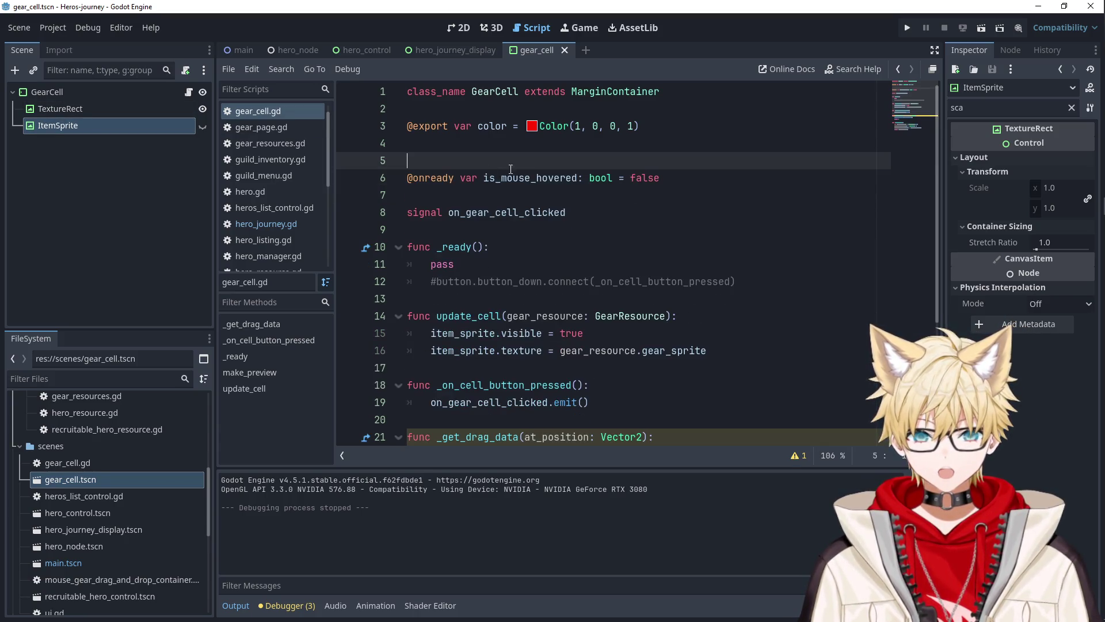
{"action": "key", "text": "BackSpace"}
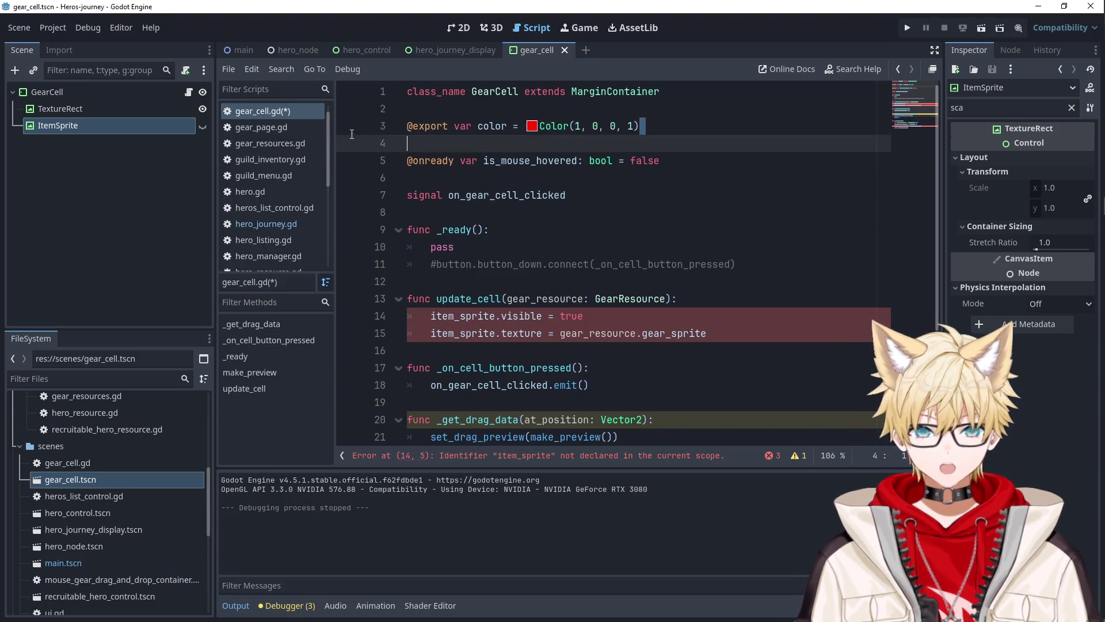
Step: Delete the exported color line, then undo to restore the item_sprite declaration
{"action": "left_click_drag", "start_coordinate": [663, 133], "coordinate": [407, 126]}
{"action": "key", "text": "BackSpace"}
{"action": "key", "text": "BackSpace"}
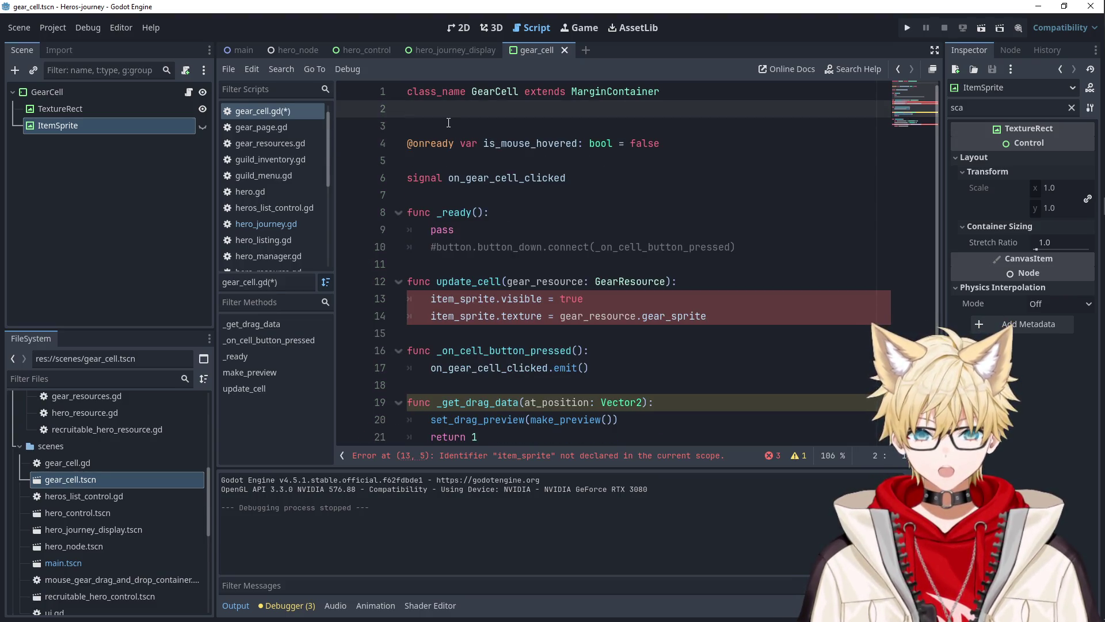
{"action": "key", "text": "Down"}
{"action": "key", "text": "BackSpace"}
{"action": "left_click", "coordinate": [597, 163]}
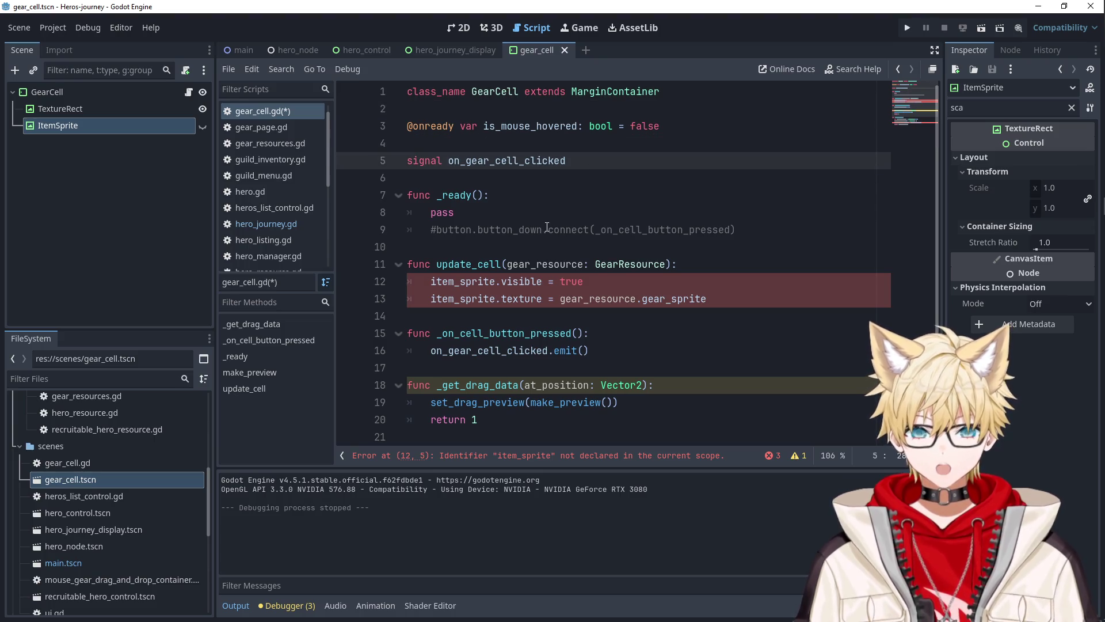
{"action": "key", "text": "ctrl+z"}
{"action": "key", "text": "ctrl+z"}
{"action": "key", "text": "ctrl+z"}
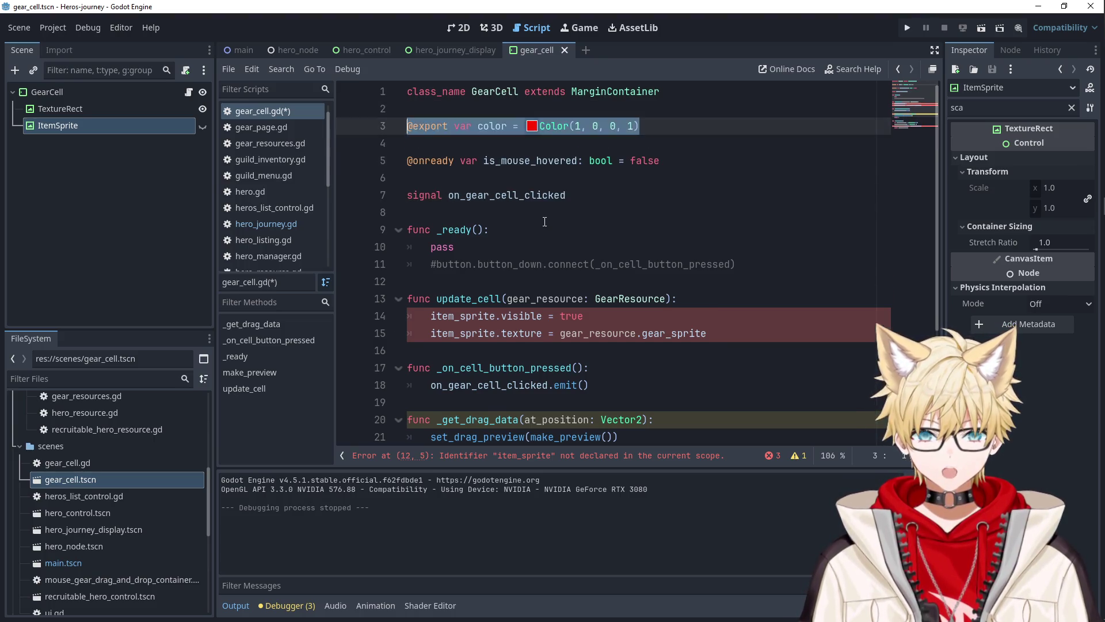
{"action": "scroll", "coordinate": [552, 202], "scroll_direction": "up", "scroll_amount": 3}
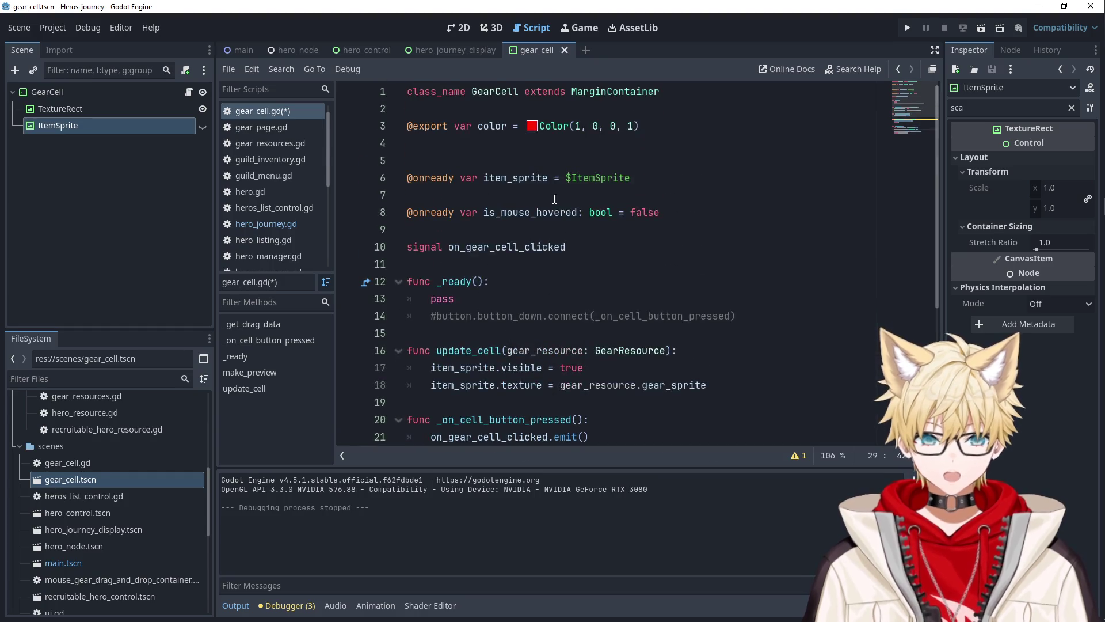
{"action": "left_click_drag", "start_coordinate": [661, 126], "coordinate": [409, 128]}
{"action": "key", "text": "BackSpace"}
{"action": "key", "text": "Delete"}
{"action": "key", "text": "Delete"}
{"action": "key", "text": "BackSpace"}
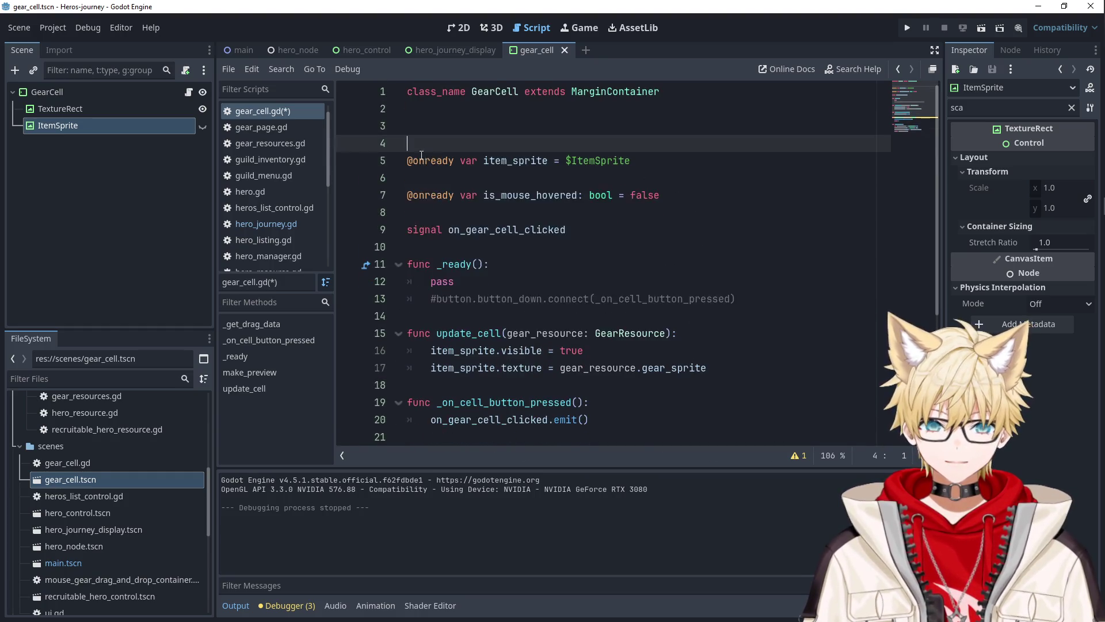
{"action": "scroll", "coordinate": [418, 145], "scroll_direction": "down", "scroll_amount": 3}
Step: Inspect the ItemSprite node's properties with the Inspector filter cleared
{"action": "left_click", "coordinate": [60, 109]}
{"action": "left_click", "coordinate": [58, 126]}
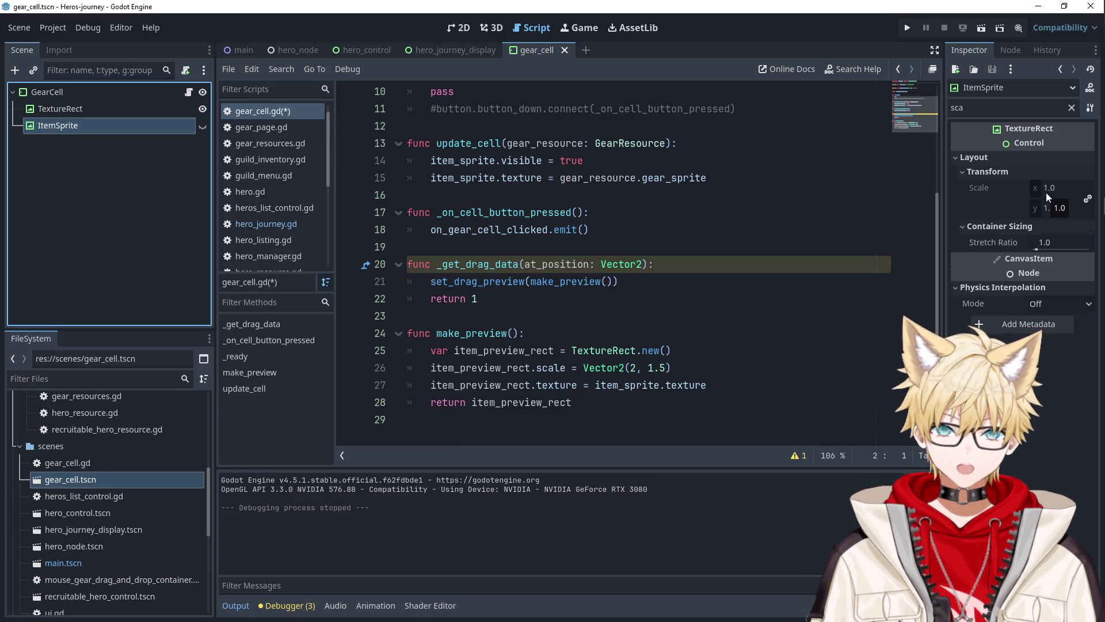
{"action": "left_click", "coordinate": [1072, 108]}
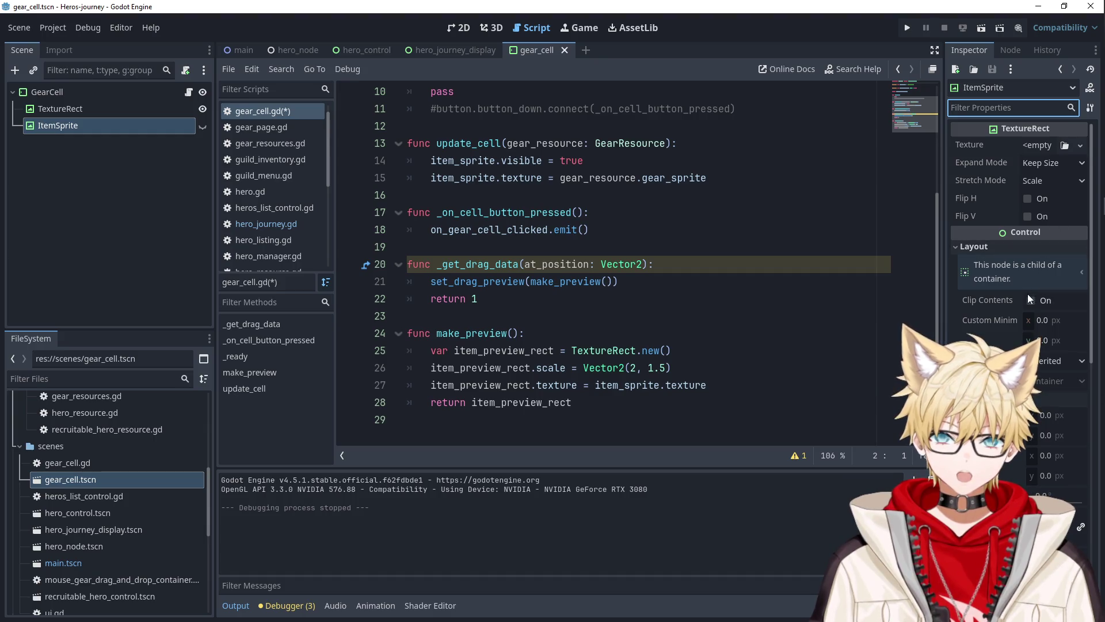
{"action": "scroll", "coordinate": [1029, 194], "scroll_direction": "down", "scroll_amount": 3}
{"action": "scroll", "coordinate": [1029, 195], "scroll_direction": "down", "scroll_amount": 5}
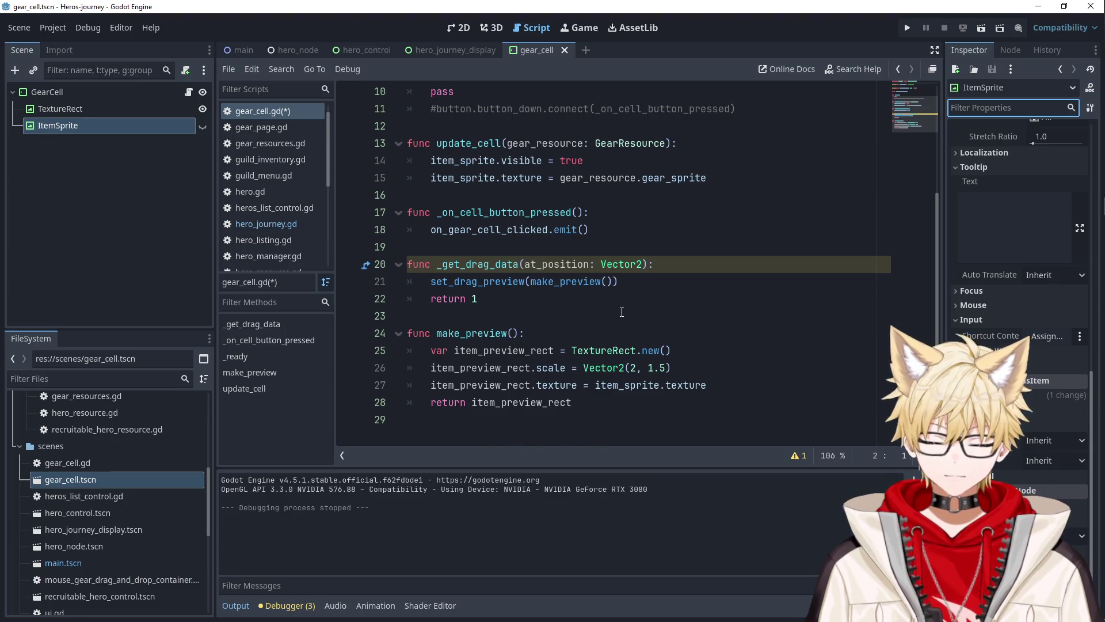
{"action": "scroll", "coordinate": [621, 312], "scroll_direction": "up", "scroll_amount": 3}
Step: Replace make_preview() on line 21 with item_sprite and run the game
{"action": "left_click", "coordinate": [462, 334], "text": "ctrl"}
{"action": "scroll", "coordinate": [536, 347], "scroll_direction": "down", "scroll_amount": 3}
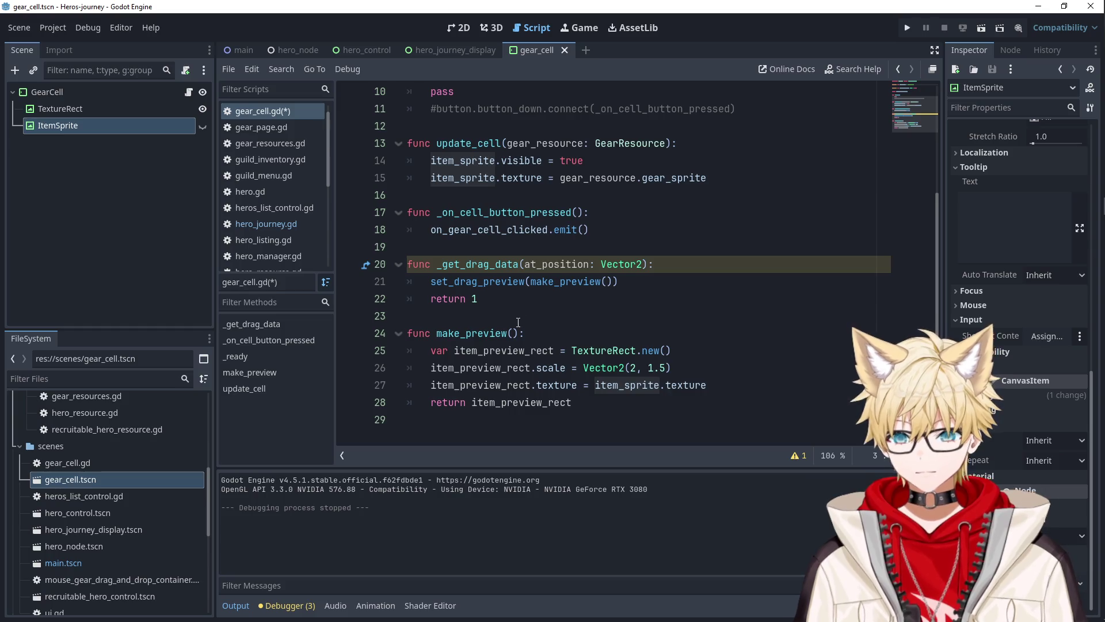
{"action": "left_click_drag", "start_coordinate": [614, 281], "coordinate": [533, 285]}
{"action": "type", "text": "item_sprite"}
{"action": "left_click", "coordinate": [644, 253]}
{"action": "key", "text": "F5"}
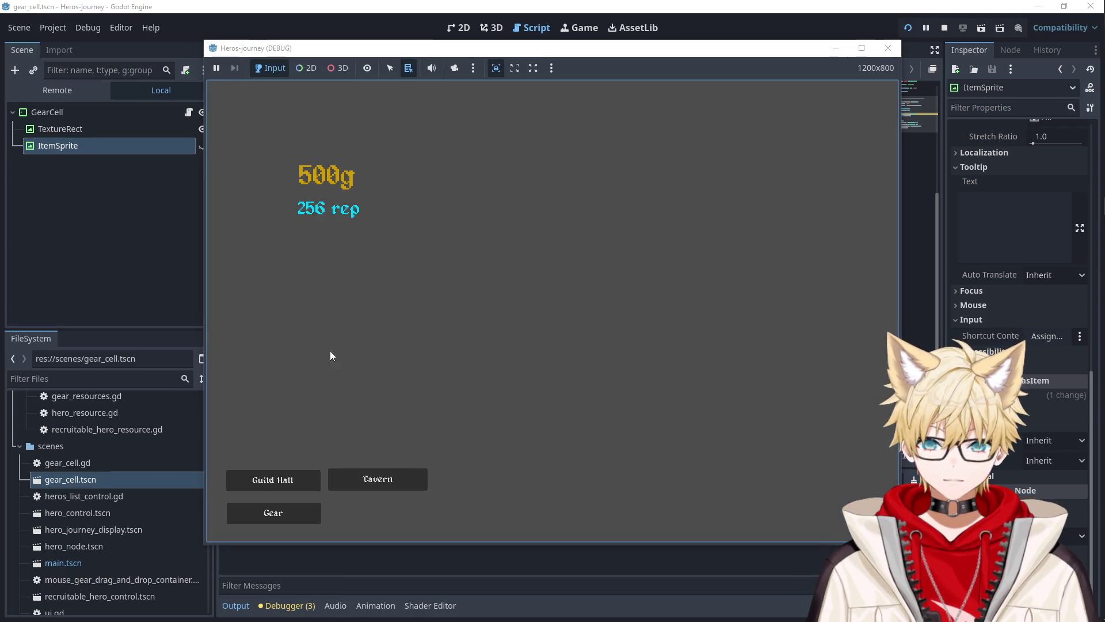
Step: Try dragging the S item on the Gear page, then review the gear_cell.gd:21 errors
{"action": "left_click", "coordinate": [273, 512]}
{"action": "mouse_move", "coordinate": [255, 232]}
{"action": "left_mouse_down"}
{"action": "mouse_move", "coordinate": [306, 180]}
{"action": "mouse_move", "coordinate": [265, 215]}
{"action": "mouse_move", "coordinate": [345, 175]}
{"action": "mouse_move", "coordinate": [263, 230]}
{"action": "left_mouse_up"}
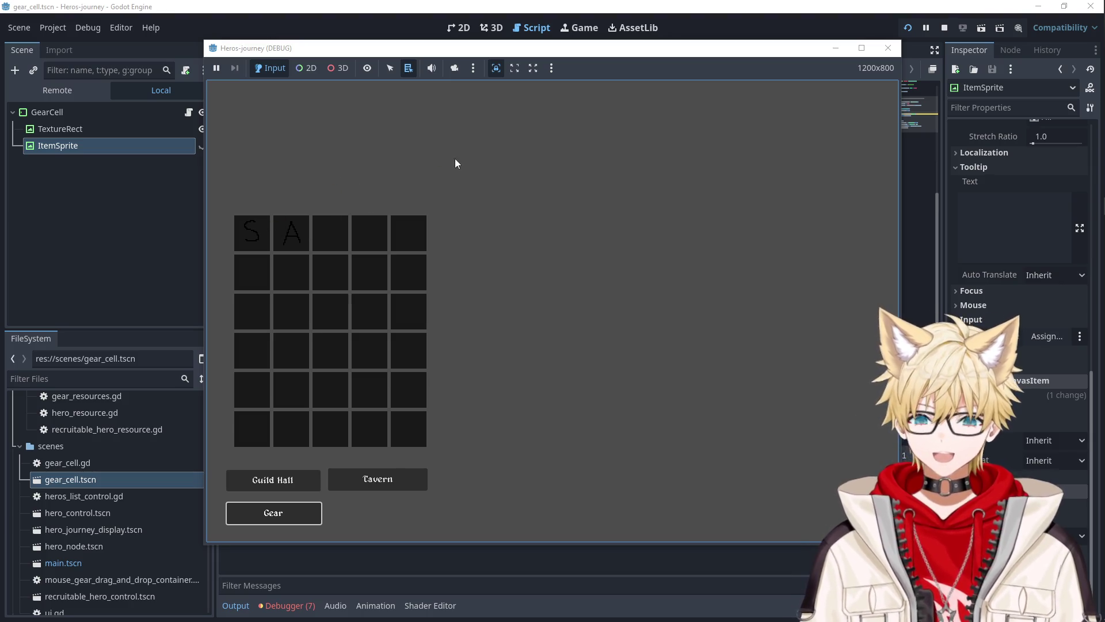
{"action": "left_click", "coordinate": [288, 605]}
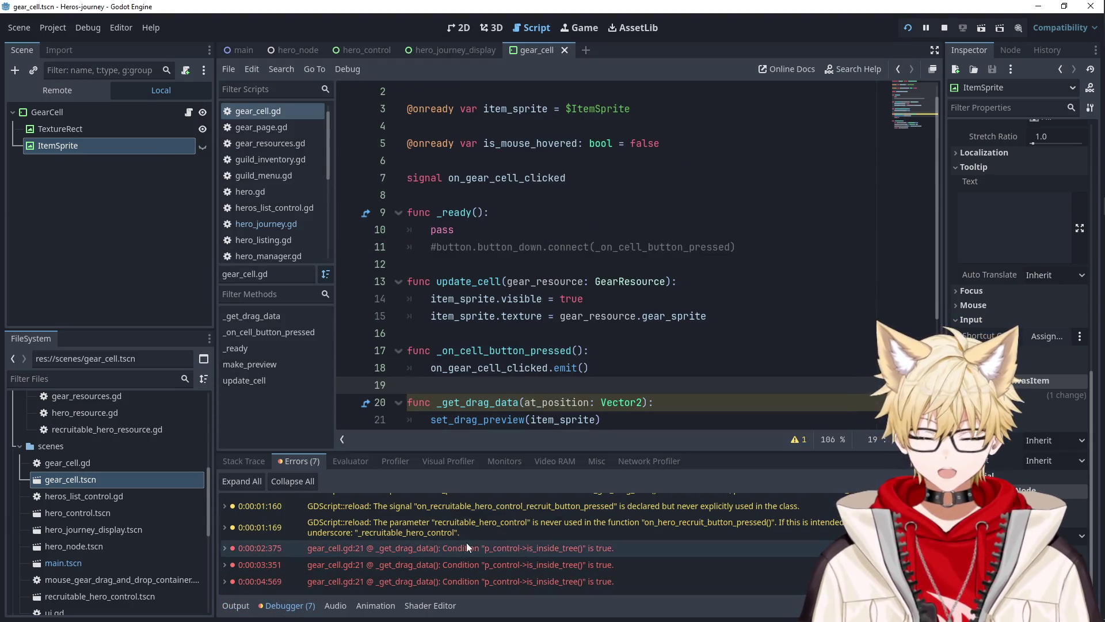
{"action": "mouse_move", "coordinate": [496, 323]}
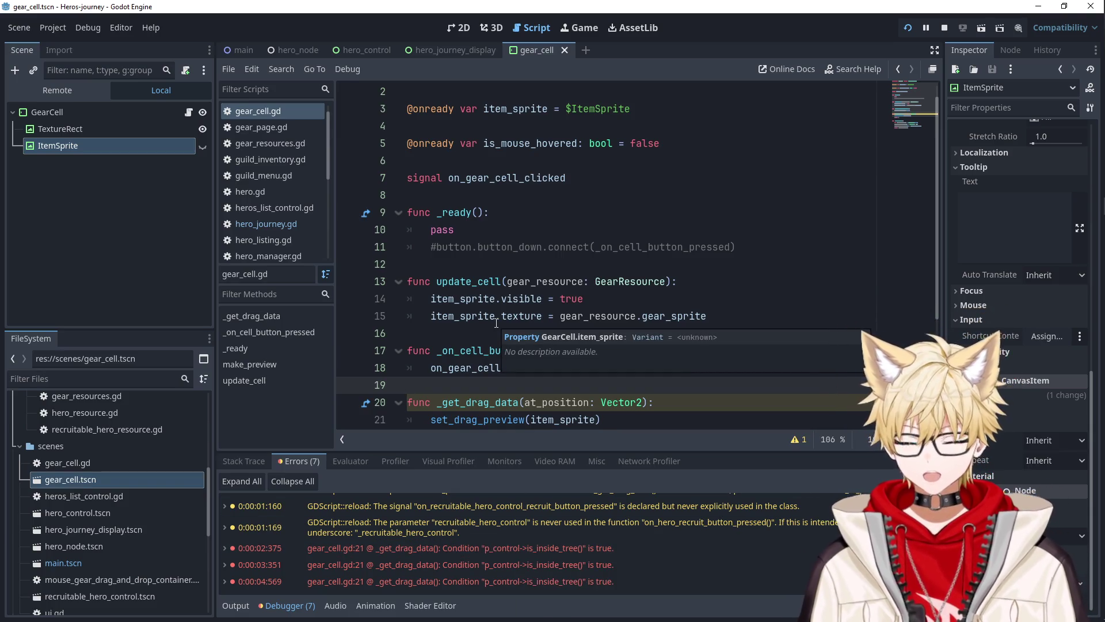
{"action": "scroll", "coordinate": [497, 323], "scroll_direction": "down", "scroll_amount": 3}
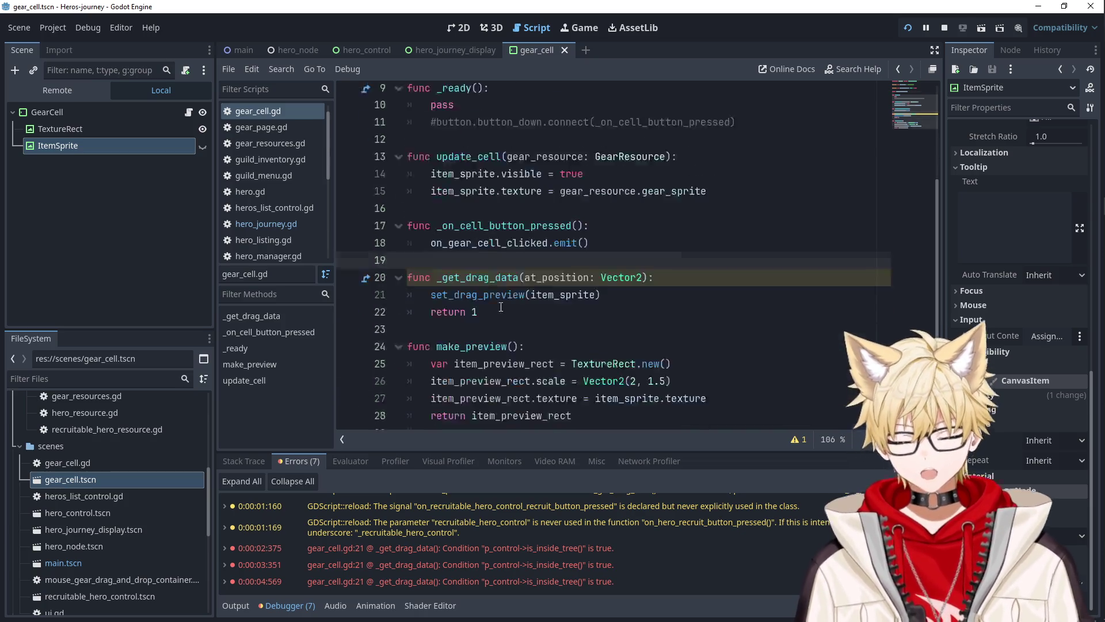
Step: Try calling copy() on item_sprite in line 21's set_drag_preview
{"action": "left_click", "coordinate": [596, 264]}
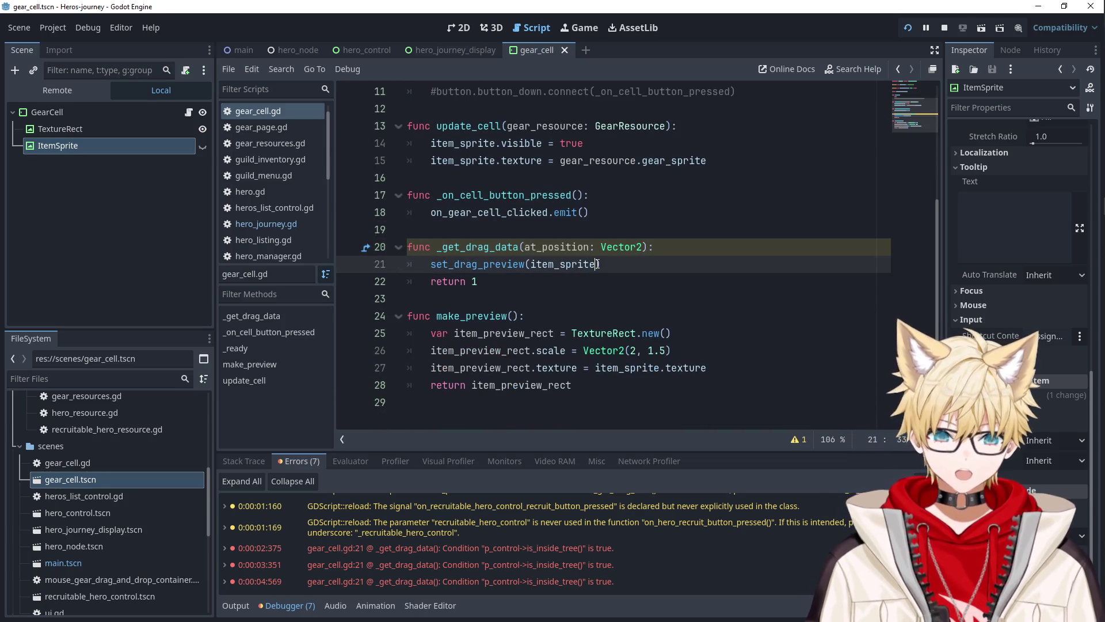
{"action": "type", "text": "opy"}
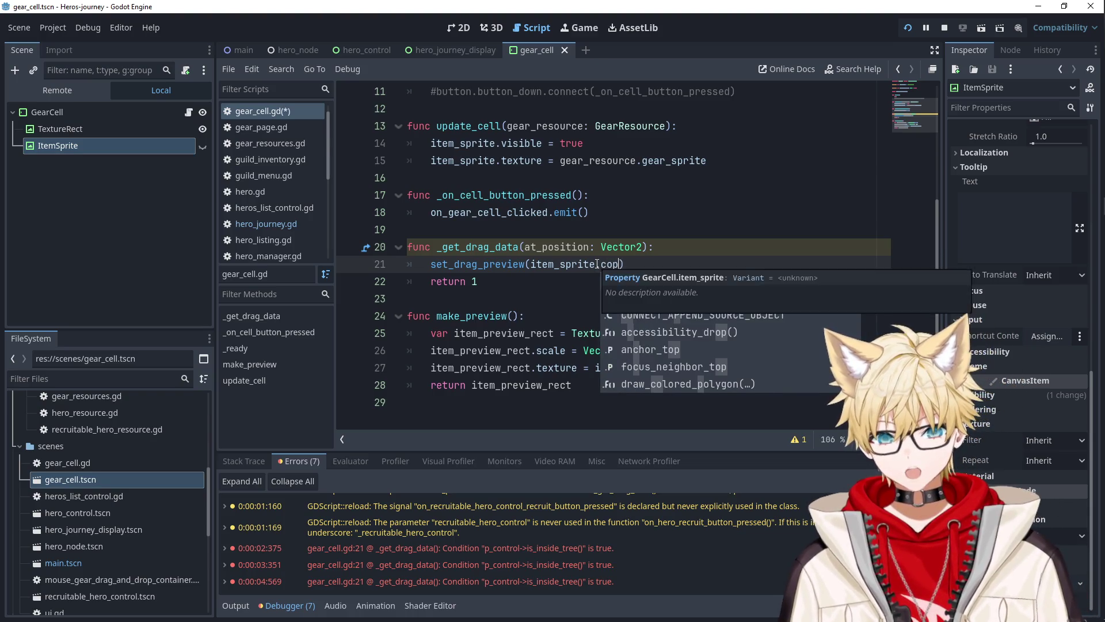
{"action": "key", "text": "BackSpace"}
{"action": "key", "text": "BackSpace"}
{"action": "key", "text": "BackSpace"}
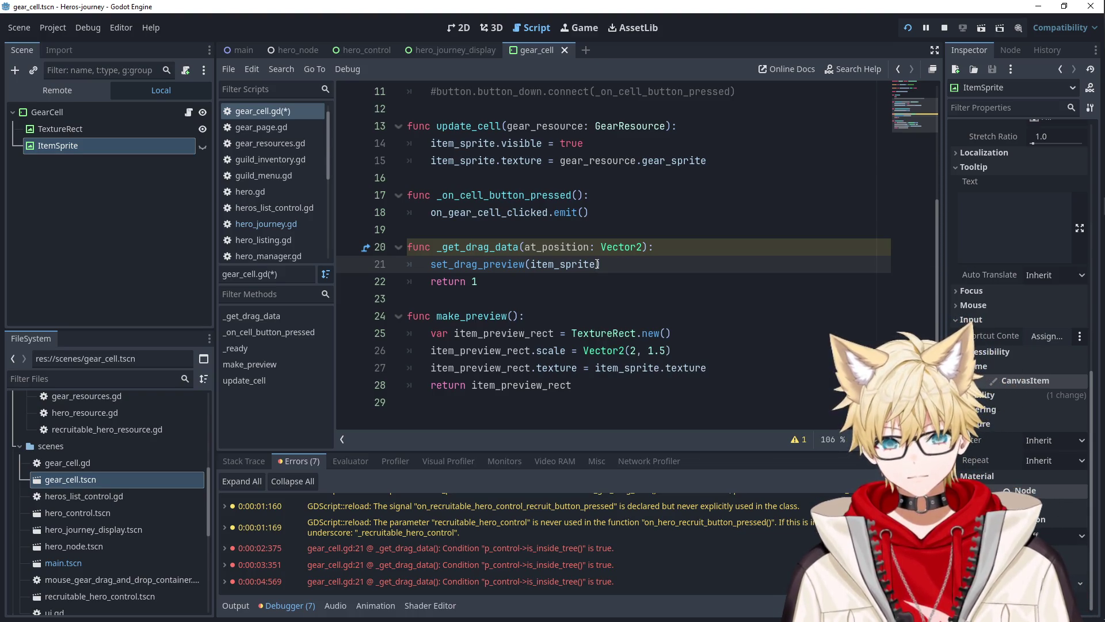
{"action": "type", "text": "opy("}
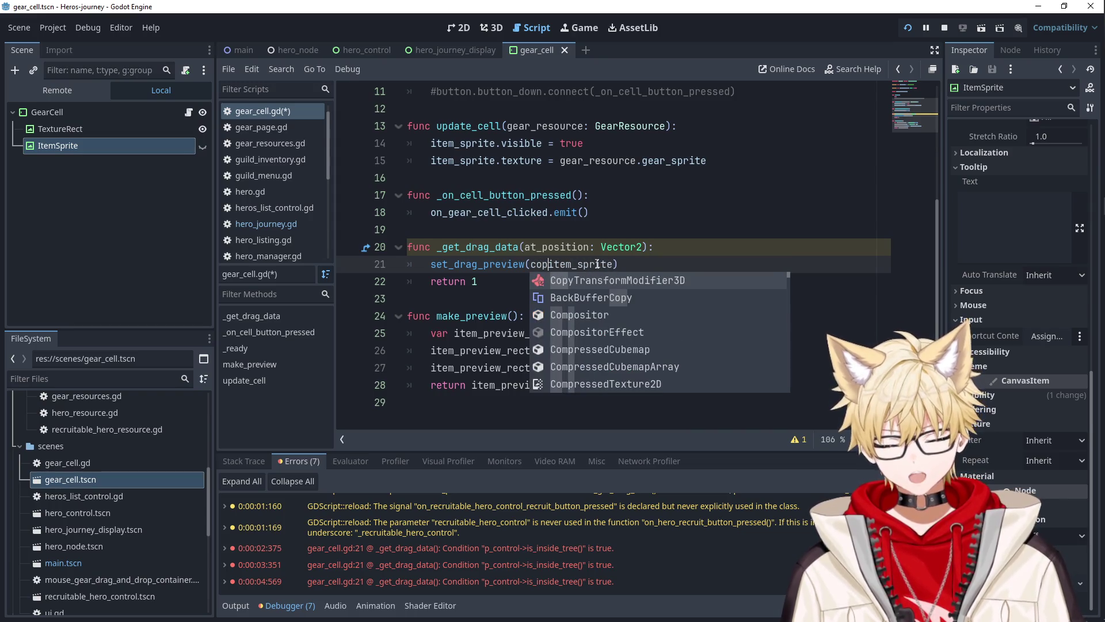
{"action": "key", "text": "ctrl+Right"}
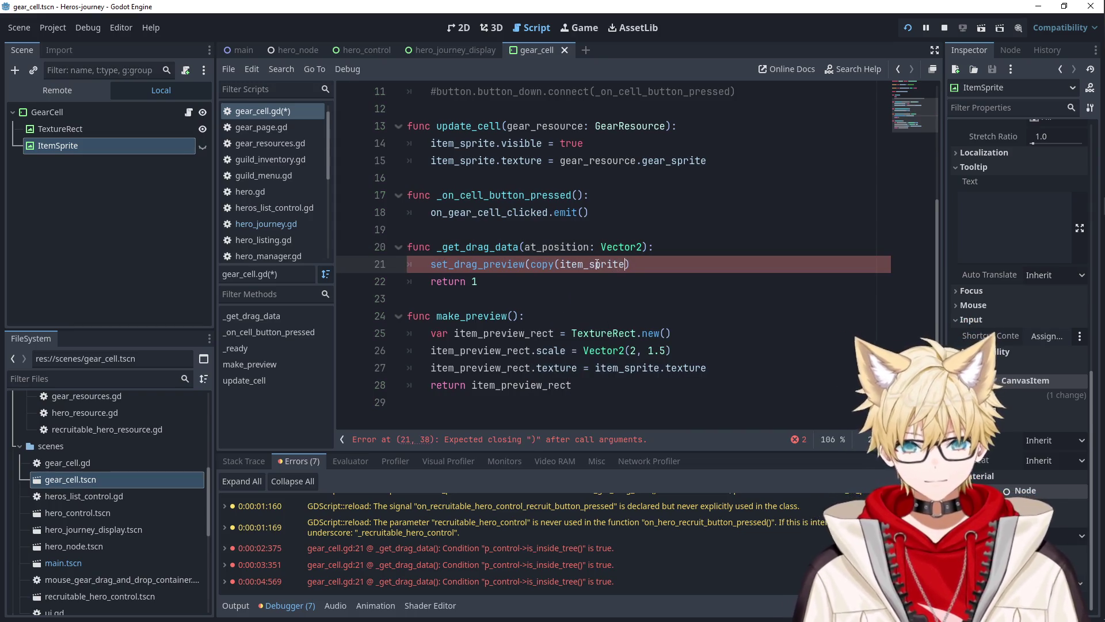
{"action": "key", "text": "Up"}
{"action": "key", "text": "Up"}
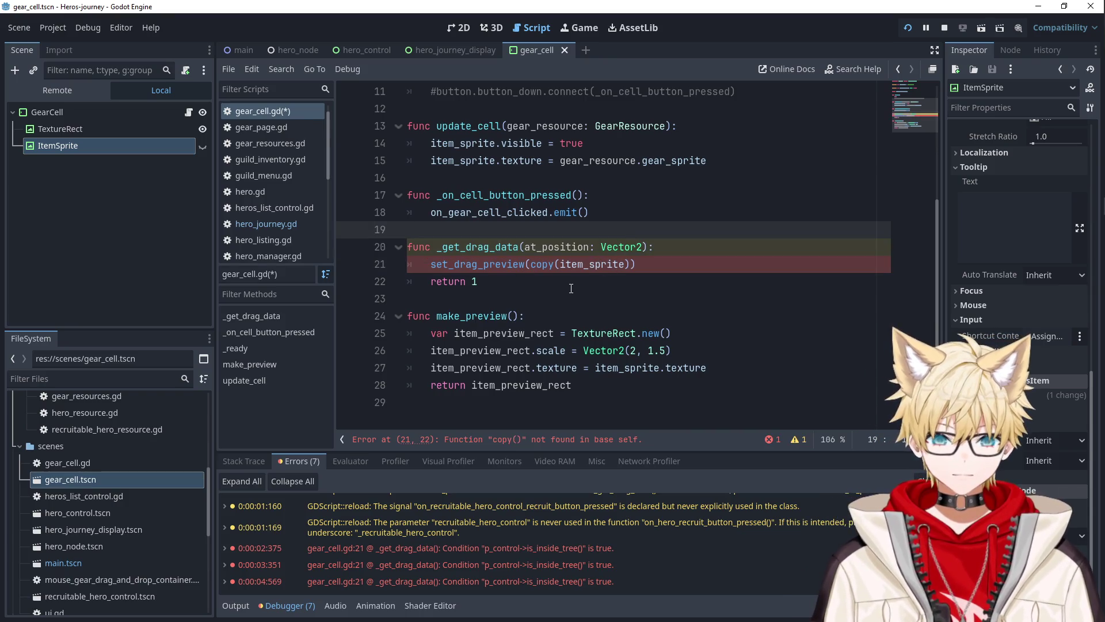
Step: Swap the copy call for .deep_copy on item_sprite and check its declaration
{"action": "left_click", "coordinate": [541, 267]}
{"action": "left_click_drag", "start_coordinate": [544, 270], "coordinate": [530, 264]}
{"action": "key", "text": "BackSpace"}
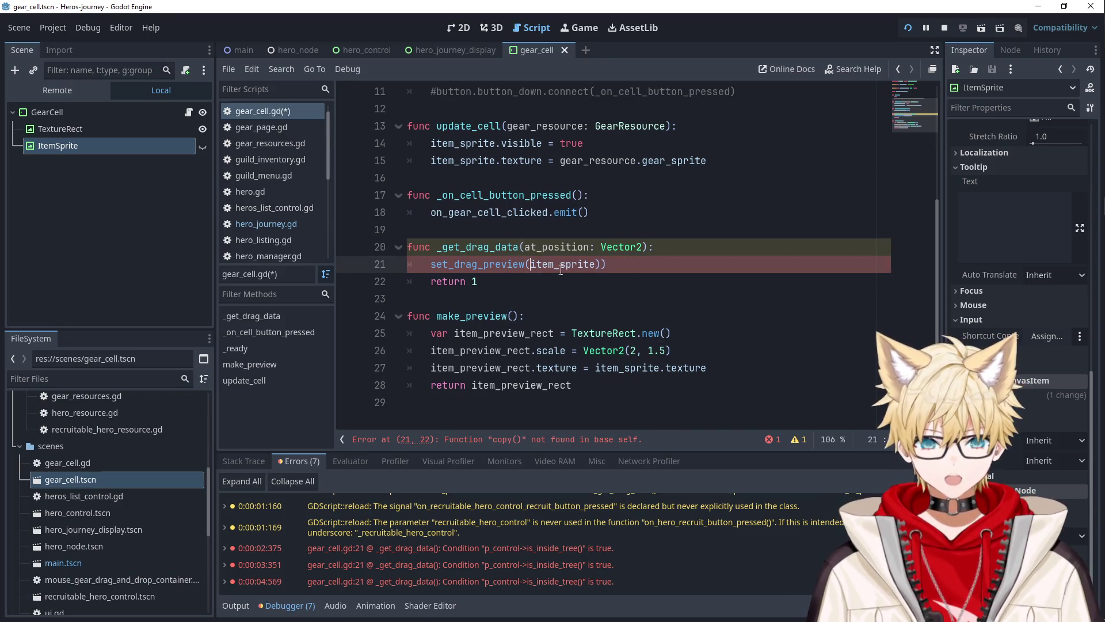
{"action": "key", "text": "BackSpace"}
{"action": "type", "text": ".de"}
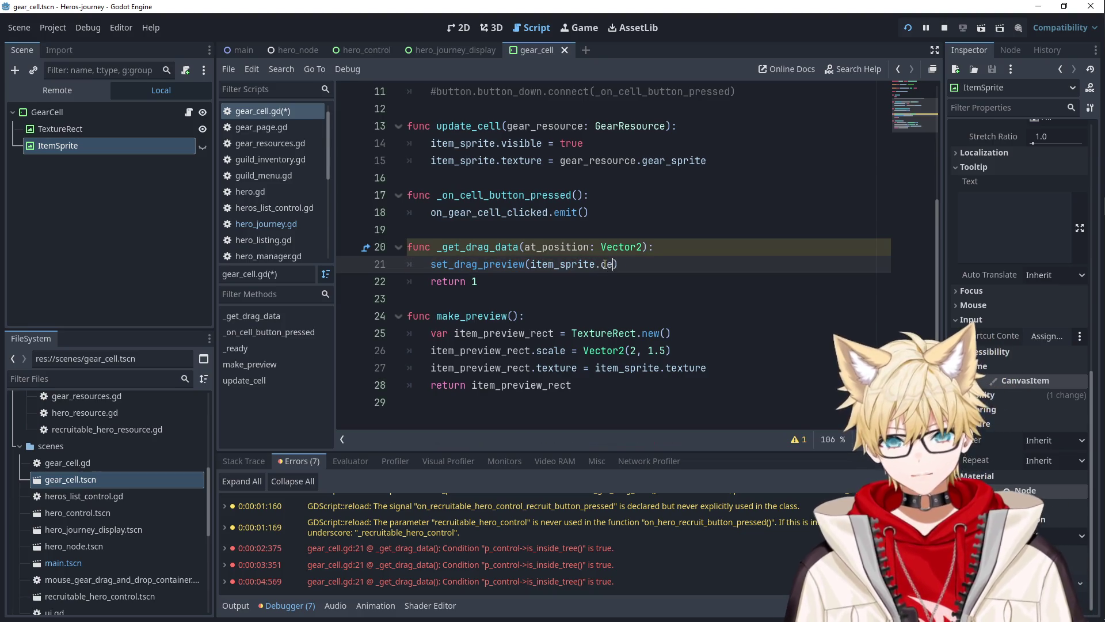
{"action": "type", "text": "ep_cop"}
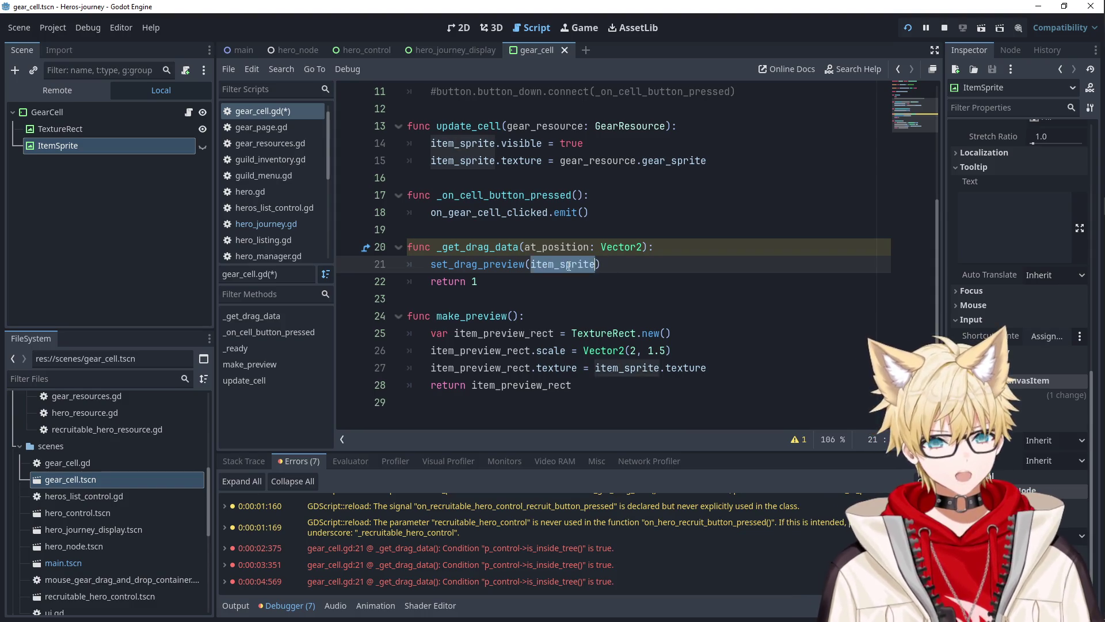
{"action": "left_click", "coordinate": [580, 264], "text": "ctrl"}
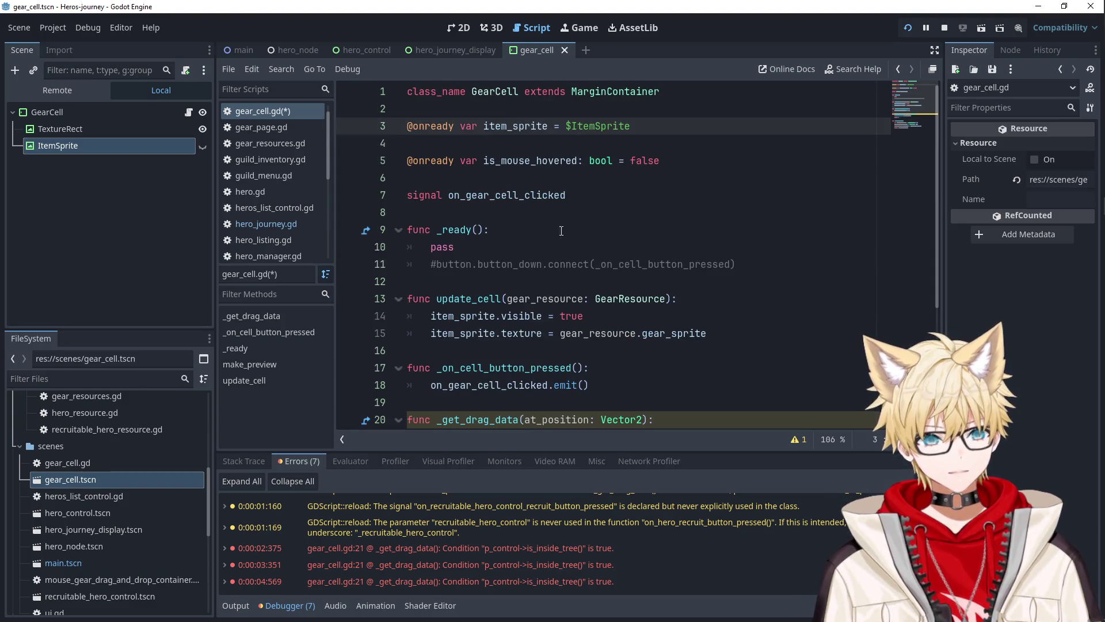
{"action": "key", "text": "alt+Left"}
Step: Put make_preview() back into set_drag_preview on line 21, save, and rerun the game
{"action": "double_click", "coordinate": [560, 265]}
{"action": "double_click", "coordinate": [471, 316]}
{"action": "key", "text": "ctrl+c"}
{"action": "double_click", "coordinate": [560, 265]}
{"action": "key", "text": "ctrl+v"}
{"action": "left_click", "coordinate": [584, 288]}
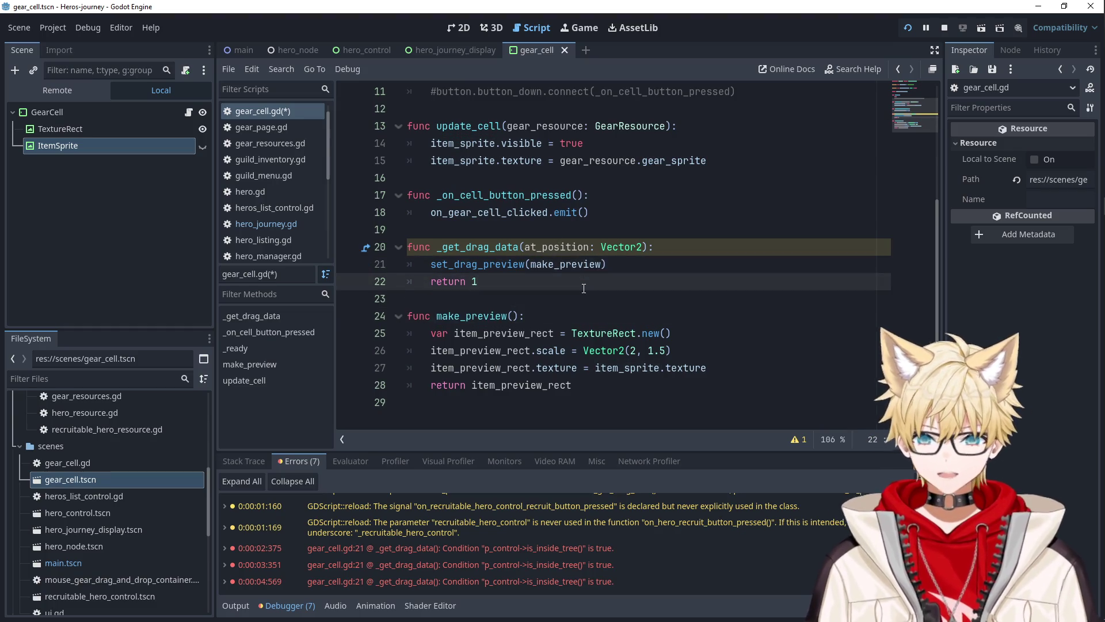
{"action": "left_click", "coordinate": [604, 265]}
{"action": "key", "text": "ctrl+s"}
{"action": "key", "text": "Down"}
{"action": "key", "text": "Down"}
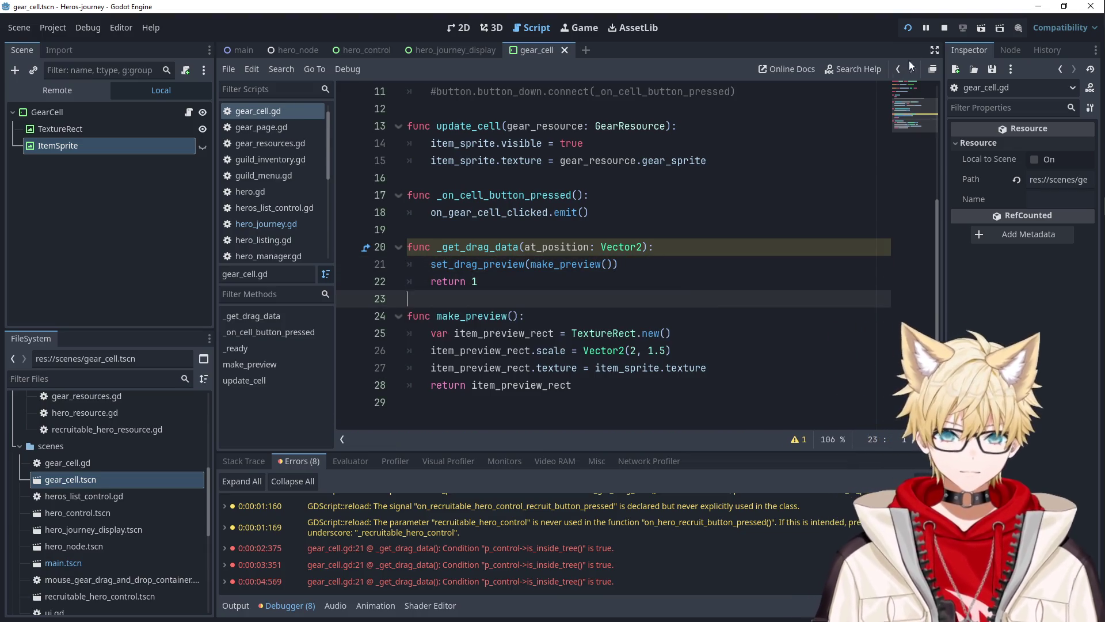
{"action": "left_click", "coordinate": [909, 30]}
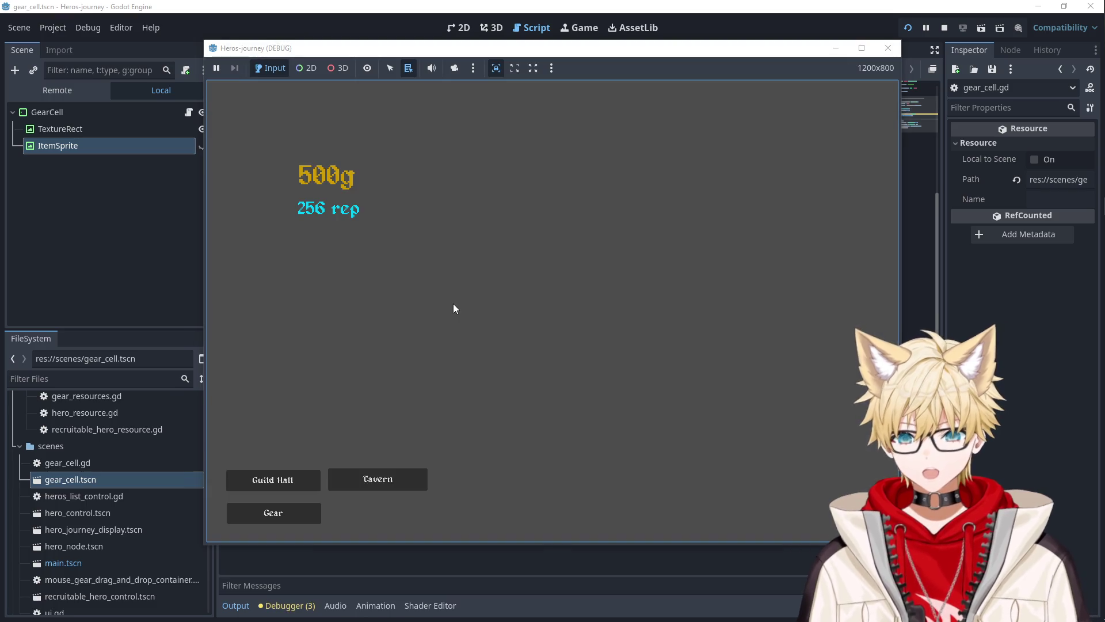
Step: Stop the game, change line 26's 1.5 scale to 2, and retest the game
{"action": "left_click", "coordinate": [281, 520]}
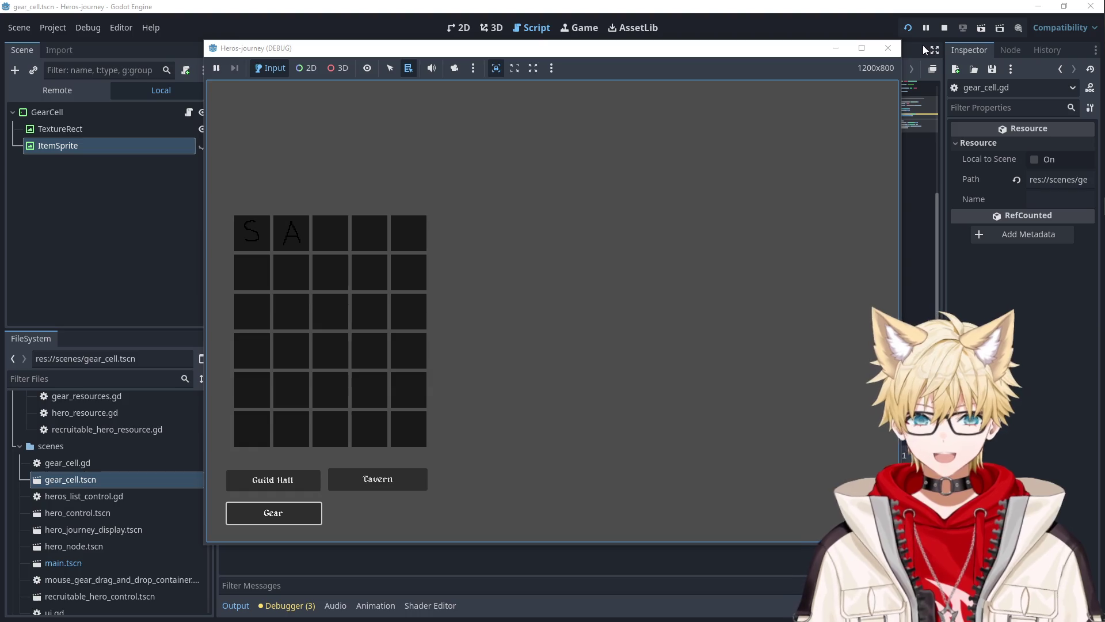
{"action": "key", "text": "F8"}
{"action": "left_click", "coordinate": [660, 369]}
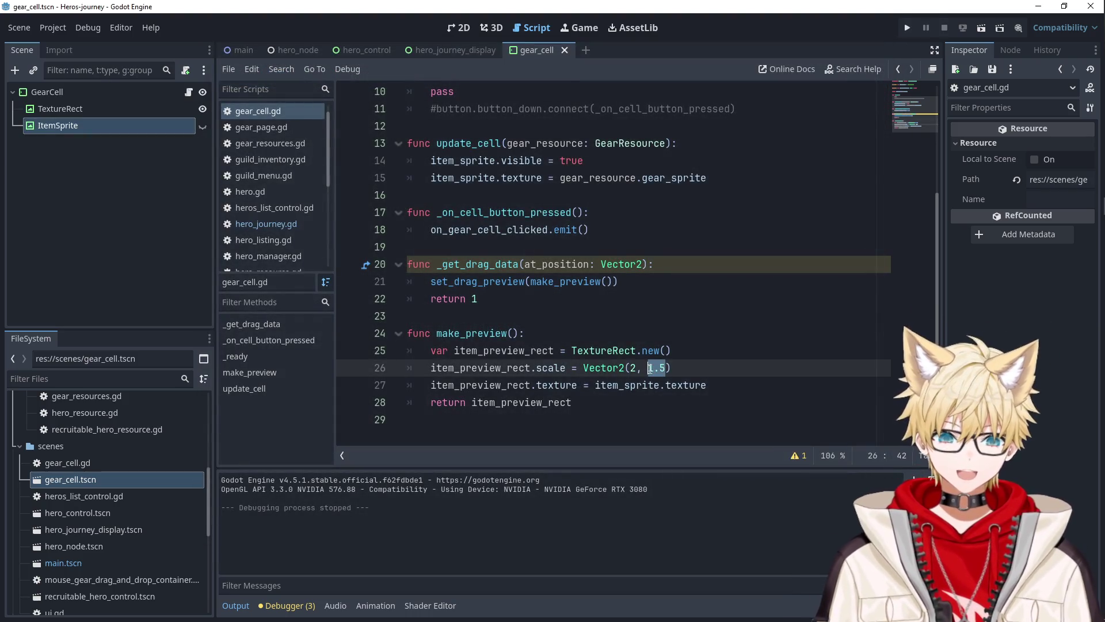
{"action": "type", "text": "2"}
{"action": "key", "text": "F5"}
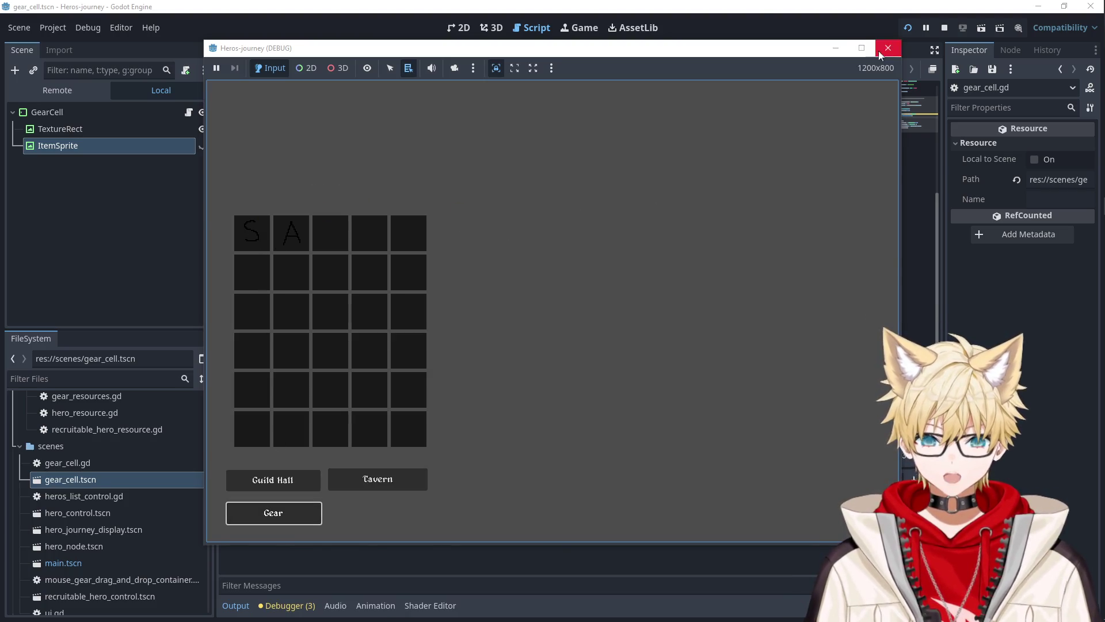
{"action": "left_click", "coordinate": [889, 48]}
{"action": "left_click", "coordinate": [809, 250]}
{"action": "left_click", "coordinate": [674, 282]}
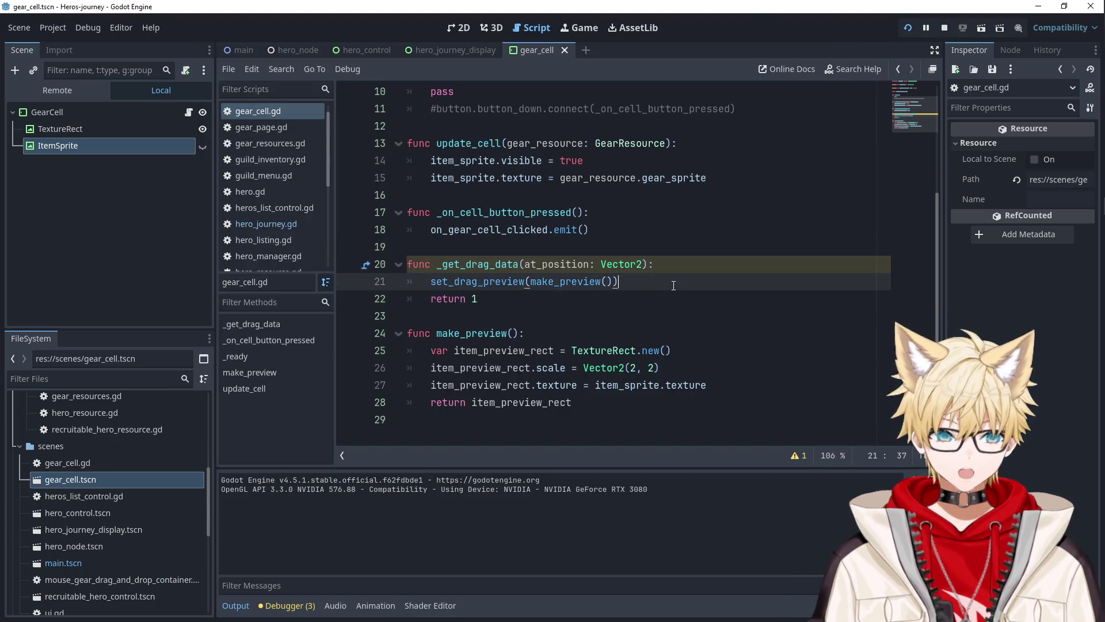
Step: Delete the commented-out #button.button_down.connect line
{"action": "left_click_drag", "start_coordinate": [478, 298], "coordinate": [425, 299]}
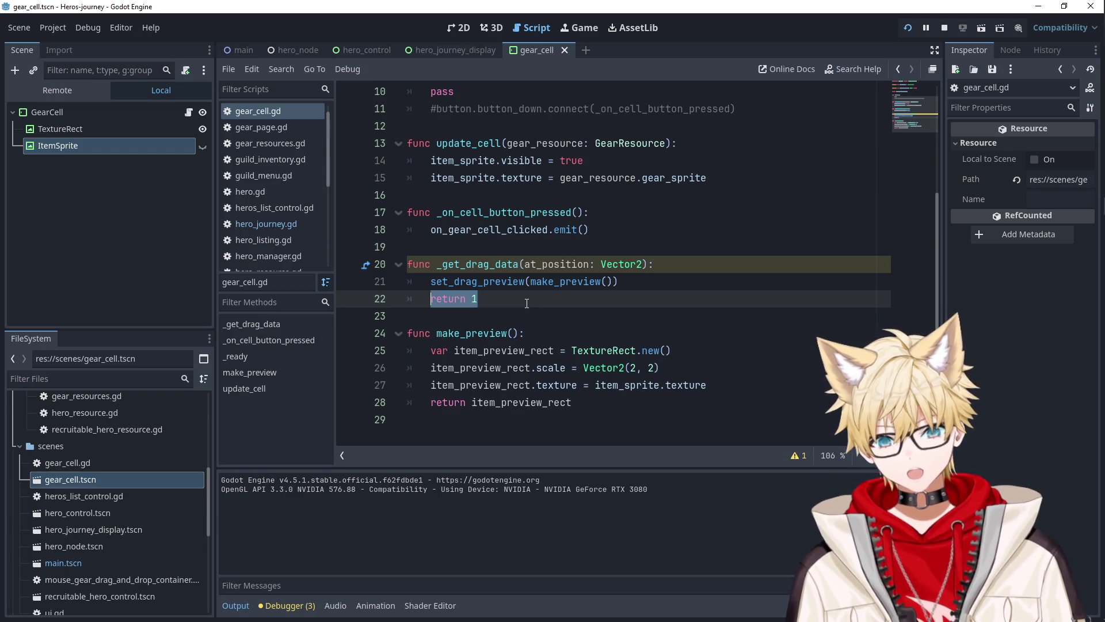
{"action": "scroll", "coordinate": [617, 299], "scroll_direction": "up", "scroll_amount": 1}
{"action": "scroll", "coordinate": [617, 299], "scroll_direction": "up", "scroll_amount": 2}
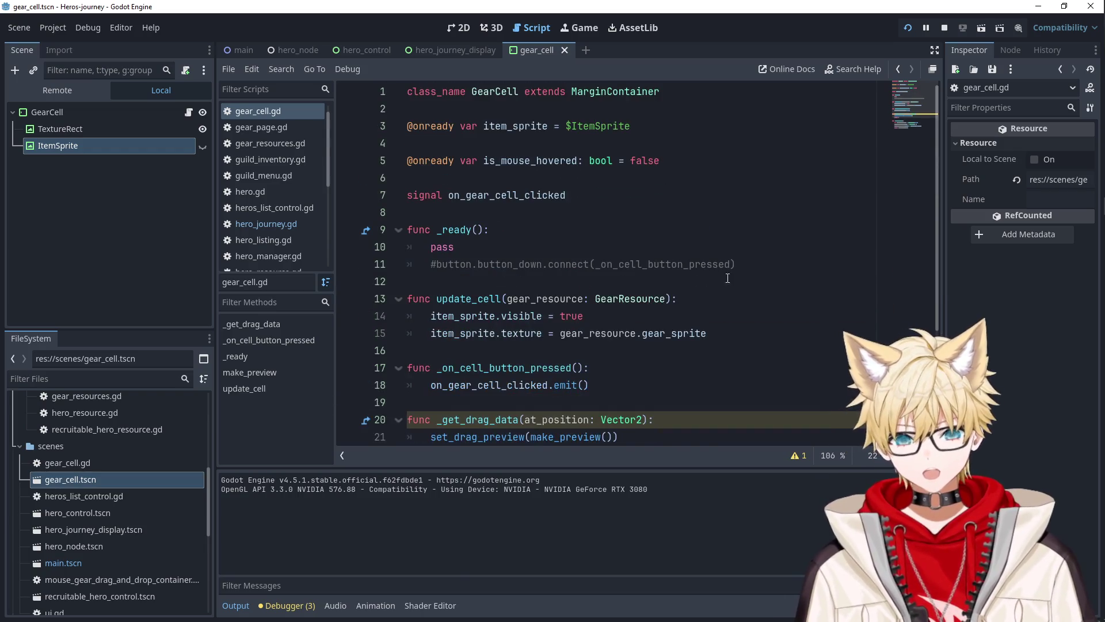
{"action": "triple_click", "coordinate": [535, 268]}
{"action": "key", "text": "BackSpace"}
{"action": "key", "text": "BackSpace"}
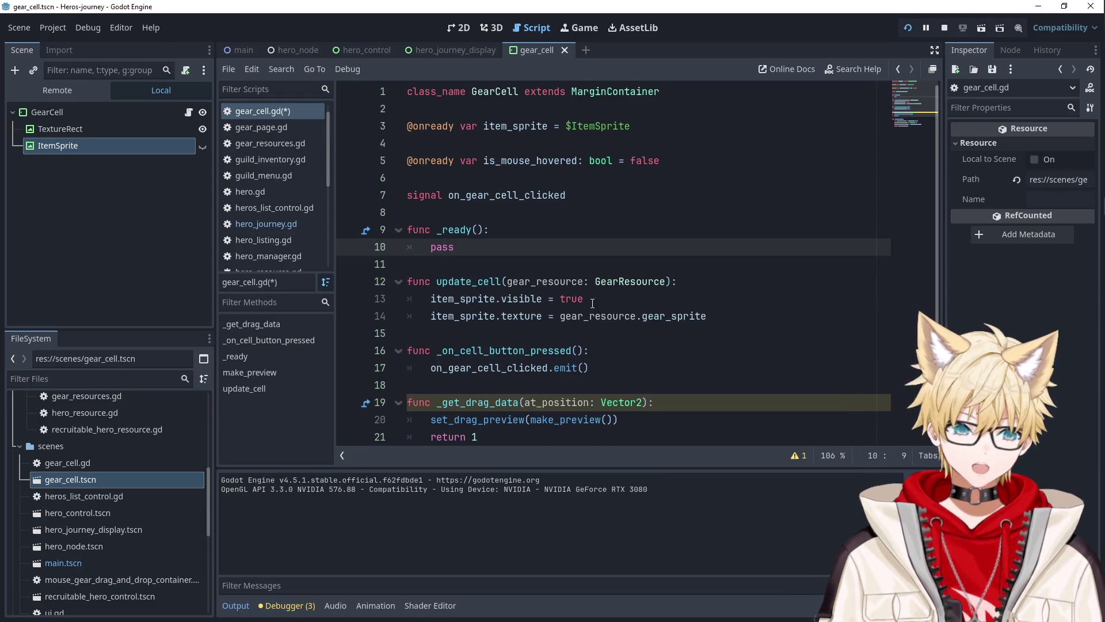
{"action": "scroll", "coordinate": [557, 271], "scroll_direction": "down", "scroll_amount": 2}
{"action": "left_click_drag", "start_coordinate": [477, 332], "coordinate": [432, 332]}
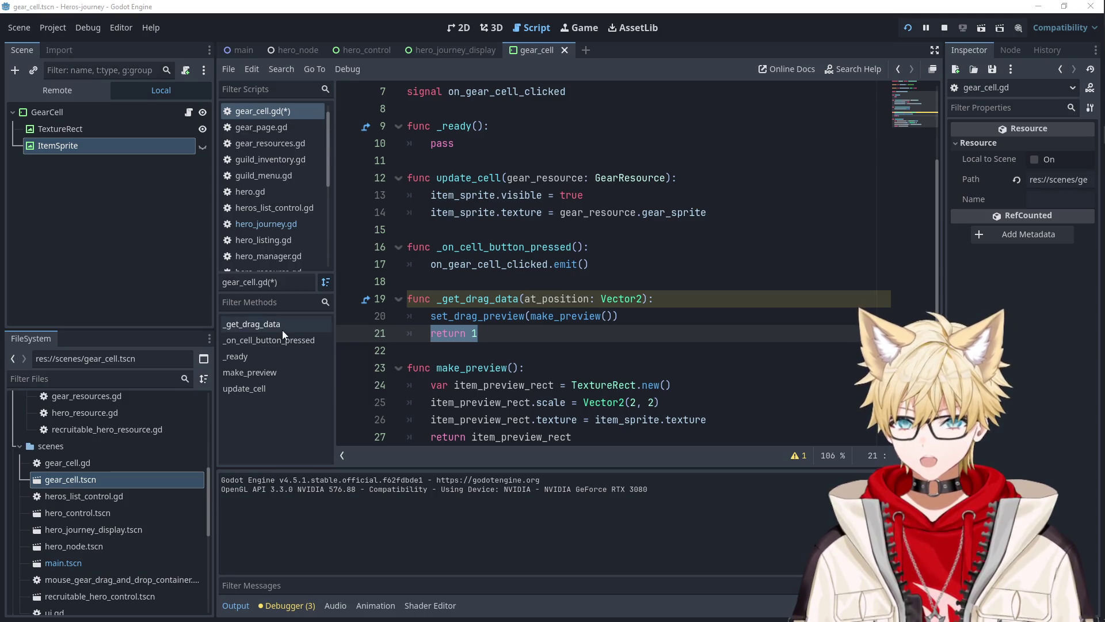
{"action": "left_click", "coordinate": [493, 333]}
{"action": "scroll", "coordinate": [493, 257], "scroll_direction": "up", "scroll_amount": 2}
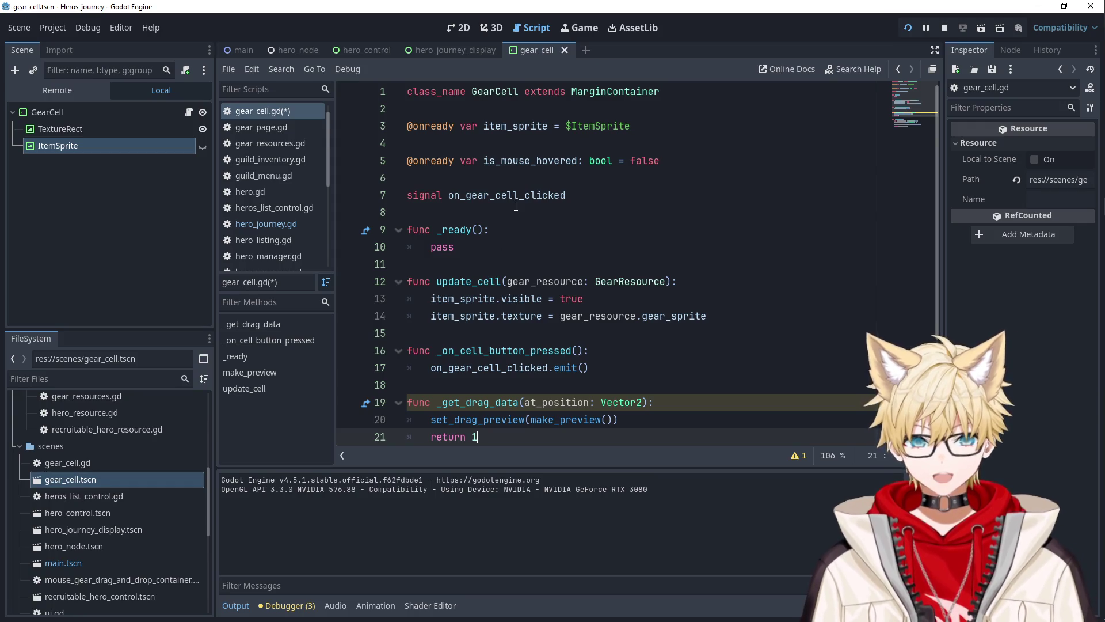
{"action": "left_click", "coordinate": [636, 127]}
{"action": "key", "text": "Return"}
{"action": "type", "text": "@onready va"}
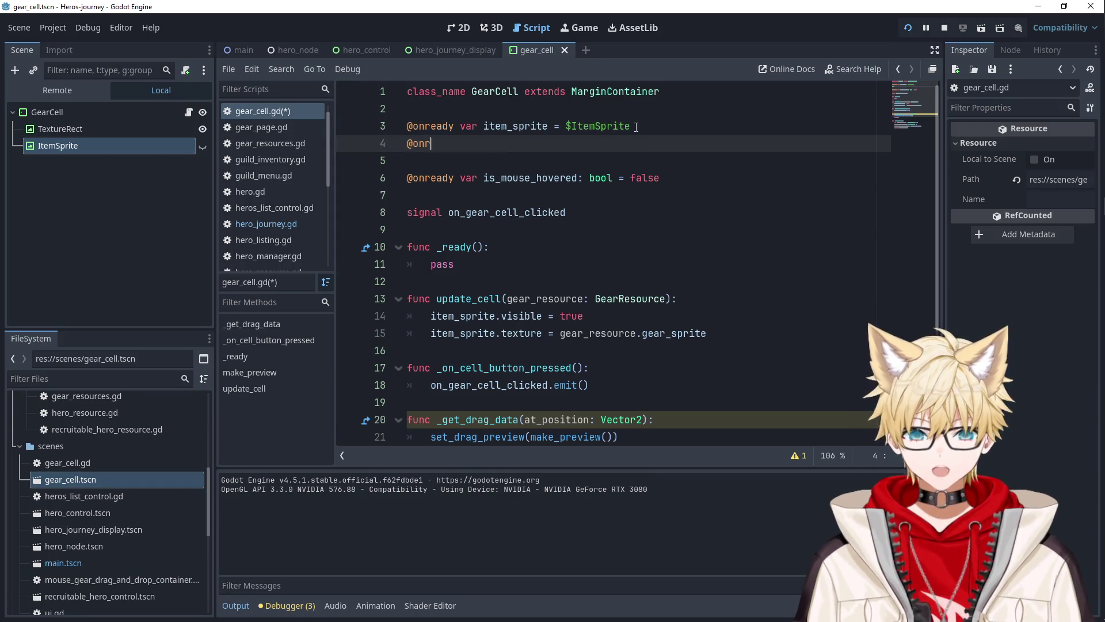
{"action": "type", "text": "r gear_resourc"}
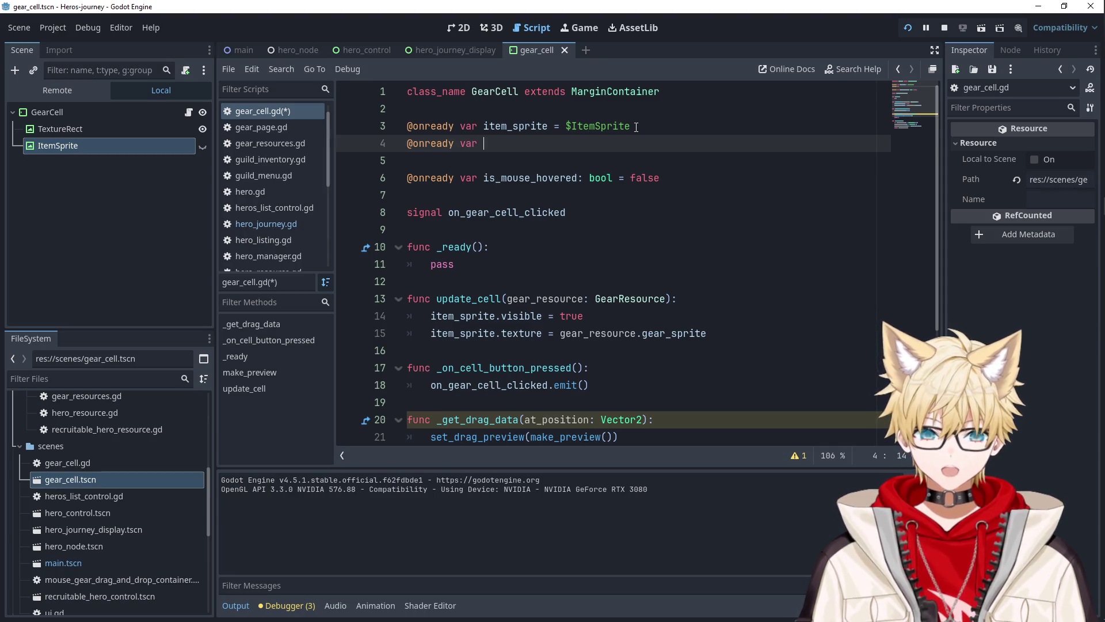
{"action": "type", "text": "e: gear"}
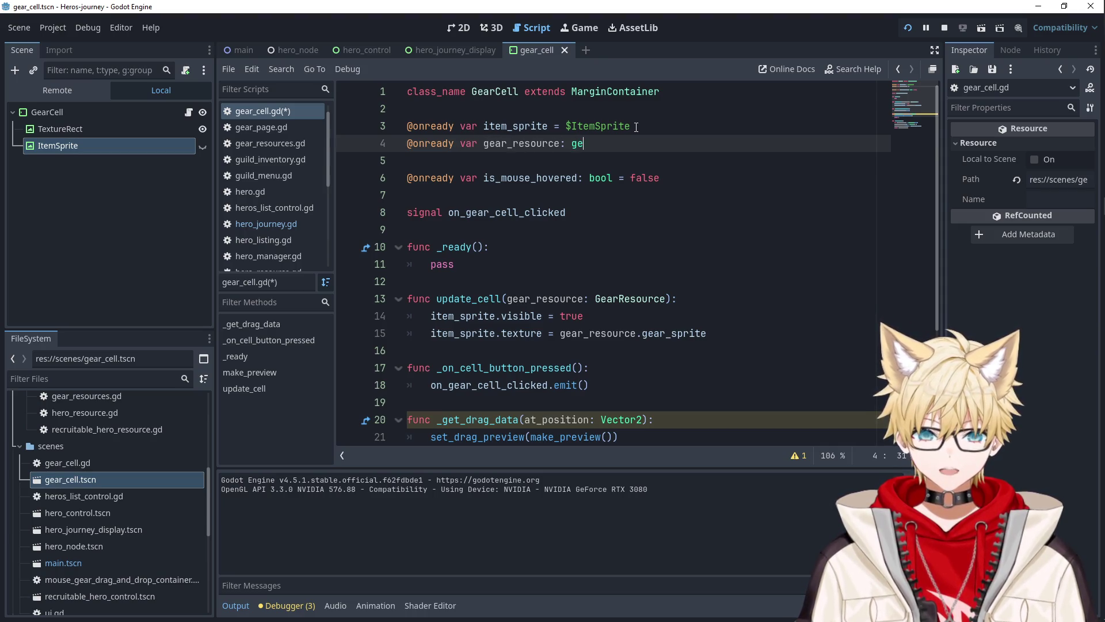
{"action": "key", "text": "Return"}
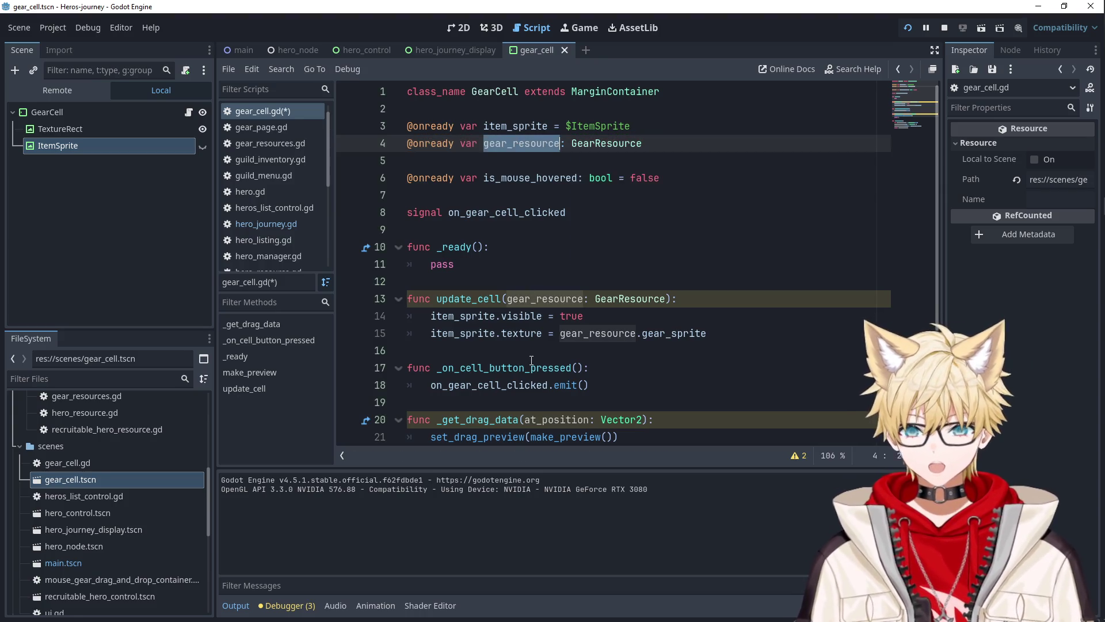
{"action": "scroll", "coordinate": [558, 305], "scroll_direction": "down", "scroll_amount": 3}
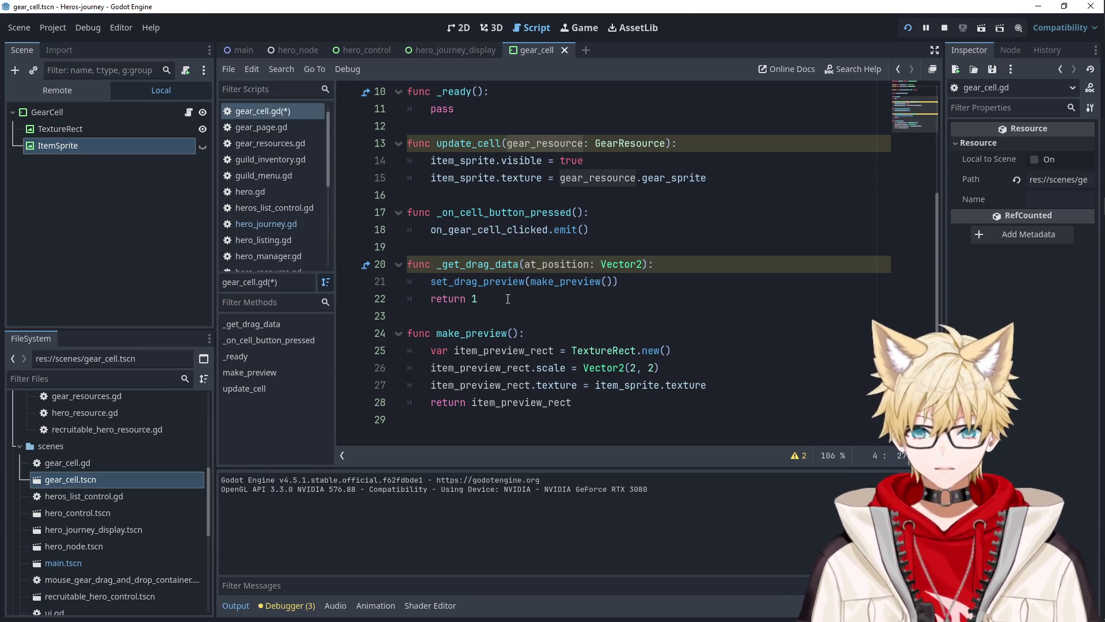
Step: Rename the update_cell parameter to _gear_resource and assign it to gear_resource
{"action": "left_click", "coordinate": [691, 143]}
{"action": "key", "text": "Return"}
{"action": "type", "text": "gear_resource ="}
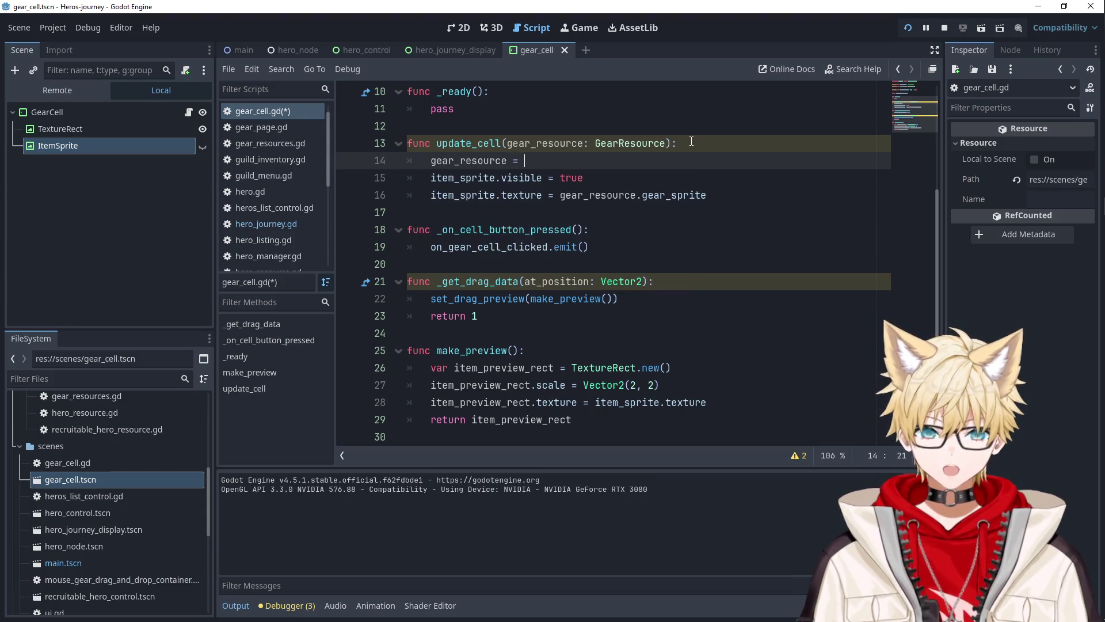
{"action": "key", "text": "Return"}
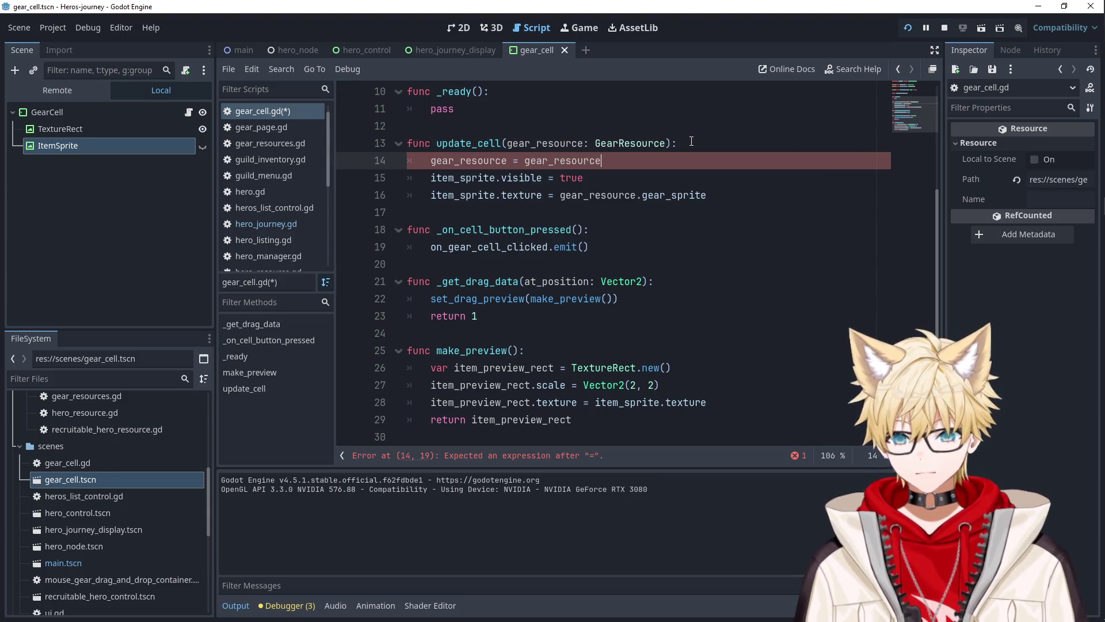
{"action": "left_click_drag", "start_coordinate": [531, 299], "coordinate": [613, 299]}
{"action": "left_click", "coordinate": [508, 143]}
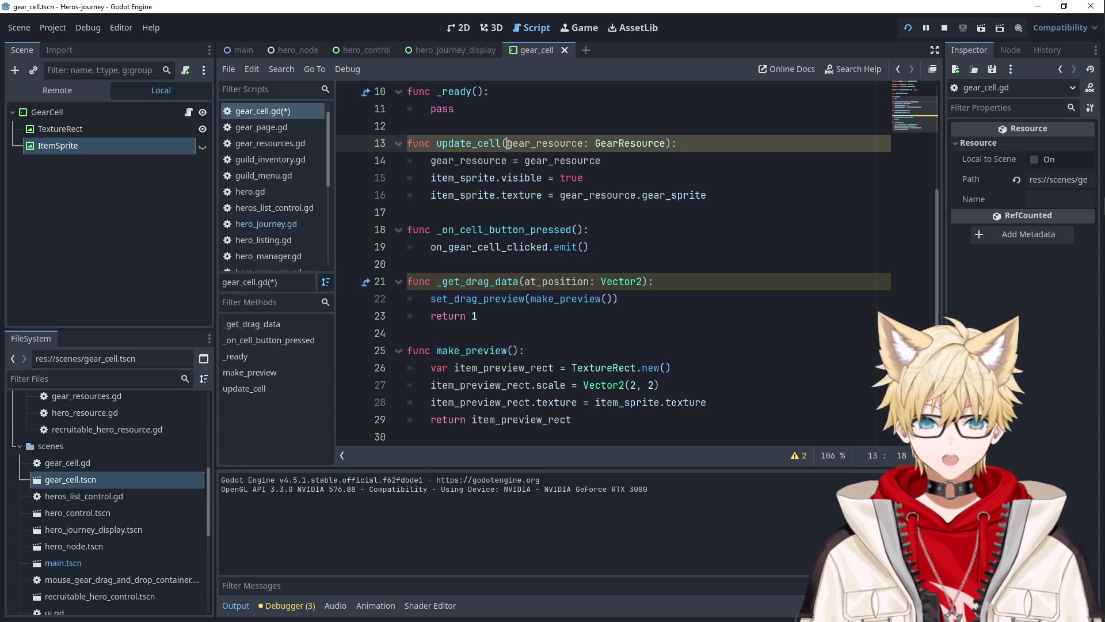
{"action": "left_click", "coordinate": [525, 161]}
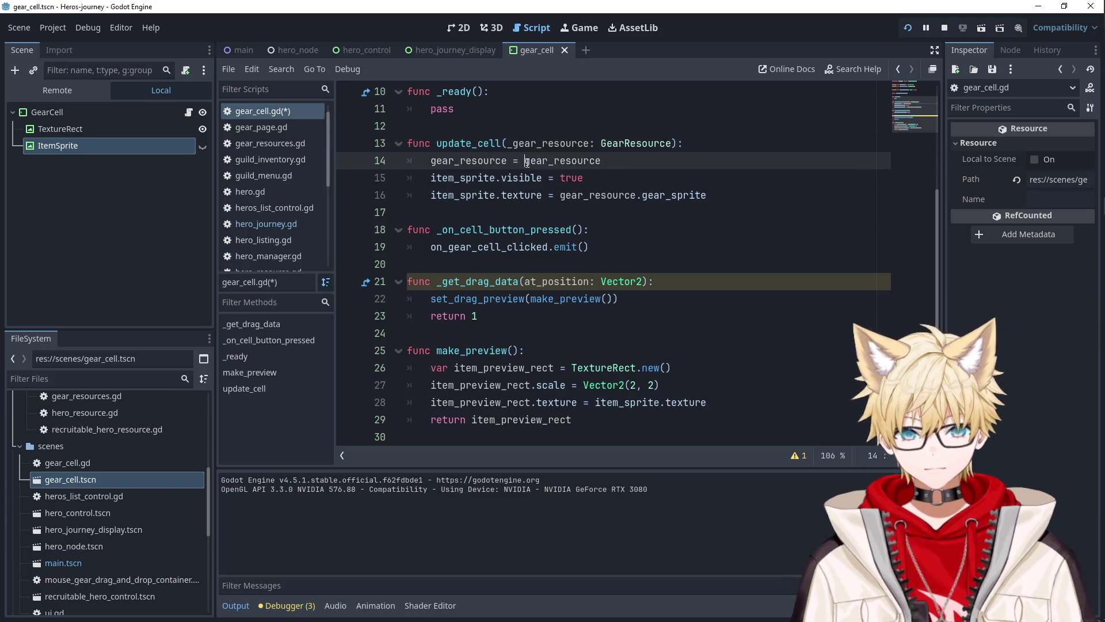
{"action": "type", "text": "_"}
{"action": "double_click", "coordinate": [478, 160]}
{"action": "key", "text": "ctrl+c"}
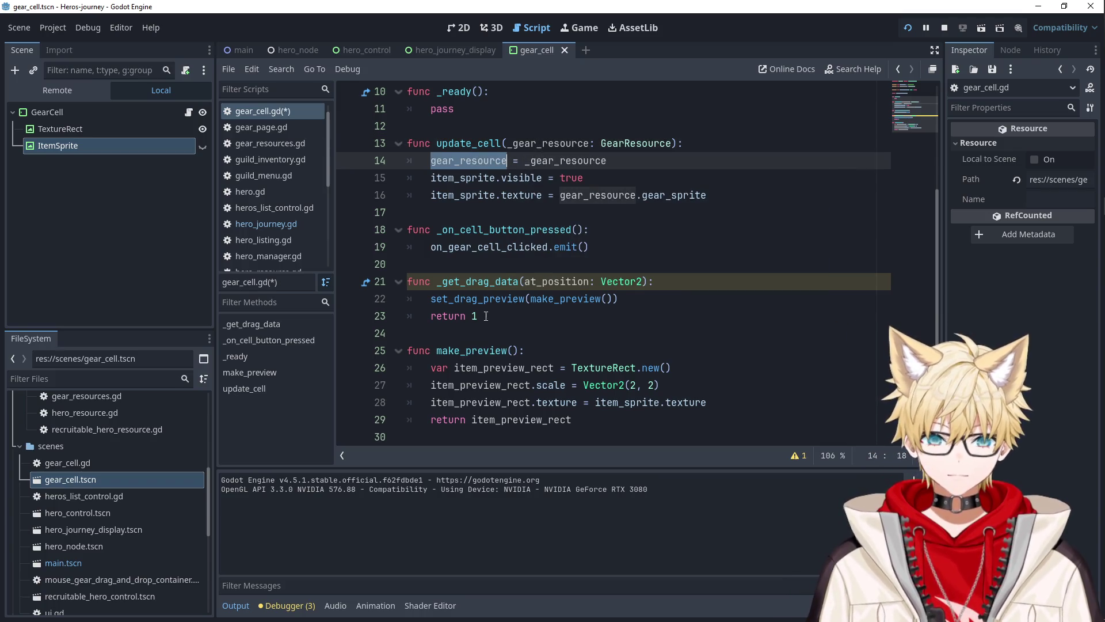
Step: Make _get_drag_data return gear_resource instead of 1
{"action": "left_click", "coordinate": [486, 316]}
{"action": "key", "text": "BackSpace"}
{"action": "key", "text": "ctrl+v"}
Step: Replace make_preview() with duplicate(item_sprite) as the drag preview and run the game
{"action": "double_click", "coordinate": [562, 281]}
{"action": "left_click_drag", "start_coordinate": [615, 299], "coordinate": [531, 302]}
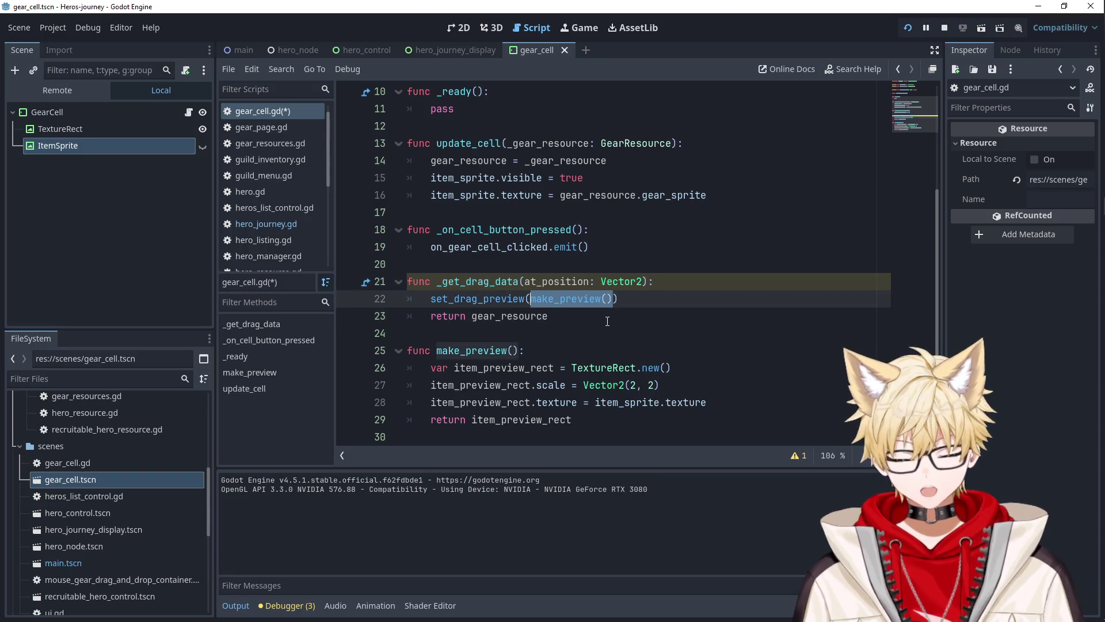
{"action": "type", "text": "duplicate"}
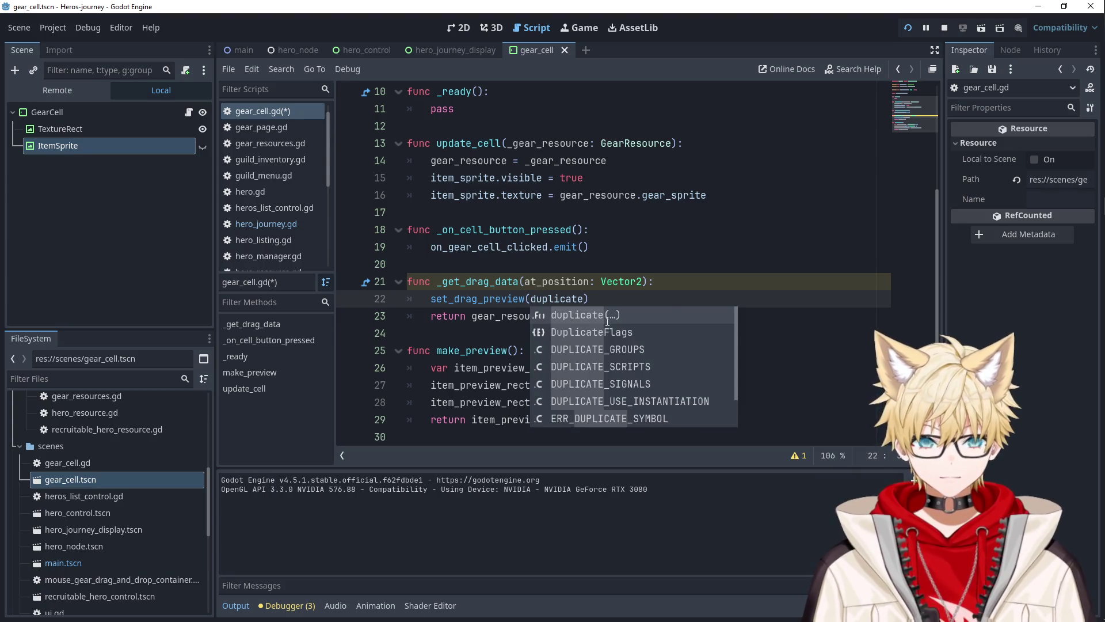
{"action": "key", "text": "Return"}
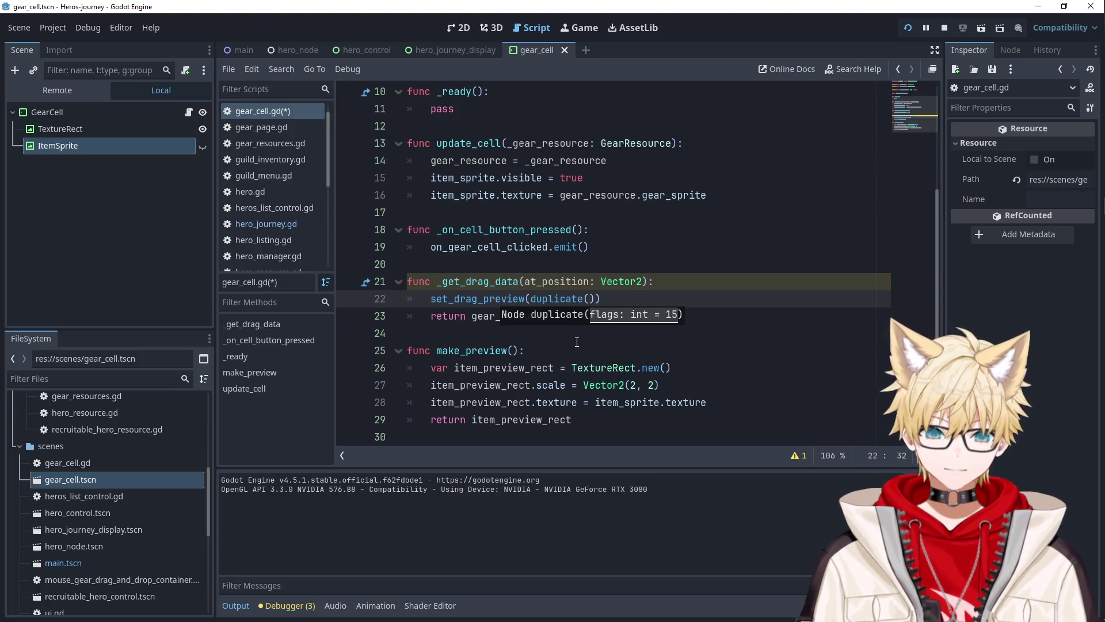
{"action": "type", "text": "item_"}
{"action": "key", "text": "Return"}
{"action": "type", "text": "."}
{"action": "key", "text": "BackSpace"}
{"action": "left_click", "coordinate": [908, 27]}
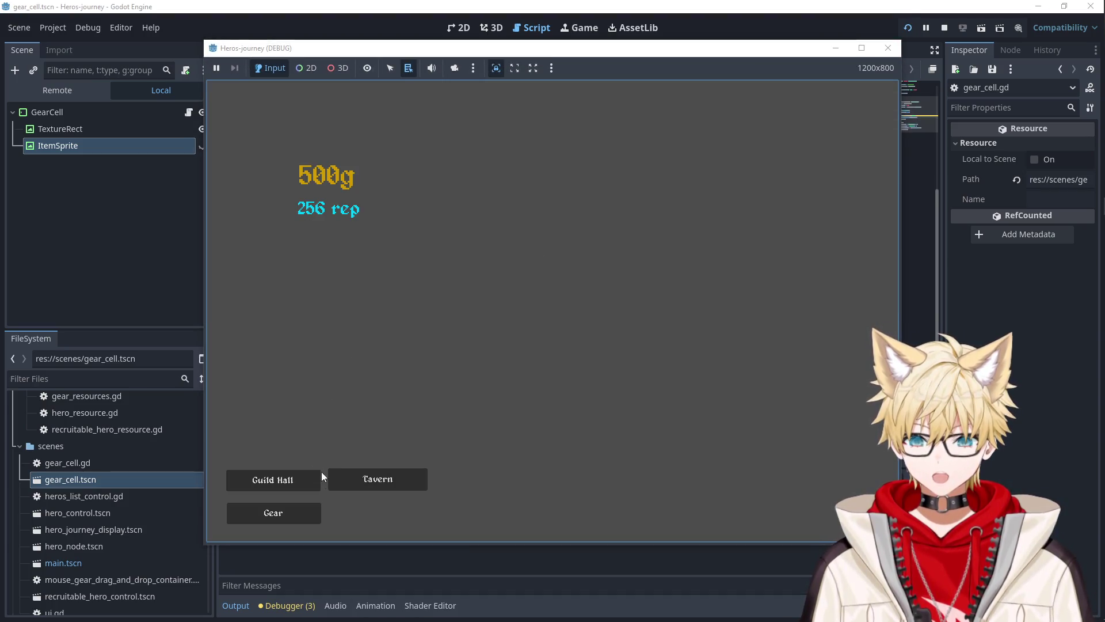
Step: After the failed S item drag, swap duplicate(item_sprite) back to make_preview() and save
{"action": "left_click", "coordinate": [296, 510]}
{"action": "left_click_drag", "start_coordinate": [251, 228], "coordinate": [271, 191]}
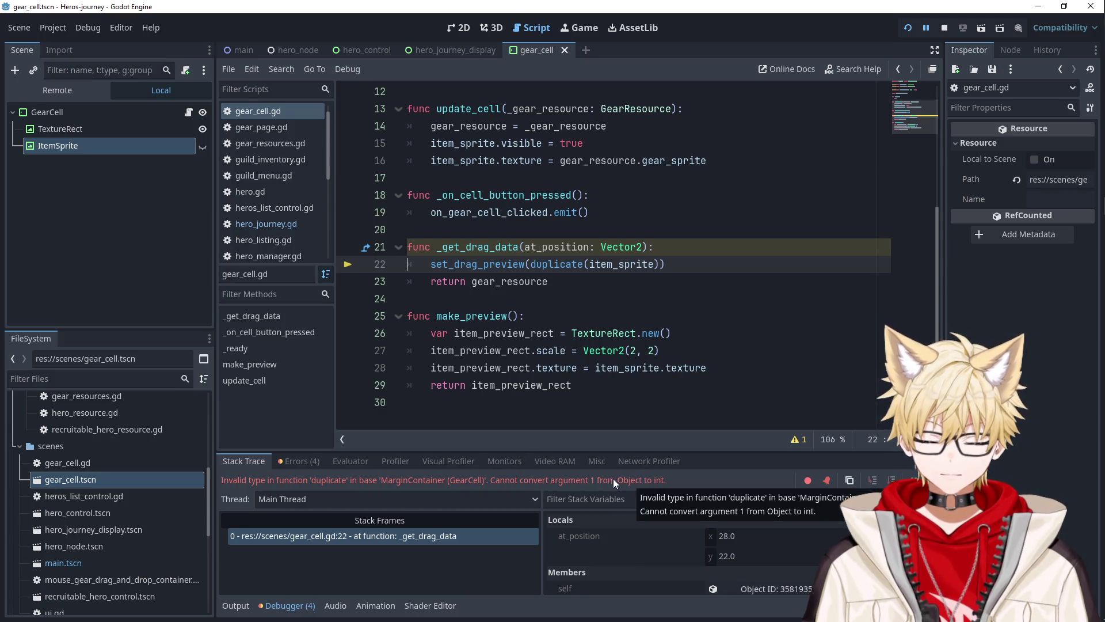
{"action": "double_click", "coordinate": [614, 265]}
{"action": "key", "text": "BackSpace"}
{"action": "key", "text": "BackSpace"}
{"action": "mouse_move", "coordinate": [530, 267]}
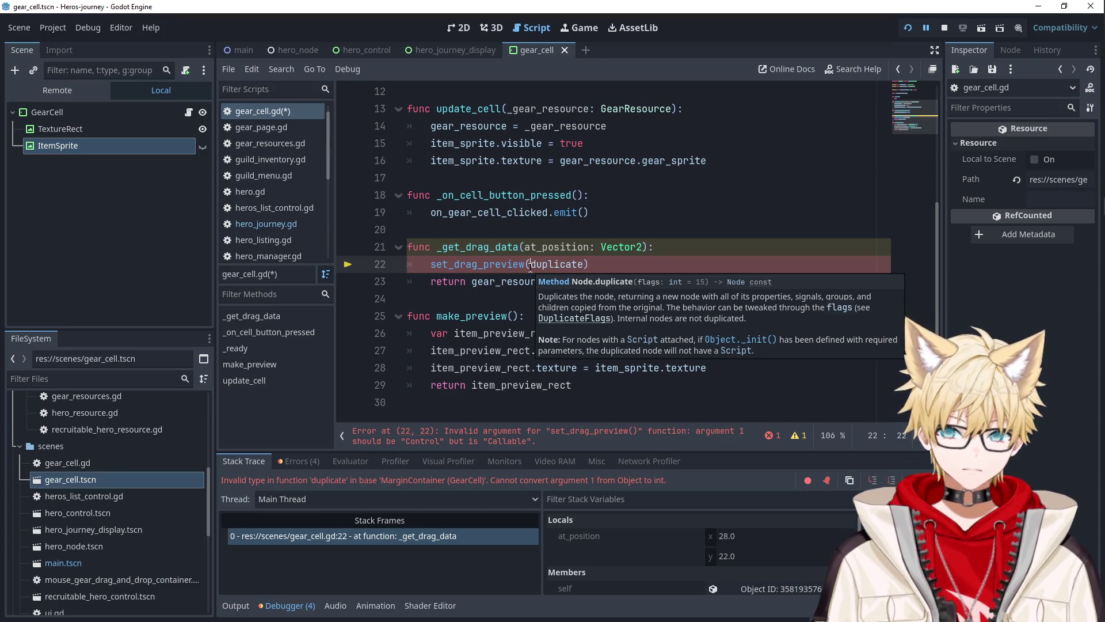
{"action": "type", "text": "(item_sprite."}
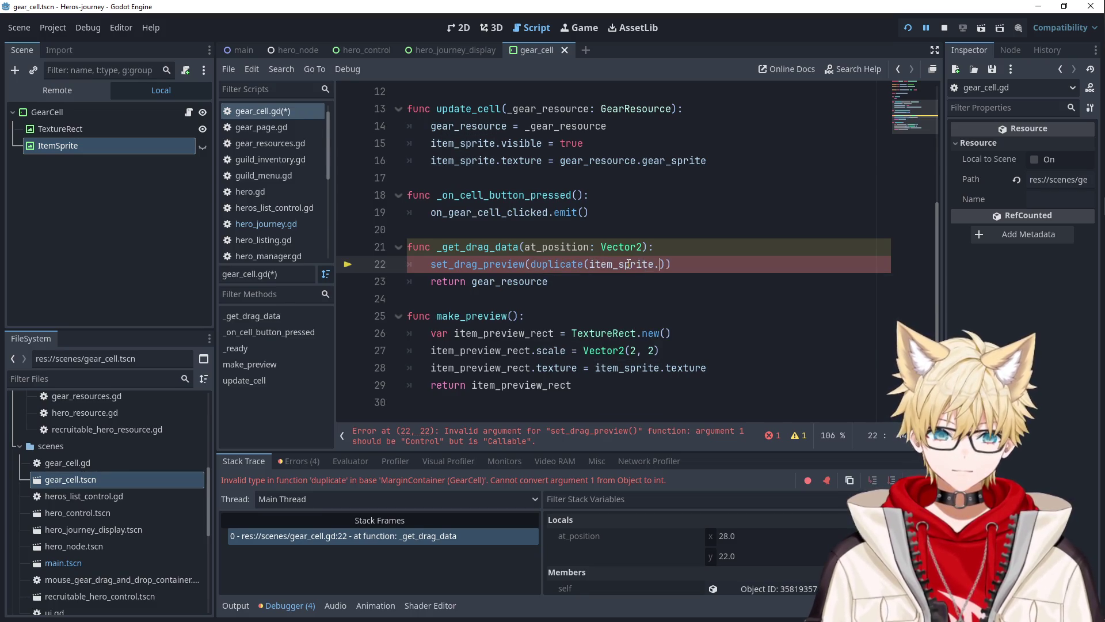
{"action": "double_click", "coordinate": [481, 317]}
{"action": "key", "text": "ctrl+c"}
{"action": "left_click_drag", "start_coordinate": [530, 264], "coordinate": [661, 265]}
{"action": "key", "text": "ctrl+v"}
{"action": "type", "text": "()"}
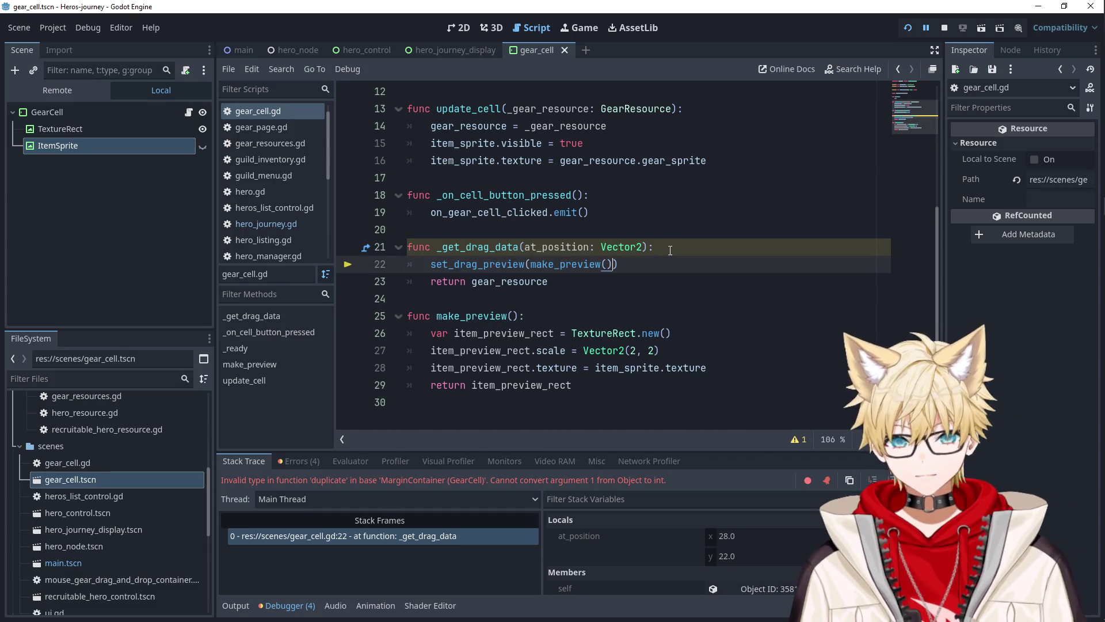
{"action": "key", "text": "ctrl+s"}
Step: Rerun the game, drag the S item in the Gear grid, then stop it with F8
{"action": "left_click", "coordinate": [670, 250]}
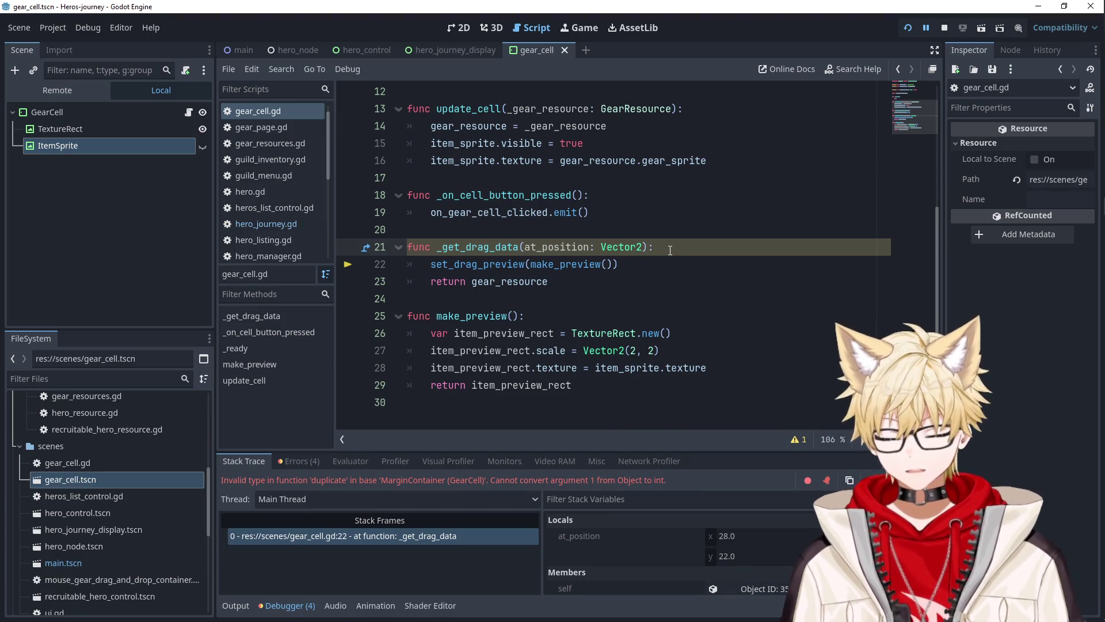
{"action": "left_click", "coordinate": [908, 29]}
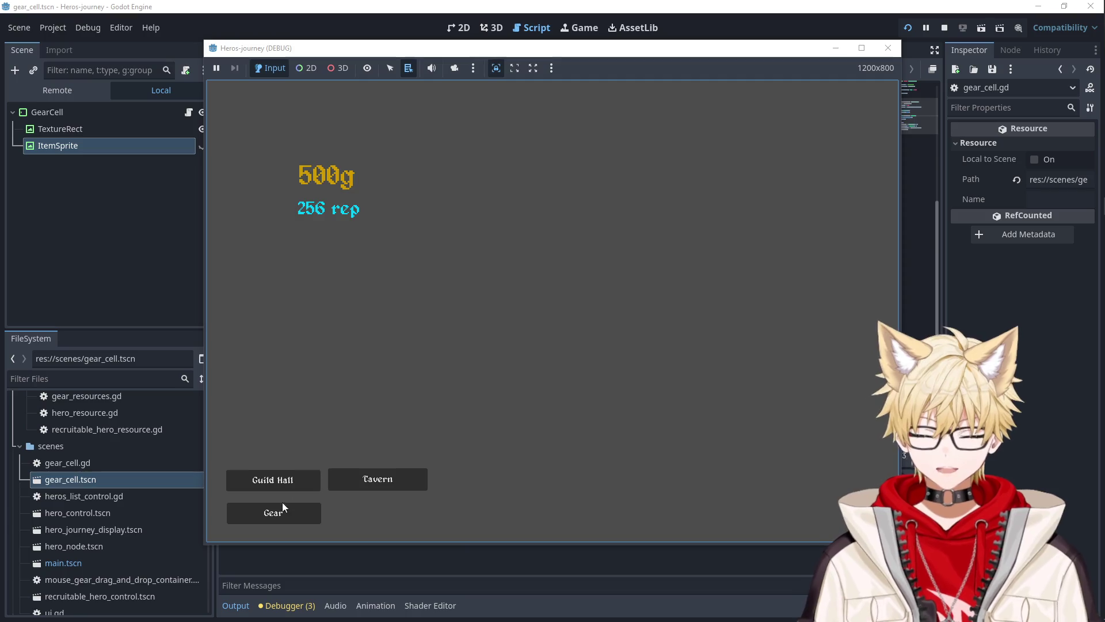
{"action": "left_click", "coordinate": [282, 511]}
{"action": "mouse_move", "coordinate": [264, 253]}
{"action": "left_mouse_down"}
{"action": "mouse_move", "coordinate": [523, 217]}
{"action": "mouse_move", "coordinate": [558, 257]}
{"action": "mouse_move", "coordinate": [568, 200]}
{"action": "left_mouse_up"}
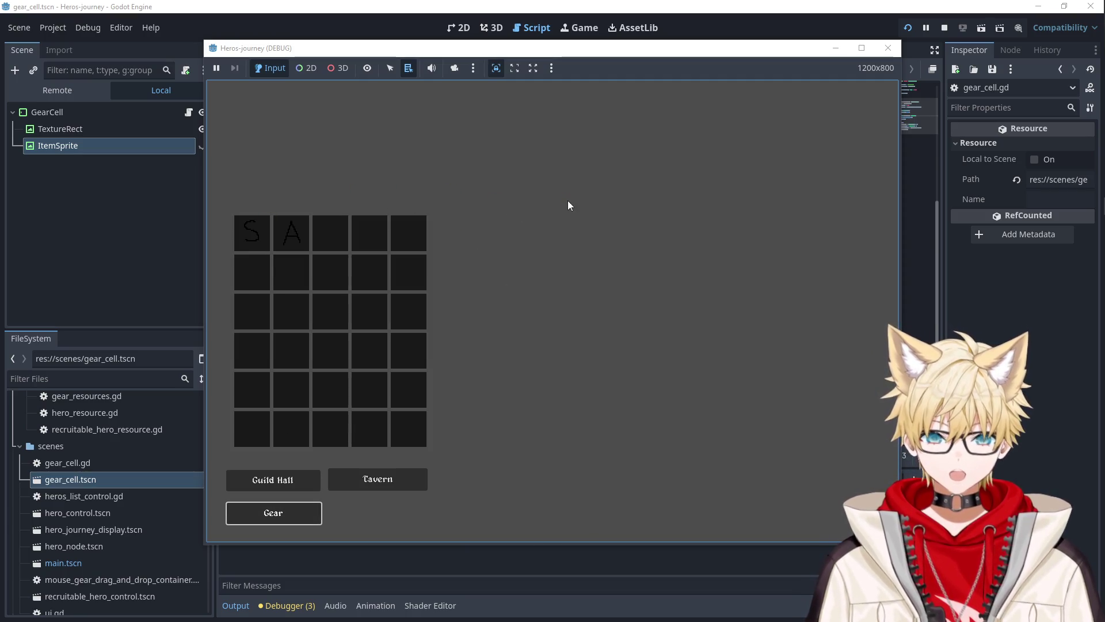
{"action": "key", "text": "F8"}
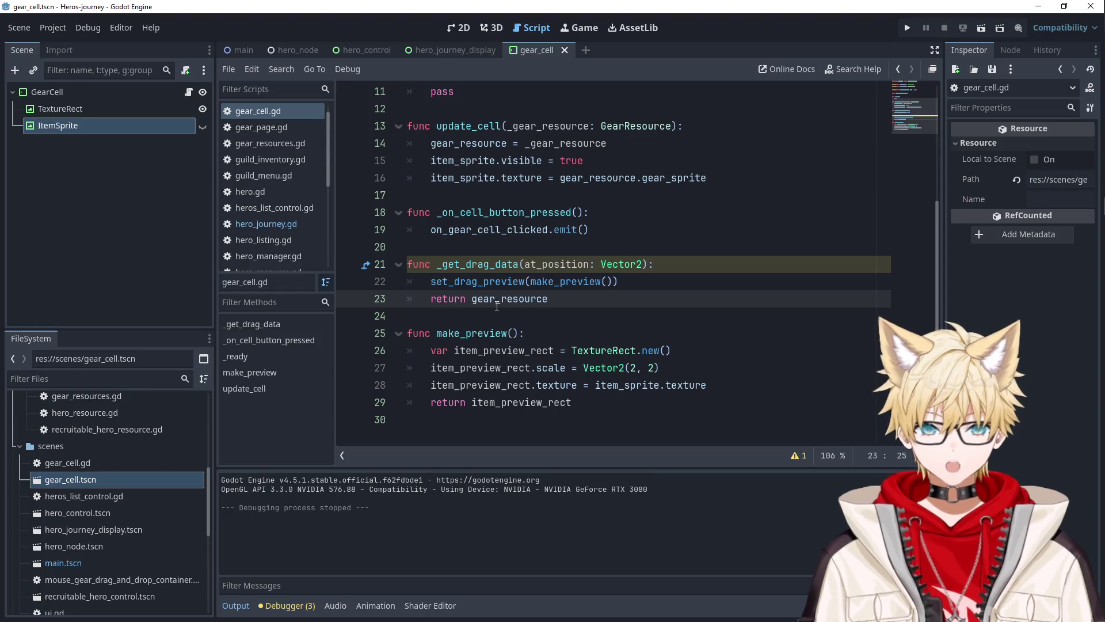
{"action": "mouse_move", "coordinate": [557, 286]}
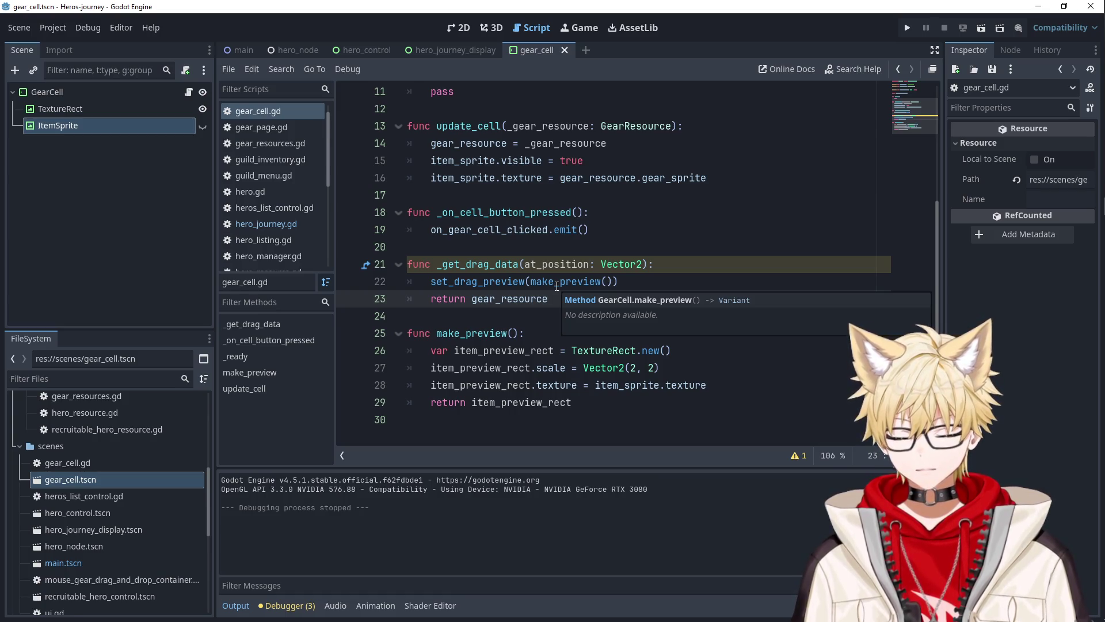
Step: Open the Control class reference entry for _get_drag_data from line 21 of gear_cell.gd
{"action": "scroll", "coordinate": [556, 285], "scroll_direction": "up", "scroll_amount": 3}
{"action": "scroll", "coordinate": [557, 285], "scroll_direction": "down", "scroll_amount": 3}
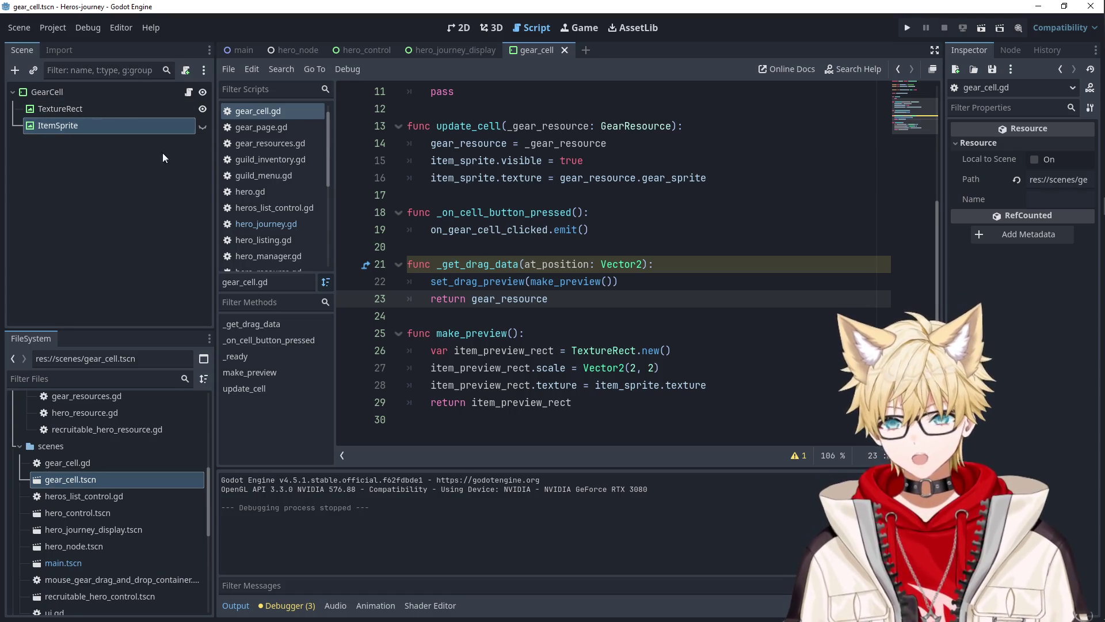
{"action": "left_click", "coordinate": [573, 252]}
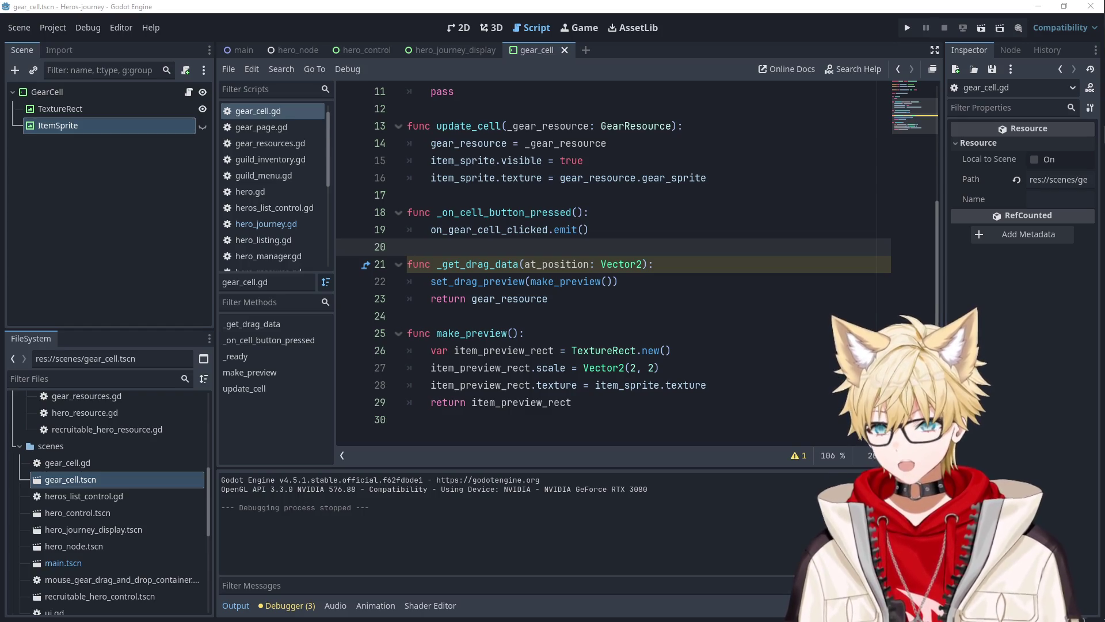
{"action": "left_click", "coordinate": [632, 247]}
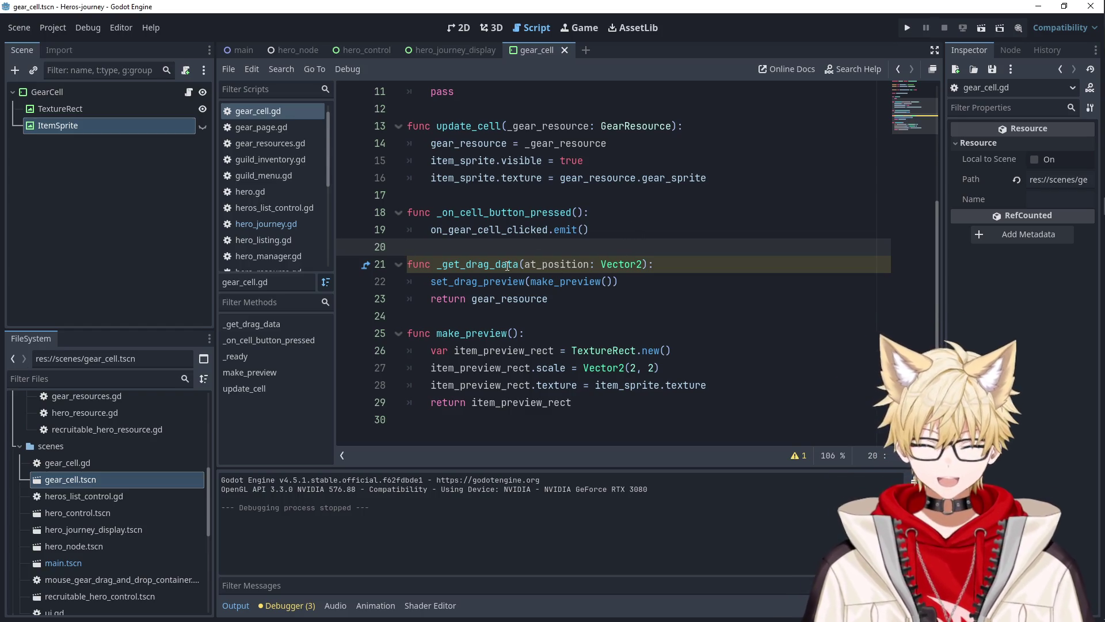
{"action": "double_click", "coordinate": [507, 265]}
{"action": "double_click", "coordinate": [556, 264]}
{"action": "double_click", "coordinate": [496, 281]}
{"action": "mouse_move", "coordinate": [497, 286]}
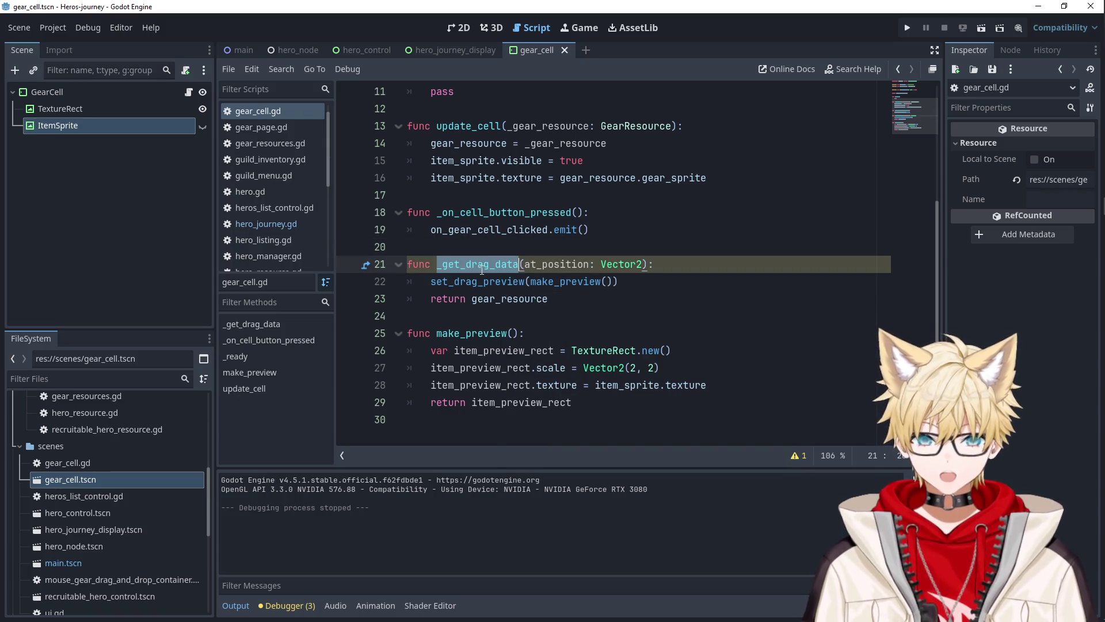
{"action": "left_click", "coordinate": [478, 264], "text": "ctrl"}
{"action": "scroll", "coordinate": [497, 219], "scroll_direction": "up", "scroll_amount": 3}
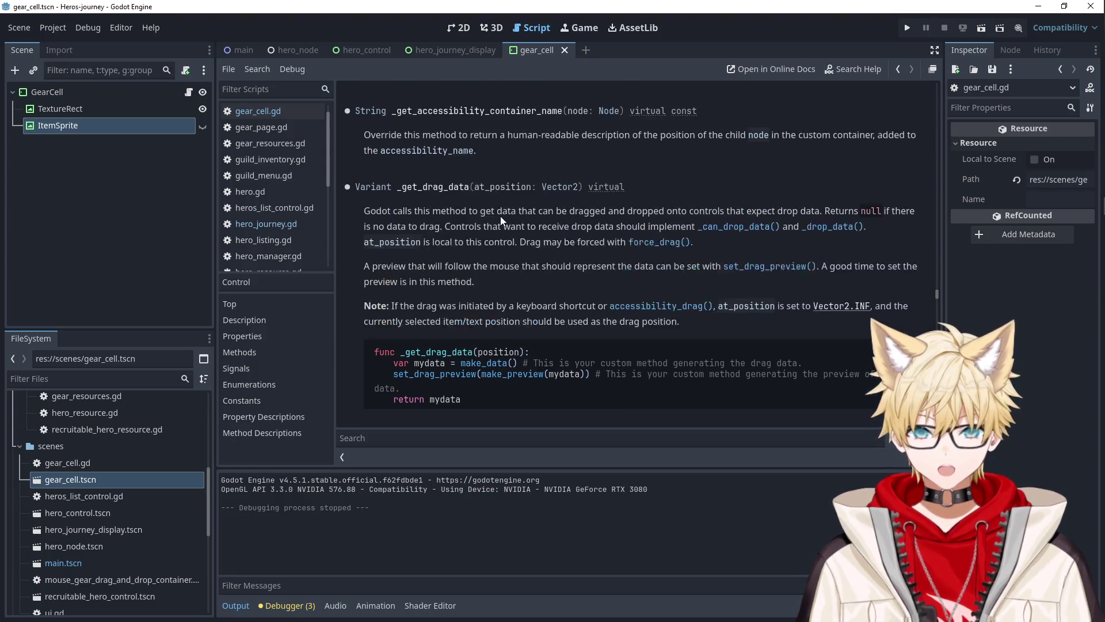
Step: Read the _drop_data and _can_drop_data examples in the docs, then return to gear_cell.gd
{"action": "scroll", "coordinate": [500, 216], "scroll_direction": "up", "scroll_amount": 3}
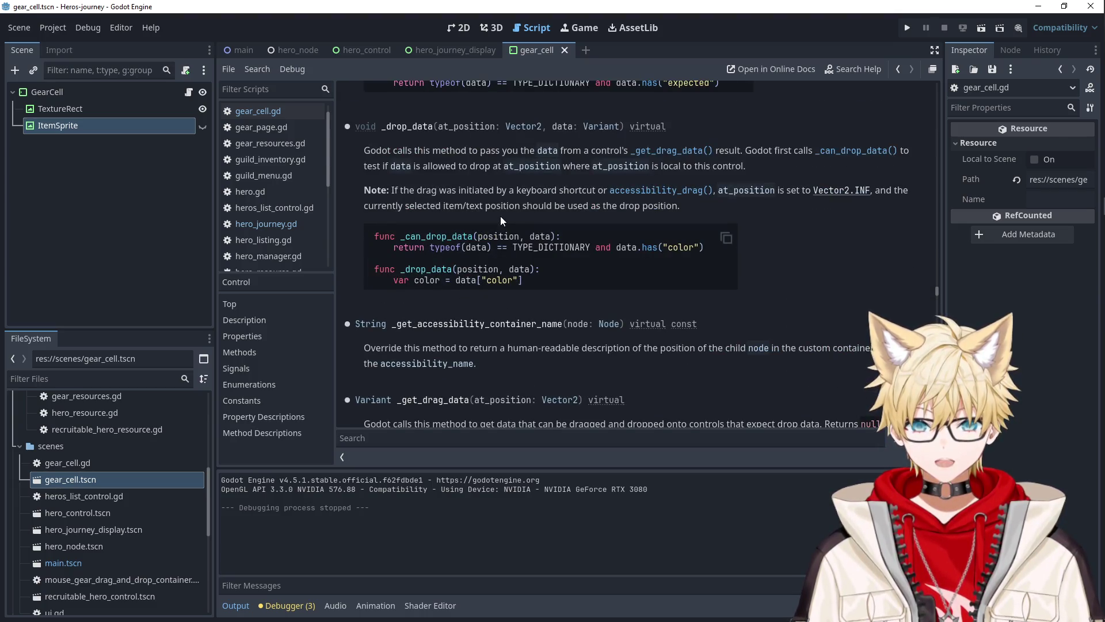
{"action": "double_click", "coordinate": [434, 311]}
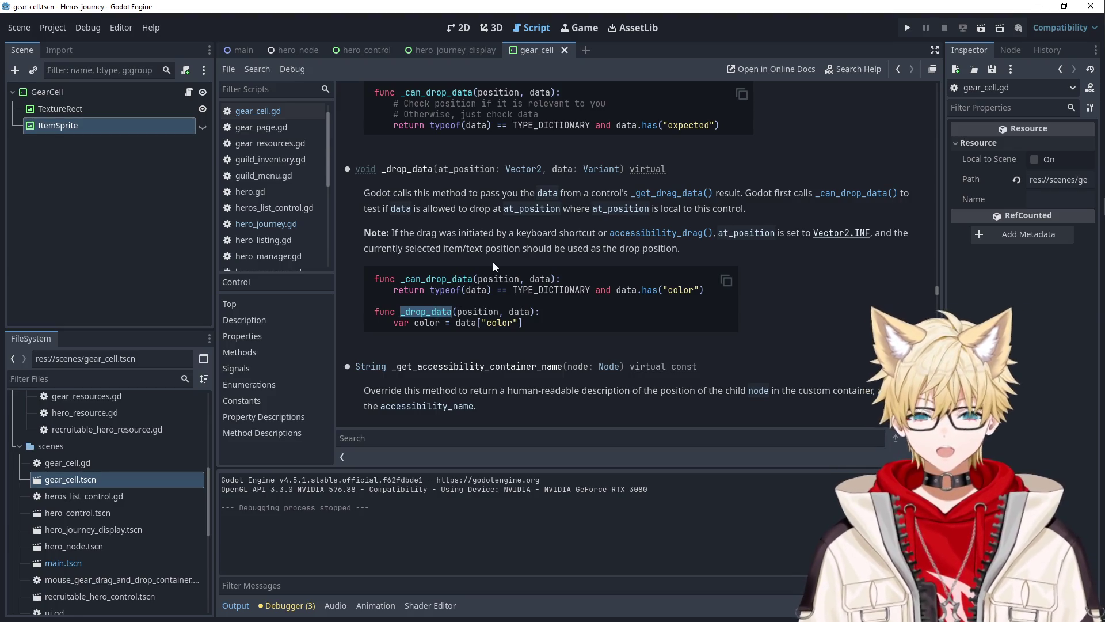
{"action": "double_click", "coordinate": [451, 280]}
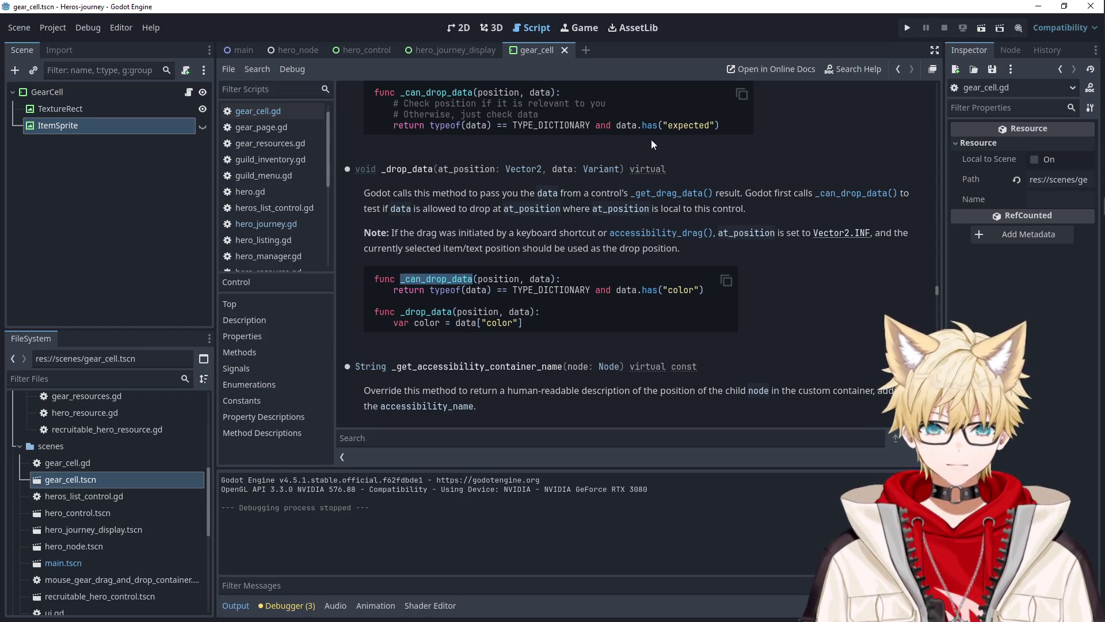
{"action": "left_click", "coordinate": [898, 69]}
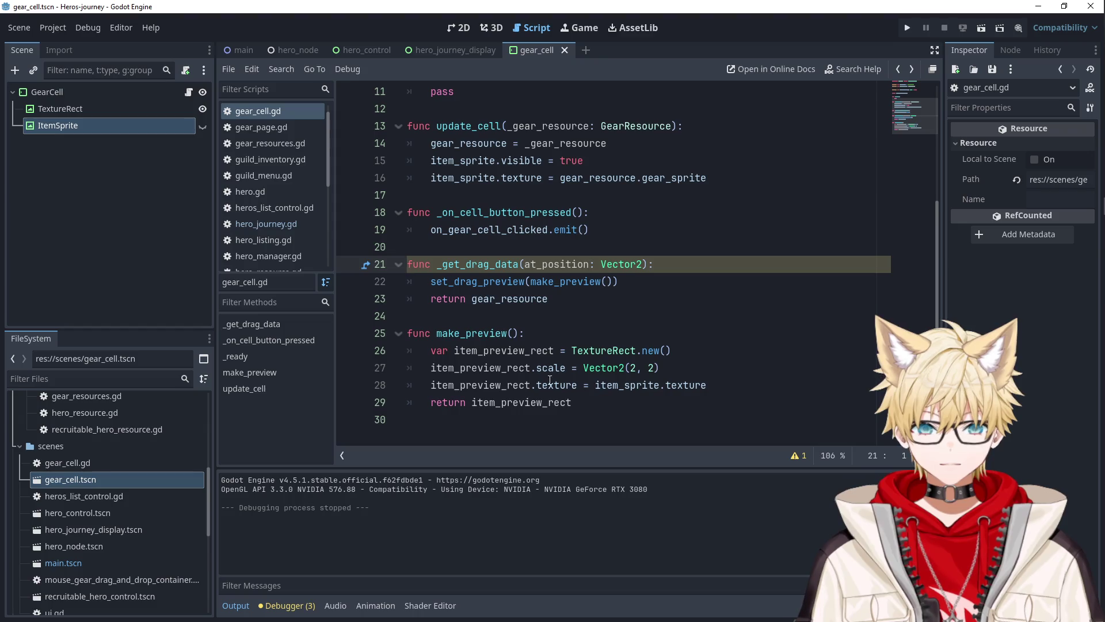
Step: Add a 'func _can_drop_data():' stub containing pass below line 24
{"action": "left_click", "coordinate": [593, 402]}
{"action": "left_click", "coordinate": [545, 317]}
{"action": "key", "text": "Return"}
{"action": "key", "text": "Return"}
{"action": "key", "text": "Up"}
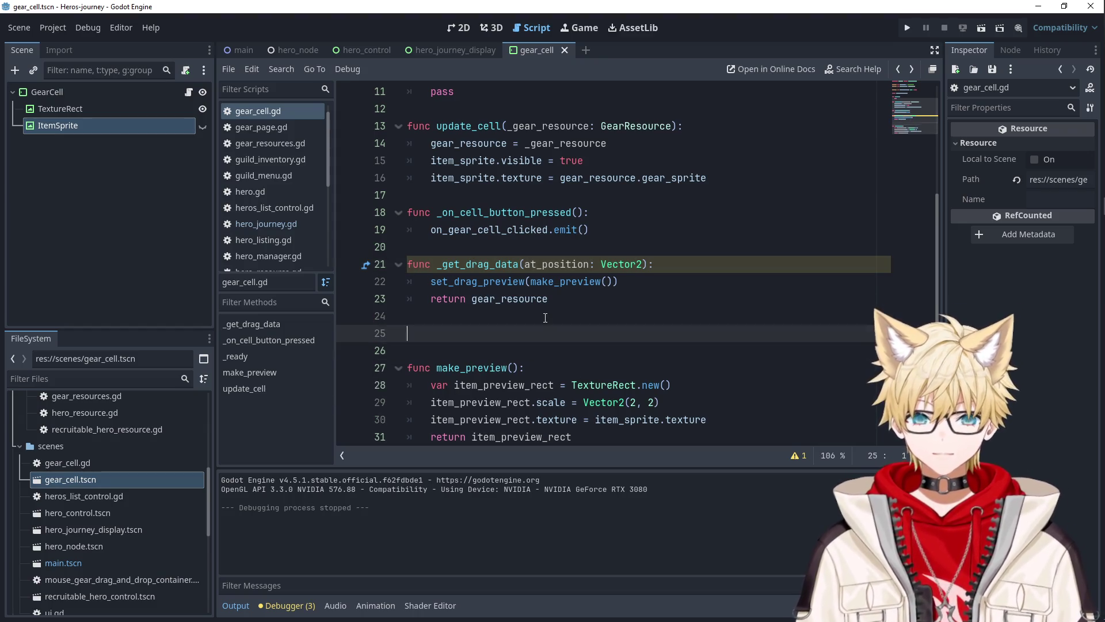
{"action": "type", "text": "fimc"}
{"action": "key", "text": "BackSpace"}
{"action": "key", "text": "BackSpace"}
{"action": "key", "text": "BackSpace"}
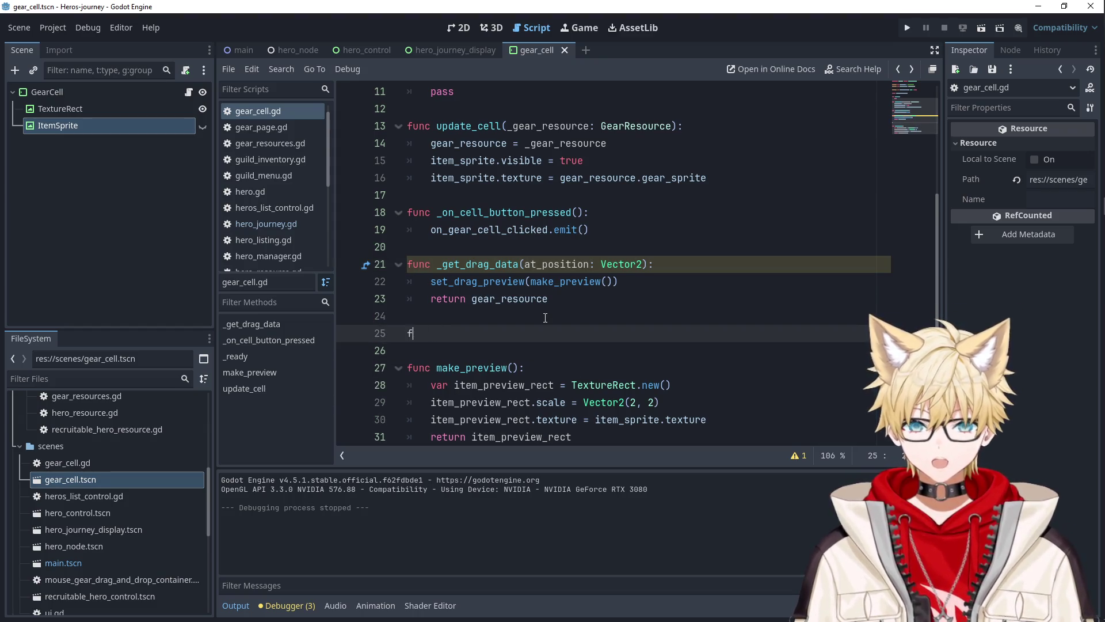
{"action": "type", "text": "unc _can_drop_data"}
{"action": "key", "text": "Return"}
{"action": "key", "text": "BackSpace"}
{"action": "type", "text": "():"}
{"action": "key", "text": "Return"}
{"action": "type", "text": "pass"}
Step: Select and review the new _can_drop_data function and its pass line
{"action": "left_click", "coordinate": [545, 318]}
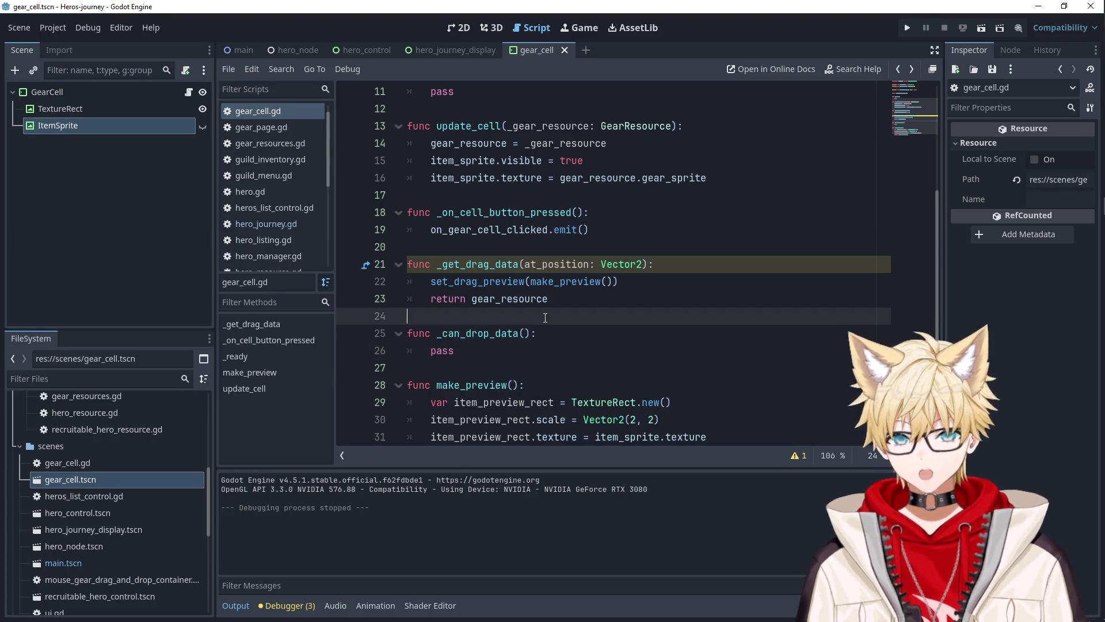
{"action": "left_click", "coordinate": [487, 353]}
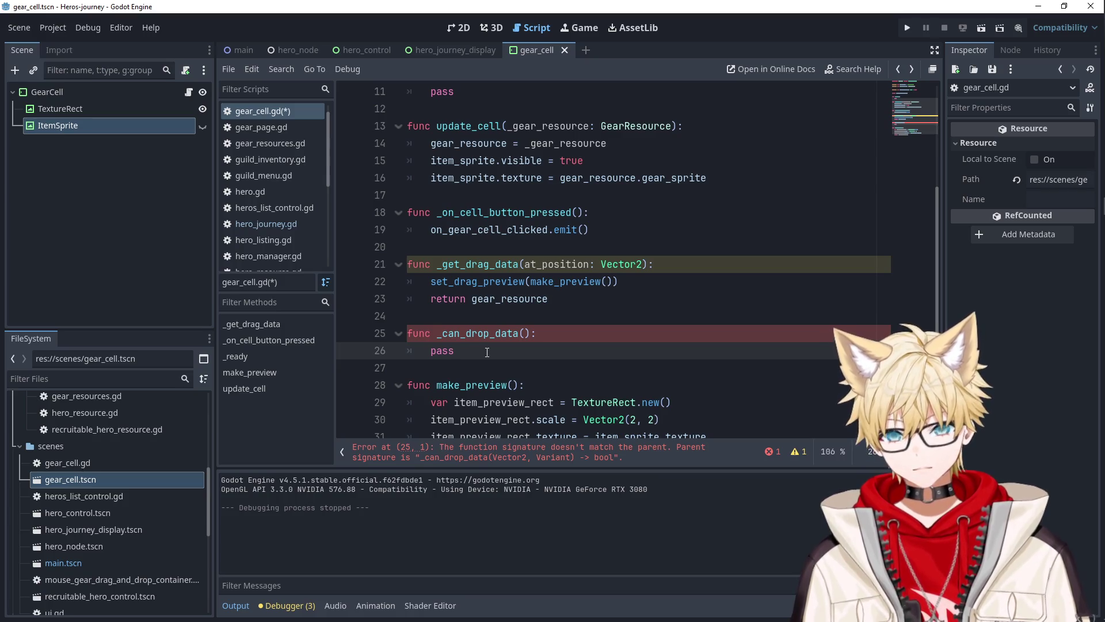
{"action": "mouse_move", "coordinate": [487, 352]}
{"action": "left_mouse_down"}
{"action": "mouse_move", "coordinate": [406, 351]}
{"action": "mouse_move", "coordinate": [381, 337]}
{"action": "left_mouse_up"}
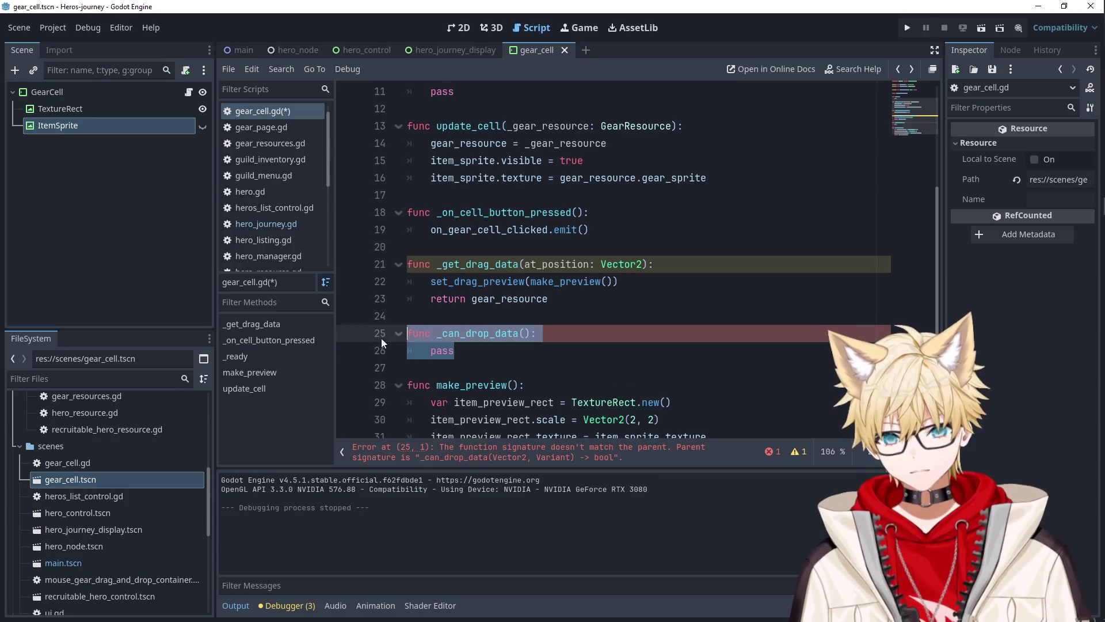
{"action": "mouse_move", "coordinate": [471, 337]}
{"action": "left_click", "coordinate": [530, 314]}
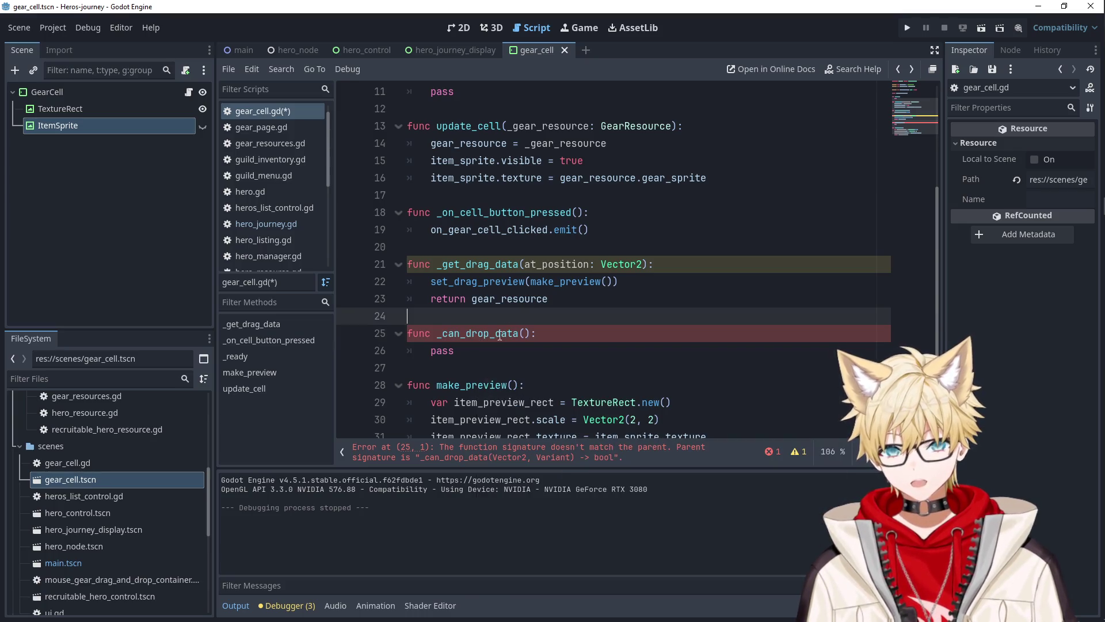
{"action": "double_click", "coordinate": [449, 351]}
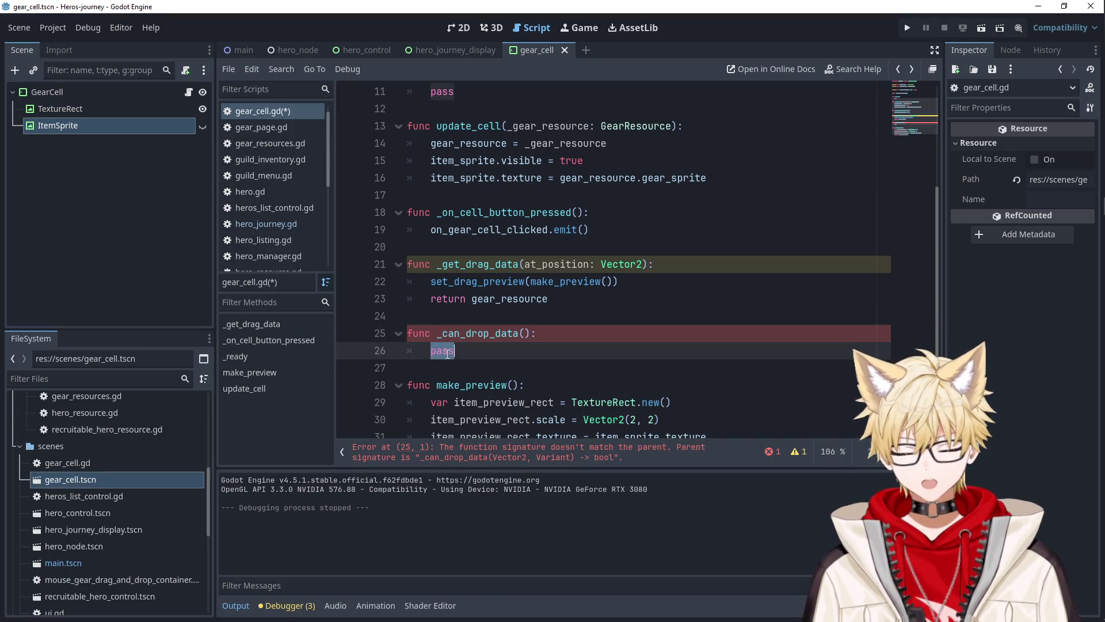
{"action": "left_click", "coordinate": [481, 355]}
{"action": "double_click", "coordinate": [453, 353]}
{"action": "scroll", "coordinate": [514, 301], "scroll_direction": "up", "scroll_amount": 4}
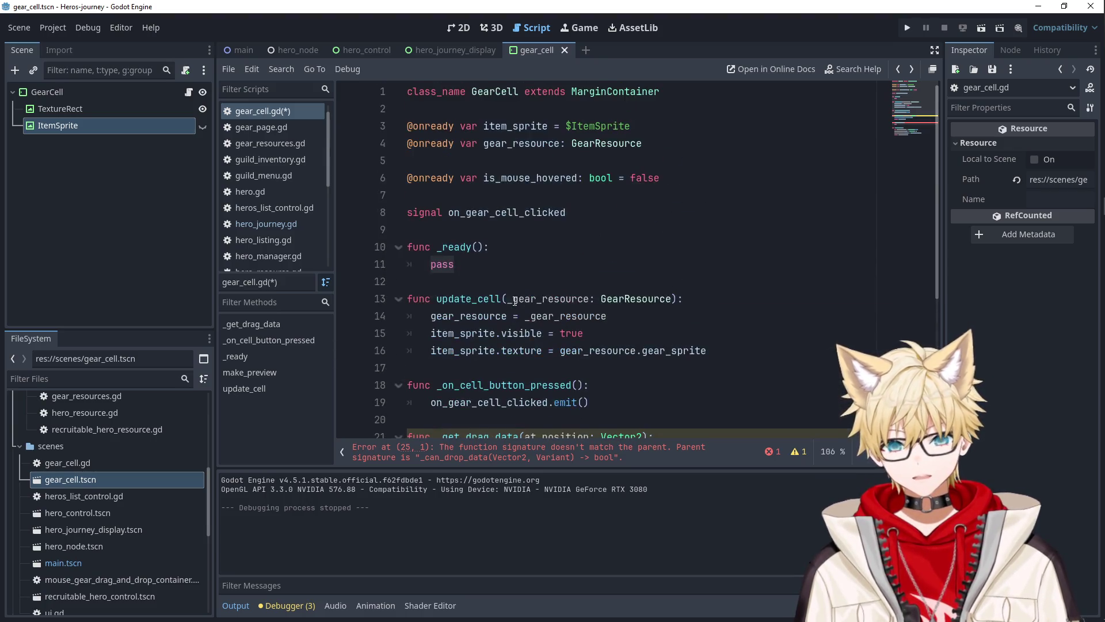
{"action": "left_click", "coordinate": [657, 138]}
{"action": "key", "text": "Return"}
{"action": "type", "text": "@onrea"}
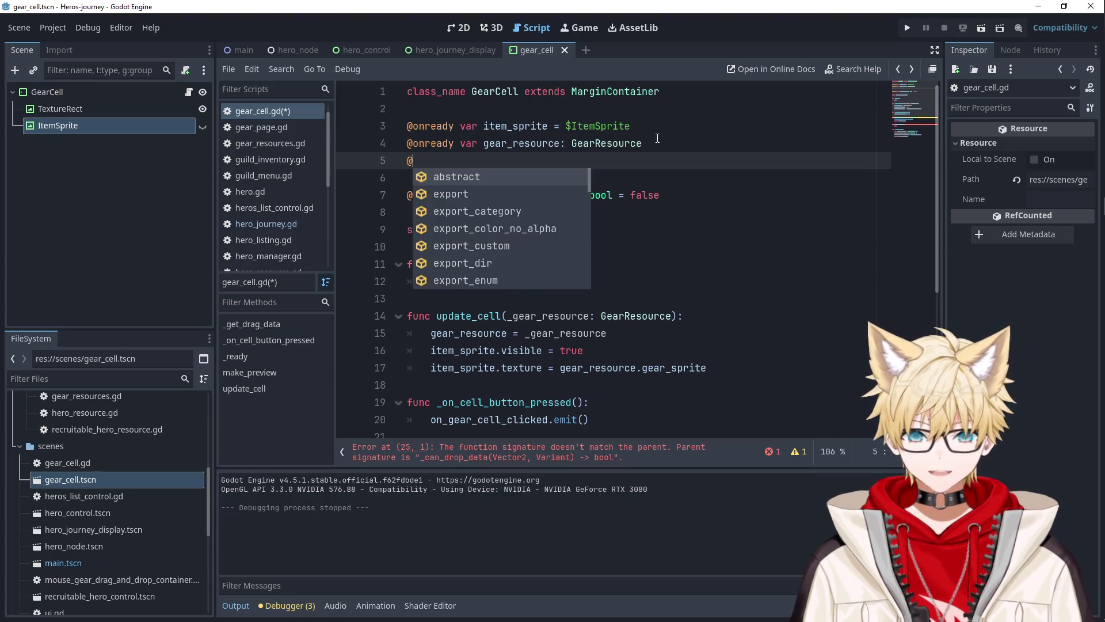
{"action": "key", "text": "Return"}
{"action": "type", "text": "var"}
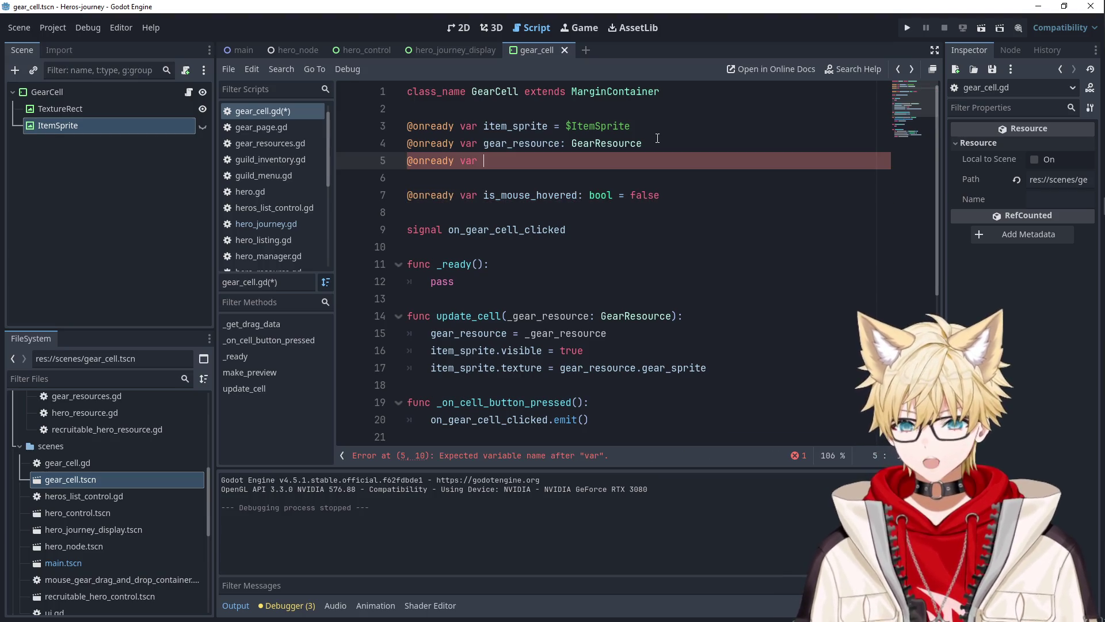
Step: Launch Paint from Windows search and move its window to the left
{"action": "key", "text": "super"}
{"action": "type", "text": "paint"}
{"action": "key", "text": "Return"}
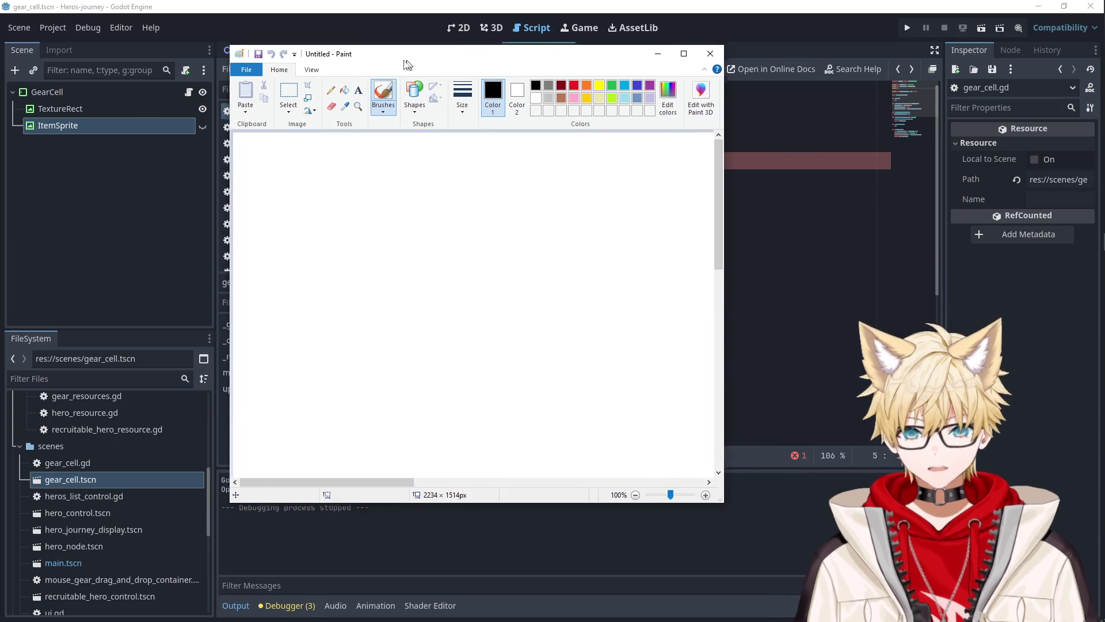
{"action": "left_click_drag", "start_coordinate": [408, 63], "coordinate": [291, 61]}
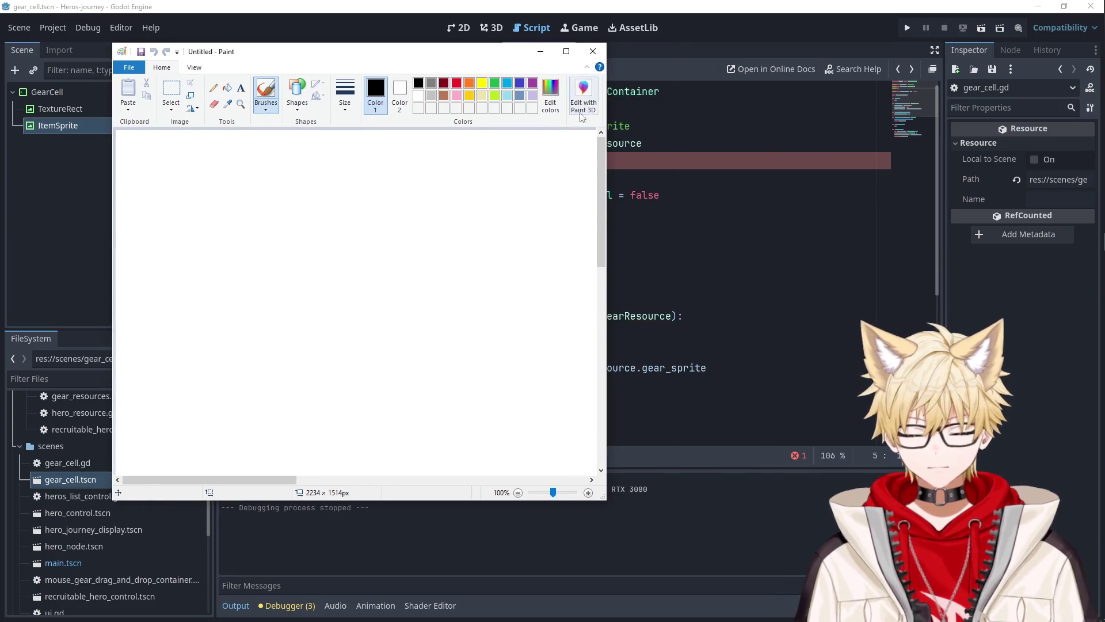
Step: Widen the Paint window and hand-write 'abstract 0 Data' and 'UI No data'
{"action": "left_click_drag", "start_coordinate": [606, 105], "coordinate": [940, 106]}
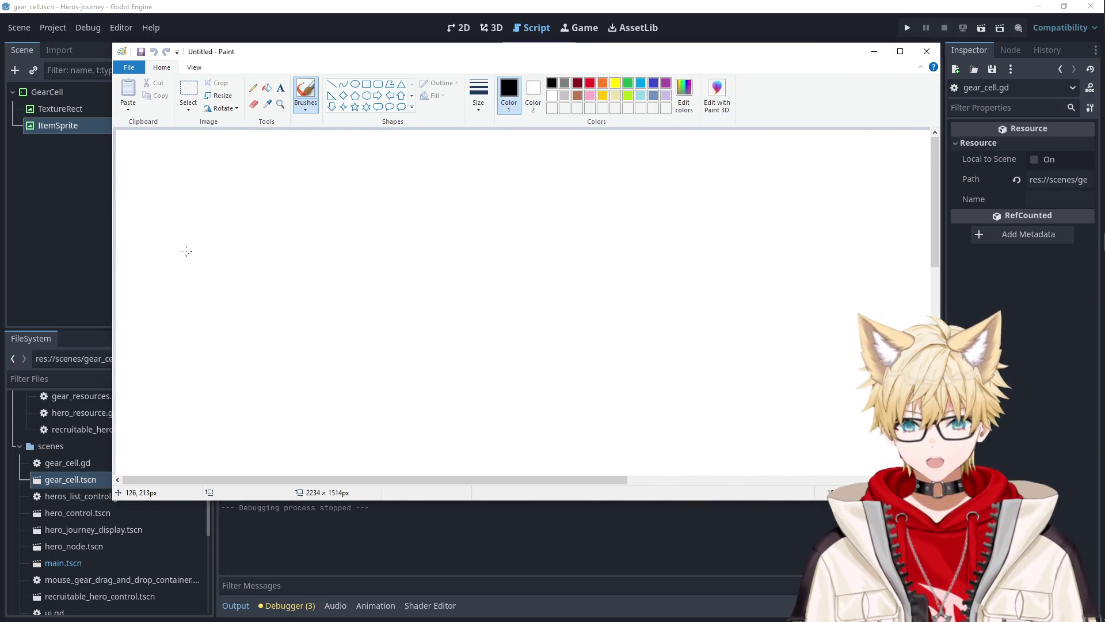
{"action": "mouse_move", "coordinate": [166, 223]}
{"action": "left_mouse_down"}
{"action": "mouse_move", "coordinate": [169, 201]}
{"action": "mouse_move", "coordinate": [322, 192]}
{"action": "left_mouse_up"}
{"action": "left_click_drag", "start_coordinate": [195, 218], "coordinate": [211, 245]}
{"action": "mouse_move", "coordinate": [197, 218]}
{"action": "left_mouse_down"}
{"action": "mouse_move", "coordinate": [214, 243]}
{"action": "mouse_move", "coordinate": [270, 248]}
{"action": "left_mouse_up"}
{"action": "left_click_drag", "start_coordinate": [262, 237], "coordinate": [310, 246]}
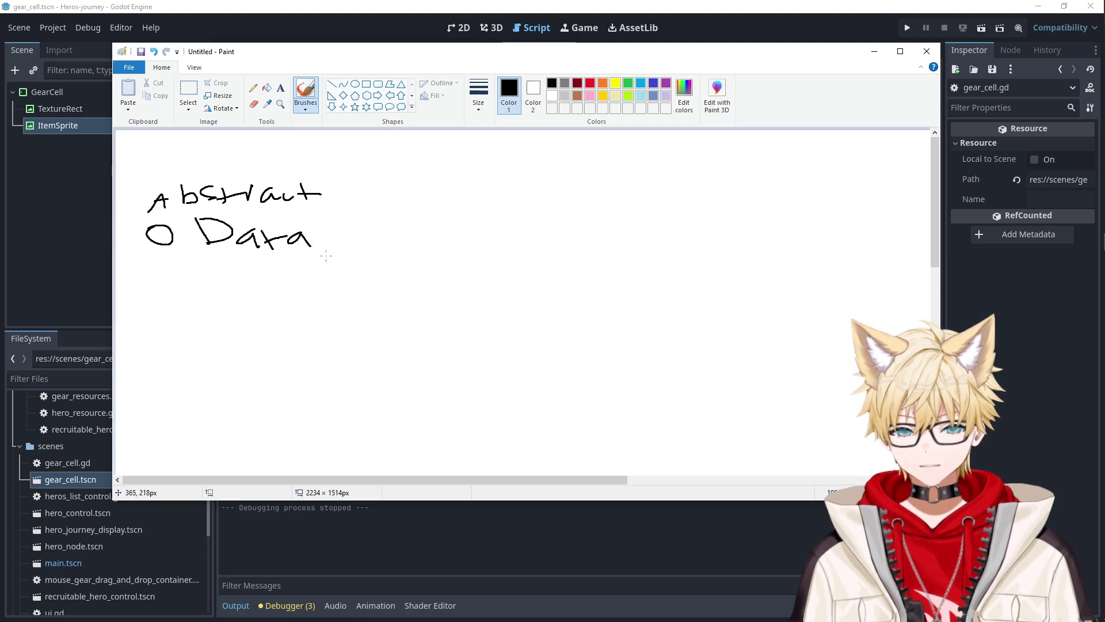
{"action": "left_click_drag", "start_coordinate": [491, 180], "coordinate": [573, 175]}
{"action": "mouse_move", "coordinate": [555, 176]}
{"action": "left_mouse_down"}
{"action": "mouse_move", "coordinate": [557, 216]}
{"action": "mouse_move", "coordinate": [590, 214]}
{"action": "left_mouse_up"}
{"action": "mouse_move", "coordinate": [495, 266]}
{"action": "left_mouse_down"}
{"action": "mouse_move", "coordinate": [524, 241]}
{"action": "mouse_move", "coordinate": [619, 264]}
{"action": "left_mouse_up"}
{"action": "mouse_move", "coordinate": [630, 241]}
{"action": "left_mouse_down"}
{"action": "mouse_move", "coordinate": [632, 264]}
{"action": "mouse_move", "coordinate": [648, 252]}
{"action": "left_mouse_up"}
{"action": "left_click_drag", "start_coordinate": [665, 255], "coordinate": [668, 263]}
Step: Circle the abstract Data note, arrow it to UI, and draw a double-headed arrow below
{"action": "mouse_move", "coordinate": [336, 185]}
{"action": "left_mouse_down"}
{"action": "mouse_move", "coordinate": [141, 178]}
{"action": "mouse_move", "coordinate": [362, 201]}
{"action": "mouse_move", "coordinate": [328, 193]}
{"action": "left_mouse_up"}
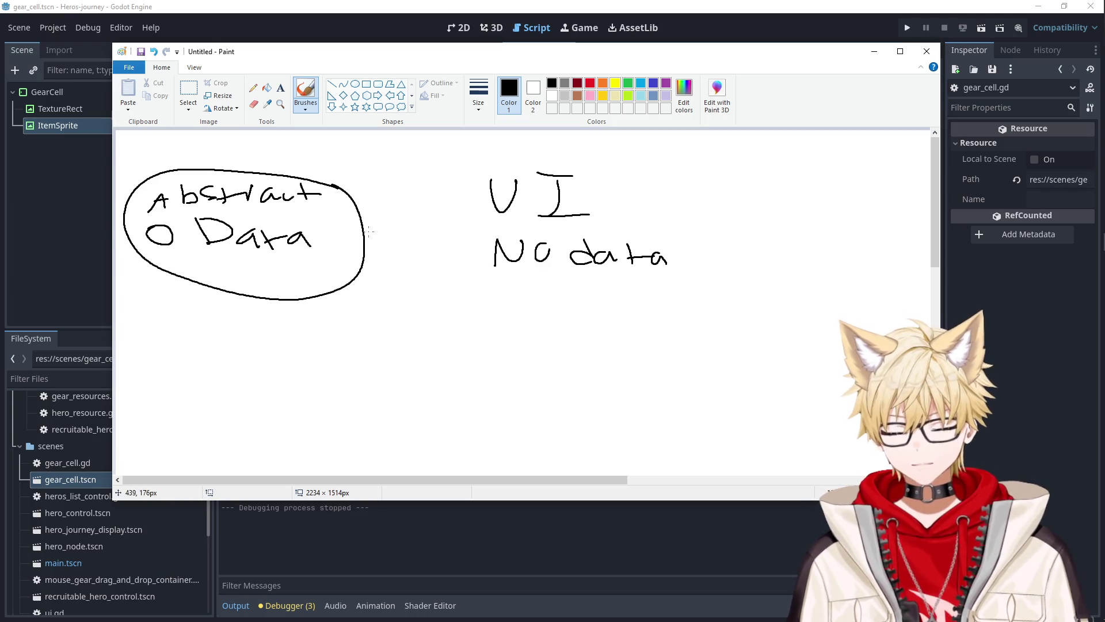
{"action": "mouse_move", "coordinate": [363, 228]}
{"action": "left_mouse_down"}
{"action": "mouse_move", "coordinate": [406, 207]}
{"action": "mouse_move", "coordinate": [486, 203]}
{"action": "mouse_move", "coordinate": [467, 218]}
{"action": "left_mouse_up"}
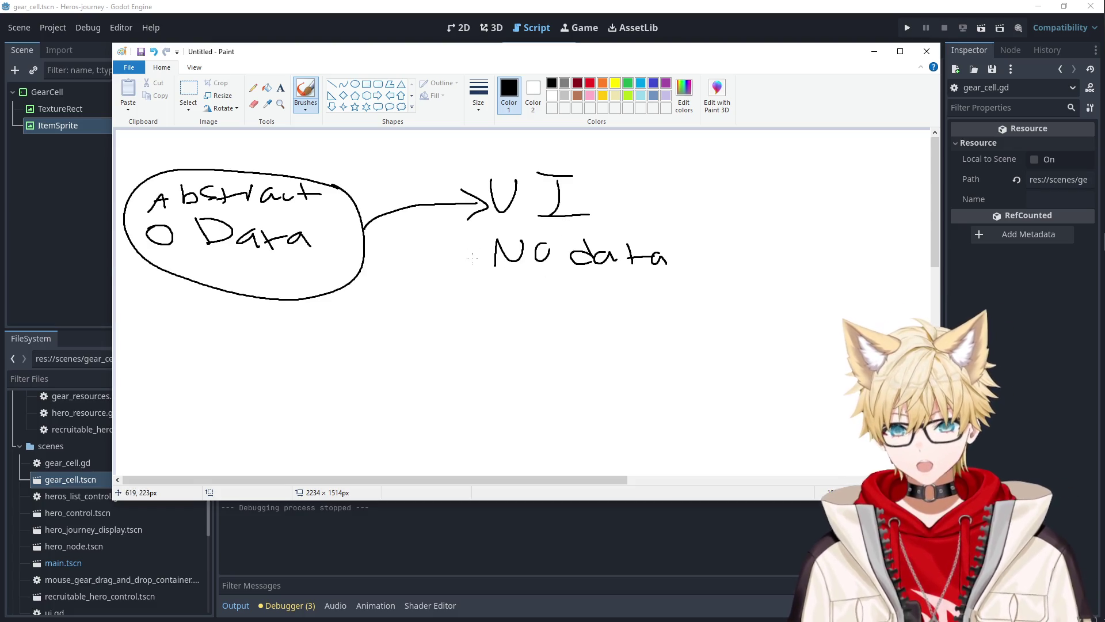
{"action": "mouse_move", "coordinate": [387, 326]}
{"action": "left_mouse_down"}
{"action": "mouse_move", "coordinate": [383, 351]}
{"action": "mouse_move", "coordinate": [475, 337]}
{"action": "mouse_move", "coordinate": [466, 350]}
{"action": "left_mouse_up"}
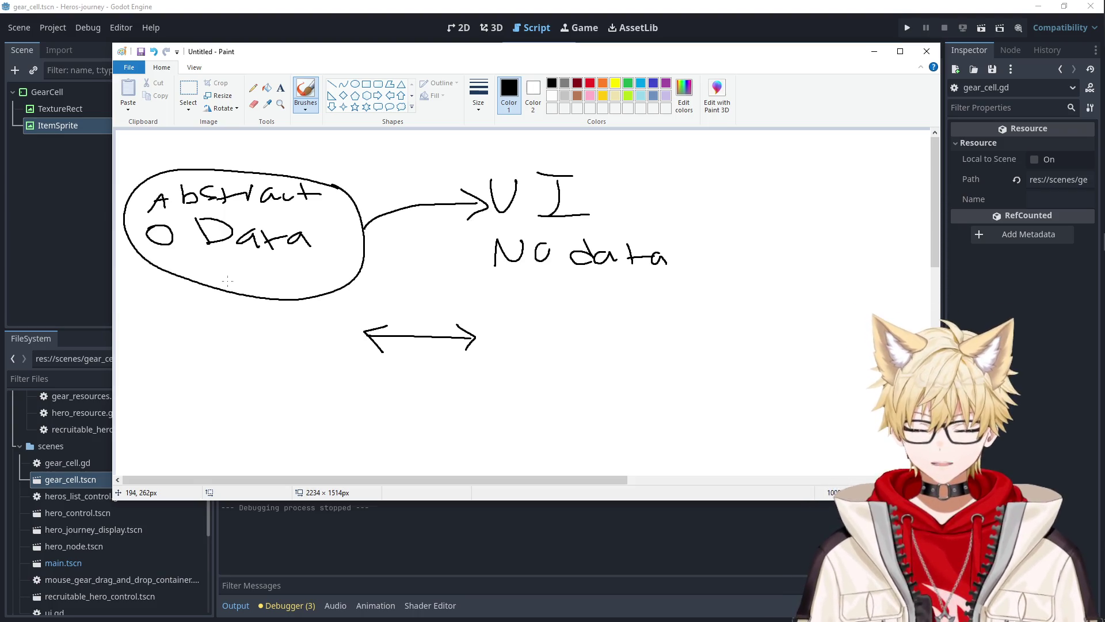
Step: Draw an arrow from No data back to the circle, a box, and a 7 below it
{"action": "mouse_move", "coordinate": [498, 288]}
{"action": "left_mouse_down"}
{"action": "mouse_move", "coordinate": [286, 270]}
{"action": "mouse_move", "coordinate": [309, 254]}
{"action": "mouse_move", "coordinate": [285, 284]}
{"action": "left_mouse_up"}
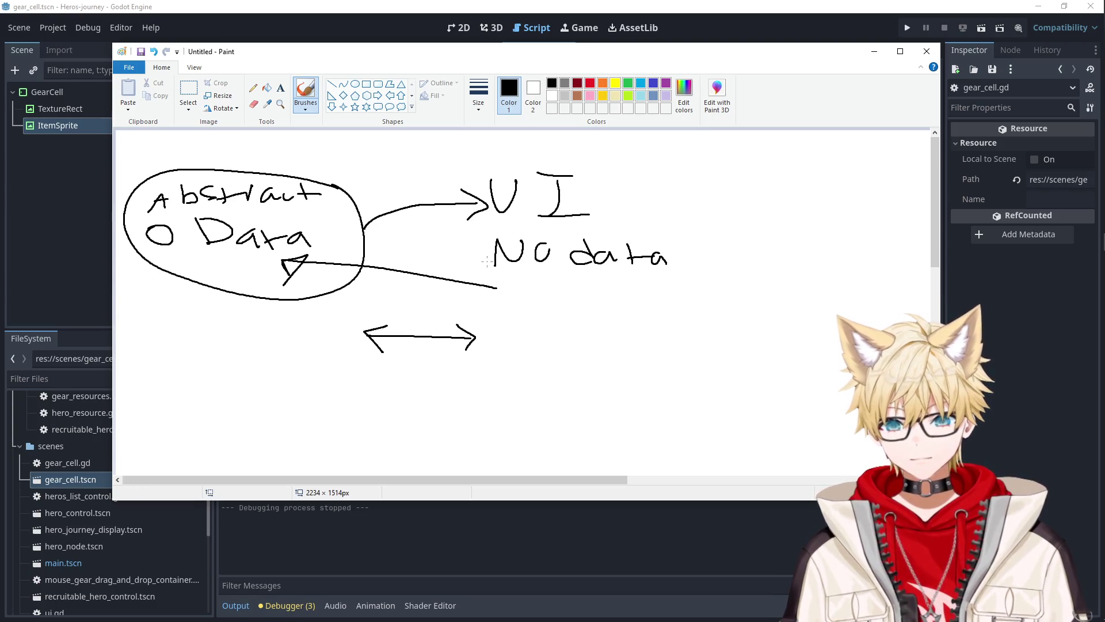
{"action": "mouse_move", "coordinate": [518, 318]}
{"action": "left_mouse_down"}
{"action": "mouse_move", "coordinate": [554, 319]}
{"action": "mouse_move", "coordinate": [517, 359]}
{"action": "left_mouse_up"}
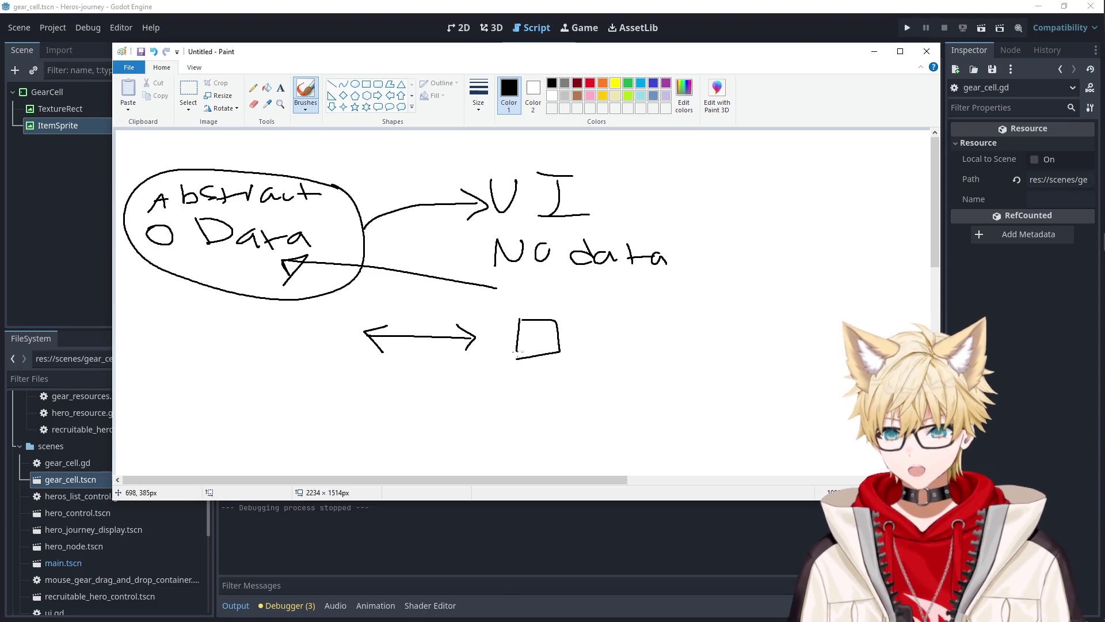
{"action": "left_click_drag", "start_coordinate": [501, 396], "coordinate": [517, 408]}
{"action": "left_click_drag", "start_coordinate": [506, 401], "coordinate": [527, 401]}
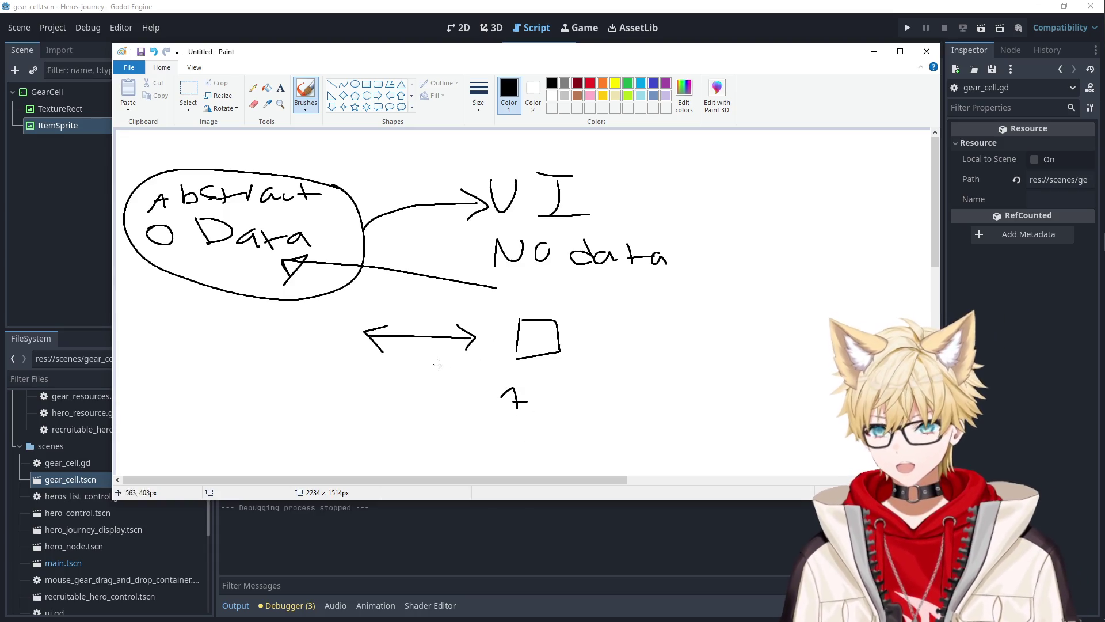
Step: Write '7 → 2' at the left, then close Paint without saving
{"action": "mouse_move", "coordinate": [142, 342]}
{"action": "left_mouse_down"}
{"action": "mouse_move", "coordinate": [162, 348]}
{"action": "mouse_move", "coordinate": [151, 361]}
{"action": "left_mouse_up"}
{"action": "left_click_drag", "start_coordinate": [151, 351], "coordinate": [221, 351]}
{"action": "mouse_move", "coordinate": [208, 345]}
{"action": "left_mouse_down"}
{"action": "mouse_move", "coordinate": [224, 352]}
{"action": "mouse_move", "coordinate": [211, 362]}
{"action": "mouse_move", "coordinate": [256, 353]}
{"action": "mouse_move", "coordinate": [270, 366]}
{"action": "left_mouse_up"}
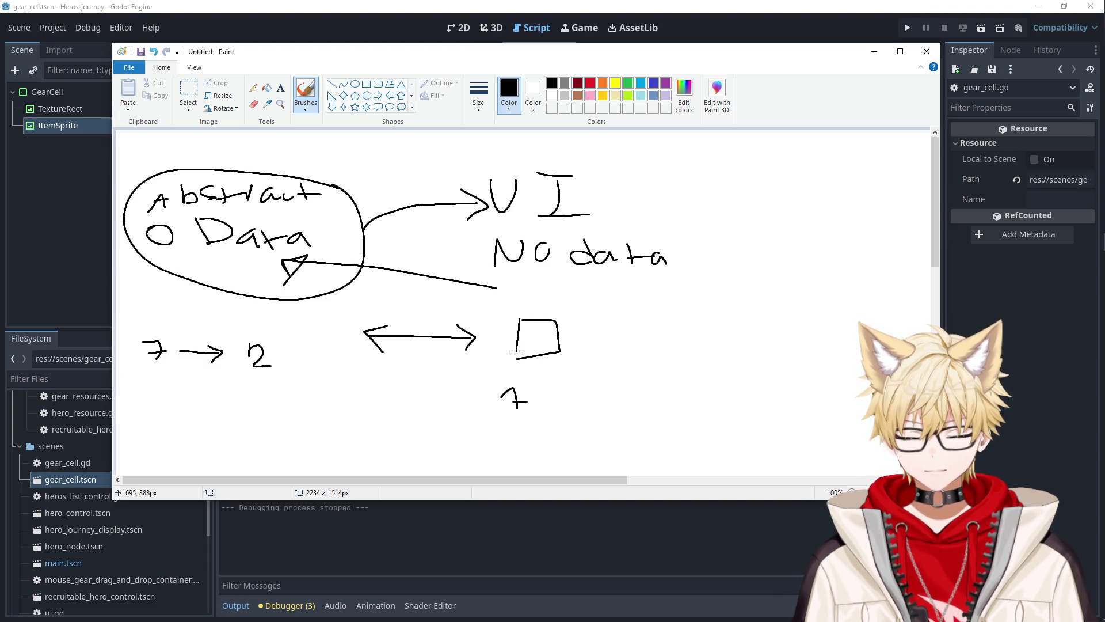
{"action": "left_click", "coordinate": [926, 52]}
{"action": "left_click", "coordinate": [550, 276]}
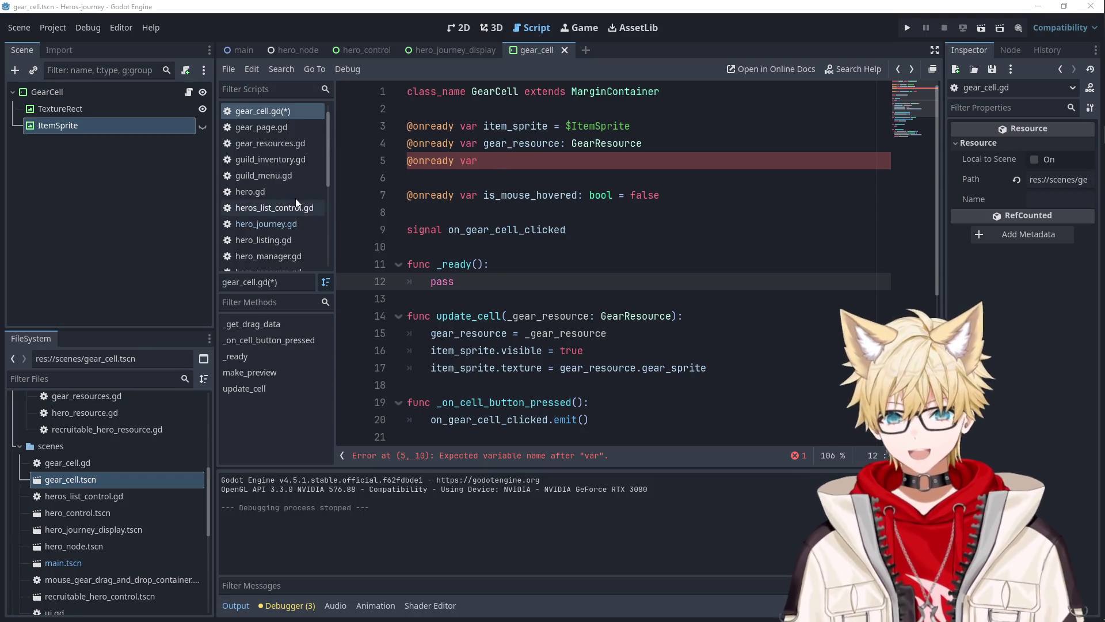
{"action": "left_click", "coordinate": [500, 162]}
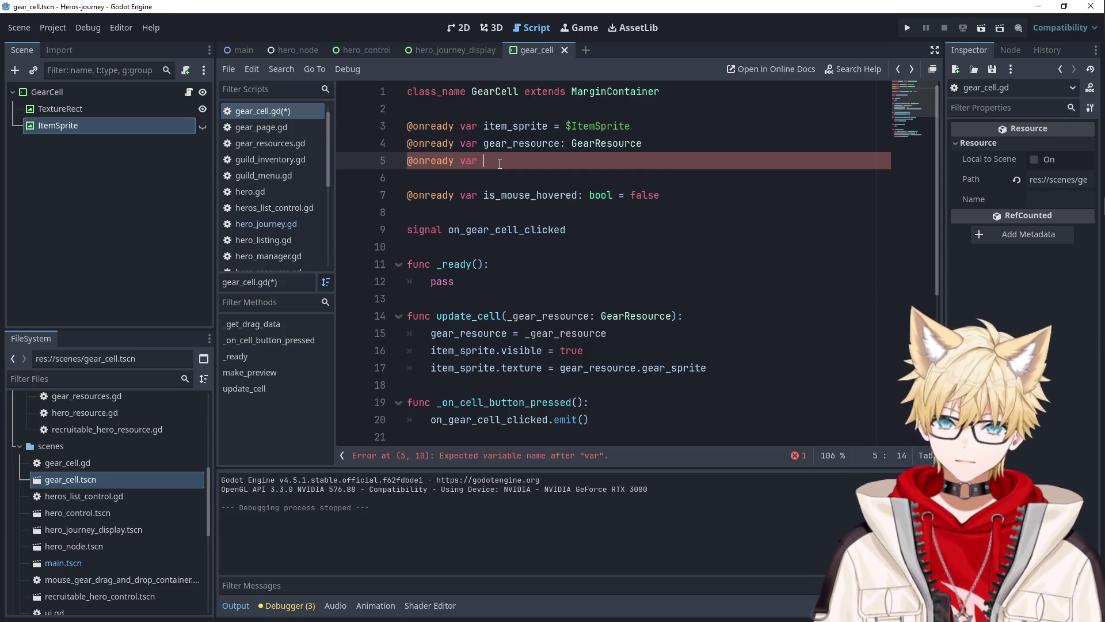
{"action": "right_click", "coordinate": [500, 164]}
{"action": "left_click_drag", "start_coordinate": [642, 144], "coordinate": [386, 148]}
{"action": "key", "text": "ctrl+shift+k"}
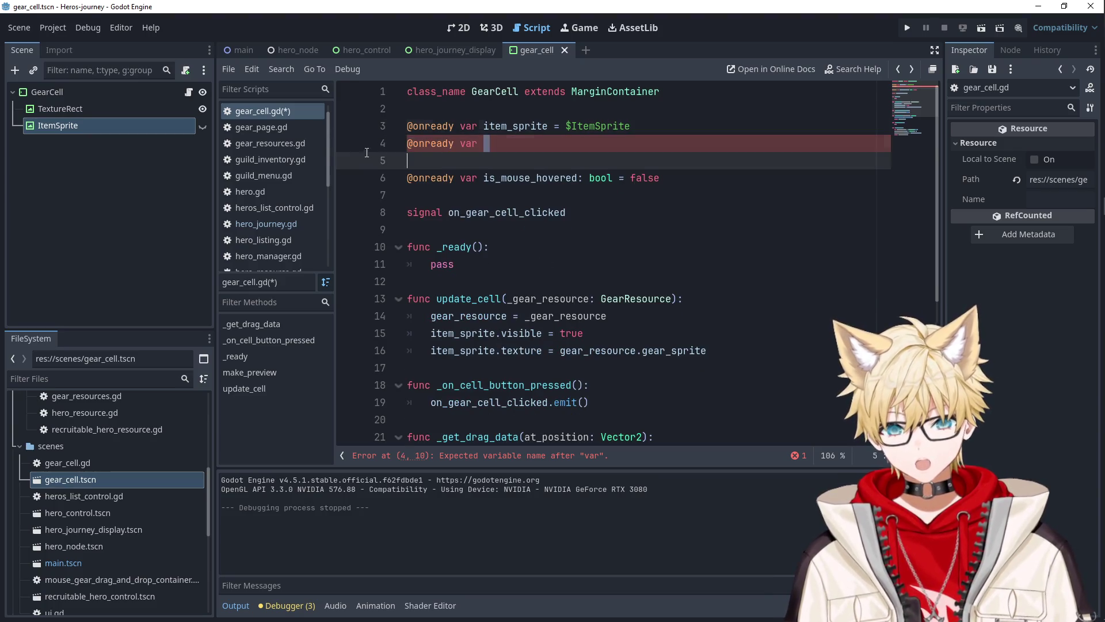
{"action": "key", "text": "ctrl+shift+k"}
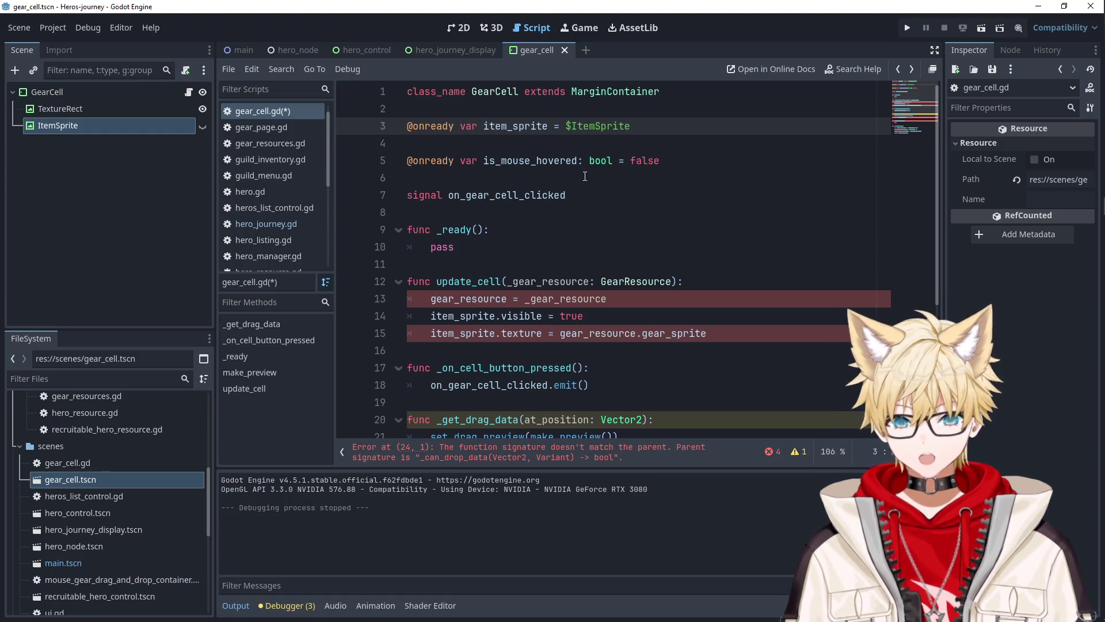
{"action": "key", "text": "Return"}
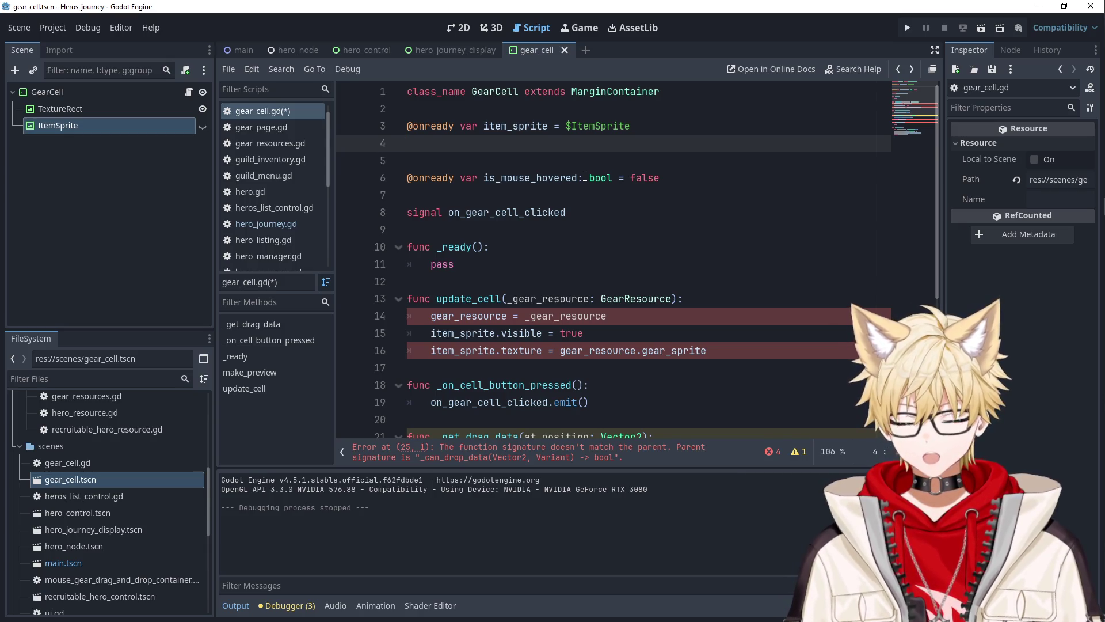
{"action": "key", "text": "BackSpace"}
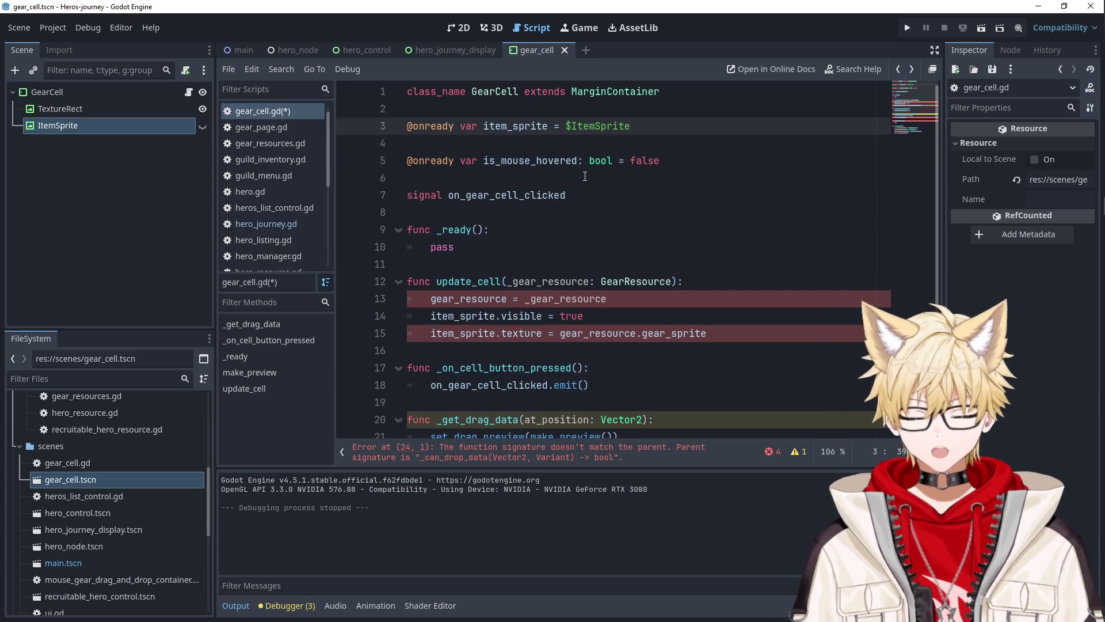
{"action": "key", "text": "ctrl+z"}
{"action": "key", "text": "ctrl+z"}
{"action": "key", "text": "ctrl+z"}
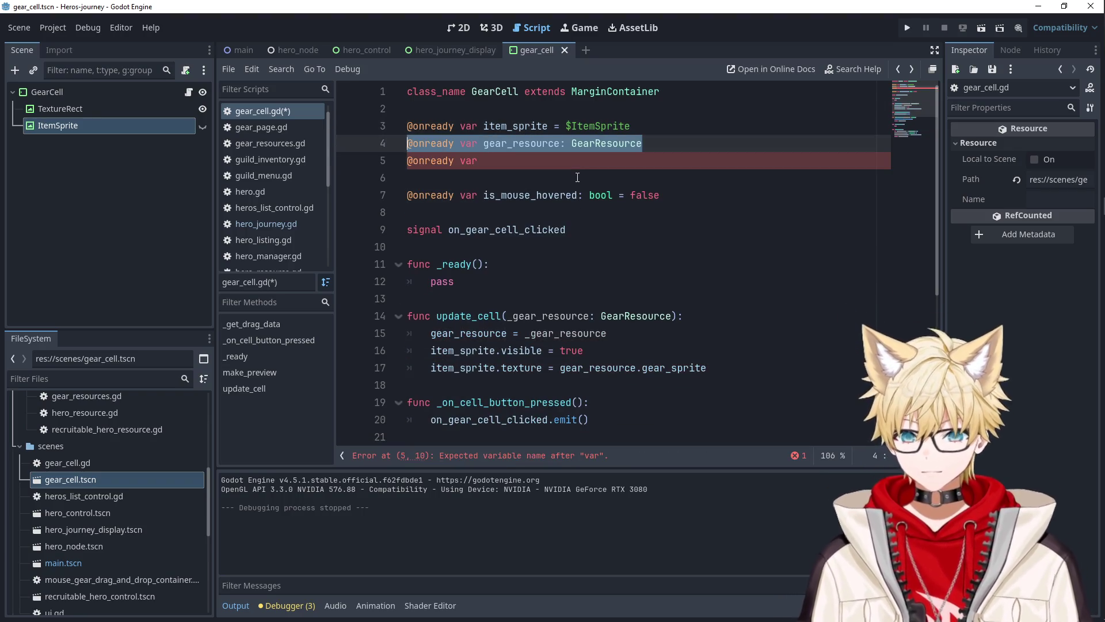
{"action": "left_click", "coordinate": [517, 165]}
{"action": "scroll", "coordinate": [559, 296], "scroll_direction": "down", "scroll_amount": 5}
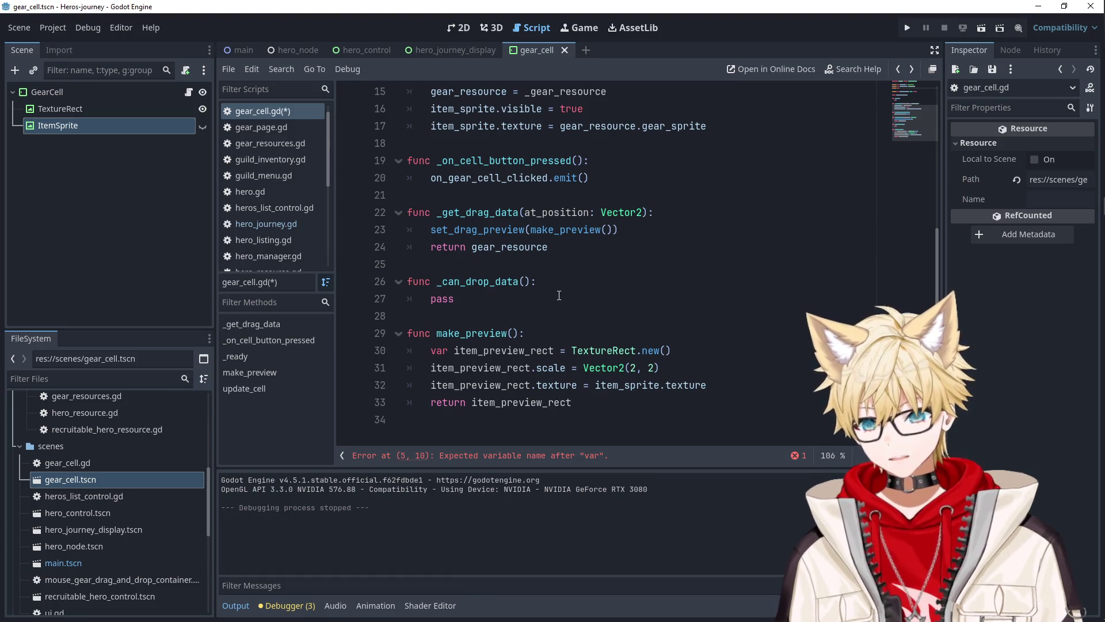
{"action": "scroll", "coordinate": [550, 322], "scroll_direction": "up", "scroll_amount": 5}
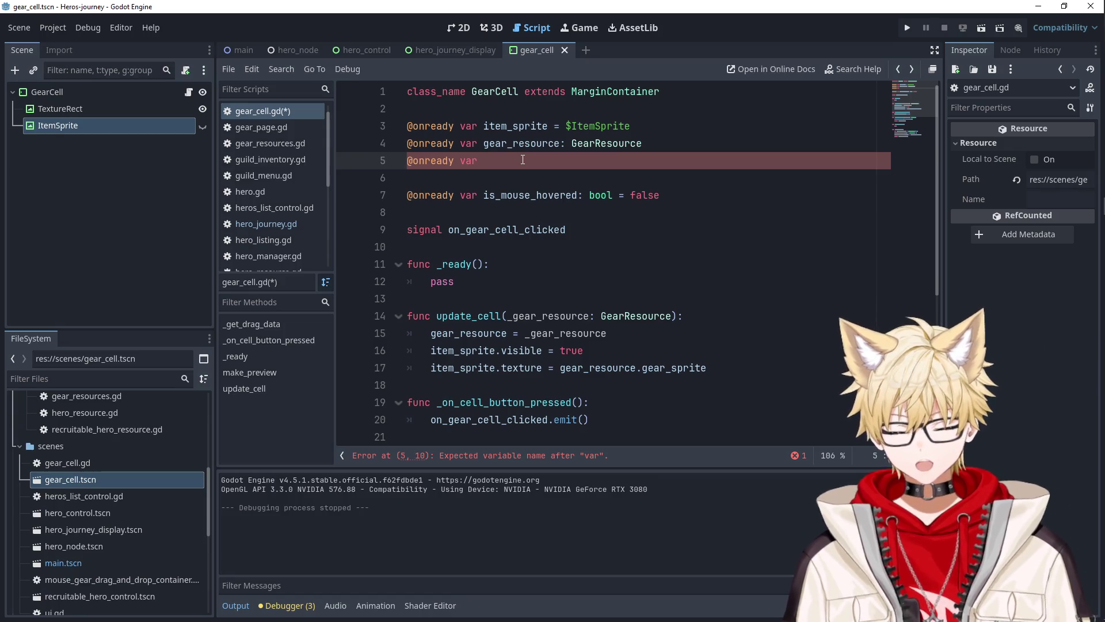
Step: Complete line 5 as 'gear_type: String = null'
{"action": "type", "text": "loc"}
{"action": "key", "text": "BackSpace"}
{"action": "key", "text": "BackSpace"}
{"action": "key", "text": "BackSpace"}
{"action": "type", "text": "gear_type: null"}
{"action": "left_click", "coordinate": [512, 161]}
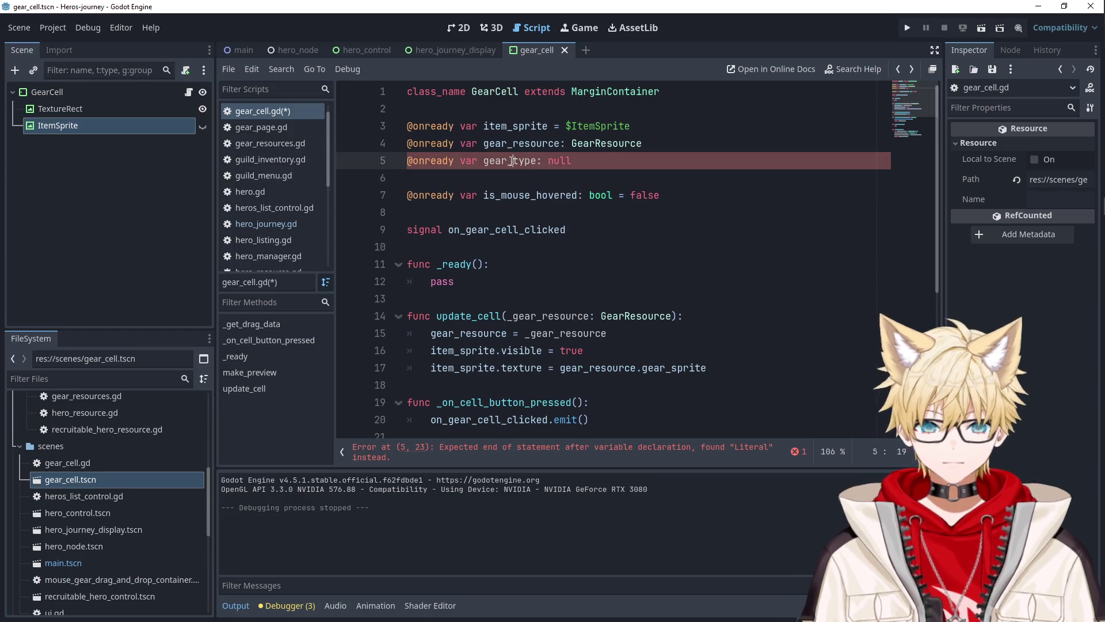
{"action": "double_click", "coordinate": [512, 161]}
{"action": "left_click_drag", "start_coordinate": [569, 161], "coordinate": [551, 161]}
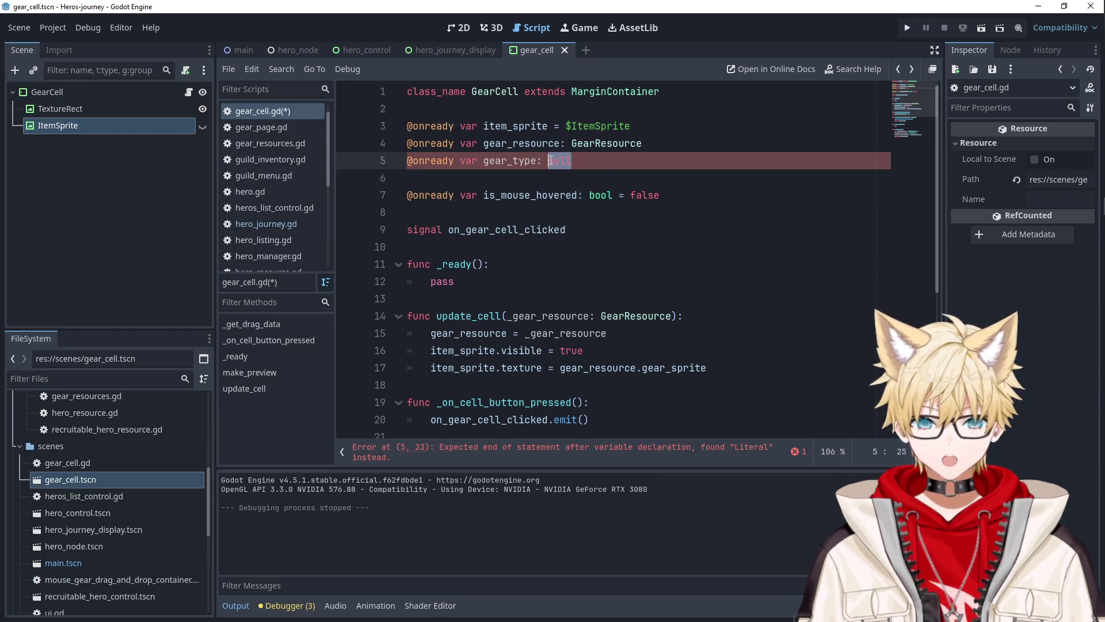
{"action": "type", "text": "String = null"}
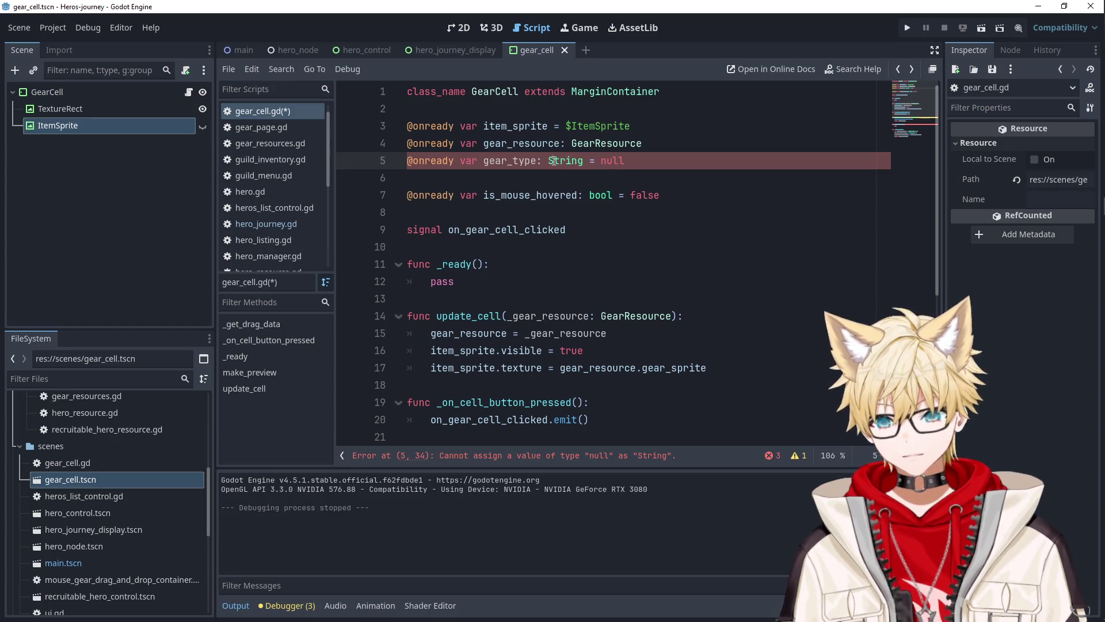
Step: Make _can_drop_data return false when gear_type is not set
{"action": "left_click", "coordinate": [589, 209]}
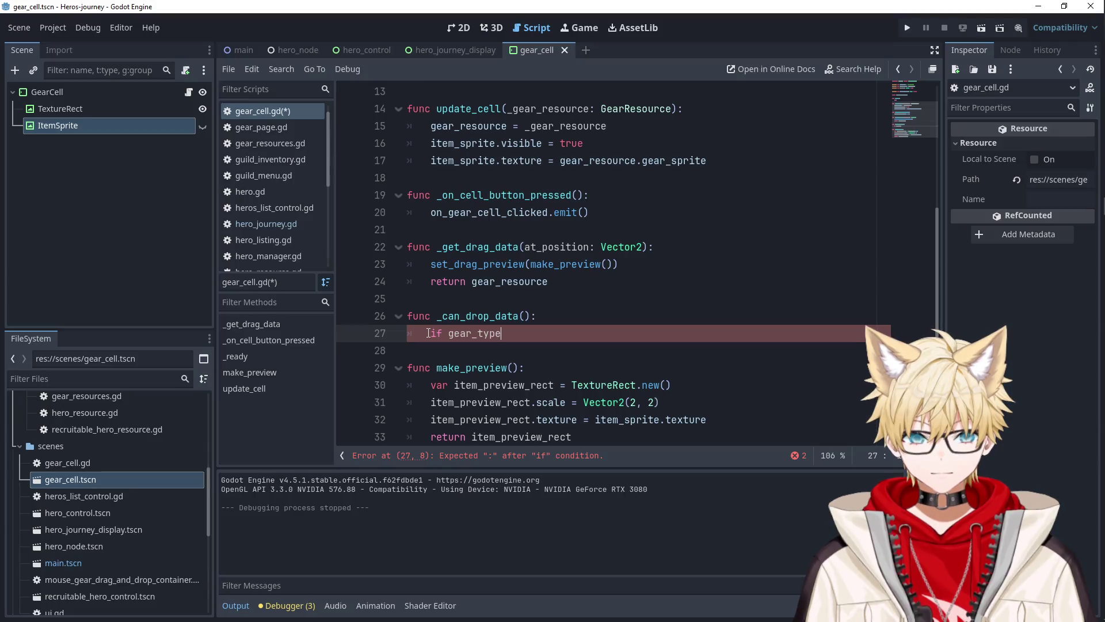
{"action": "key", "text": "BackSpace"}
{"action": "key", "text": "BackSpace"}
{"action": "key", "text": "BackSpace"}
{"action": "type", "text": "not gear_type"}
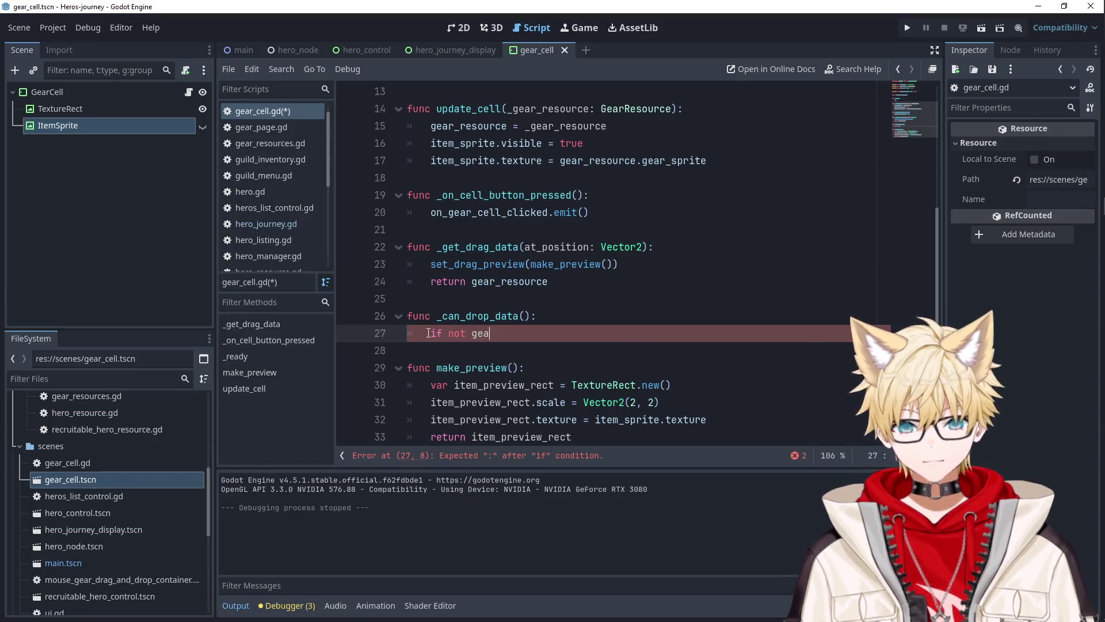
{"action": "type", "text": ":"}
{"action": "key", "text": "Return"}
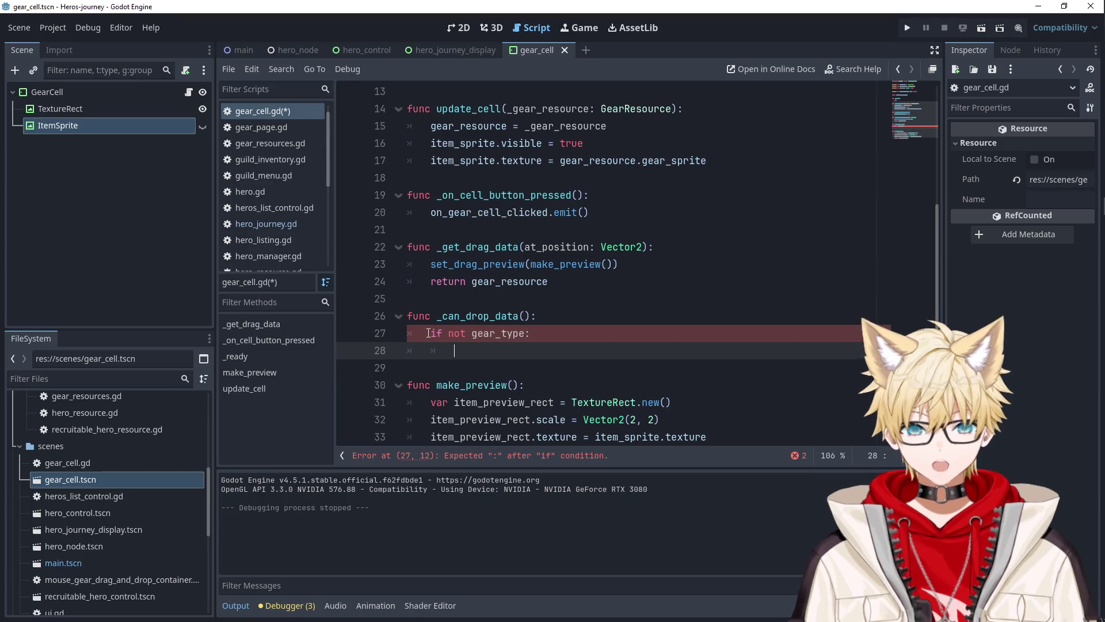
{"action": "type", "text": "return false"}
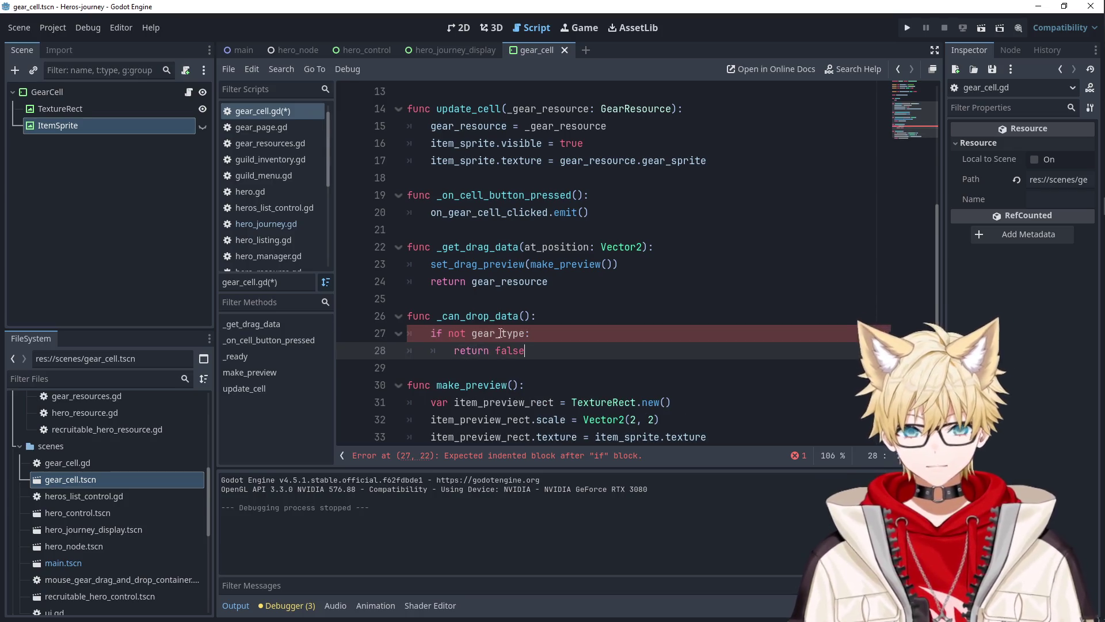
Step: Open the _can_drop_data documentation and inspect the return in its example
{"action": "left_click", "coordinate": [517, 316]}
{"action": "scroll", "coordinate": [518, 316], "scroll_direction": "down", "scroll_amount": 1}
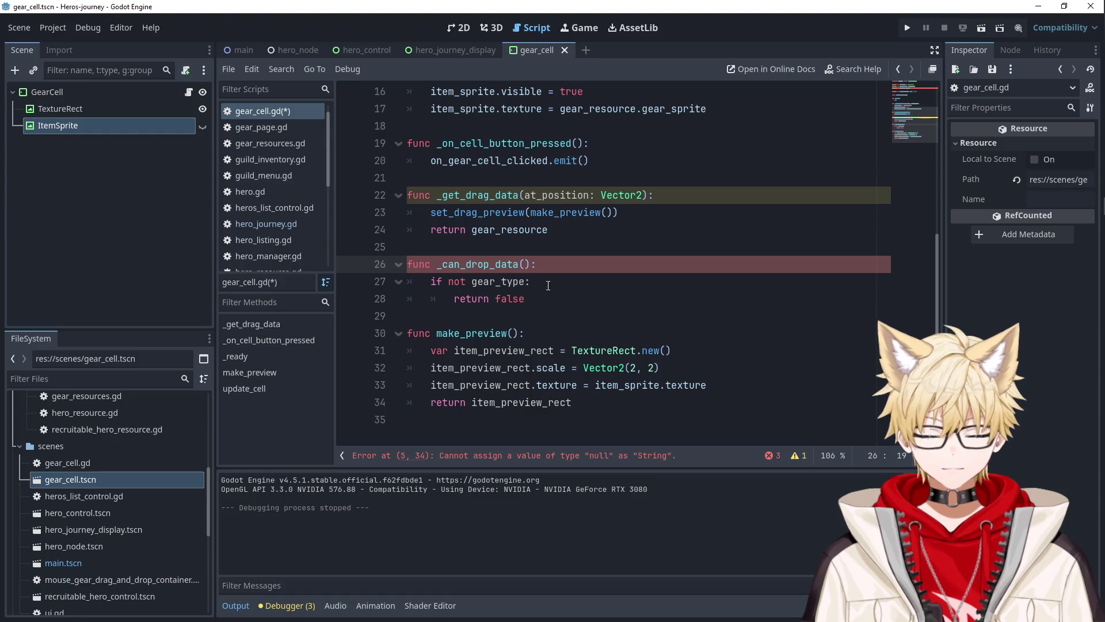
{"action": "left_click", "coordinate": [473, 264], "text": "ctrl"}
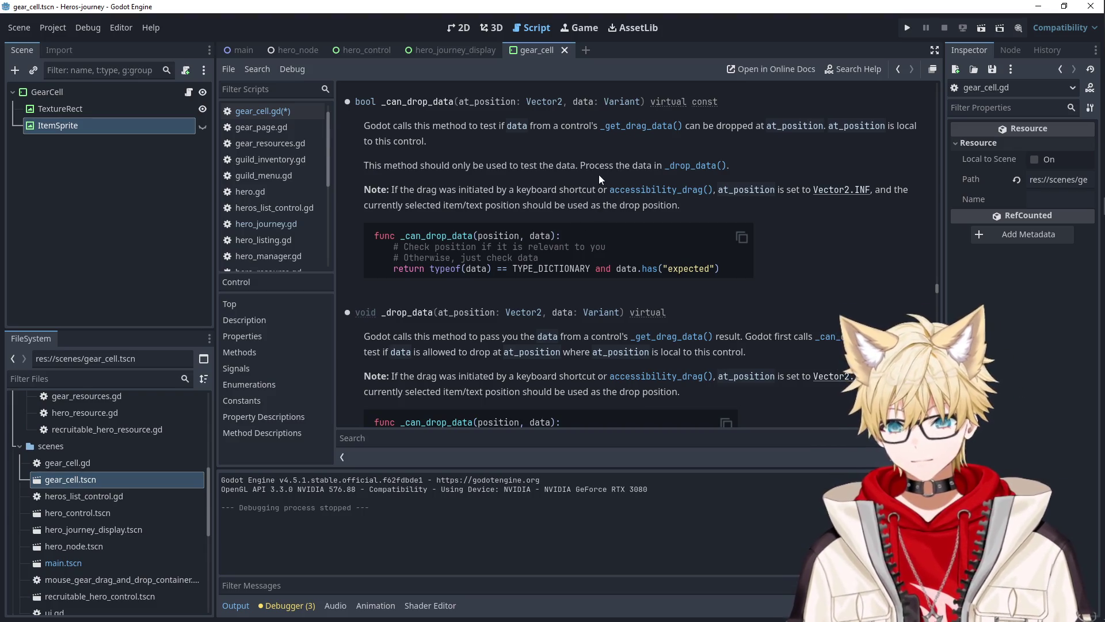
{"action": "double_click", "coordinate": [418, 269]}
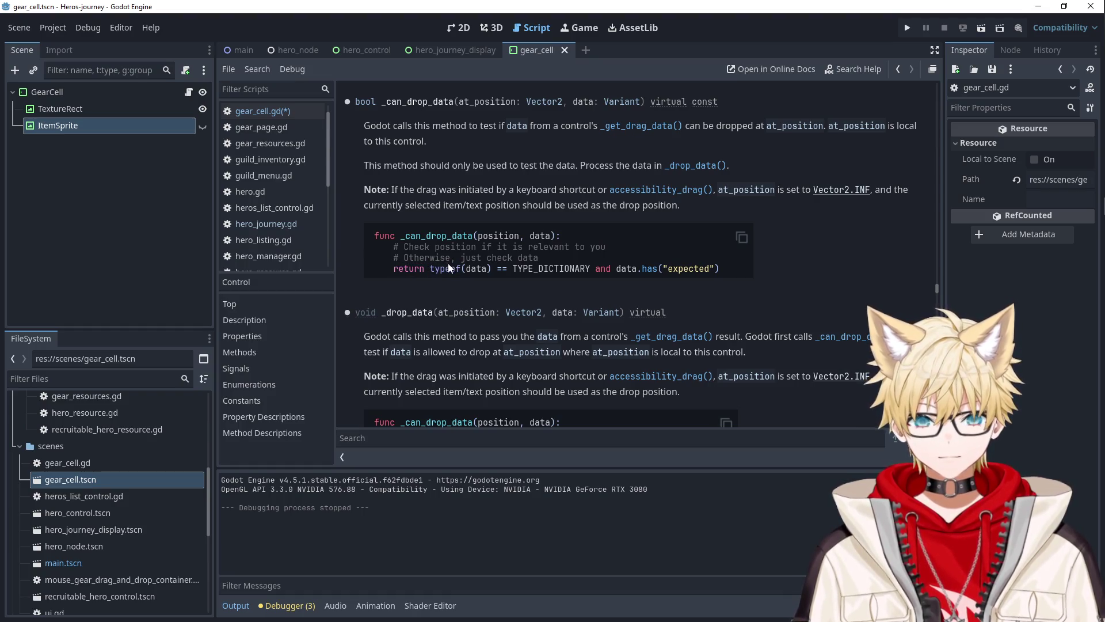
Step: Copy the docs example's position, data parameters into the _can_drop_data header of gear_cell.gd
{"action": "left_click_drag", "start_coordinate": [719, 269], "coordinate": [391, 277]}
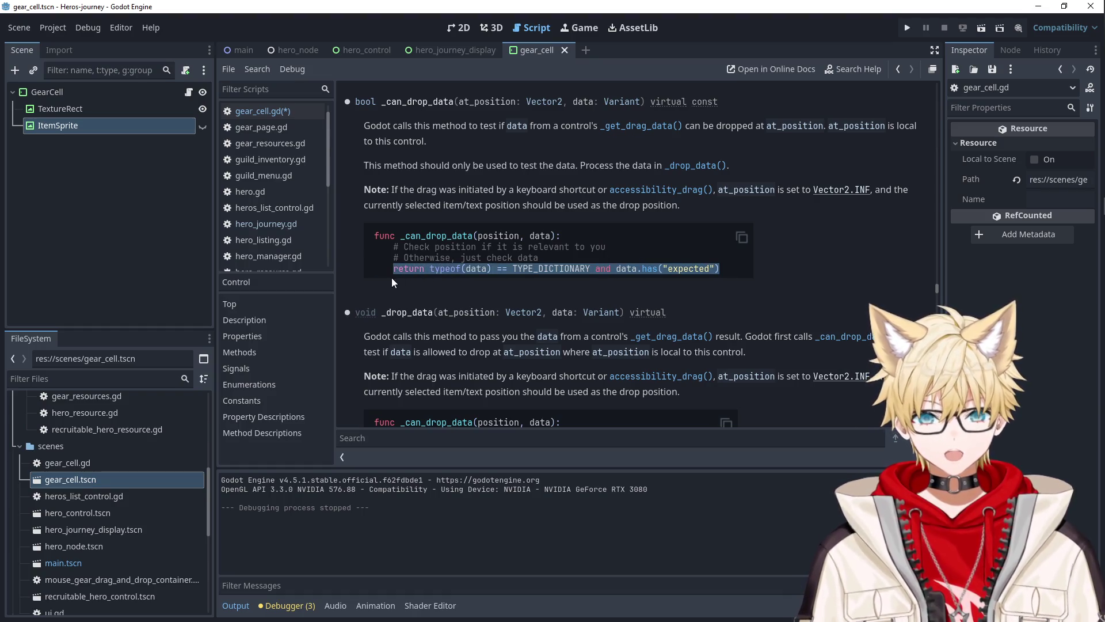
{"action": "double_click", "coordinate": [444, 238]}
{"action": "left_click_drag", "start_coordinate": [478, 236], "coordinate": [553, 237]}
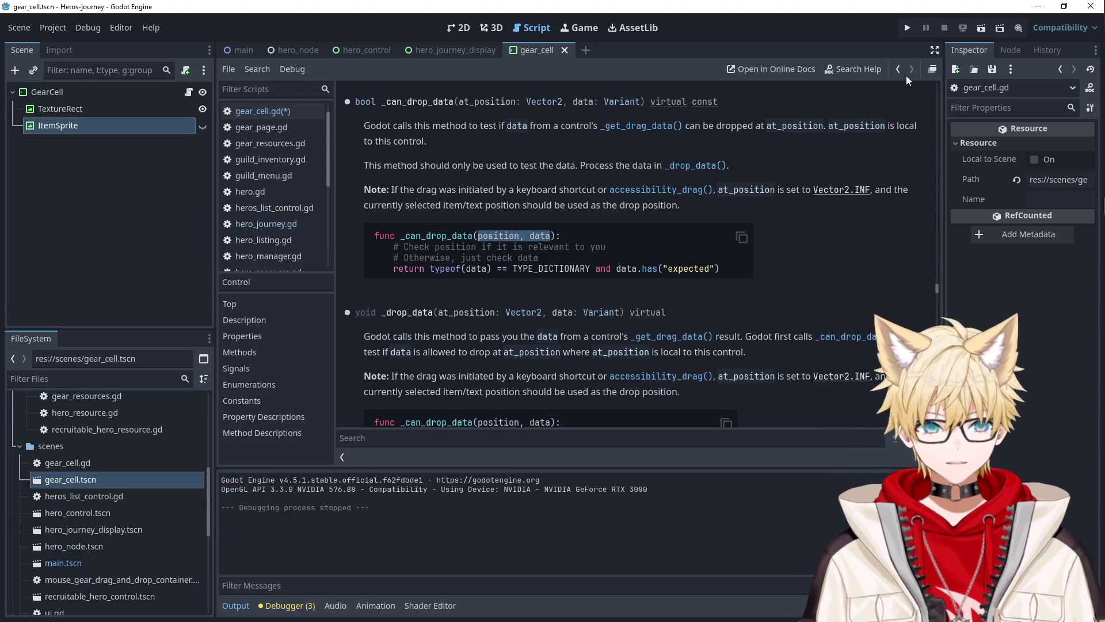
{"action": "left_click", "coordinate": [900, 70]}
{"action": "type", "text": "position, data"}
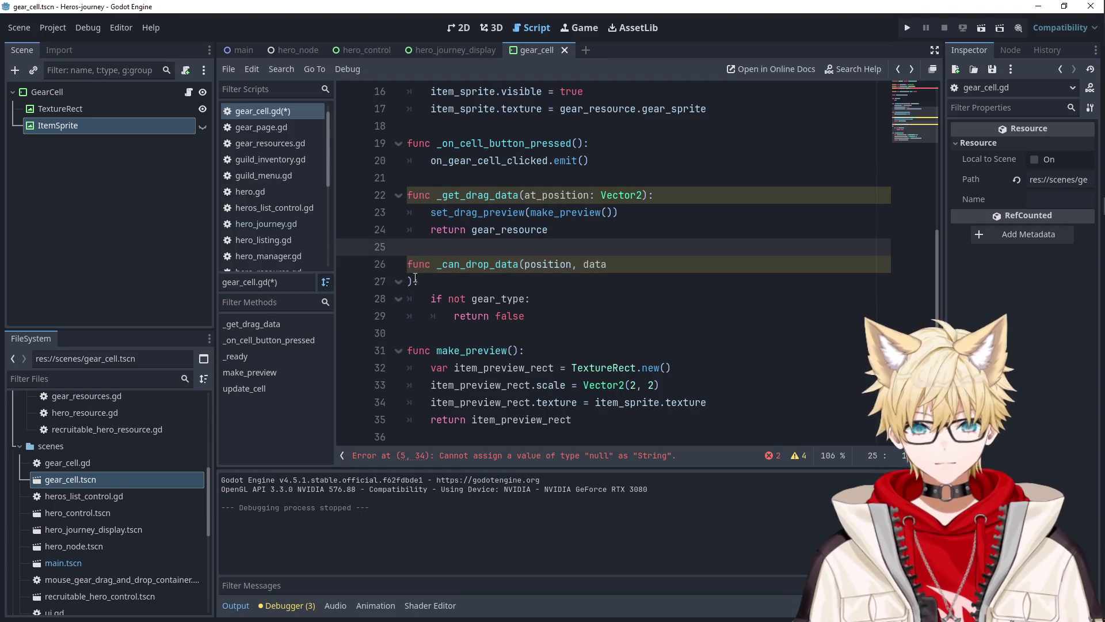
Step: Add an unfinished 'else if gear_type.' line after return false
{"action": "double_click", "coordinate": [548, 265]}
{"action": "double_click", "coordinate": [596, 265]}
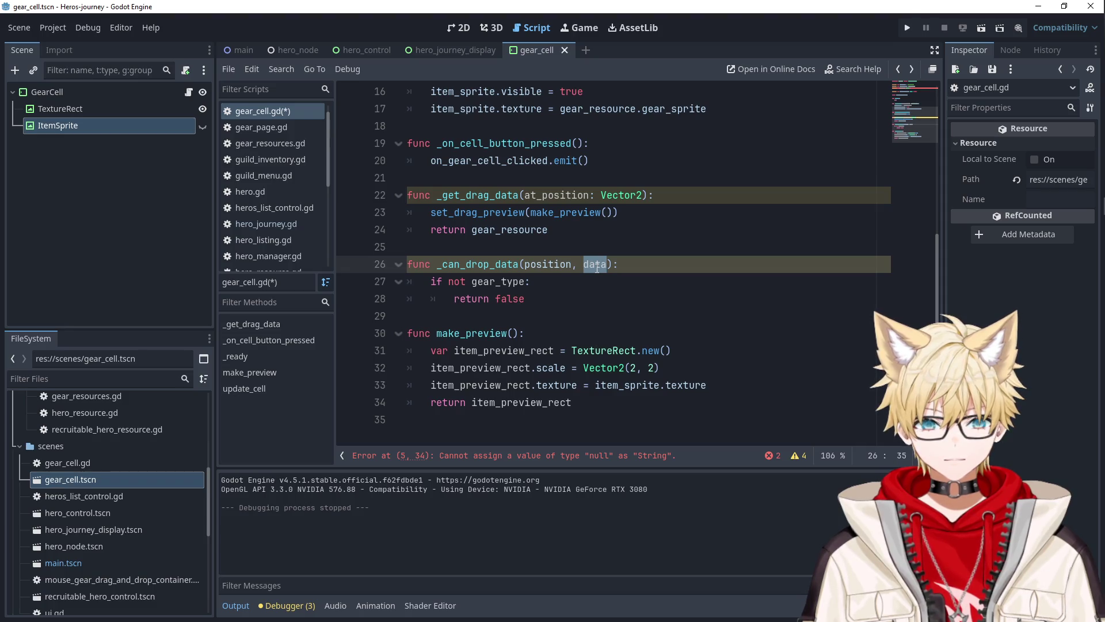
{"action": "double_click", "coordinate": [511, 230]}
{"action": "double_click", "coordinate": [493, 282]}
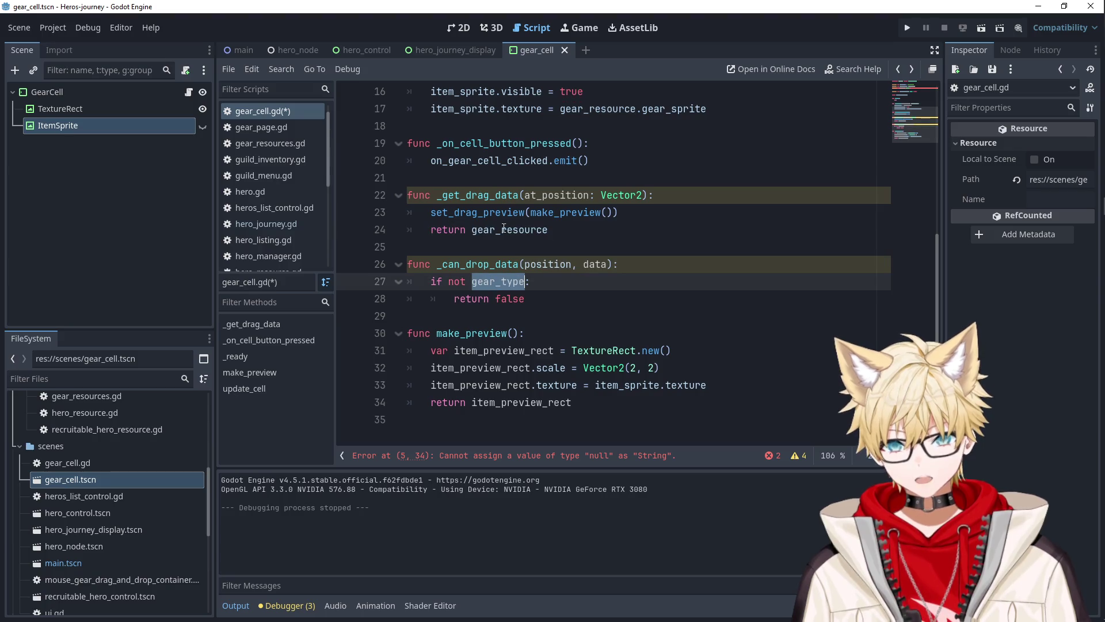
{"action": "left_click", "coordinate": [561, 298]}
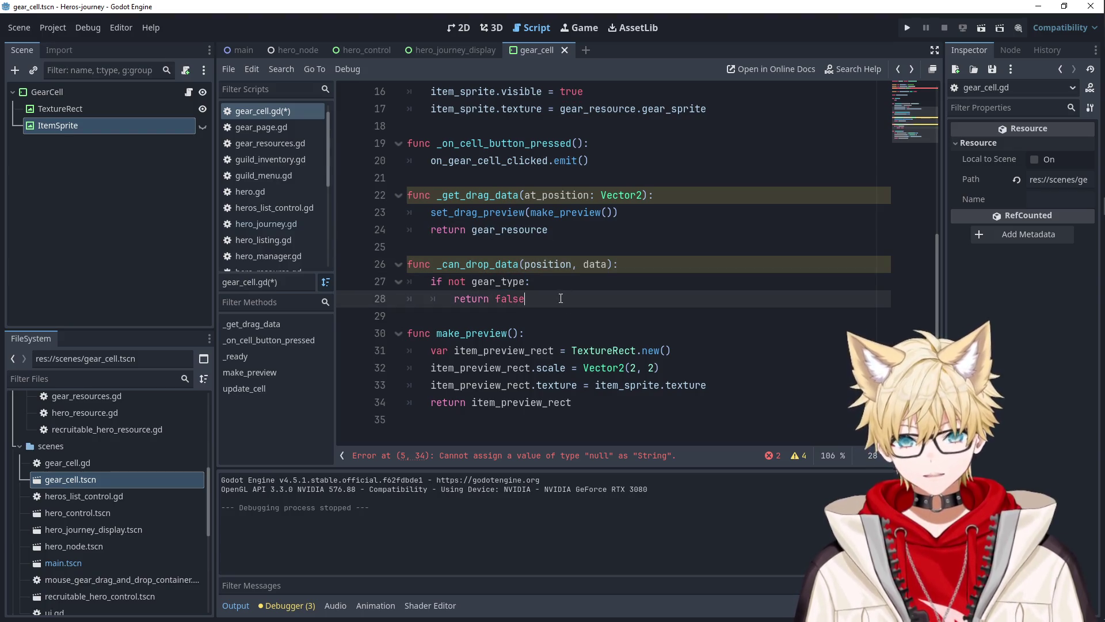
{"action": "key", "text": "Return"}
{"action": "type", "text": "else if"}
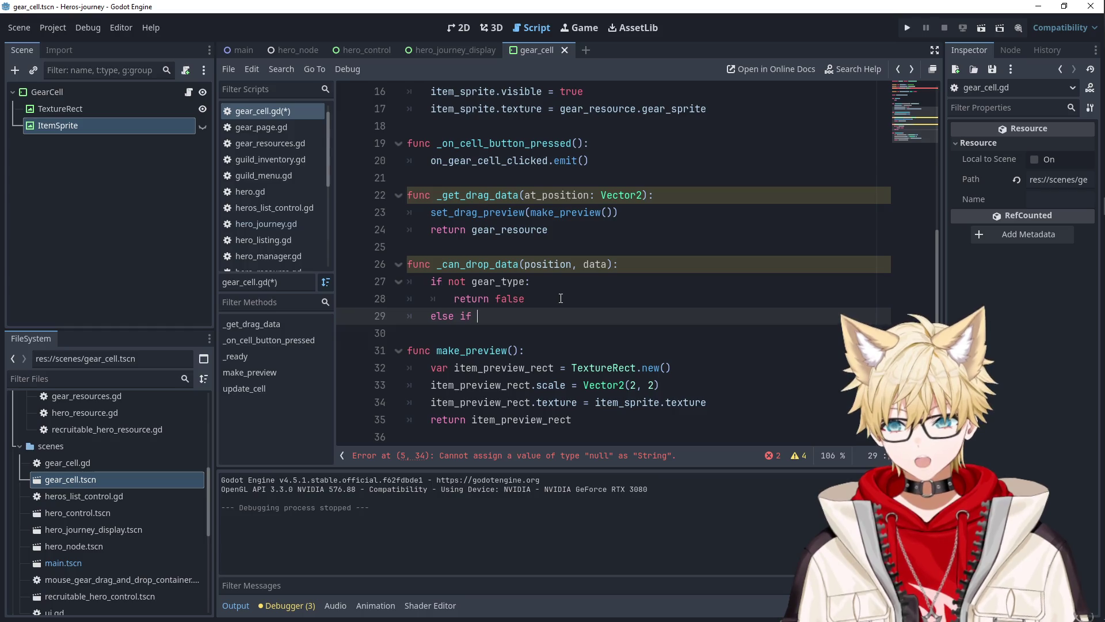
{"action": "type", "text": " gear"}
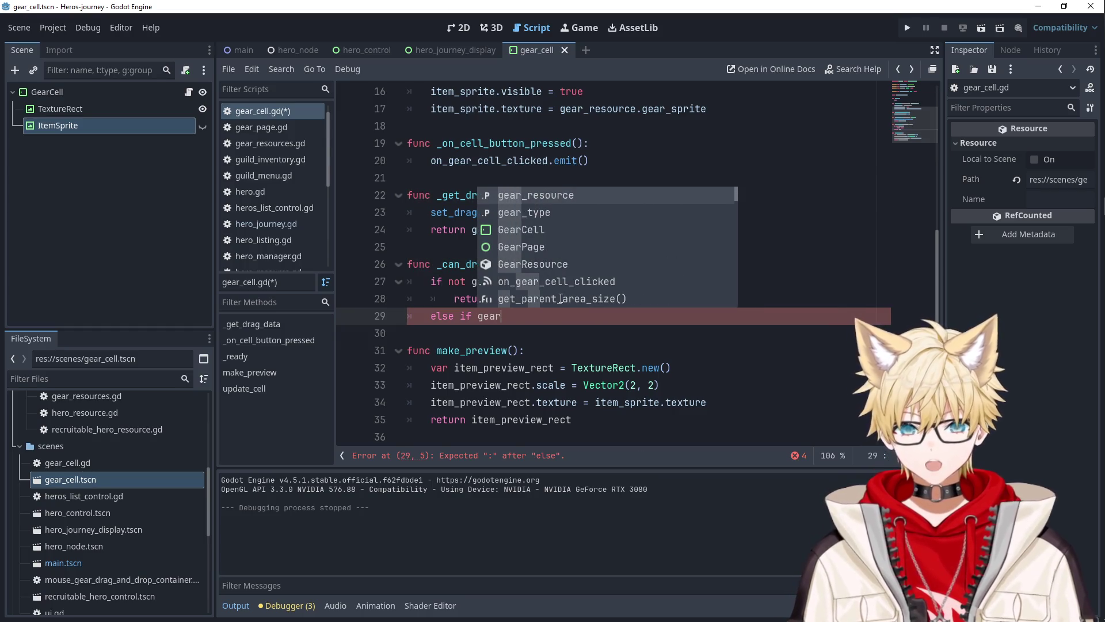
{"action": "key", "text": "Return"}
{"action": "type", "text": "."}
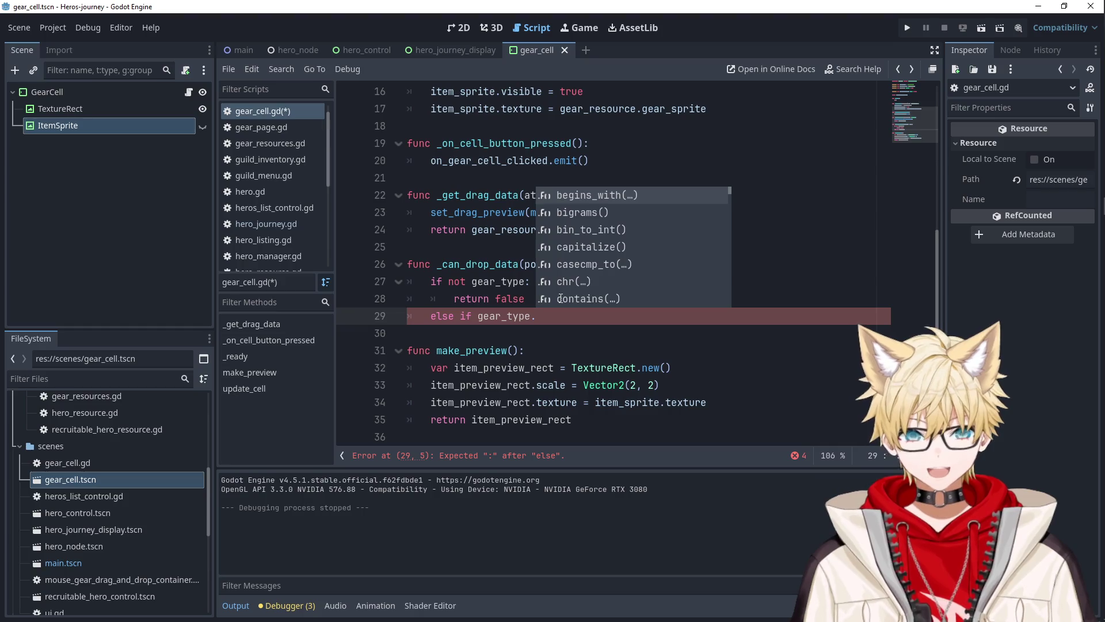
{"action": "left_click", "coordinate": [472, 229]}
Step: Add a GearResource type hint to data, then remove it so the header reads (position, data)
{"action": "left_click", "coordinate": [604, 264]}
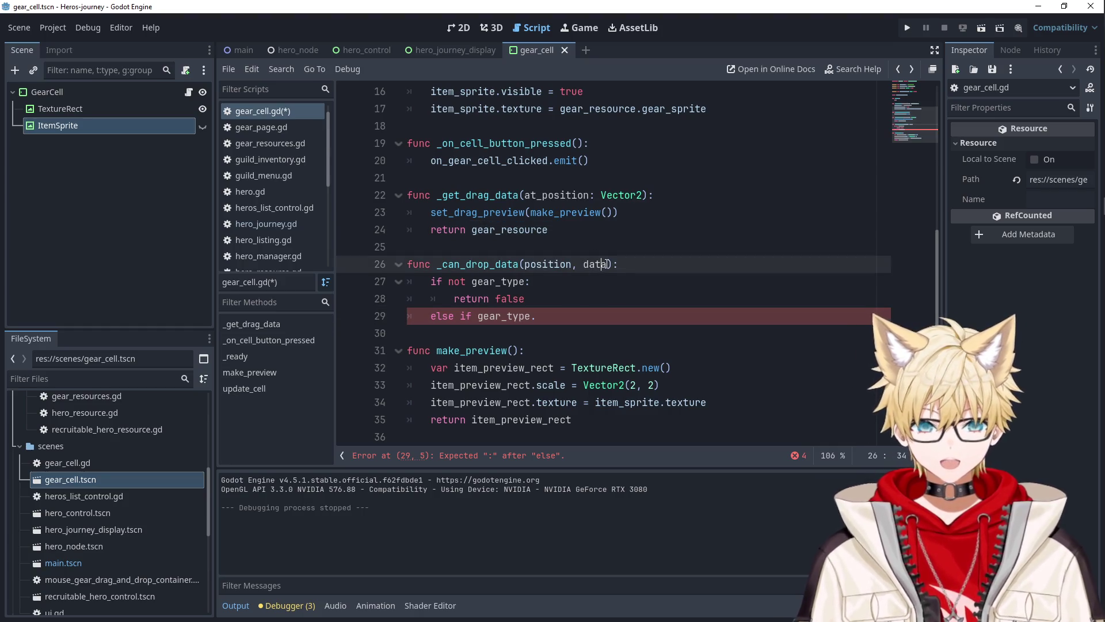
{"action": "type", "text": ": Gear"}
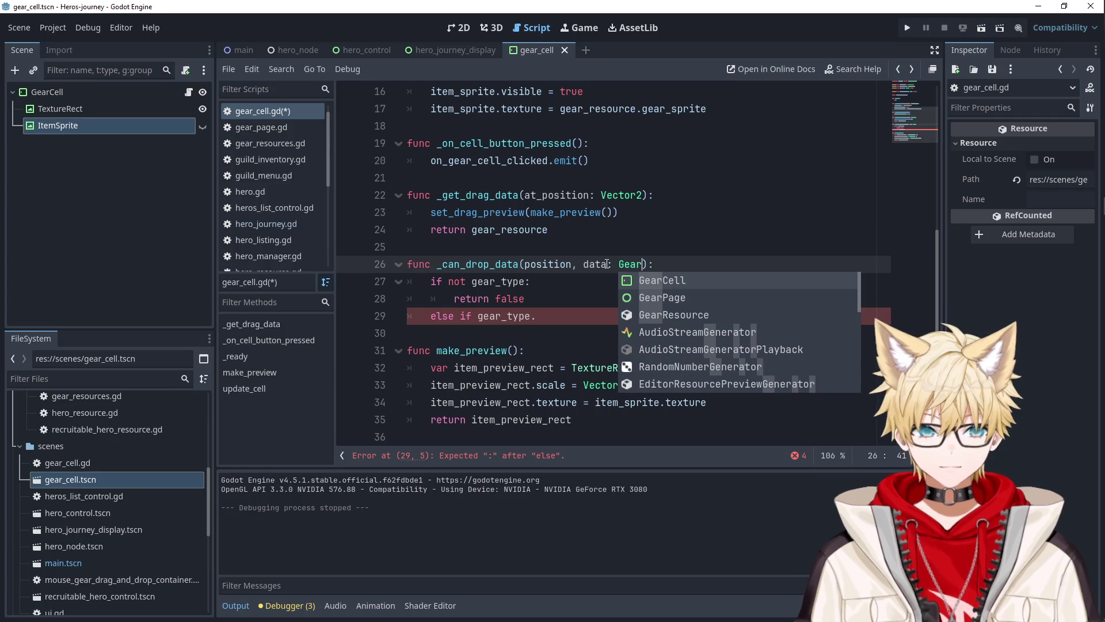
{"action": "key", "text": "Down"}
{"action": "key", "text": "Return"}
{"action": "key", "text": "Down"}
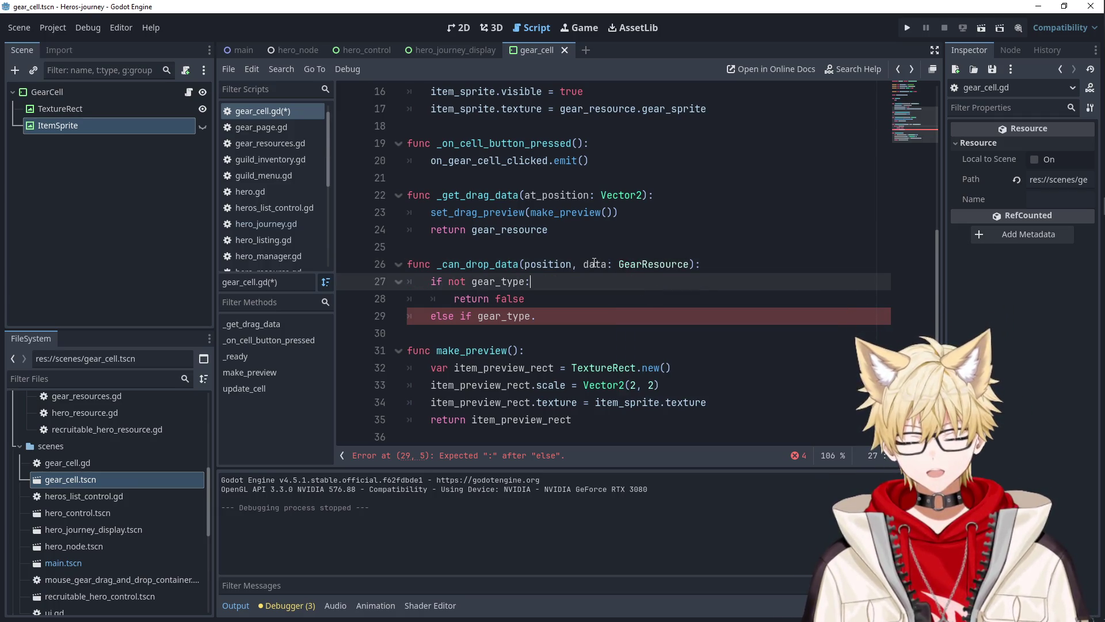
{"action": "double_click", "coordinate": [642, 263]}
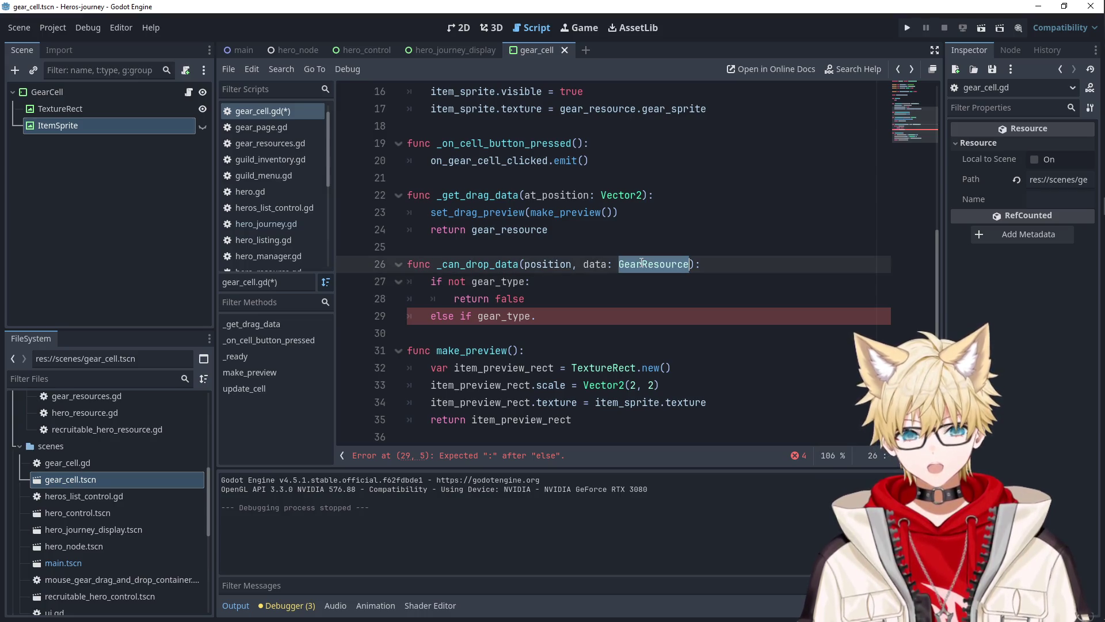
{"action": "key", "text": "BackSpace"}
{"action": "key", "text": "BackSpace"}
{"action": "key", "text": "BackSpace"}
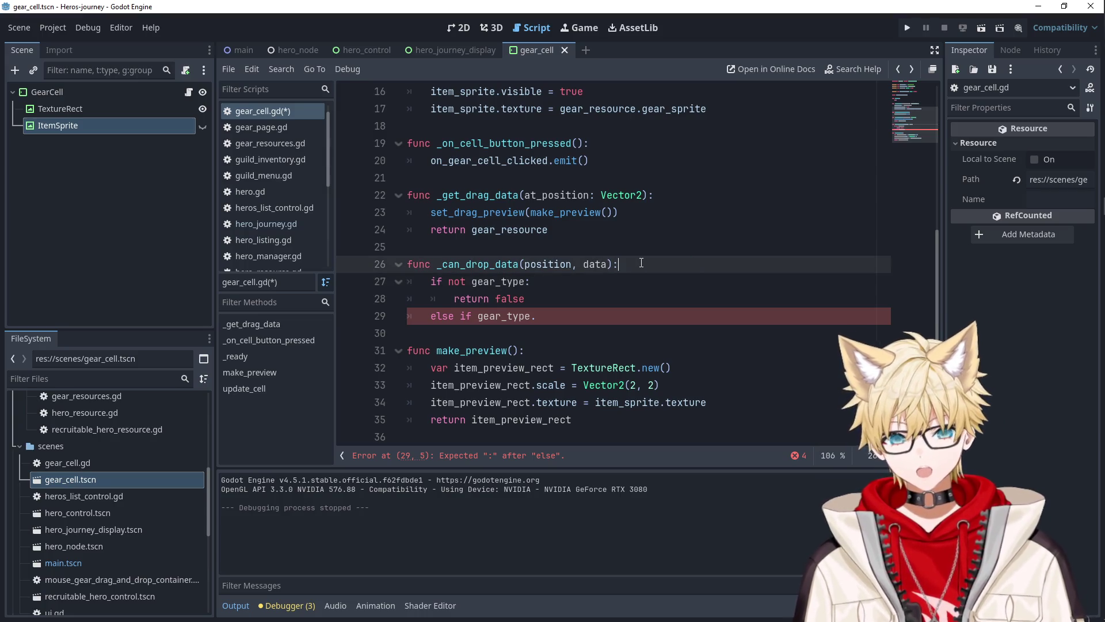
Step: Begin _can_drop_data with an 'if typeof(data)' condition using autocomplete
{"action": "key", "text": "Return"}
{"action": "type", "text": "if data"}
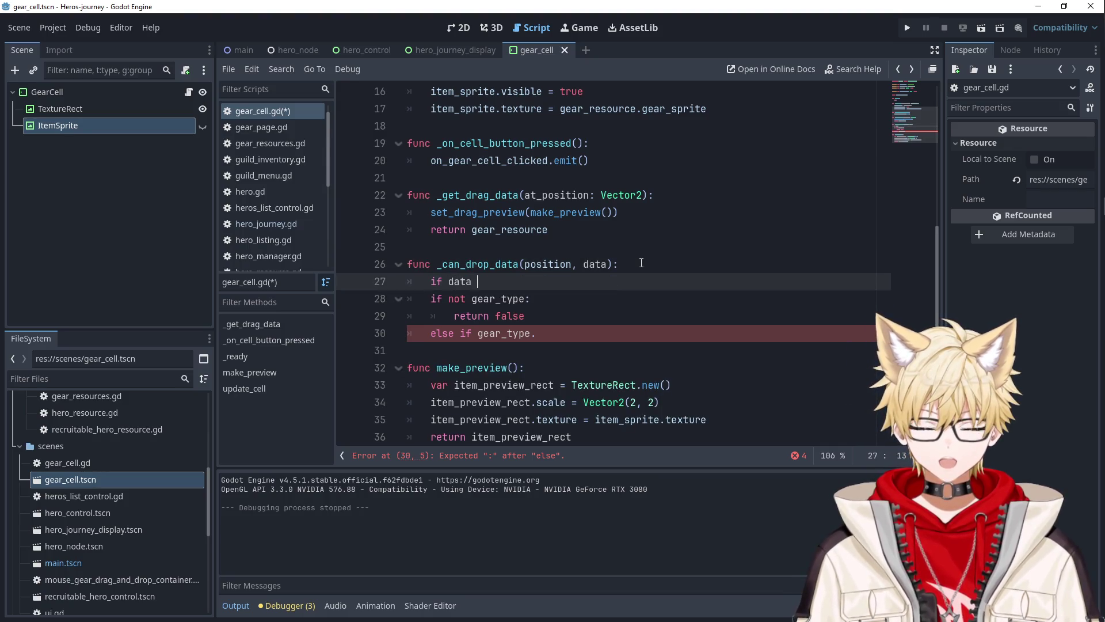
{"action": "key", "text": "BackSpace"}
{"action": "key", "text": "BackSpace"}
{"action": "key", "text": "BackSpace"}
{"action": "type", "text": "tyo"}
{"action": "key", "text": "BackSpace"}
{"action": "key", "text": "Return"}
{"action": "type", "text": "data)"}
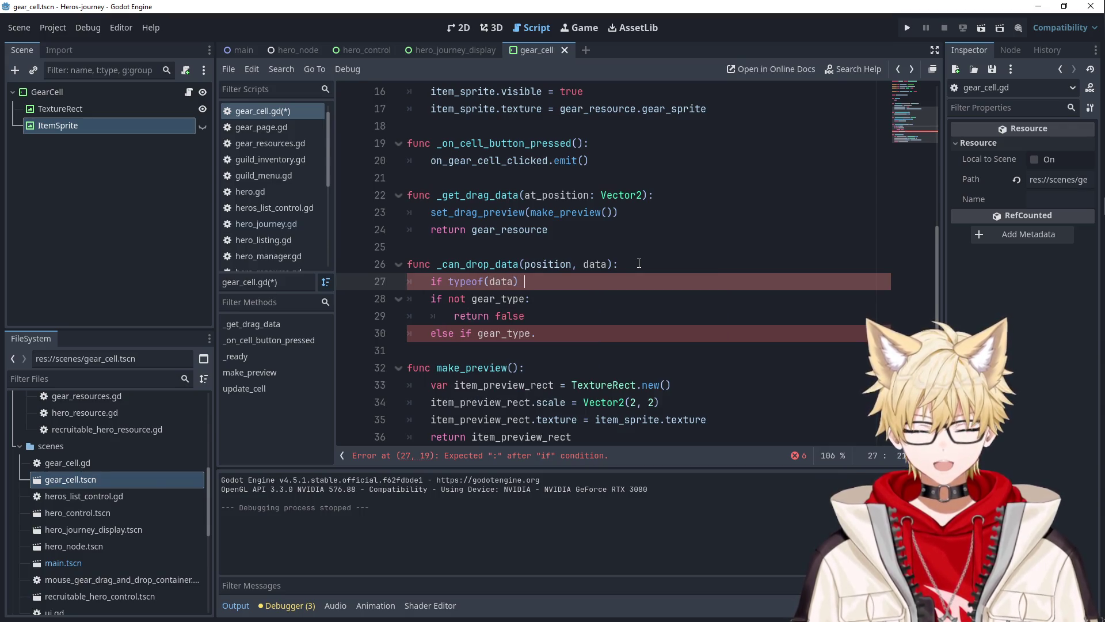
Step: Check the _can_drop_data documentation, then append == to the typeof(data) condition
{"action": "left_click", "coordinate": [485, 265], "text": "ctrl"}
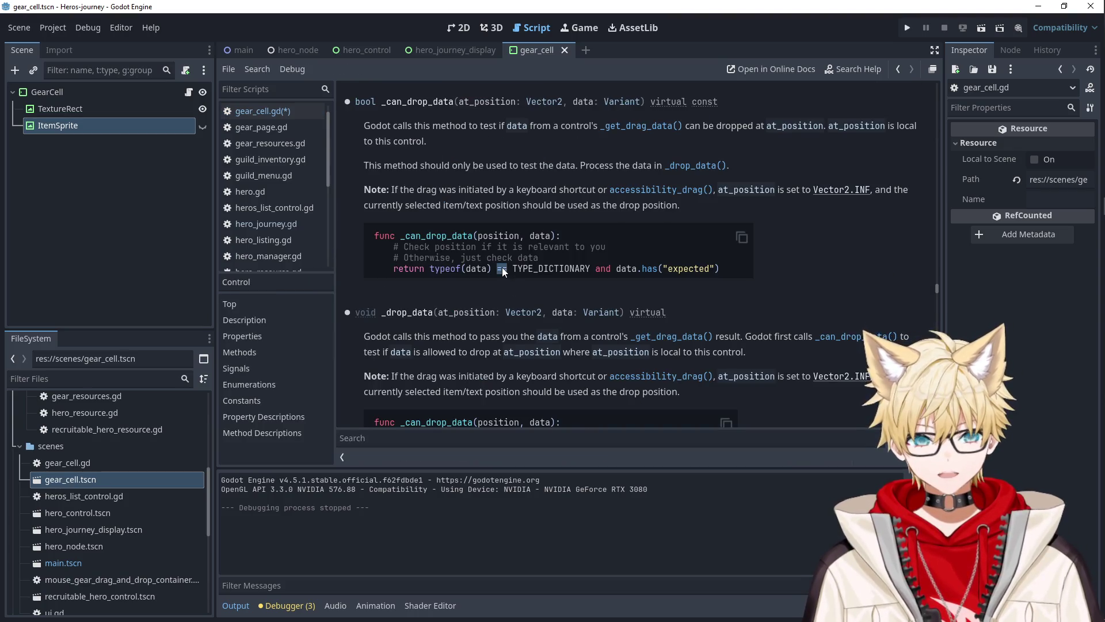
{"action": "left_click", "coordinate": [897, 69]}
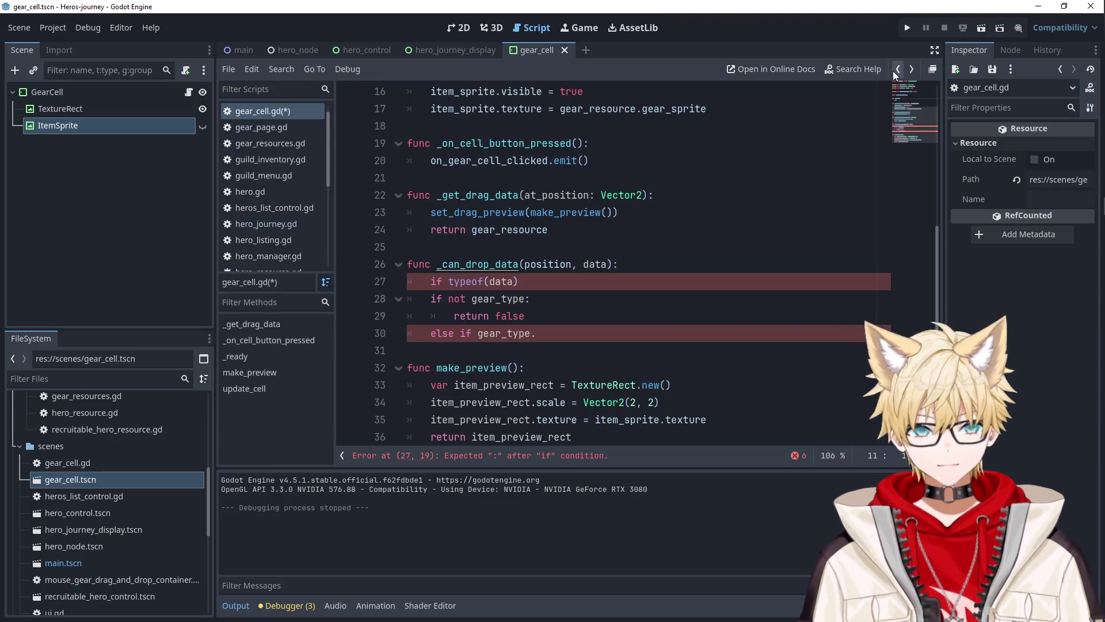
{"action": "left_click", "coordinate": [553, 298]}
{"action": "left_click", "coordinate": [539, 282]}
{"action": "type", "text": "=="}
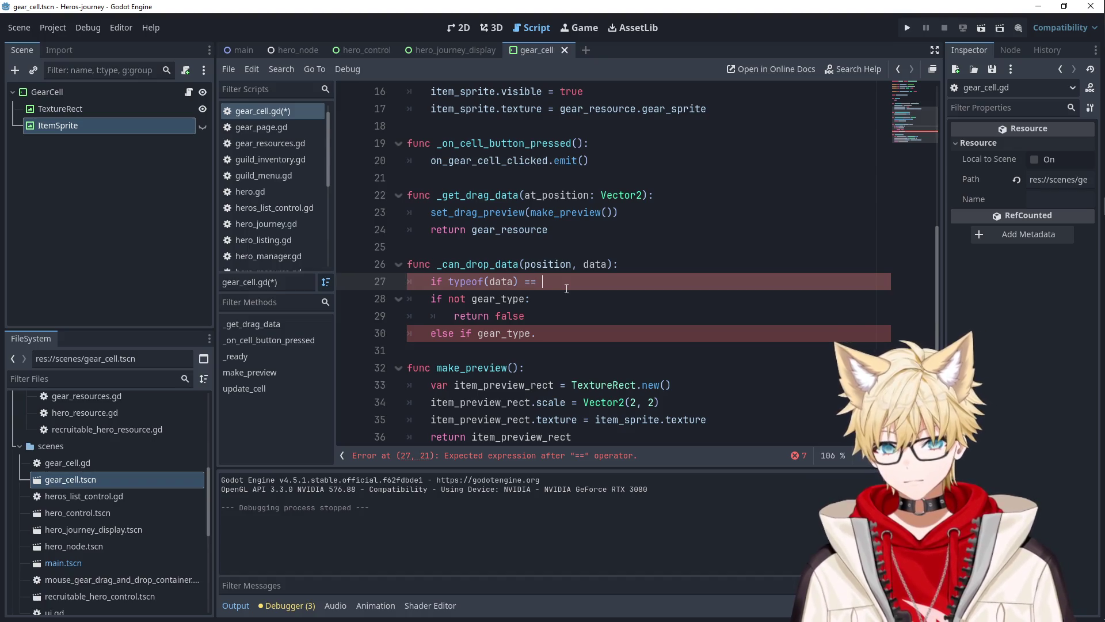
{"action": "left_click_drag", "start_coordinate": [573, 282], "coordinate": [448, 282]}
Step: Replace the typeof check with 'if data is not GearResource:' returning false
{"action": "type", "text": "data is not"}
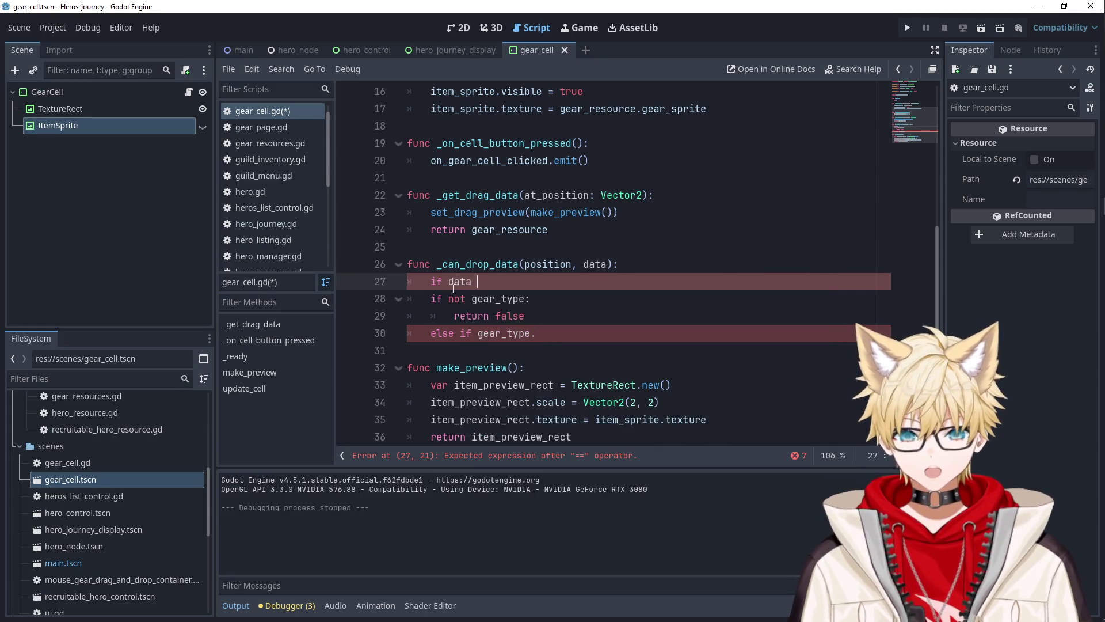
{"action": "type", "text": "r"}
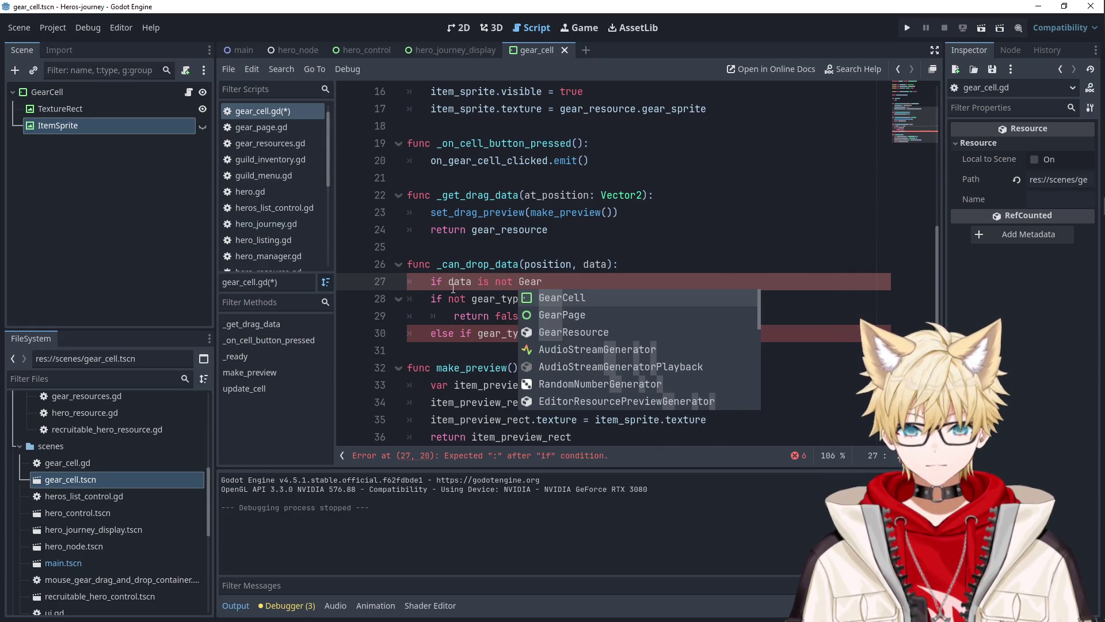
{"action": "key", "text": "Return"}
{"action": "type", "text": ":"}
{"action": "key", "text": "Return"}
{"action": "type", "text": "return false"}
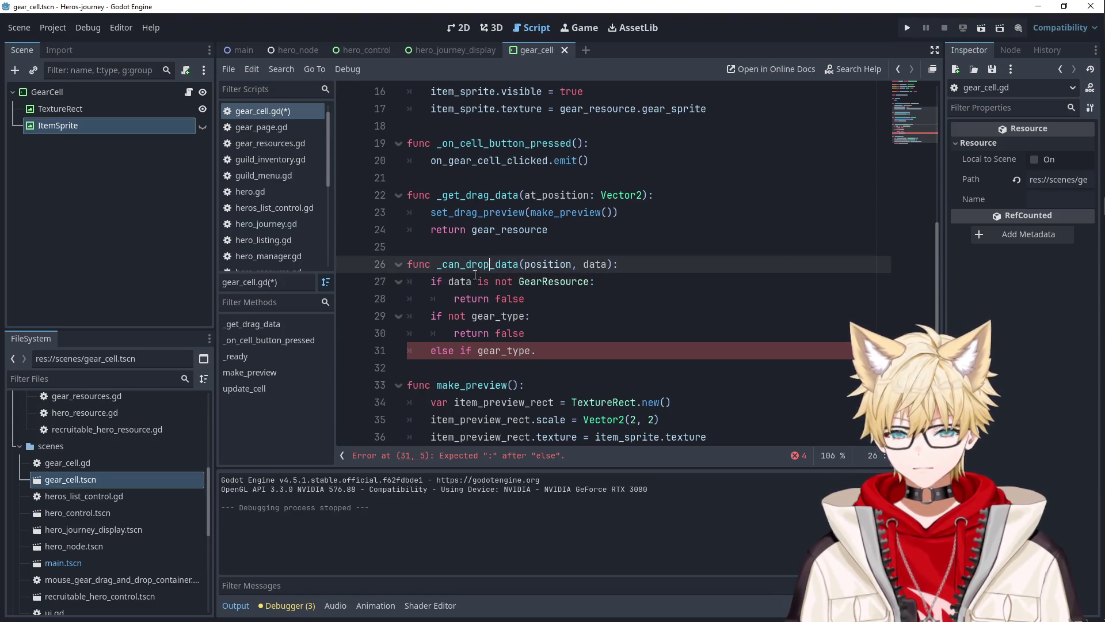
Step: Move the gear_type check above the type check, fixing indentation and removing the leftover empty line
{"action": "double_click", "coordinate": [468, 281]}
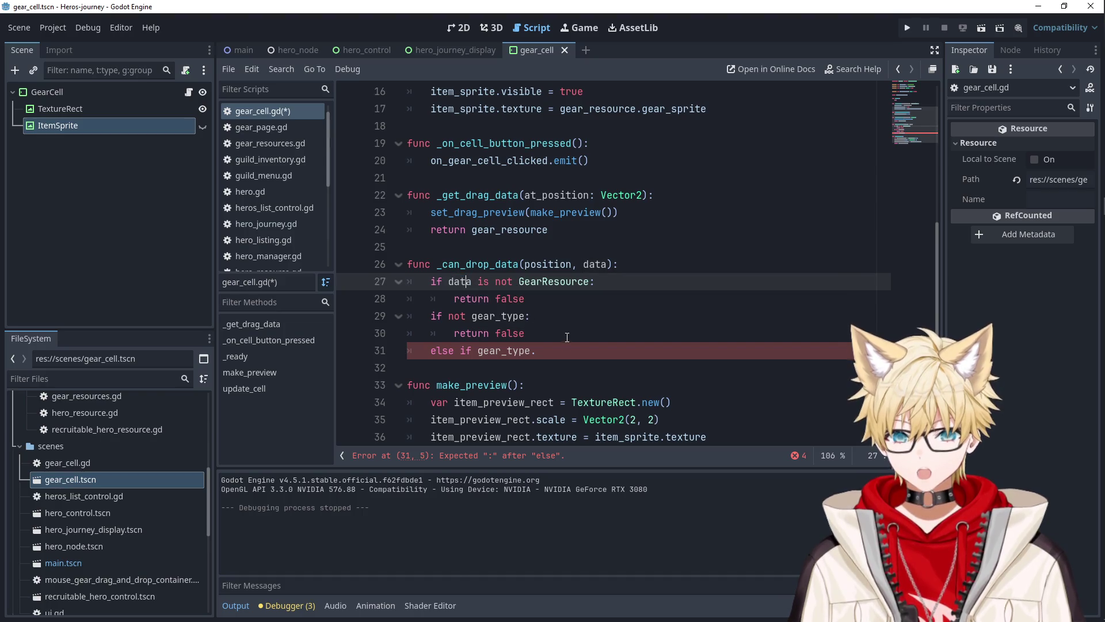
{"action": "left_click_drag", "start_coordinate": [407, 315], "coordinate": [525, 333]}
{"action": "key", "text": "ctrl+c"}
{"action": "key", "text": "BackSpace"}
{"action": "left_click", "coordinate": [633, 265]}
{"action": "key", "text": "Return"}
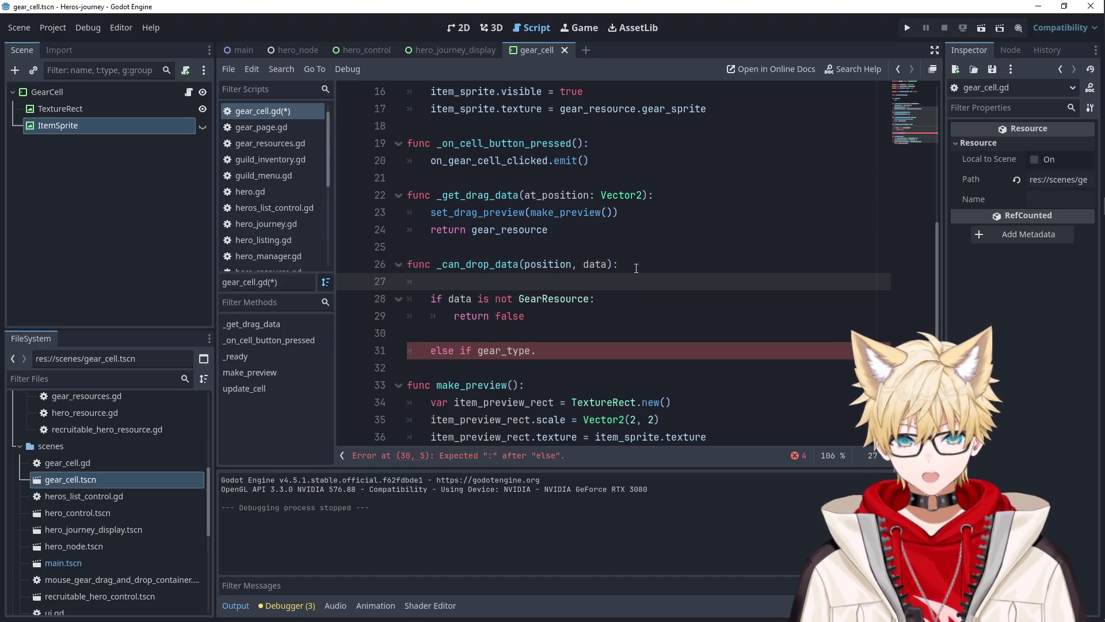
{"action": "key", "text": "ctrl+v"}
{"action": "left_click", "coordinate": [468, 281]}
{"action": "key", "text": "Home"}
{"action": "key", "text": "BackSpace"}
{"action": "left_click", "coordinate": [476, 316]}
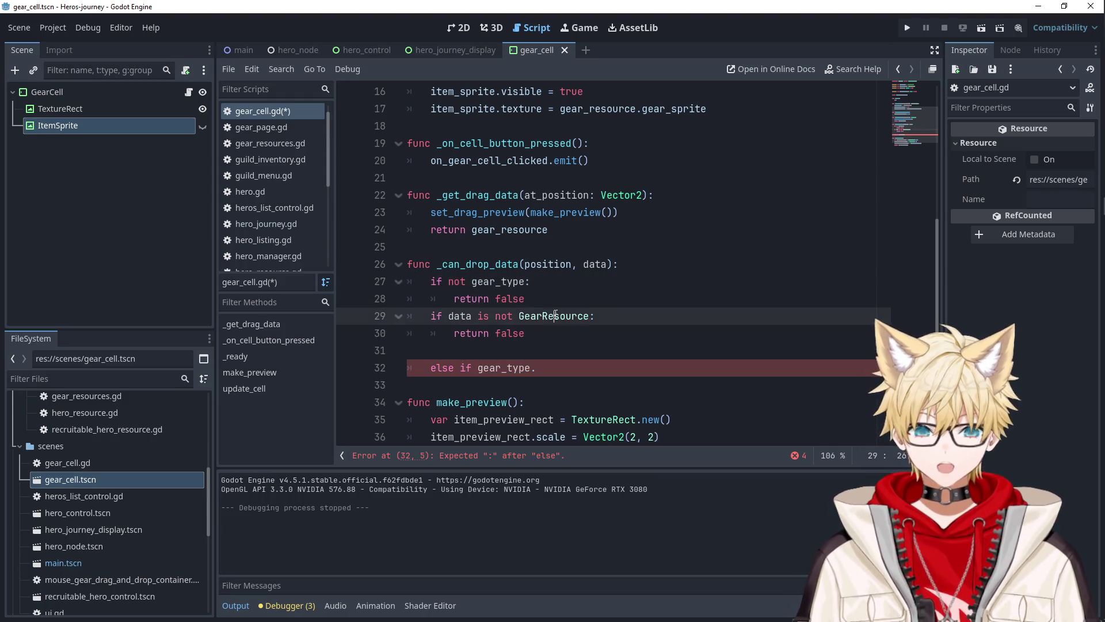
{"action": "left_click", "coordinate": [479, 349]}
{"action": "key", "text": "BackSpace"}
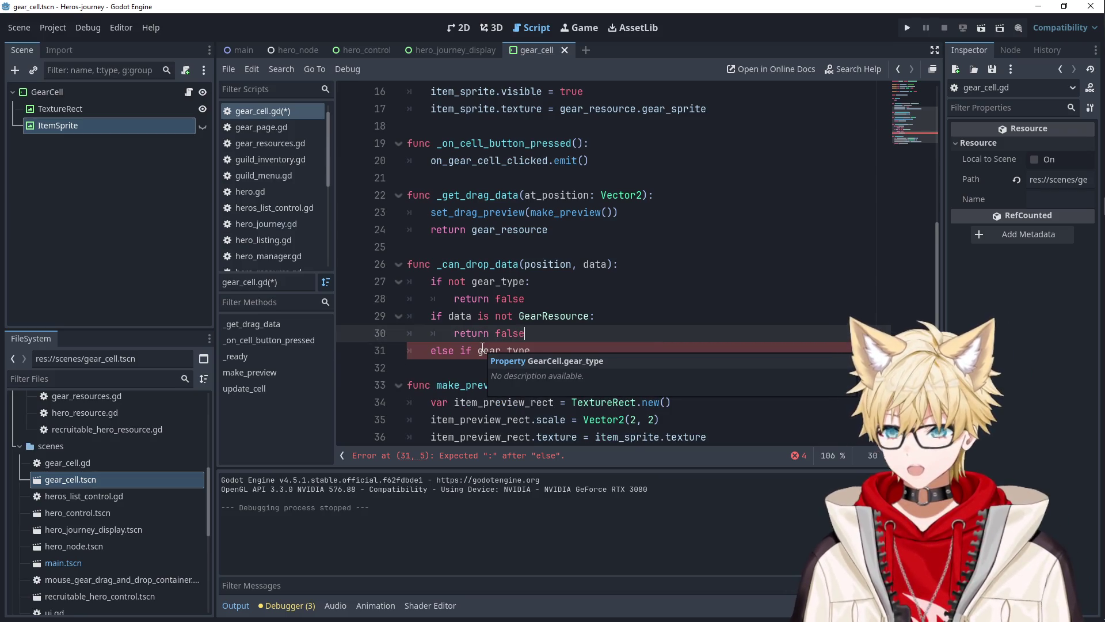
Step: Extend the else-if line to 'else if gear_type == data.'
{"action": "double_click", "coordinate": [504, 351]}
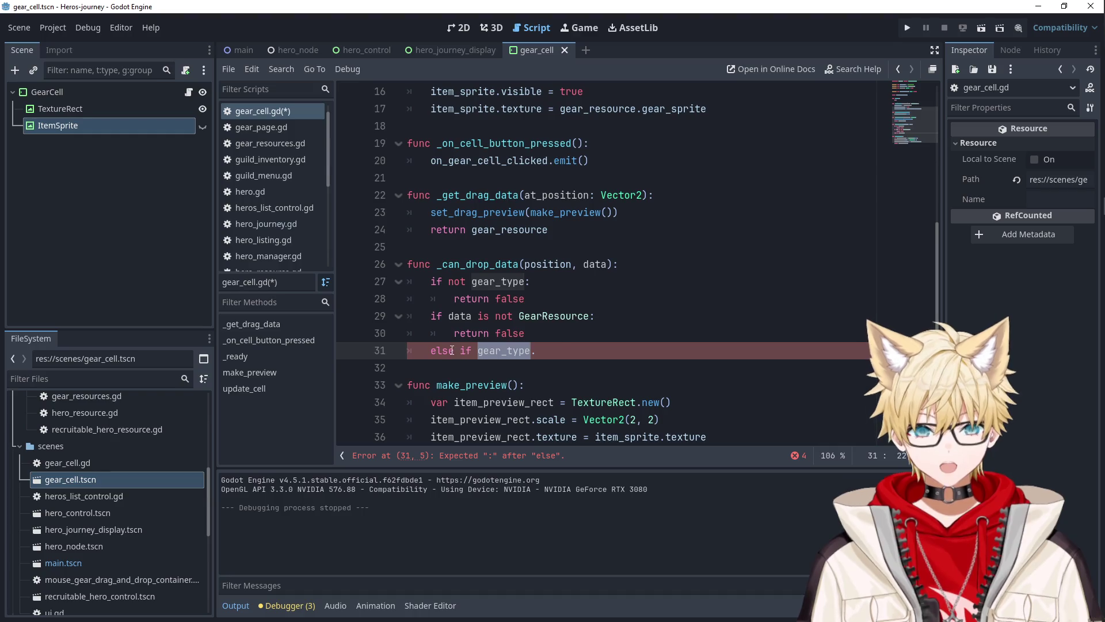
{"action": "left_click", "coordinate": [560, 354]}
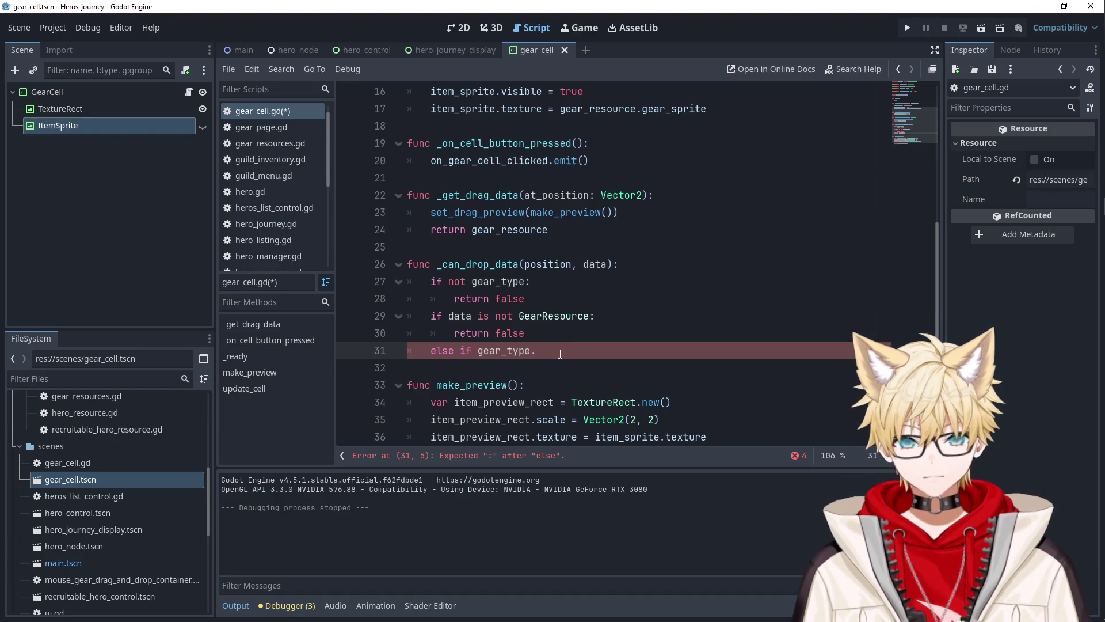
{"action": "type", "text": "== data"}
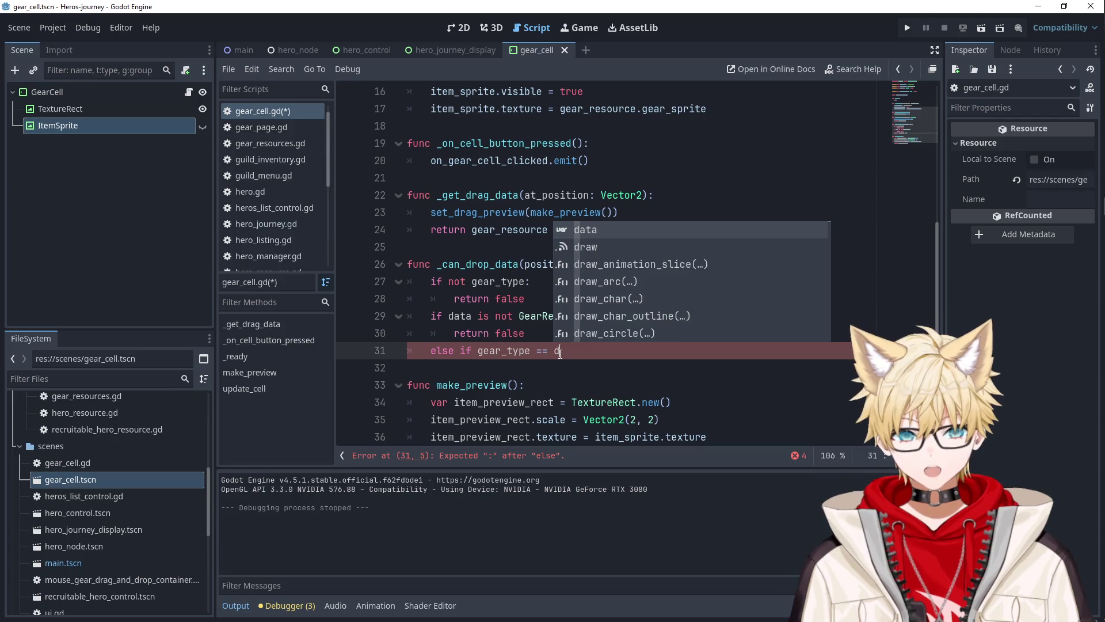
{"action": "key", "text": "Escape"}
{"action": "type", "text": "."}
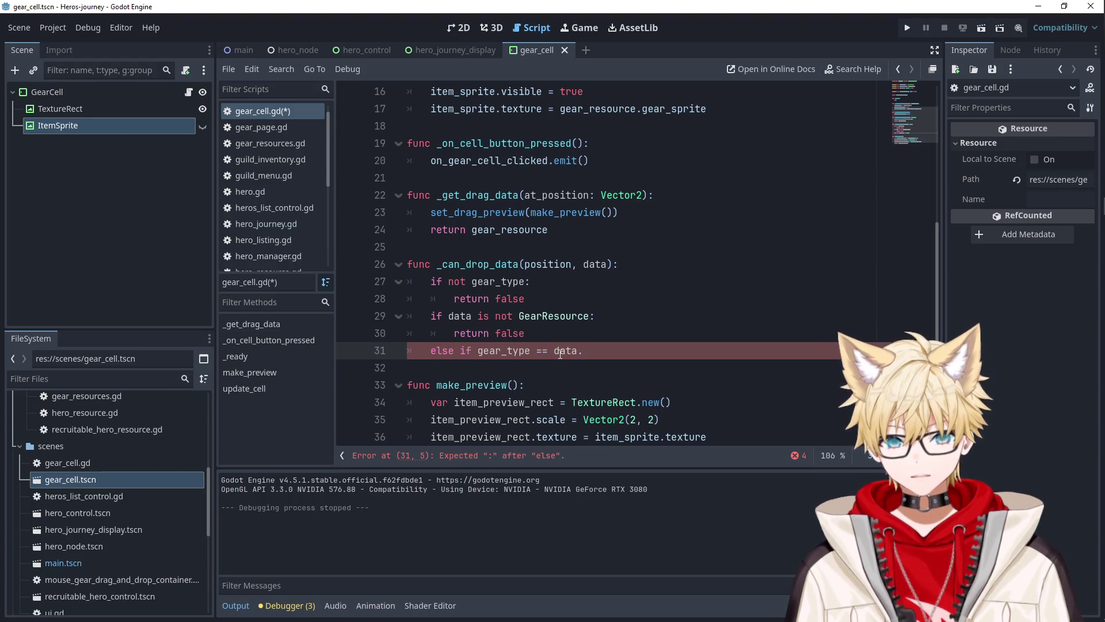
Step: Copy weapon_type from the GearResource script and complete the condition as 'data.weapon_type:'
{"action": "left_click", "coordinate": [547, 316], "text": "ctrl"}
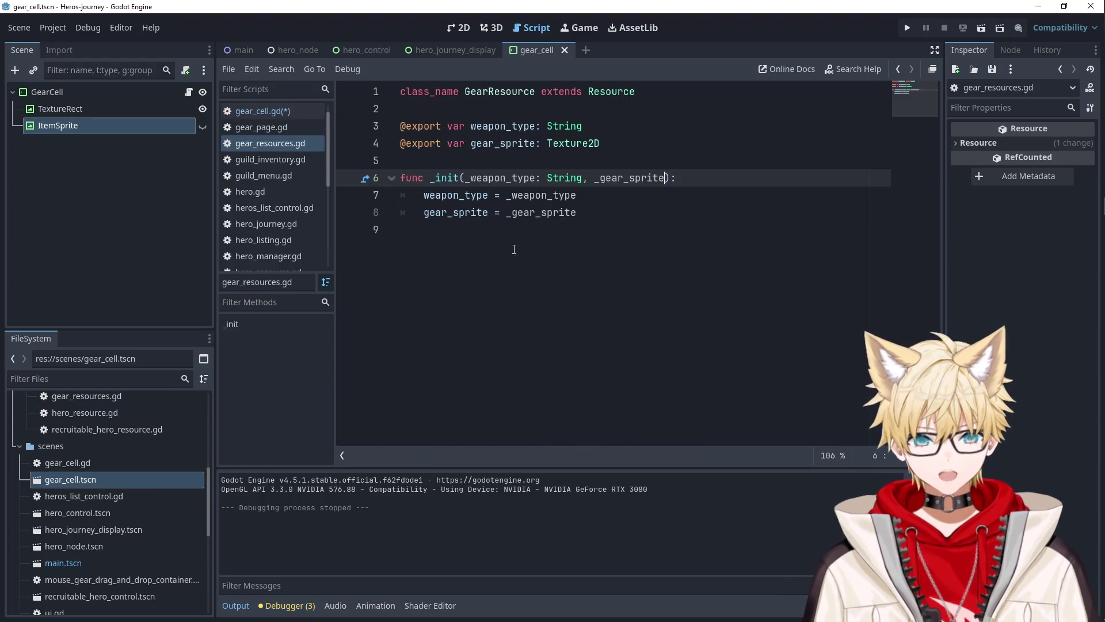
{"action": "double_click", "coordinate": [504, 126]}
{"action": "key", "text": "ctrl+c"}
{"action": "key", "text": "alt+Left"}
{"action": "key", "text": "ctrl+v"}
{"action": "type", "text": ":"}
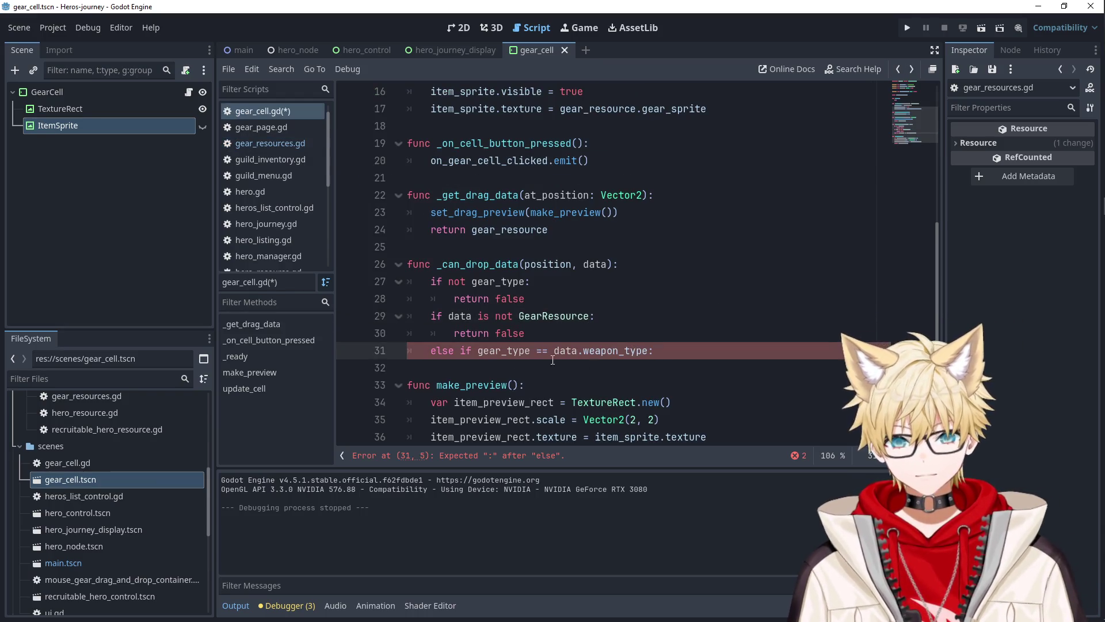
Step: Change 'else if' to 'elif' and have it return true
{"action": "left_click", "coordinate": [461, 350]}
{"action": "key", "text": "BackSpace"}
{"action": "key", "text": "BackSpace"}
{"action": "key", "text": "BackSpace"}
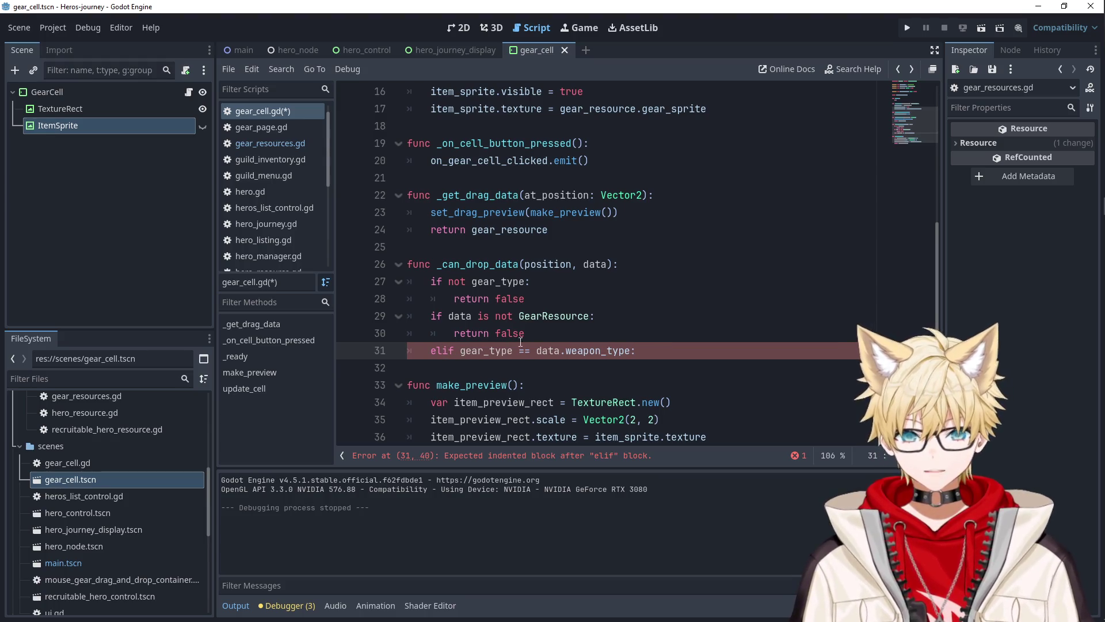
{"action": "key", "text": "Return"}
{"action": "type", "text": "return true"}
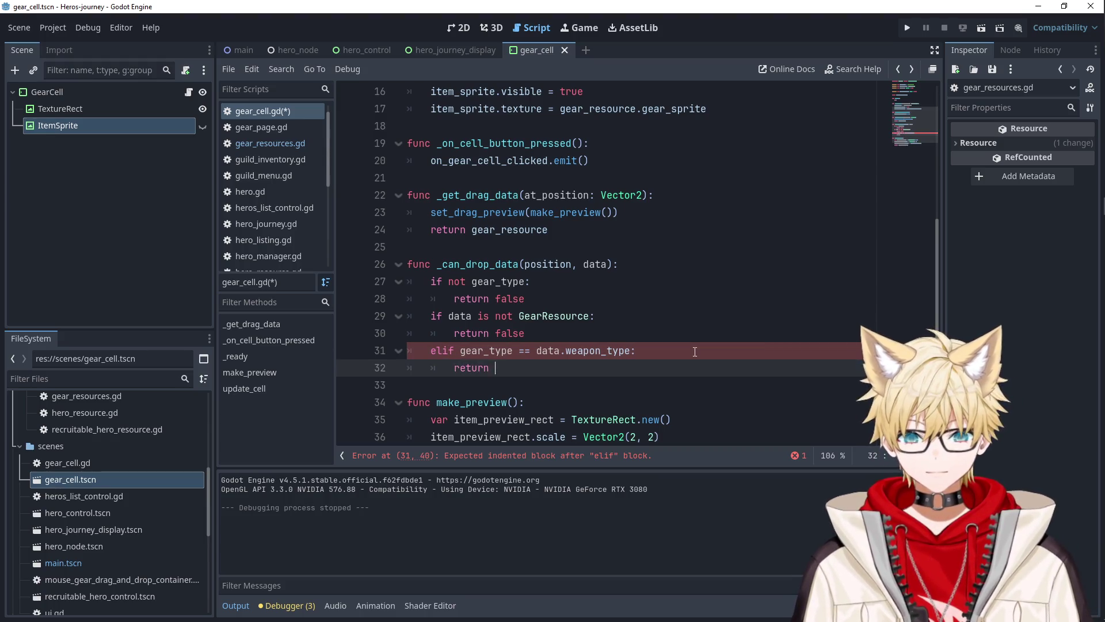
Step: Review gear_type, GearResource and weapon_type in _can_drop_data, then open its Control documentation
{"action": "double_click", "coordinate": [504, 282]}
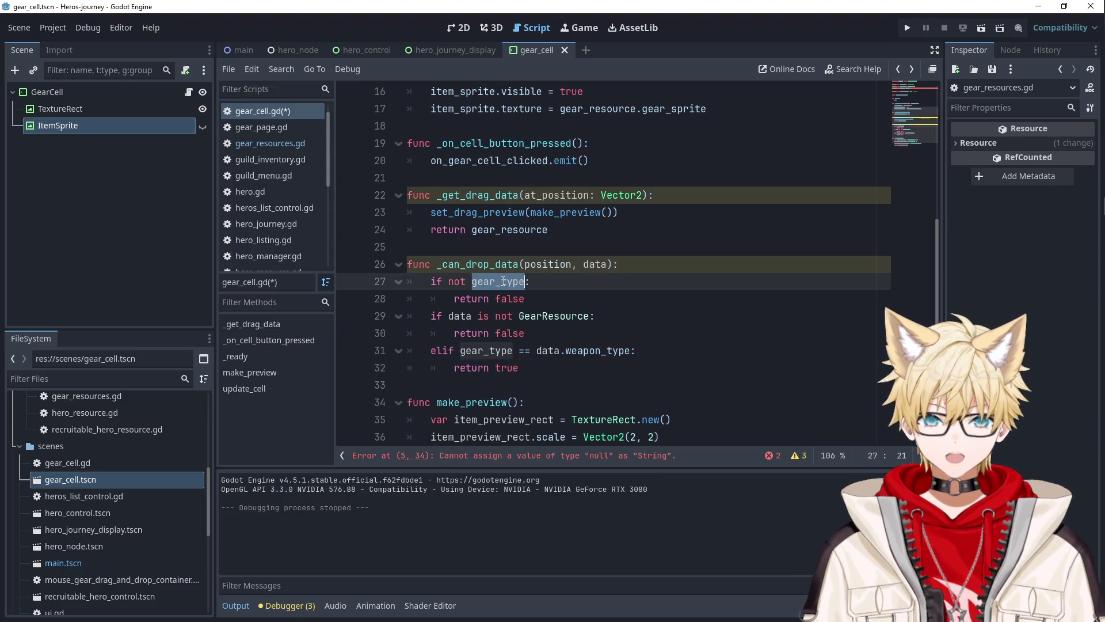
{"action": "mouse_move", "coordinate": [506, 263]}
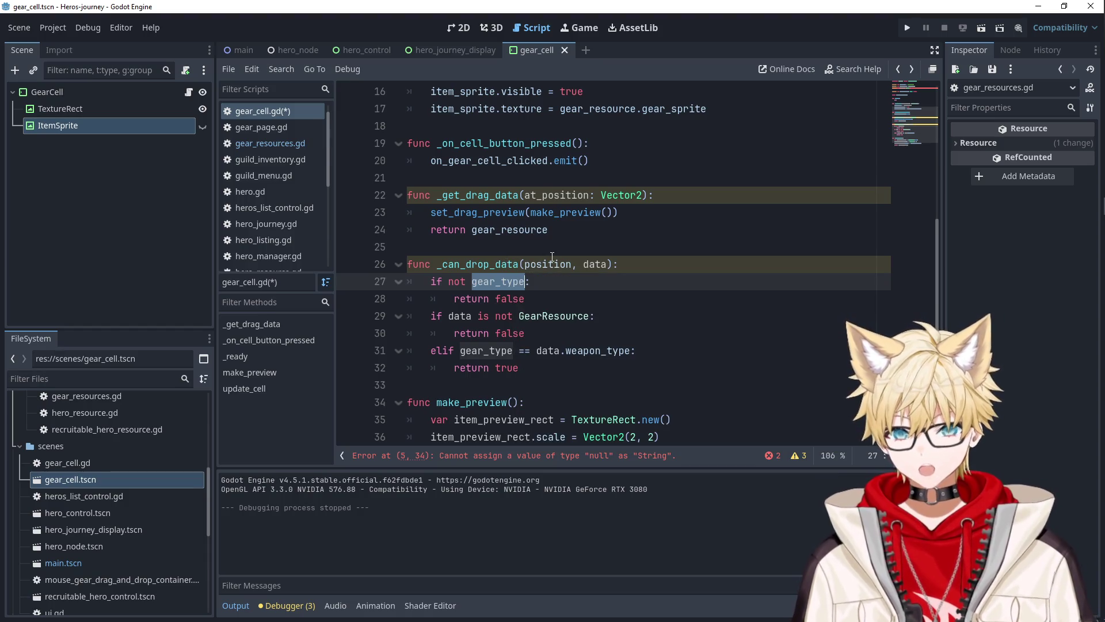
{"action": "double_click", "coordinate": [459, 321]}
{"action": "double_click", "coordinate": [534, 317]}
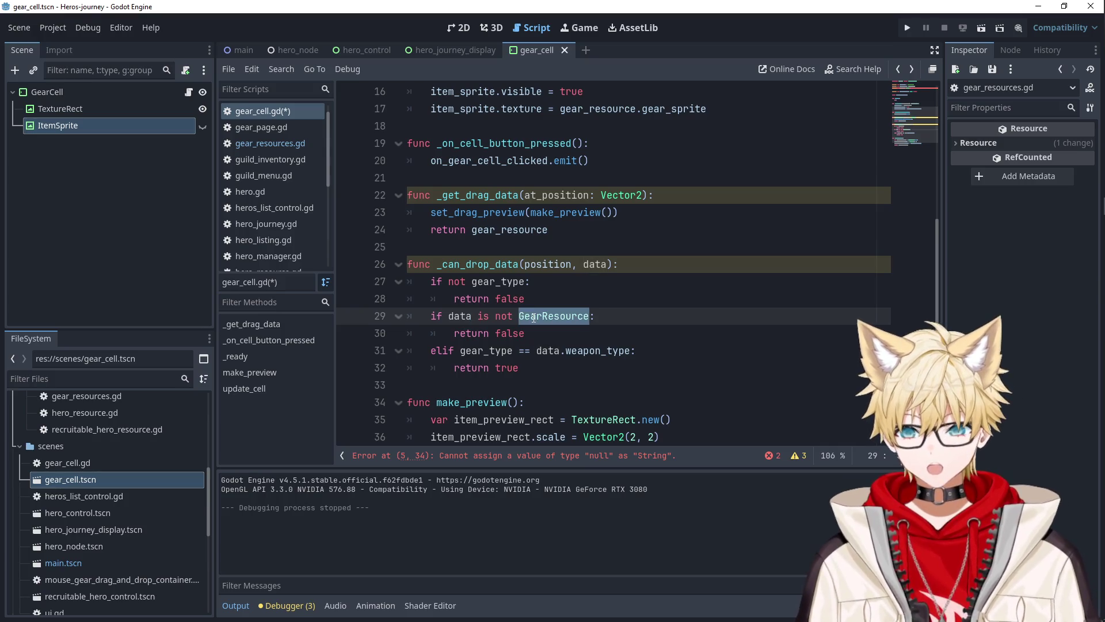
{"action": "double_click", "coordinate": [509, 332]}
{"action": "double_click", "coordinate": [494, 350]}
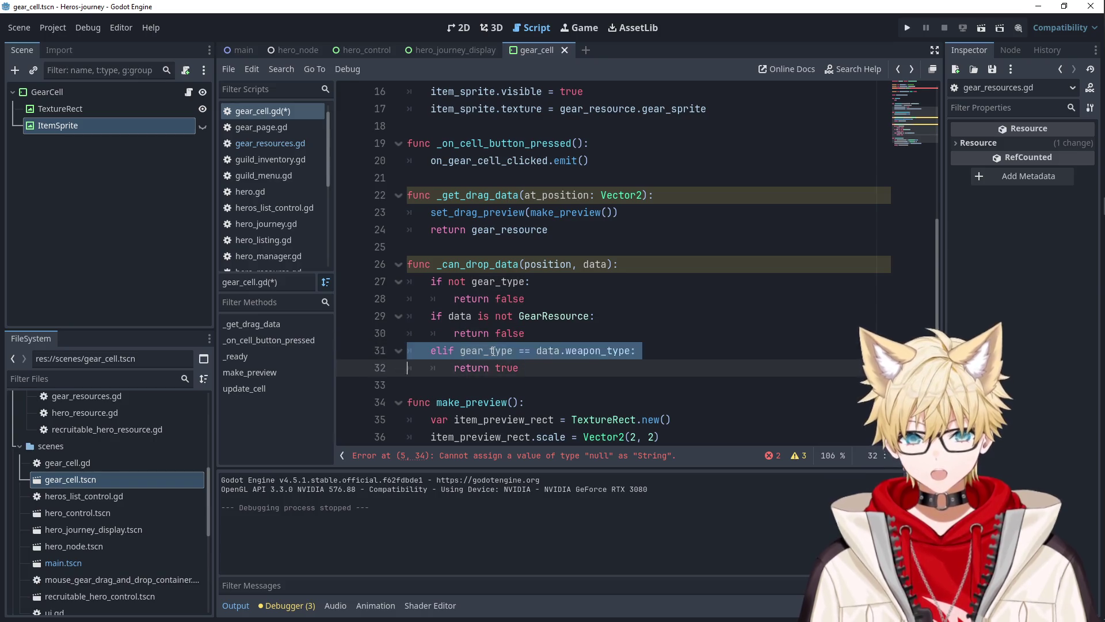
{"action": "double_click", "coordinate": [598, 350]}
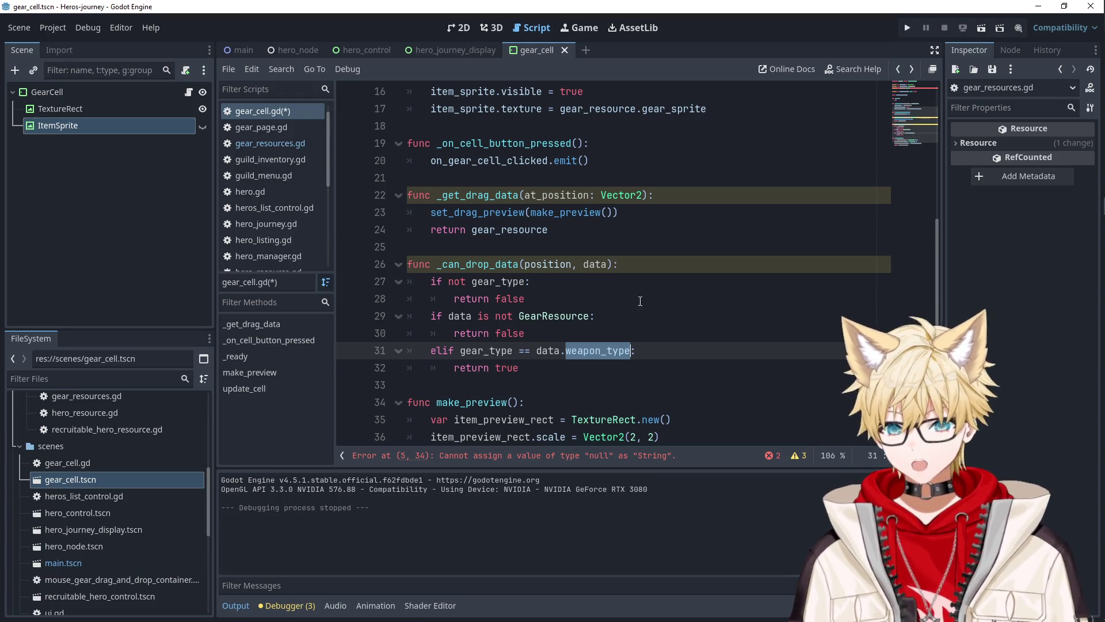
{"action": "left_click", "coordinate": [593, 264], "text": "ctrl"}
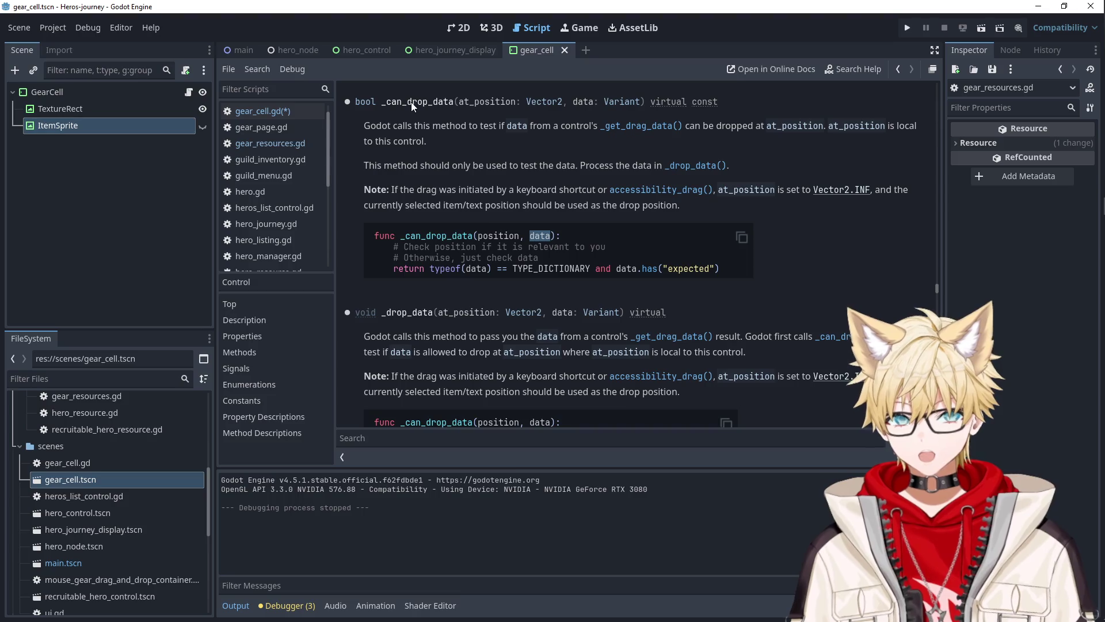
{"action": "left_click", "coordinate": [897, 69]}
{"action": "left_click", "coordinate": [537, 244]}
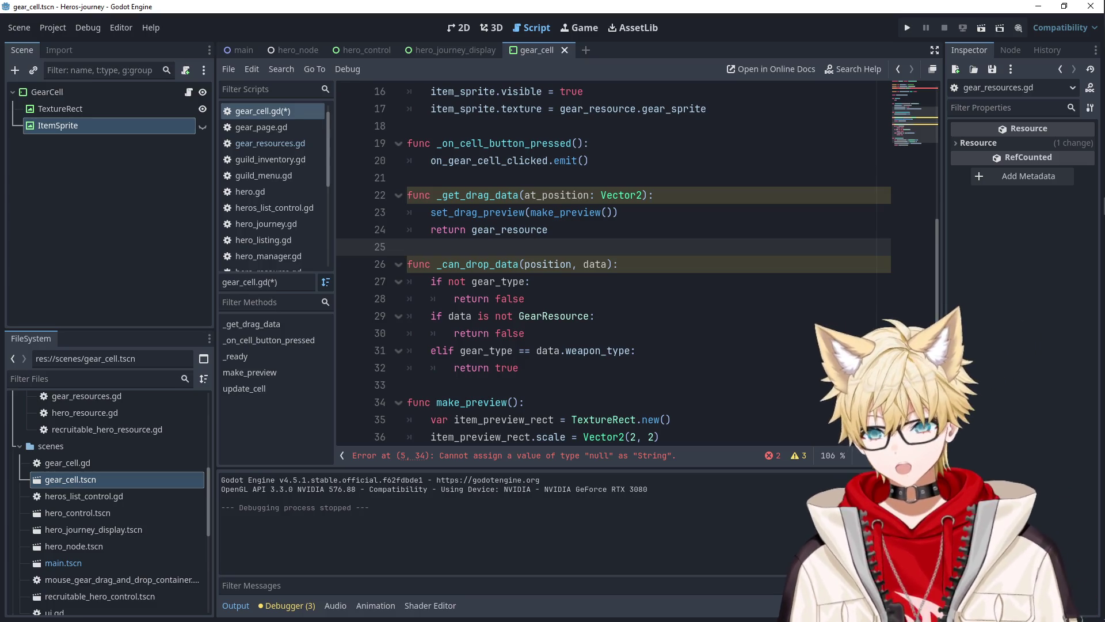
{"action": "key", "text": "alt+Tab"}
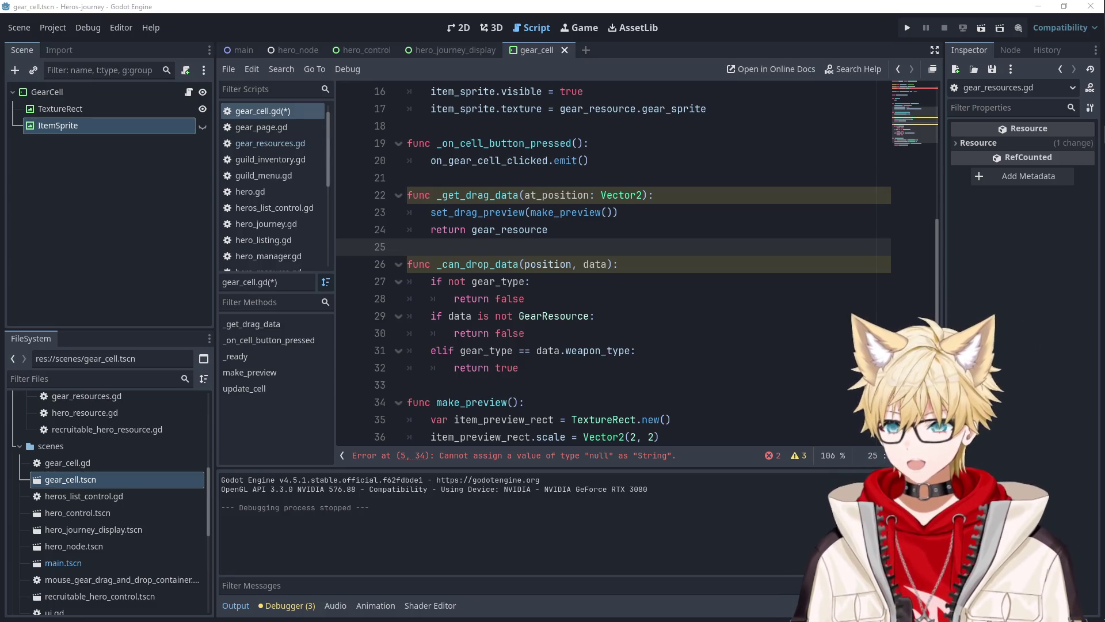
{"action": "left_click", "coordinate": [621, 298]}
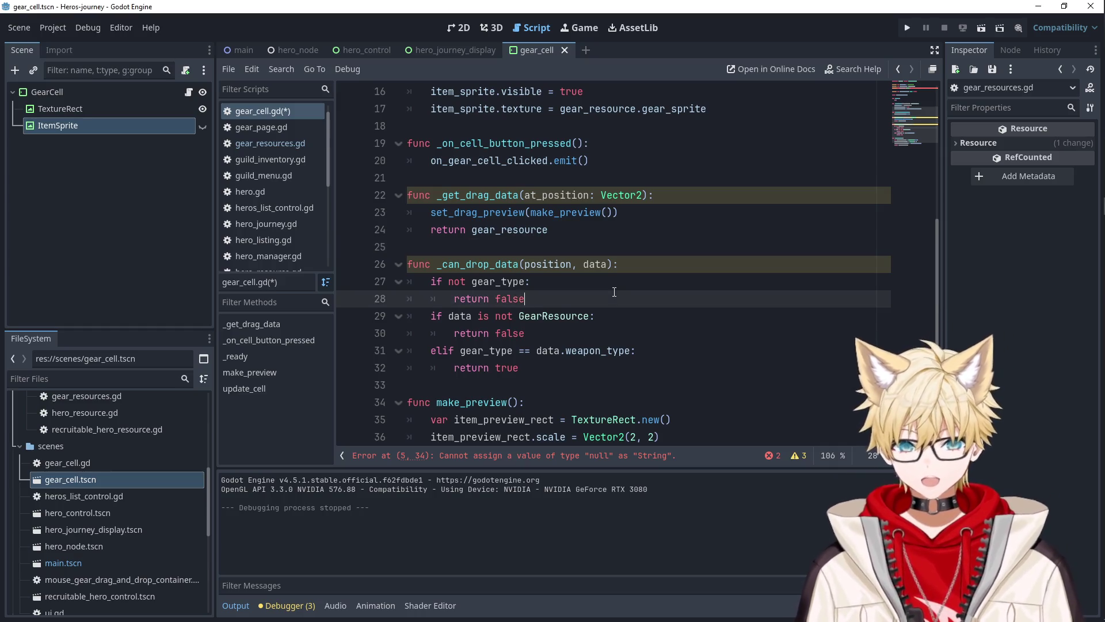
{"action": "left_click", "coordinate": [484, 264]}
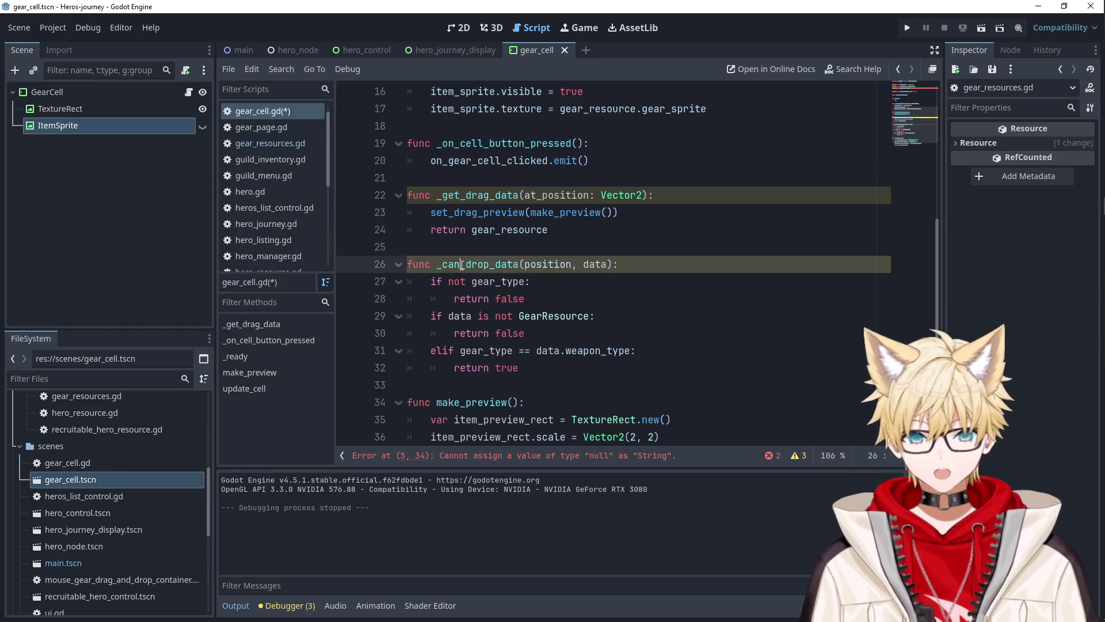
{"action": "left_click", "coordinate": [534, 367]}
{"action": "left_click", "coordinate": [561, 316]}
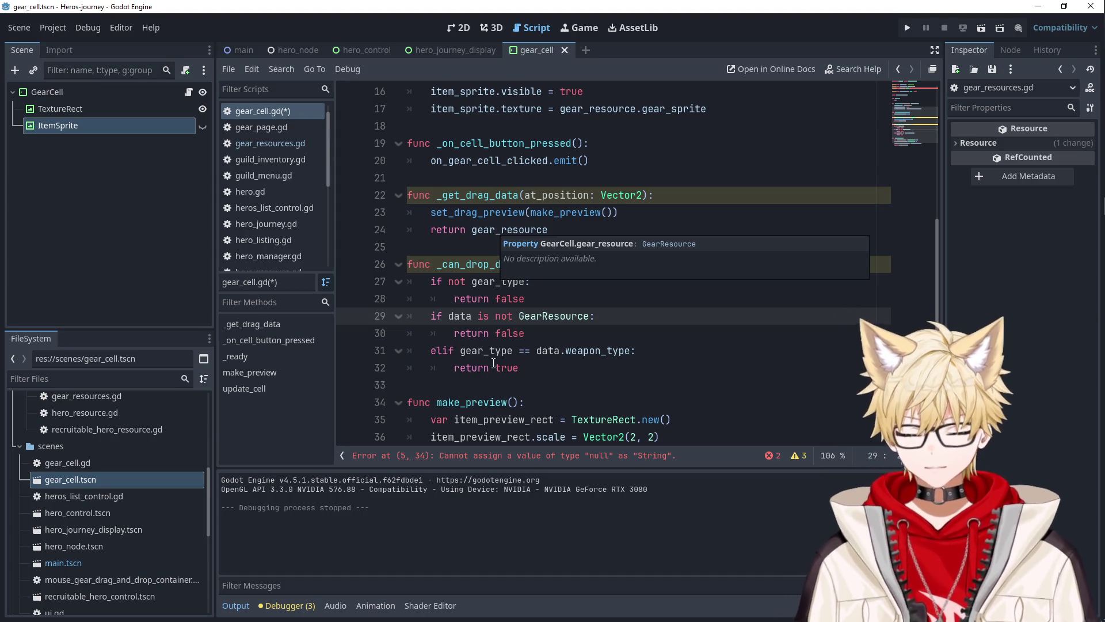
{"action": "left_click", "coordinate": [490, 368]}
{"action": "double_click", "coordinate": [489, 264]}
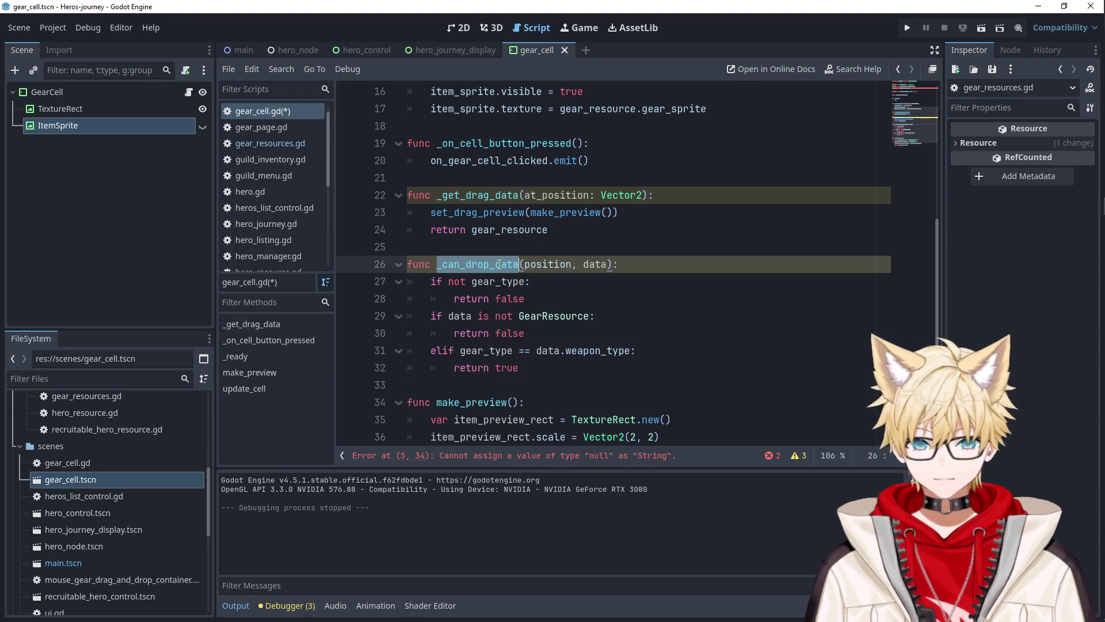
Step: Review the _can_drop_data docs, then add a top-level 'func _drop_data()' line below it
{"action": "key", "text": "ctrl+f"}
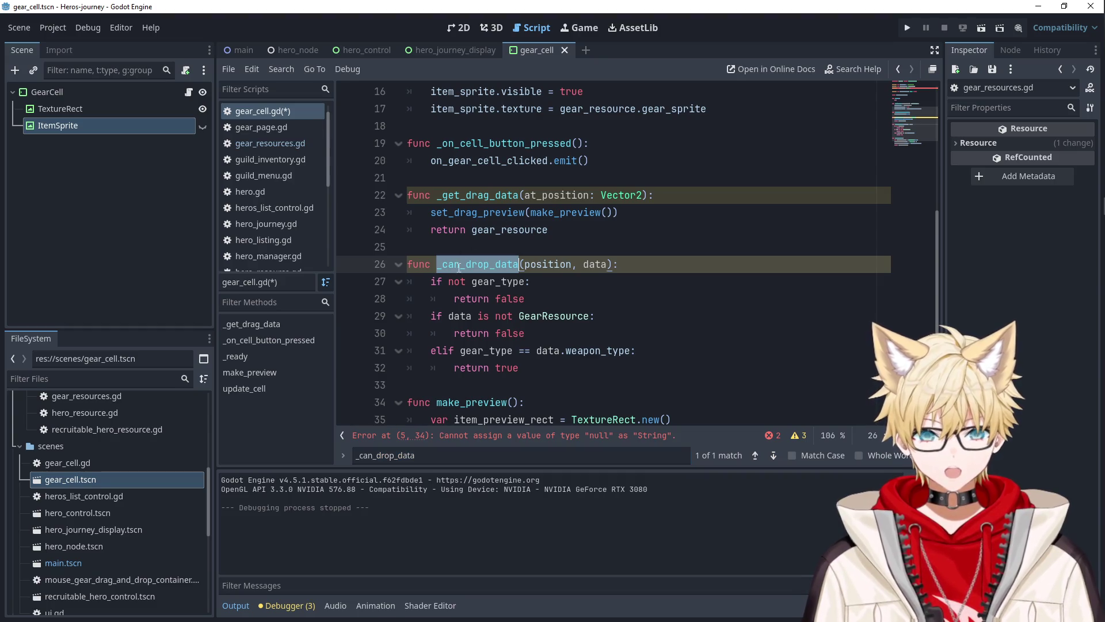
{"action": "left_click", "coordinate": [491, 268], "text": "ctrl"}
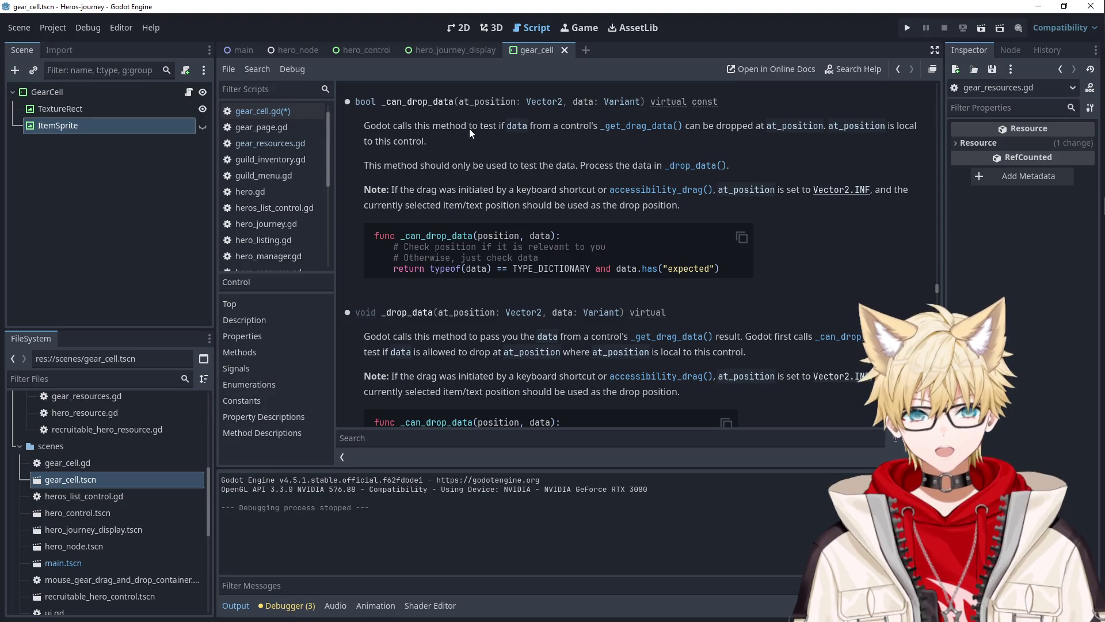
{"action": "scroll", "coordinate": [417, 103], "scroll_direction": "down", "scroll_amount": 3}
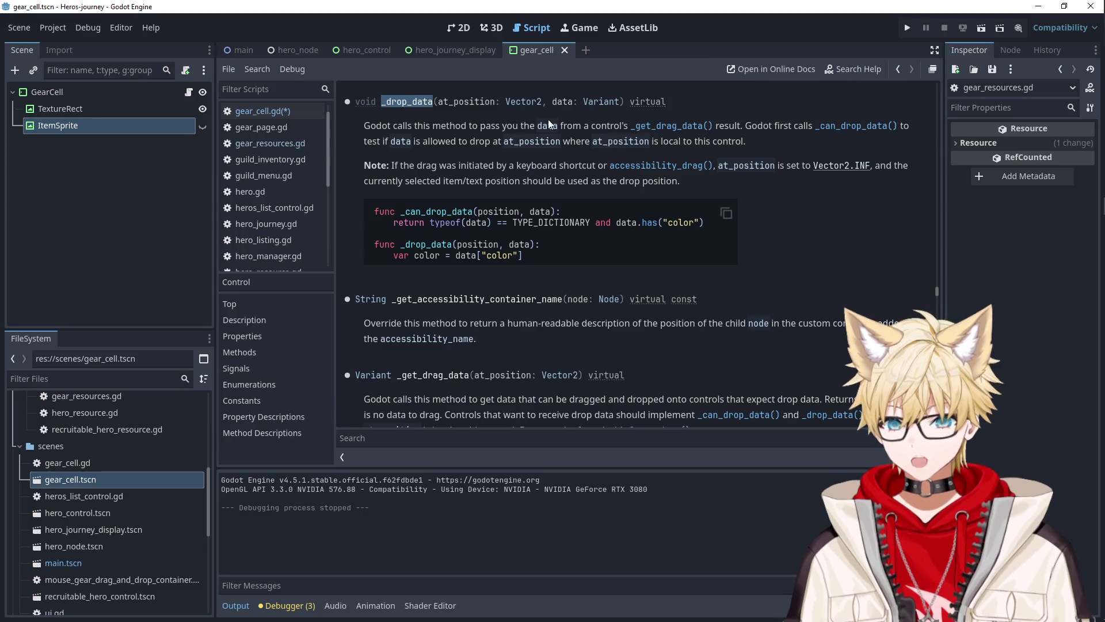
{"action": "left_click", "coordinate": [898, 69]}
{"action": "left_click", "coordinate": [553, 301]}
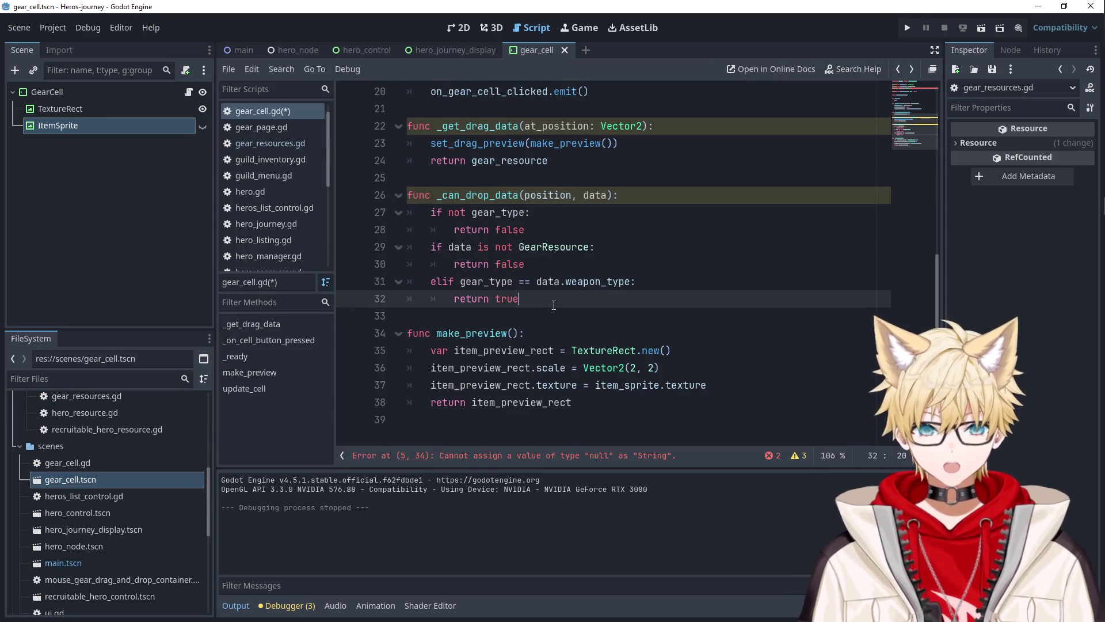
{"action": "key", "text": "Return"}
{"action": "key", "text": "BackSpace"}
{"action": "key", "text": "Return"}
{"action": "type", "text": "func _drop_data()"}
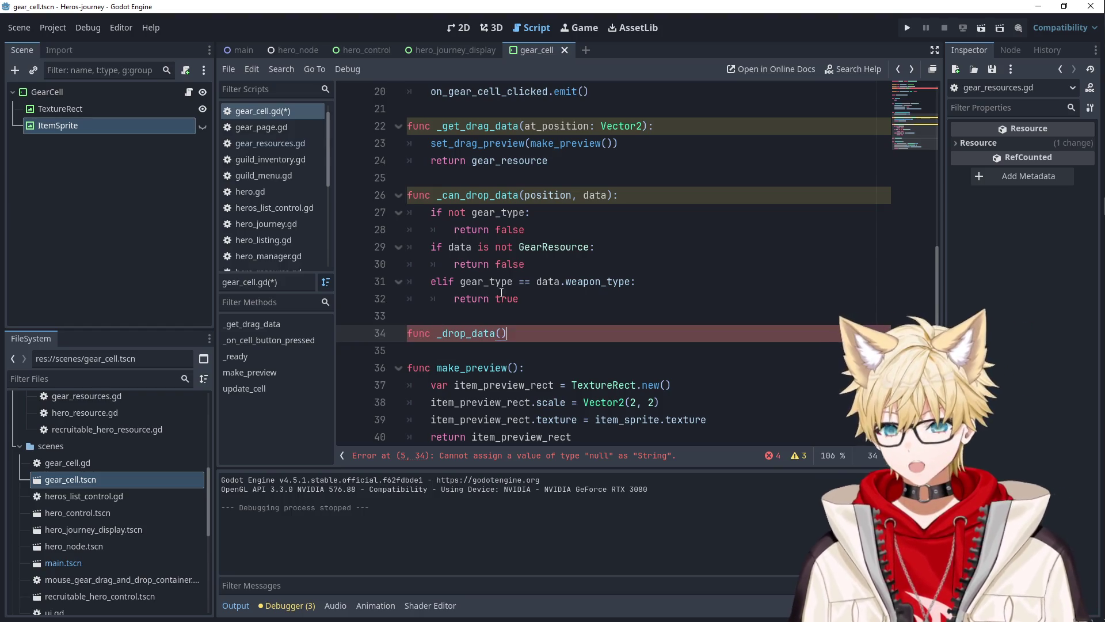
Step: Fill _drop_data with the docs' parameters (at_position: Vector2, data: Variant), add pass, and save
{"action": "left_click", "coordinate": [452, 334], "text": "ctrl"}
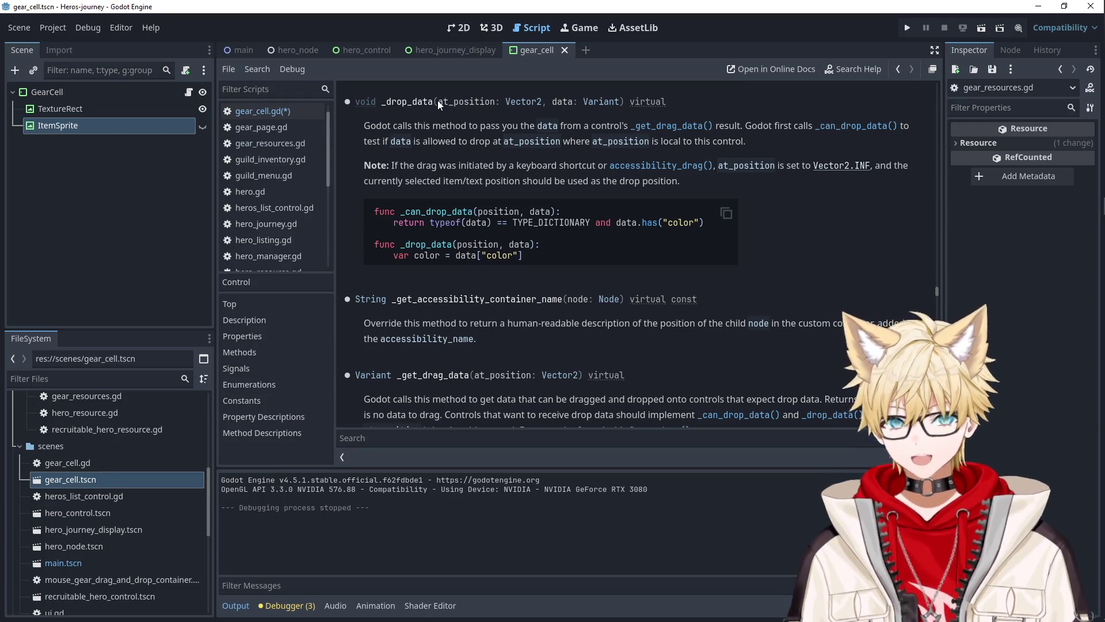
{"action": "mouse_move", "coordinate": [438, 101]}
{"action": "left_mouse_down"}
{"action": "mouse_move", "coordinate": [665, 101]}
{"action": "mouse_move", "coordinate": [618, 102]}
{"action": "left_mouse_up"}
{"action": "key", "text": "ctrl+c"}
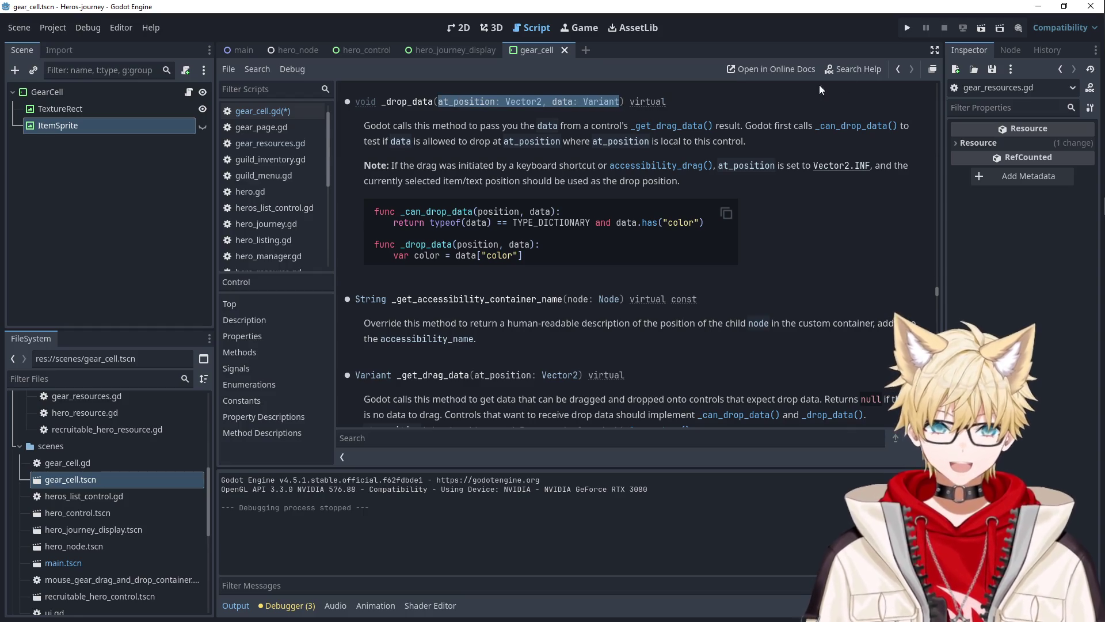
{"action": "left_click", "coordinate": [897, 69]}
{"action": "key", "text": "ctrl+v"}
{"action": "type", "text": "):"}
{"action": "key", "text": "Return"}
{"action": "type", "text": "pass"}
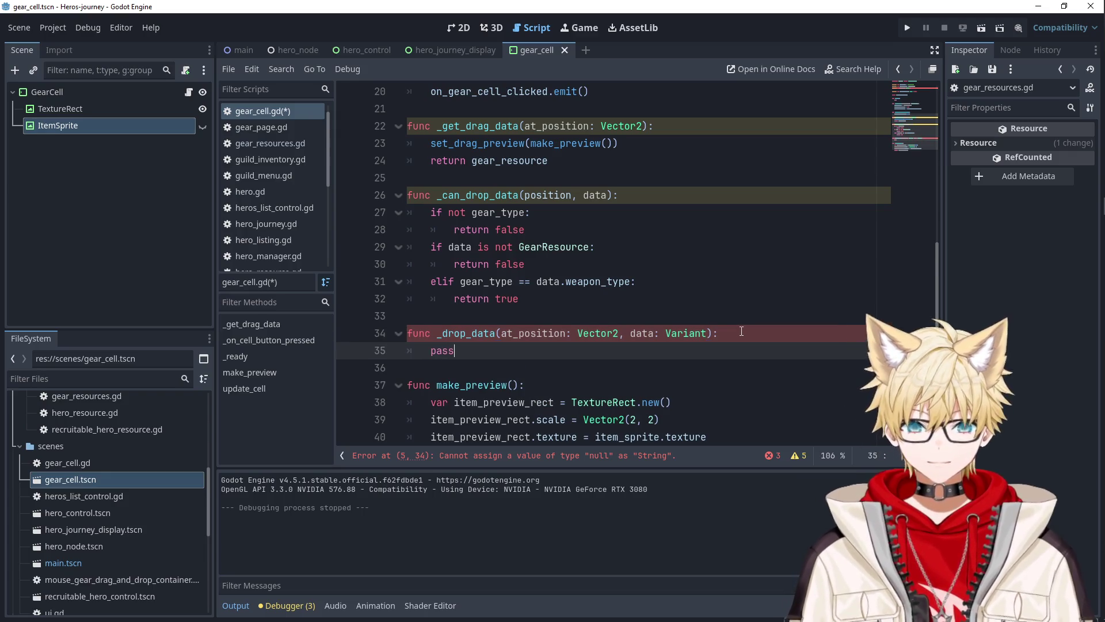
{"action": "left_click", "coordinate": [741, 281]}
{"action": "key", "text": "ctrl+s"}
{"action": "scroll", "coordinate": [479, 342], "scroll_direction": "up", "scroll_amount": 5}
Step: Select pass in the new _drop_data body and open the _drop_data Control documentation
{"action": "scroll", "coordinate": [499, 277], "scroll_direction": "down", "scroll_amount": 6}
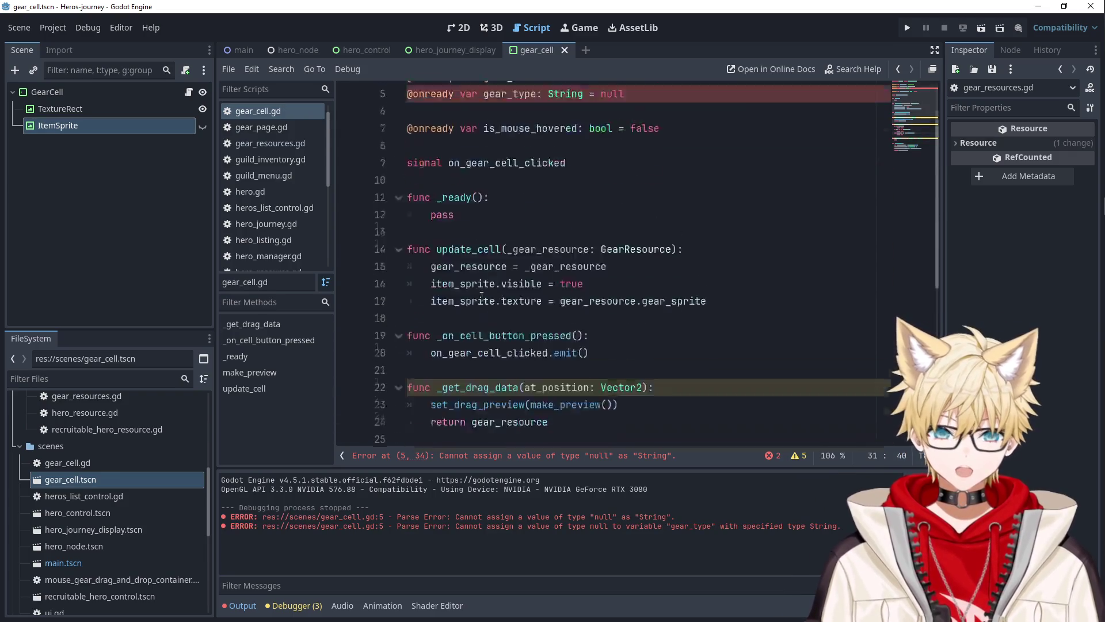
{"action": "left_click", "coordinate": [548, 299]}
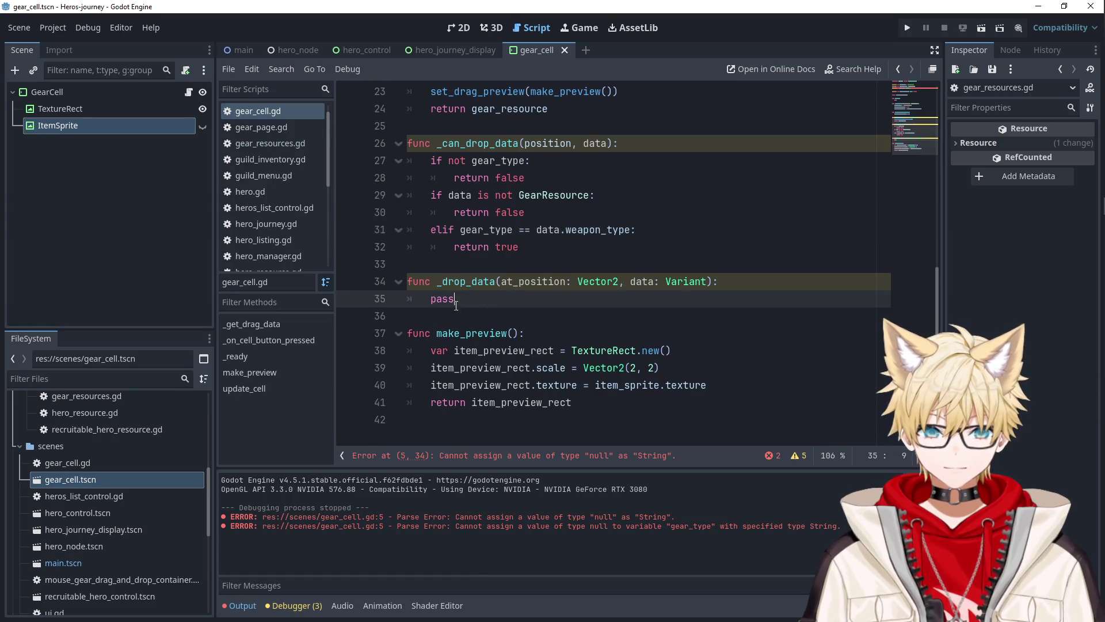
{"action": "double_click", "coordinate": [686, 282]}
{"action": "left_click_drag", "start_coordinate": [455, 298], "coordinate": [427, 296]}
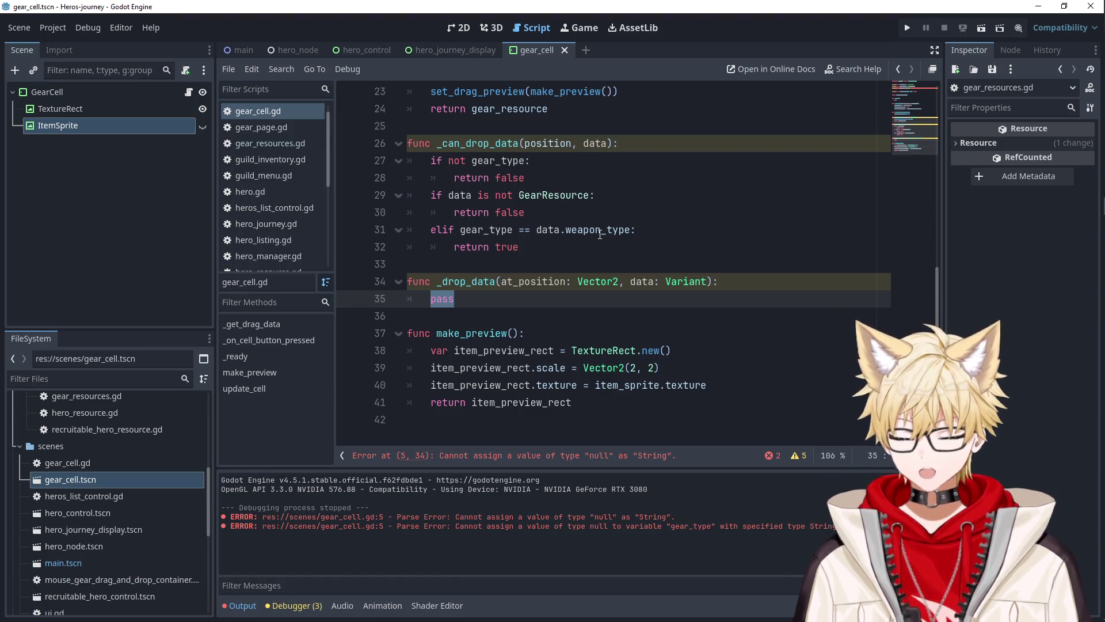
{"action": "left_click", "coordinate": [469, 281], "text": "ctrl"}
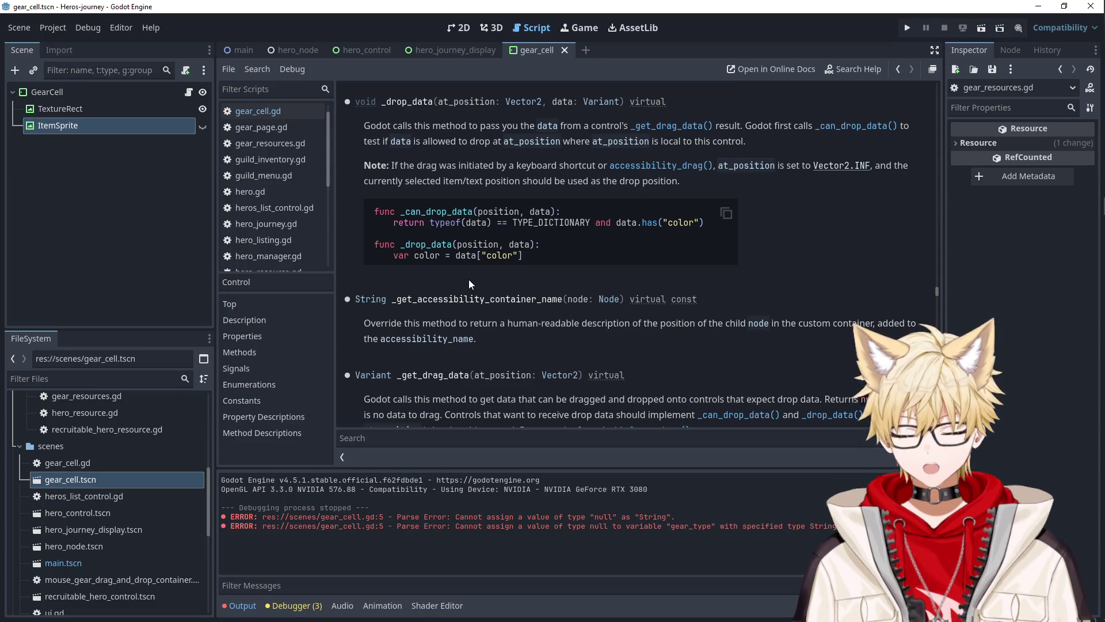
Step: Return to gear_cell.gd and review _drop_data's data parameter and pass body
{"action": "left_click", "coordinate": [898, 71]}
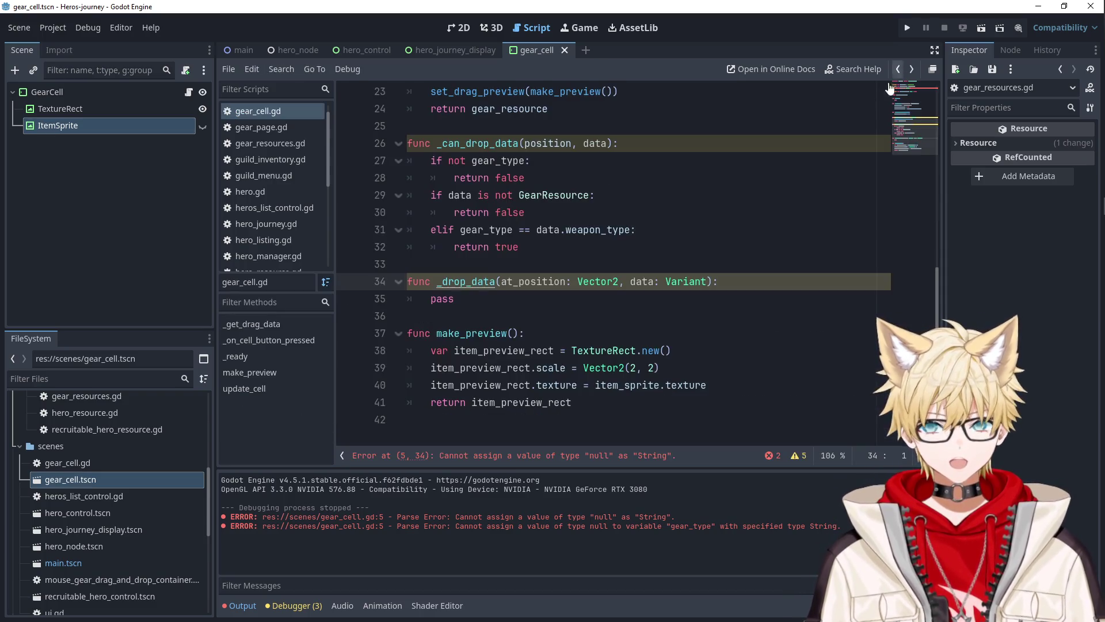
{"action": "key", "text": "alt+Left"}
{"action": "scroll", "coordinate": [558, 230], "scroll_direction": "up", "scroll_amount": 2}
{"action": "scroll", "coordinate": [559, 259], "scroll_direction": "down", "scroll_amount": 2}
{"action": "double_click", "coordinate": [640, 282]}
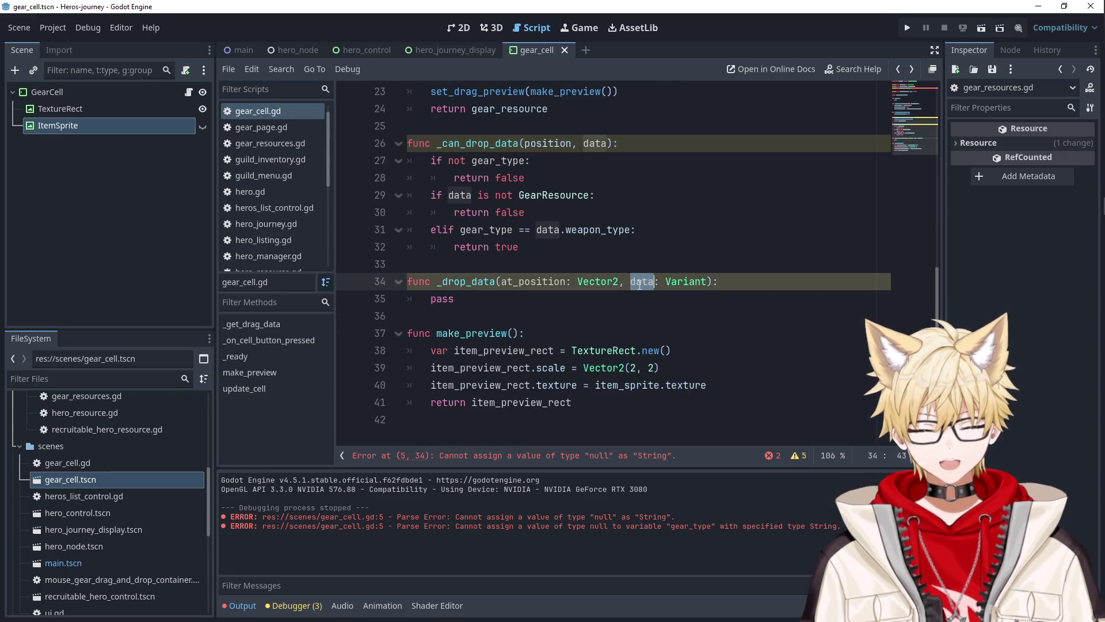
{"action": "left_click", "coordinate": [634, 298]}
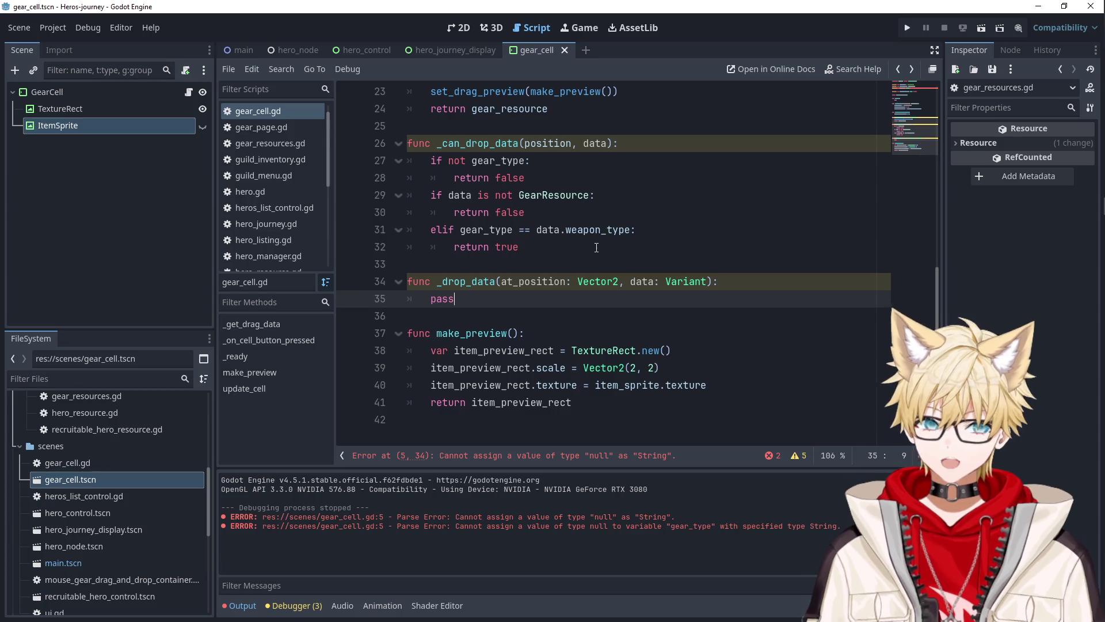
{"action": "double_click", "coordinate": [637, 280]}
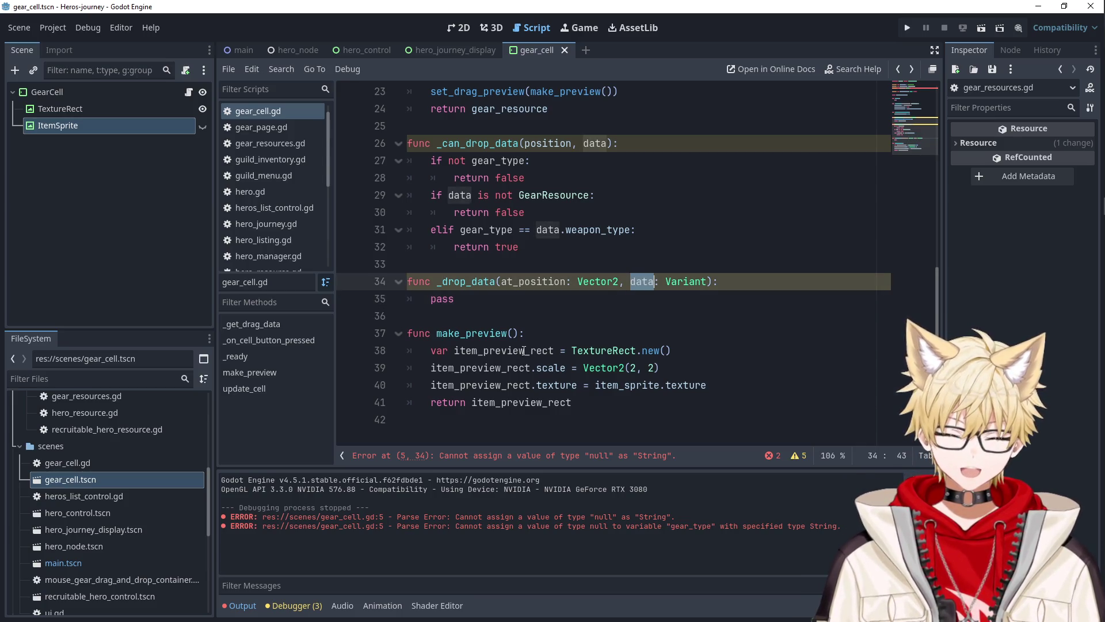
Step: Review gear_resource, _get_drag_data and _can_drop_data, then scroll to the script's top
{"action": "scroll", "coordinate": [581, 310], "scroll_direction": "up", "scroll_amount": 2}
{"action": "left_click", "coordinate": [498, 212]}
{"action": "double_click", "coordinate": [497, 212]}
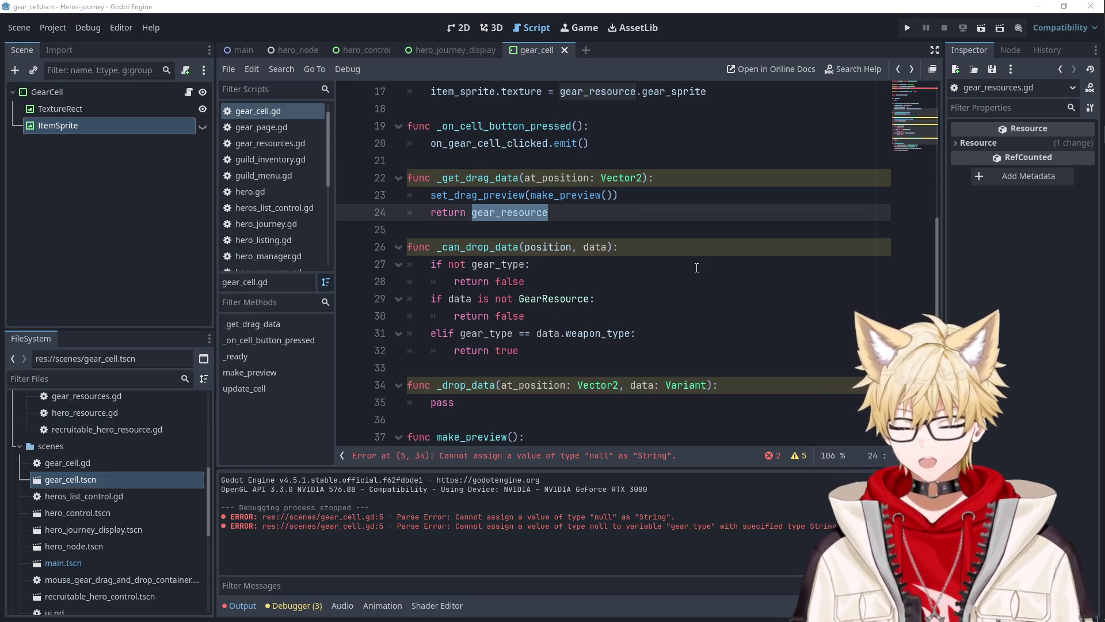
{"action": "left_click", "coordinate": [663, 296]}
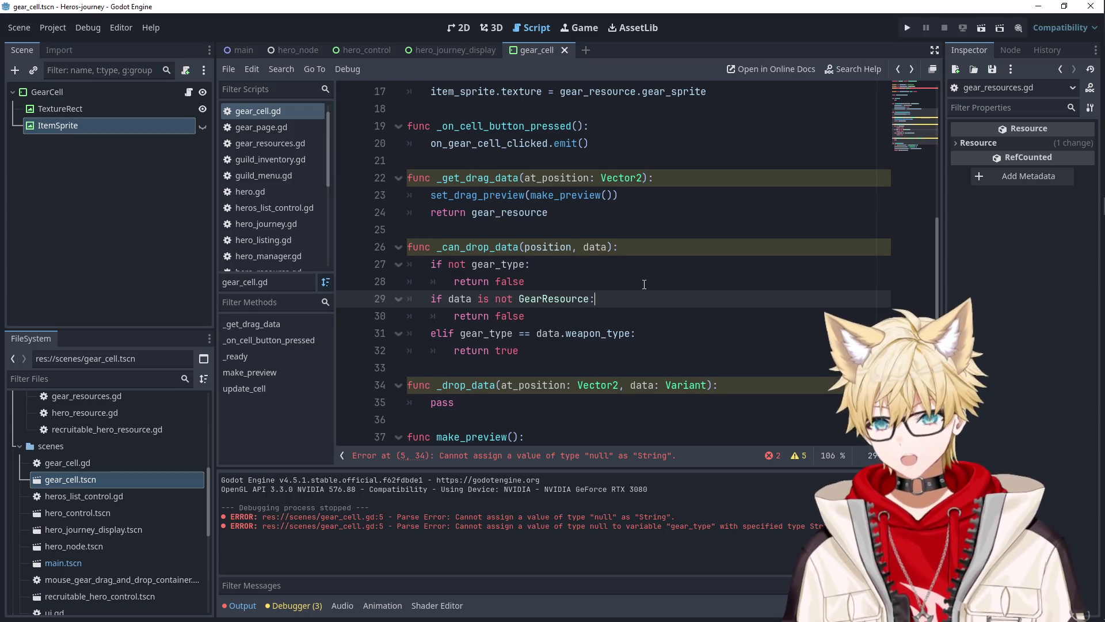
{"action": "double_click", "coordinate": [480, 179]}
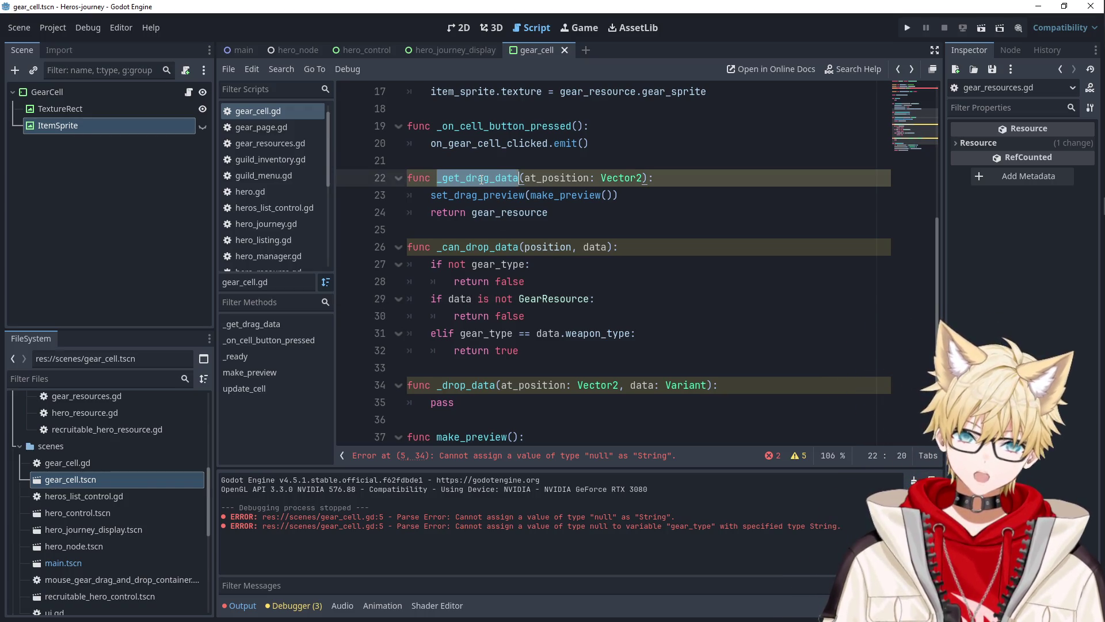
{"action": "double_click", "coordinate": [483, 246]}
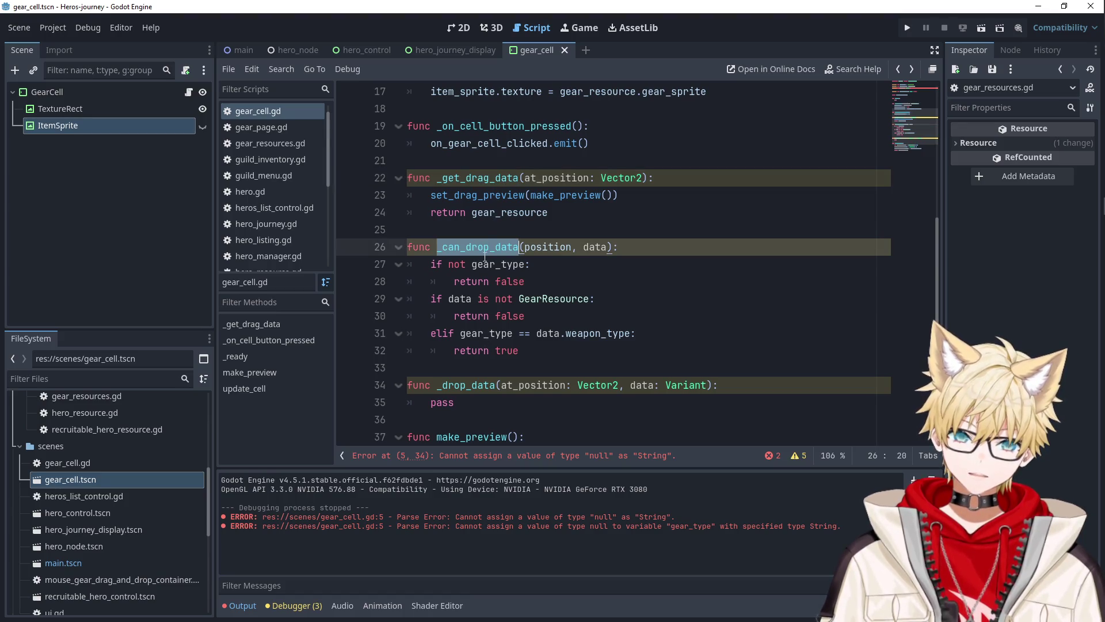
{"action": "double_click", "coordinate": [499, 214]}
{"action": "scroll", "coordinate": [584, 280], "scroll_direction": "up", "scroll_amount": 5}
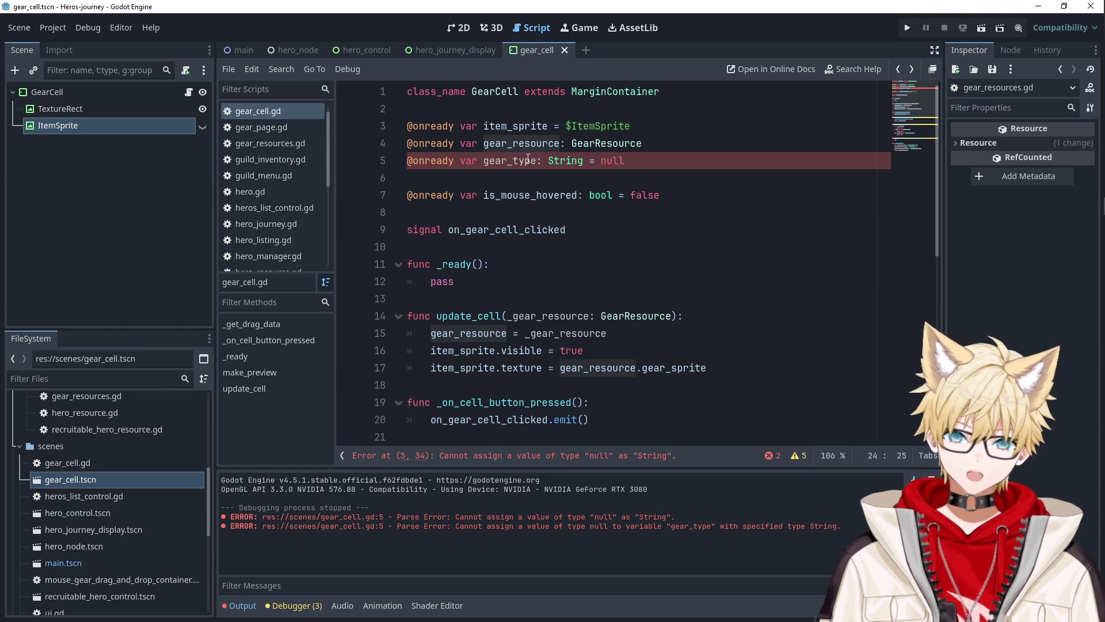
{"action": "left_click", "coordinate": [538, 176]}
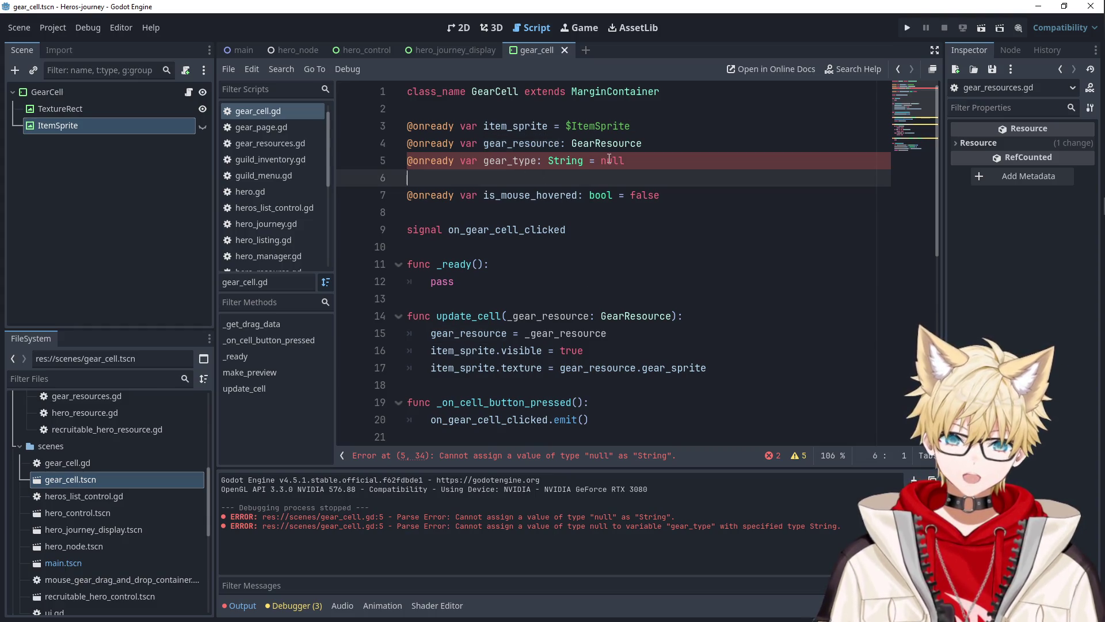
{"action": "double_click", "coordinate": [612, 161]}
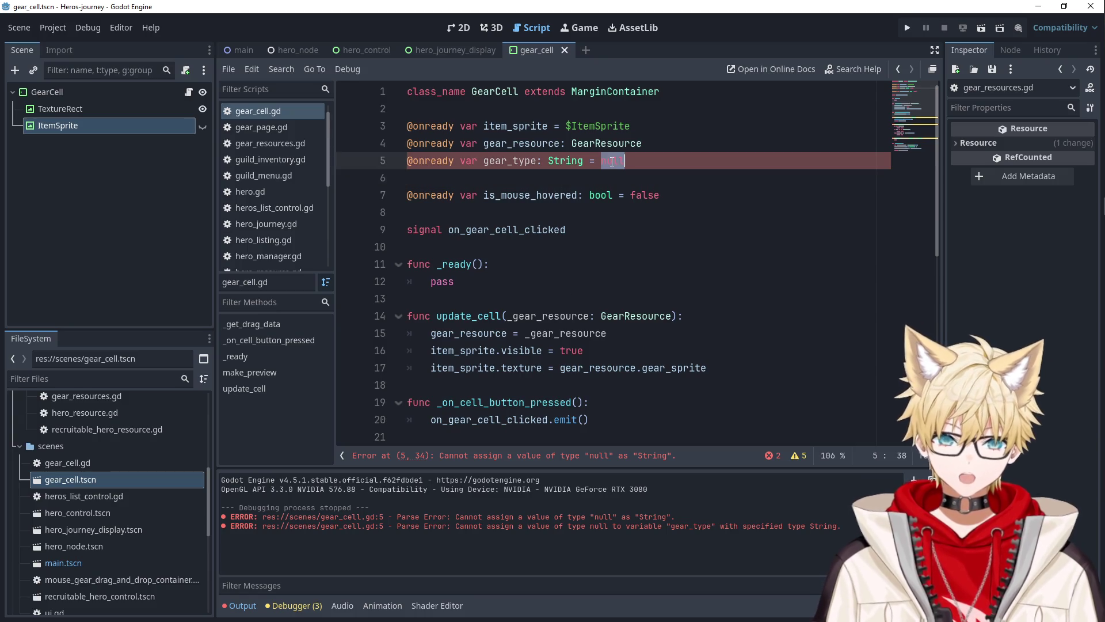
{"action": "type", "text": "'"}
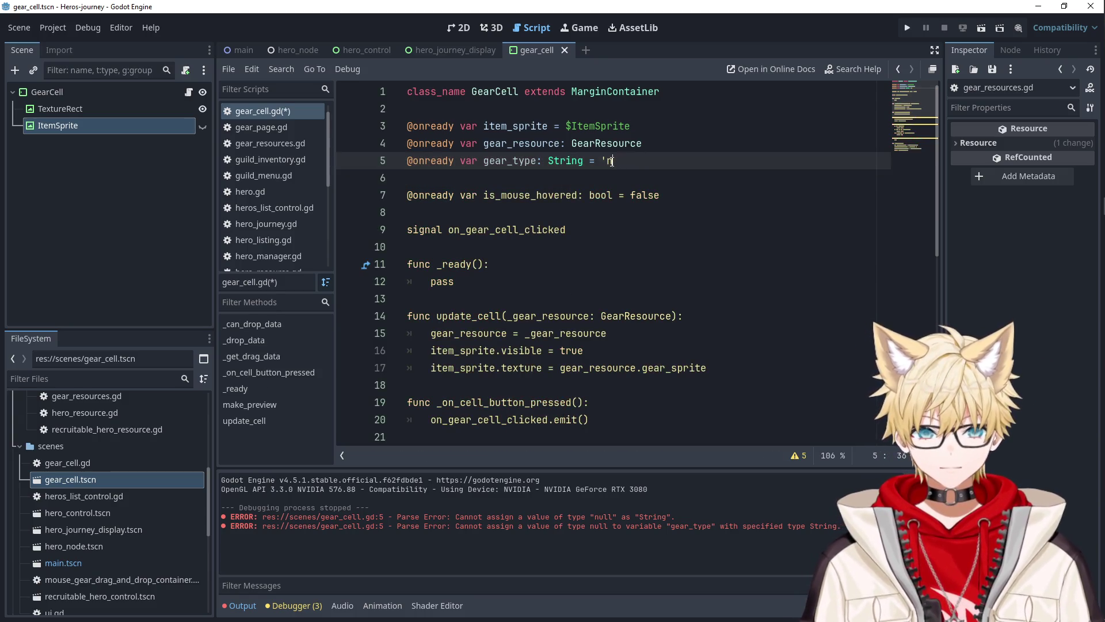
{"action": "left_click", "coordinate": [605, 196]}
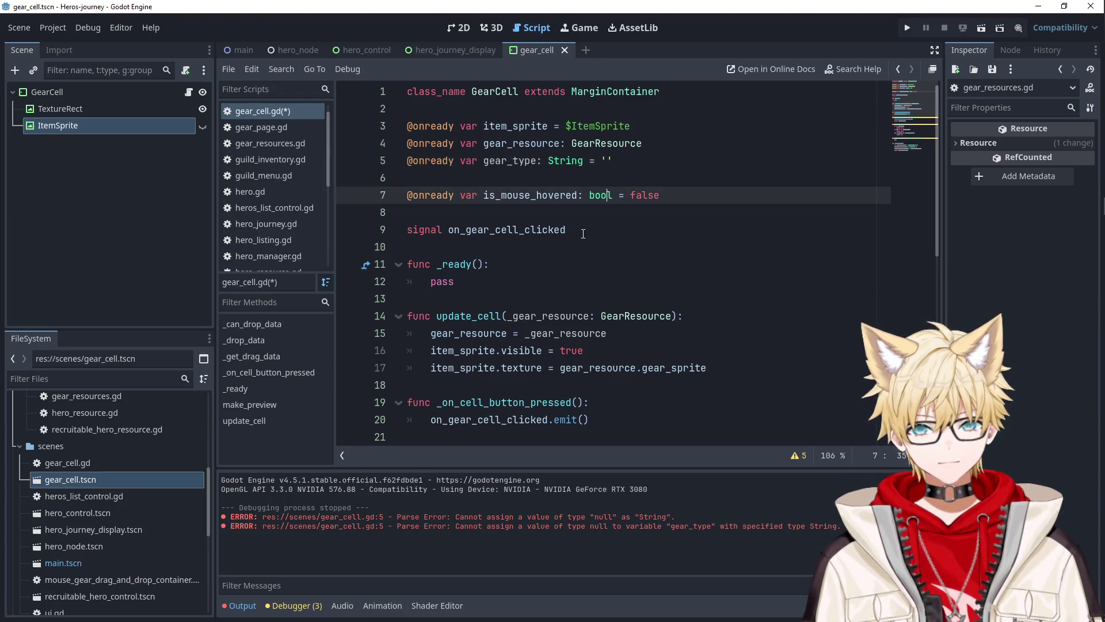
{"action": "left_click", "coordinate": [624, 150]}
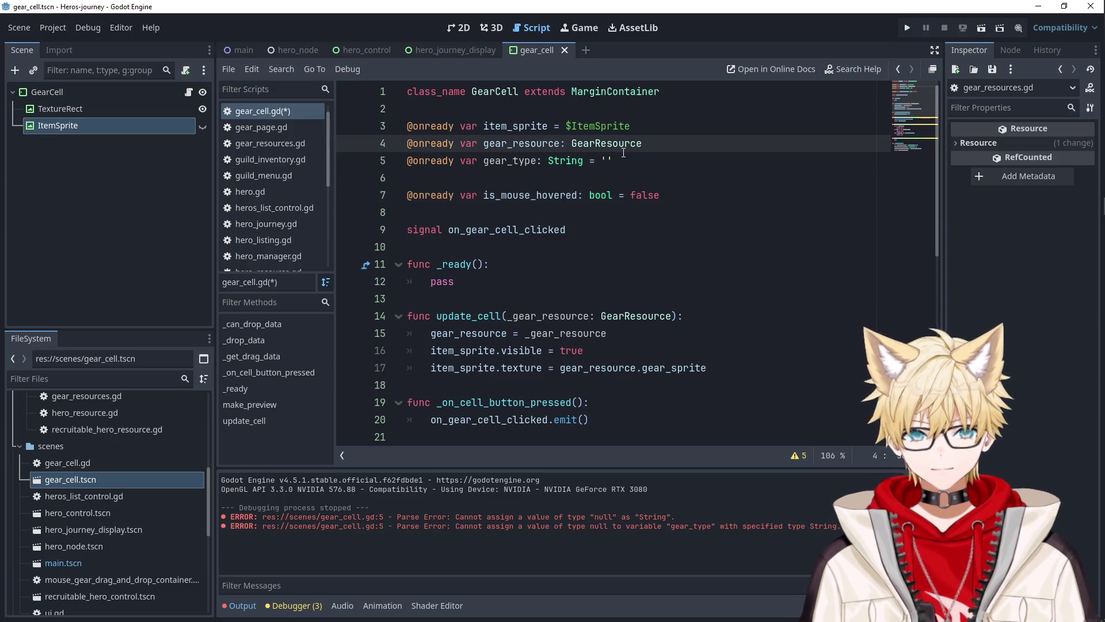
{"action": "left_click", "coordinate": [624, 153]}
{"action": "key", "text": "BackSpace"}
{"action": "key", "text": "BackSpace"}
{"action": "key", "text": "BackSpace"}
{"action": "left_click", "coordinate": [624, 228]}
{"action": "key", "text": "ctrl+s"}
{"action": "left_click", "coordinate": [628, 247]}
{"action": "scroll", "coordinate": [610, 257], "scroll_direction": "down", "scroll_amount": 7}
{"action": "scroll", "coordinate": [595, 265], "scroll_direction": "up", "scroll_amount": 2}
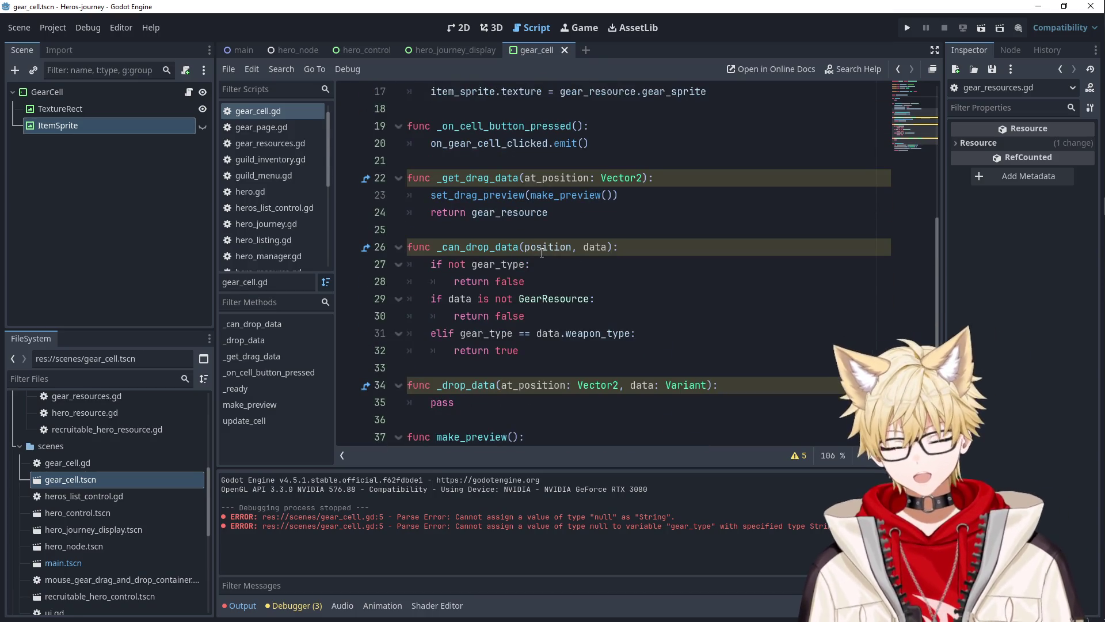
Step: Make _get_drag_data return self instead of gear_resource
{"action": "scroll", "coordinate": [541, 252], "scroll_direction": "down", "scroll_amount": 2}
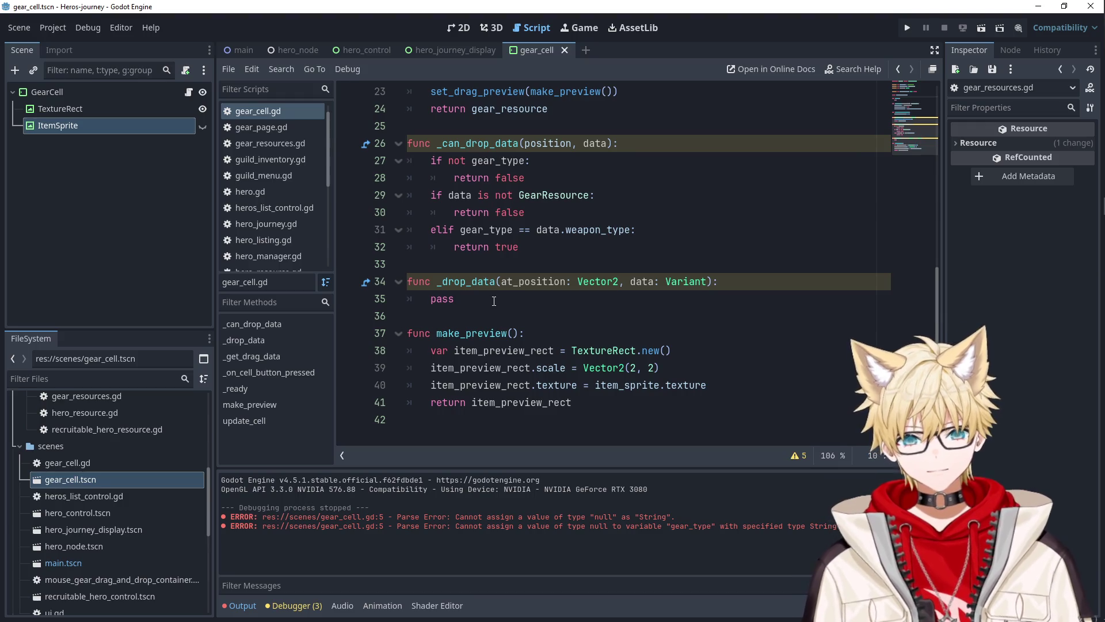
{"action": "scroll", "coordinate": [493, 206], "scroll_direction": "up", "scroll_amount": 2}
{"action": "double_click", "coordinate": [492, 180]}
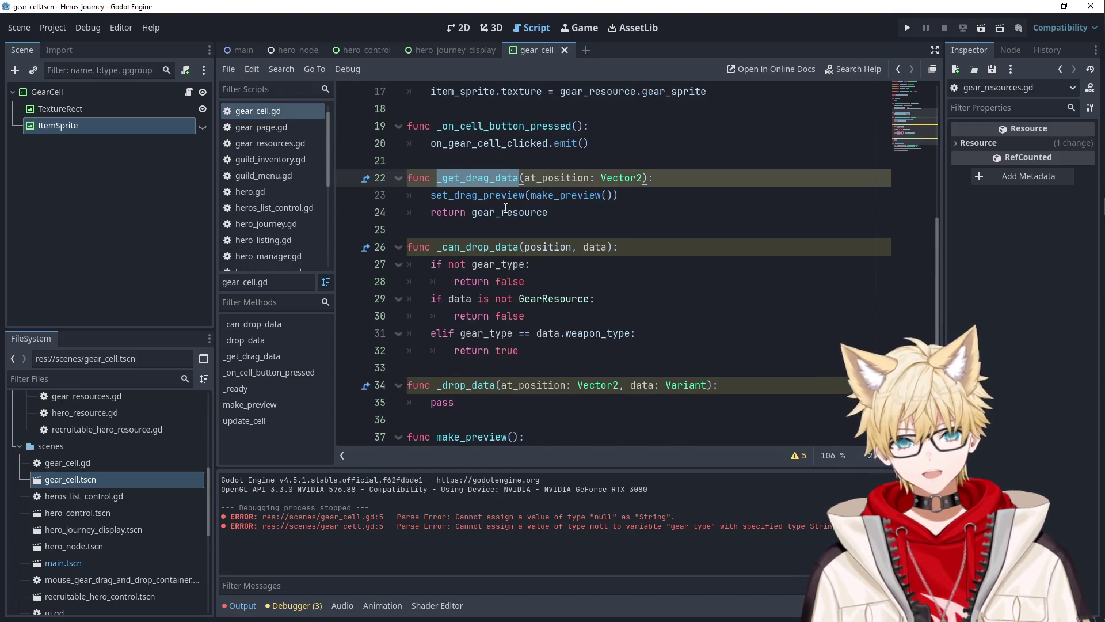
{"action": "double_click", "coordinate": [505, 212]}
{"action": "type", "text": "se"}
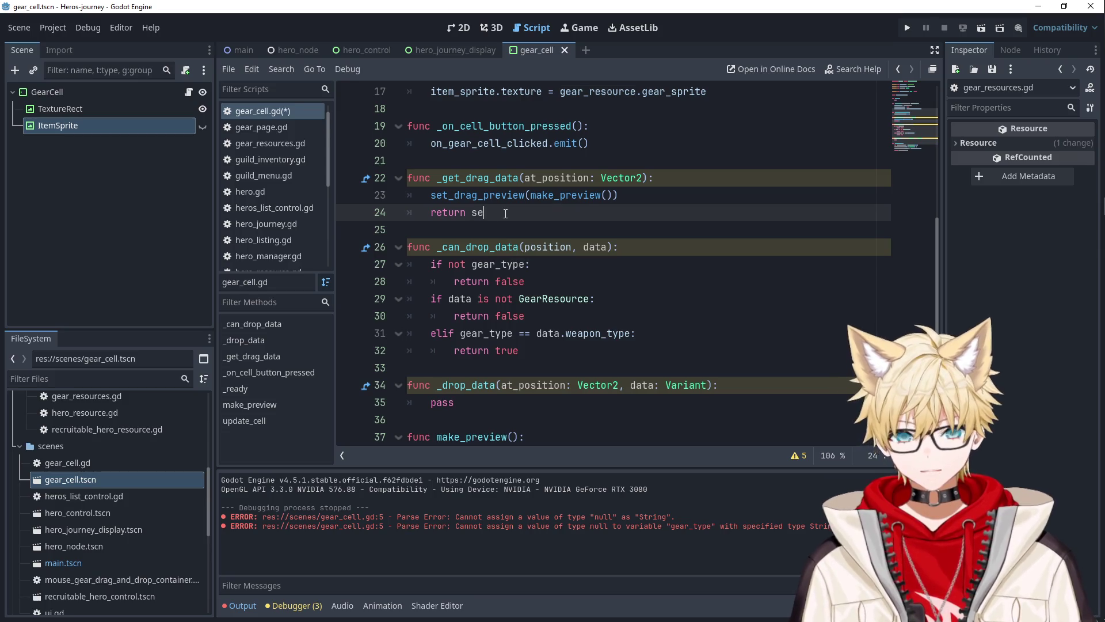
{"action": "type", "text": "lf"}
{"action": "key", "text": "Escape"}
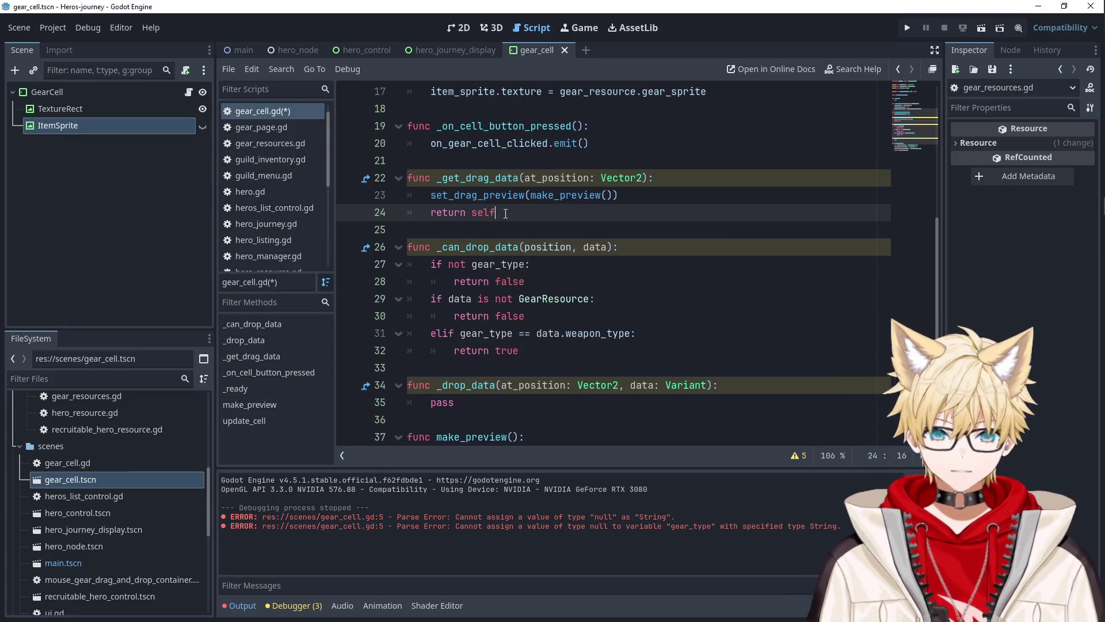
{"action": "double_click", "coordinate": [483, 212]}
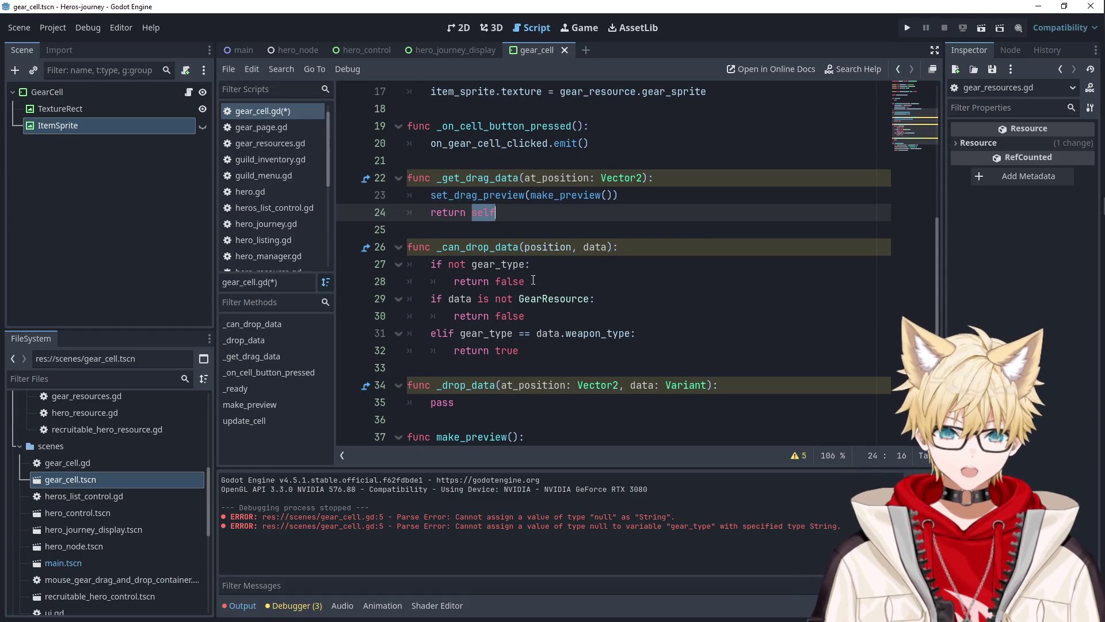
Step: In _can_drop_data, require GearCell and compare data.gear_resource.weapon_type, then save
{"action": "double_click", "coordinate": [504, 264]}
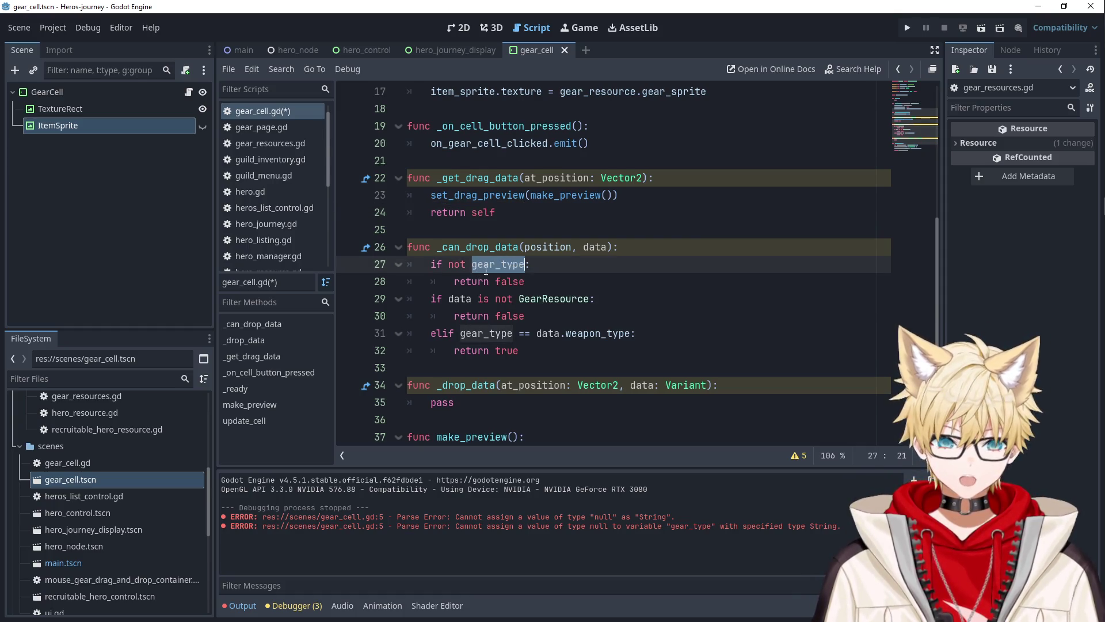
{"action": "double_click", "coordinate": [460, 298]}
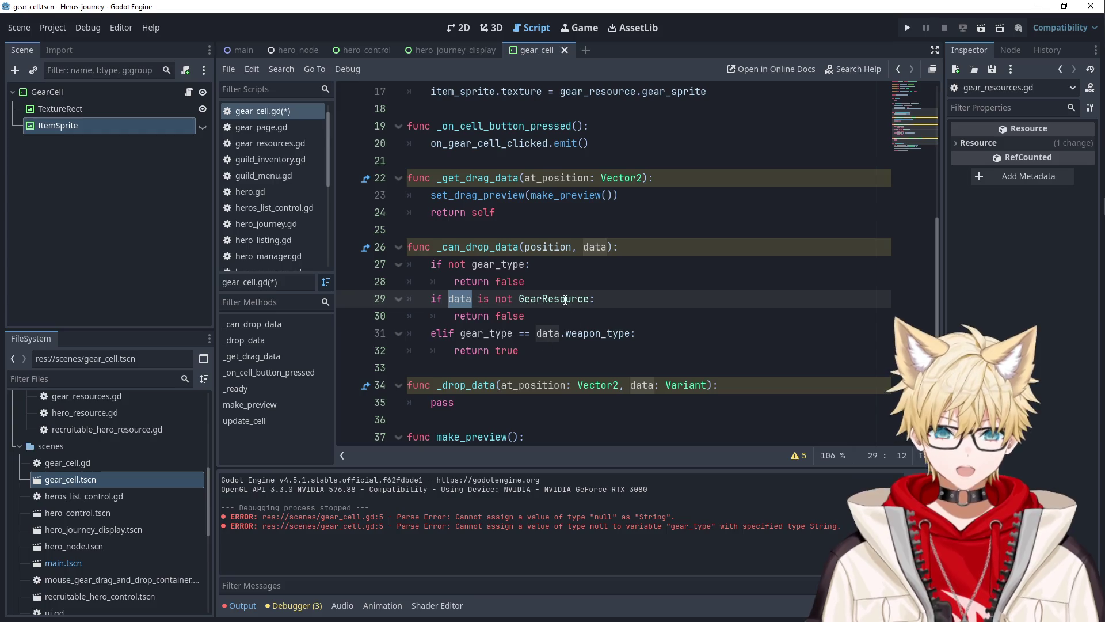
{"action": "scroll", "coordinate": [549, 134], "scroll_direction": "up", "scroll_amount": 5}
{"action": "scroll", "coordinate": [550, 134], "scroll_direction": "down", "scroll_amount": 7}
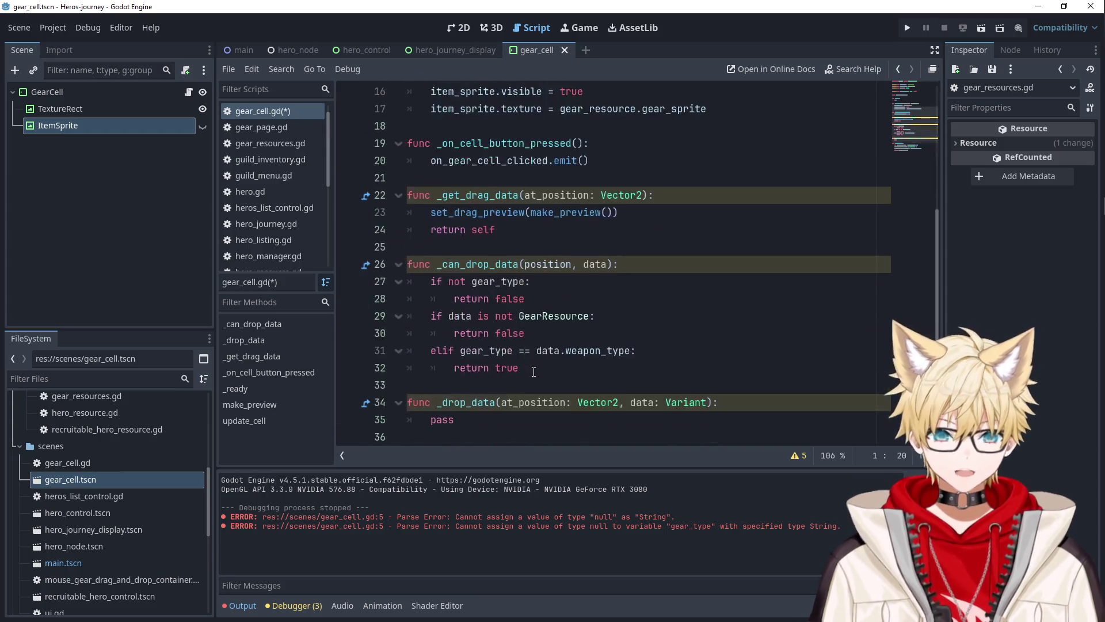
{"action": "left_click", "coordinate": [455, 212]}
{"action": "double_click", "coordinate": [553, 213]}
{"action": "type", "text": "GearCell"}
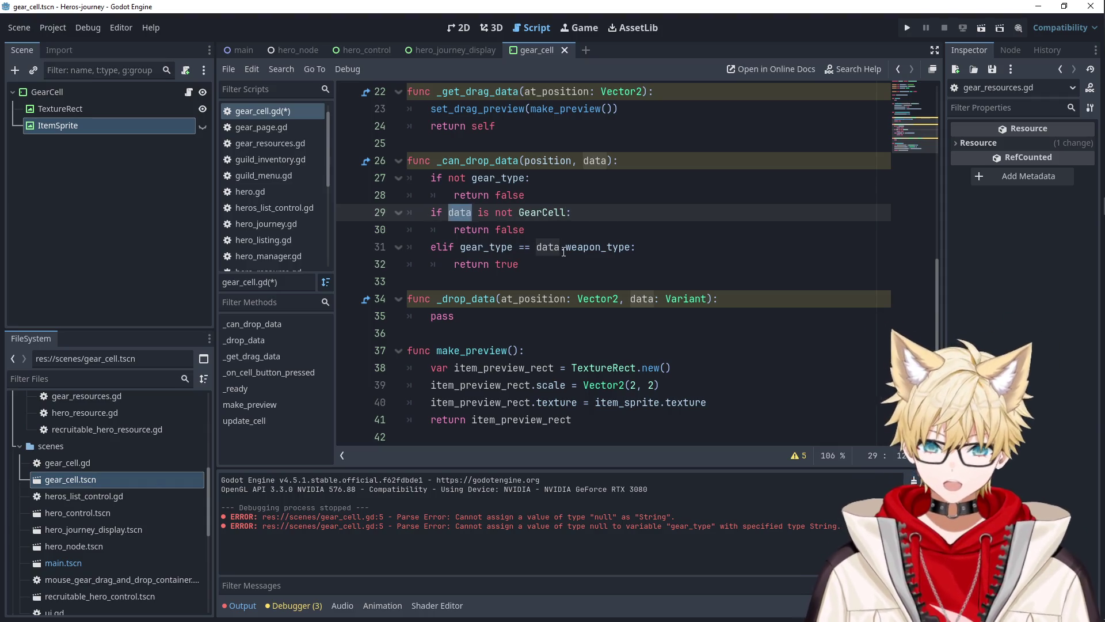
{"action": "left_click", "coordinate": [563, 250]}
{"action": "type", "text": "."}
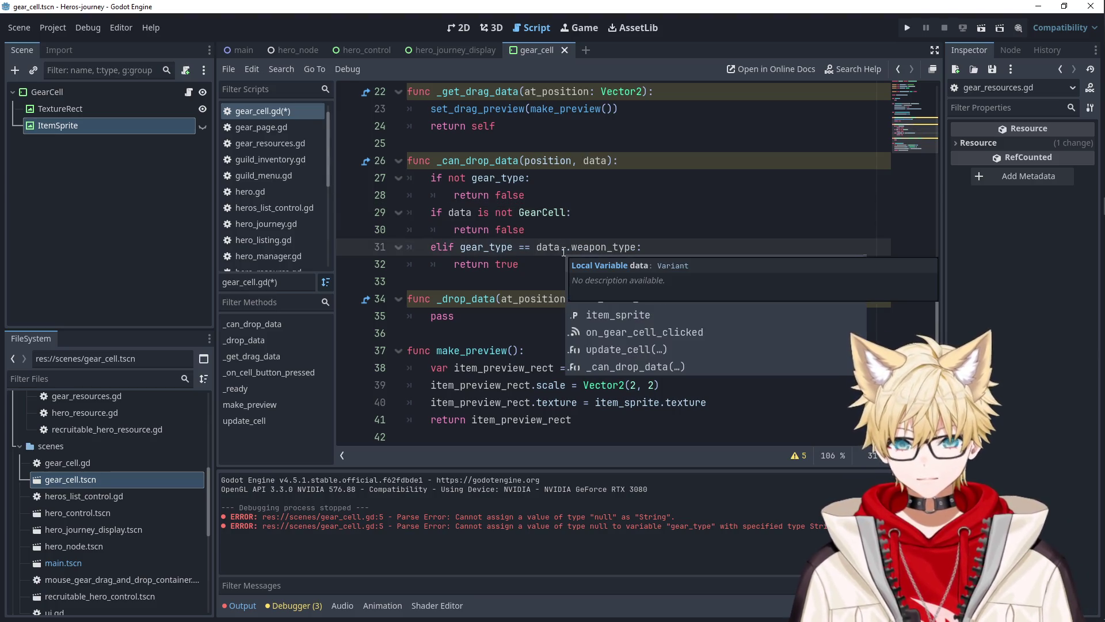
{"action": "left_click", "coordinate": [693, 265]}
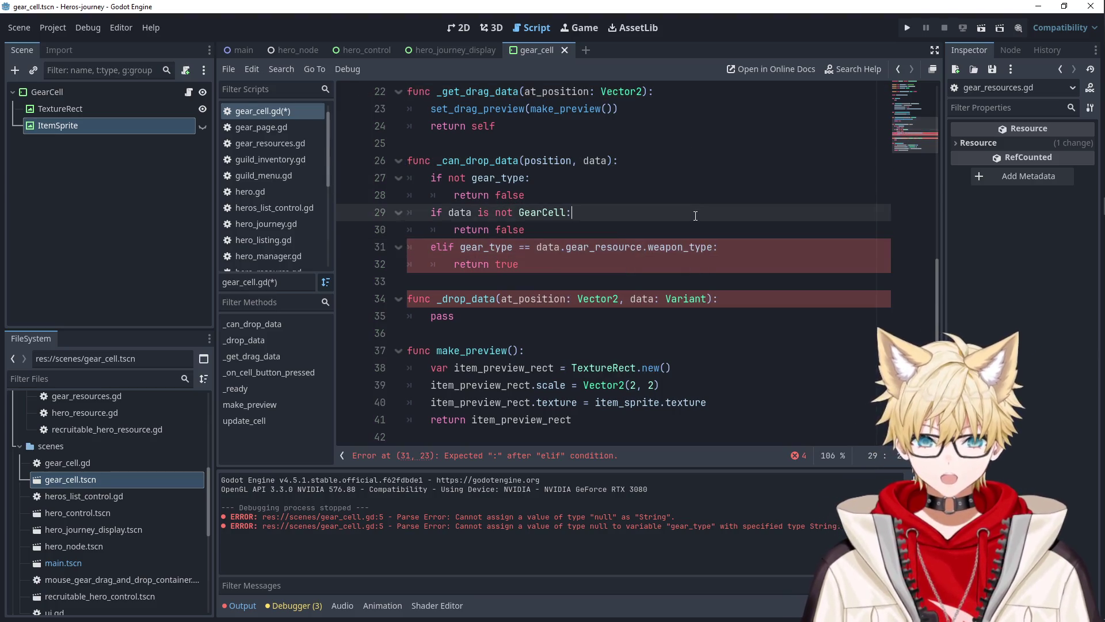
{"action": "left_click", "coordinate": [626, 228]}
{"action": "key", "text": "ctrl+s"}
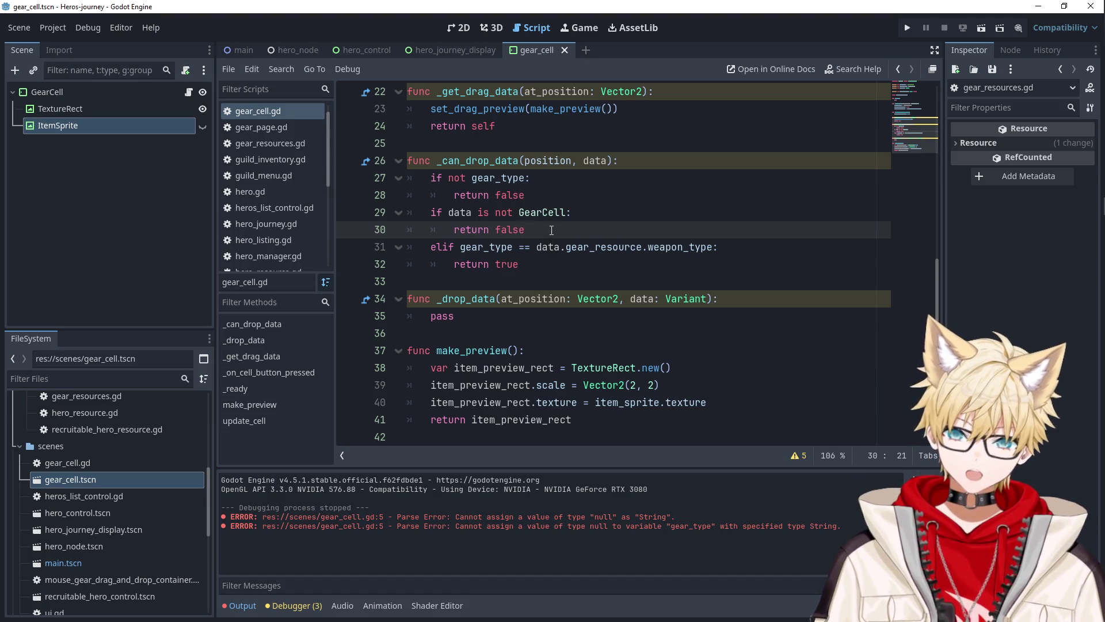
Step: Replace pass in _drop_data with the copied GearCell type check and fix its indentation
{"action": "left_click_drag", "start_coordinate": [552, 229], "coordinate": [359, 211]}
{"action": "key", "text": "ctrl+c"}
{"action": "double_click", "coordinate": [466, 316]}
{"action": "key", "text": "ctrl+v"}
{"action": "key", "text": "Up"}
{"action": "key", "text": "Home"}
{"action": "key", "text": "BackSpace"}
{"action": "scroll", "coordinate": [540, 328], "scroll_direction": "down", "scroll_amount": 1}
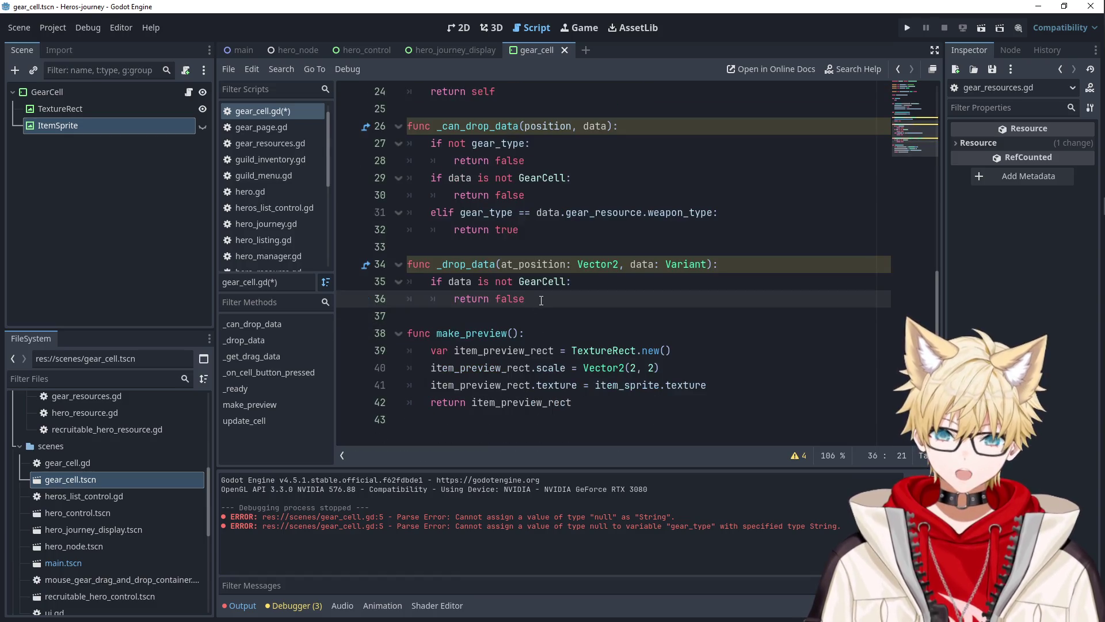
{"action": "left_click", "coordinate": [540, 298]}
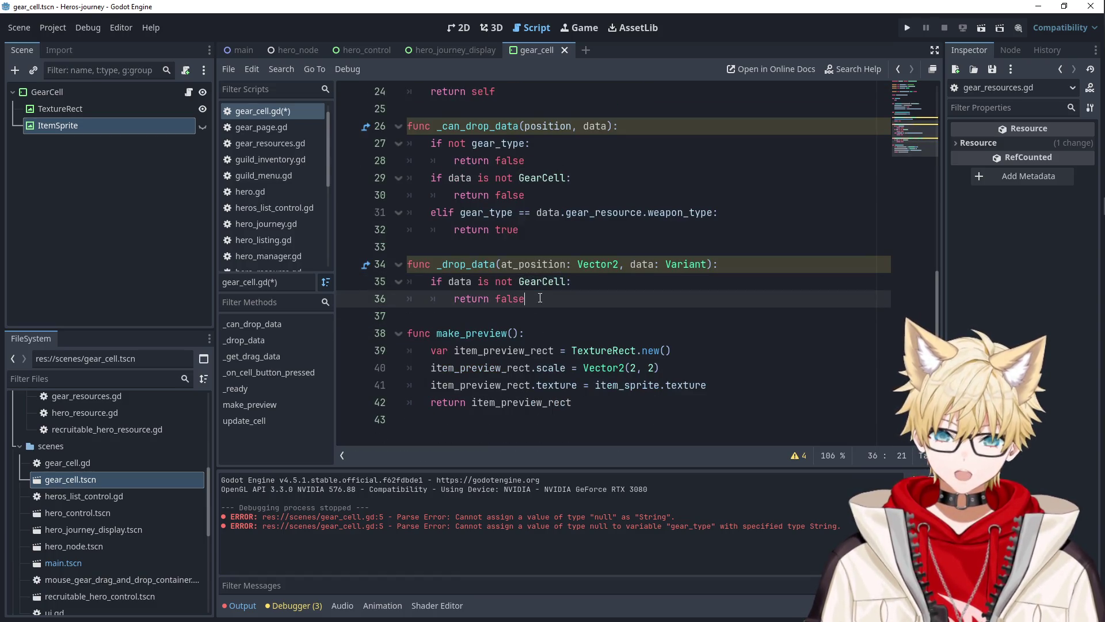
Step: Add data.dropped_into_inventory.emit() after return false in _drop_data
{"action": "key", "text": "Return"}
{"action": "type", "text": "data."}
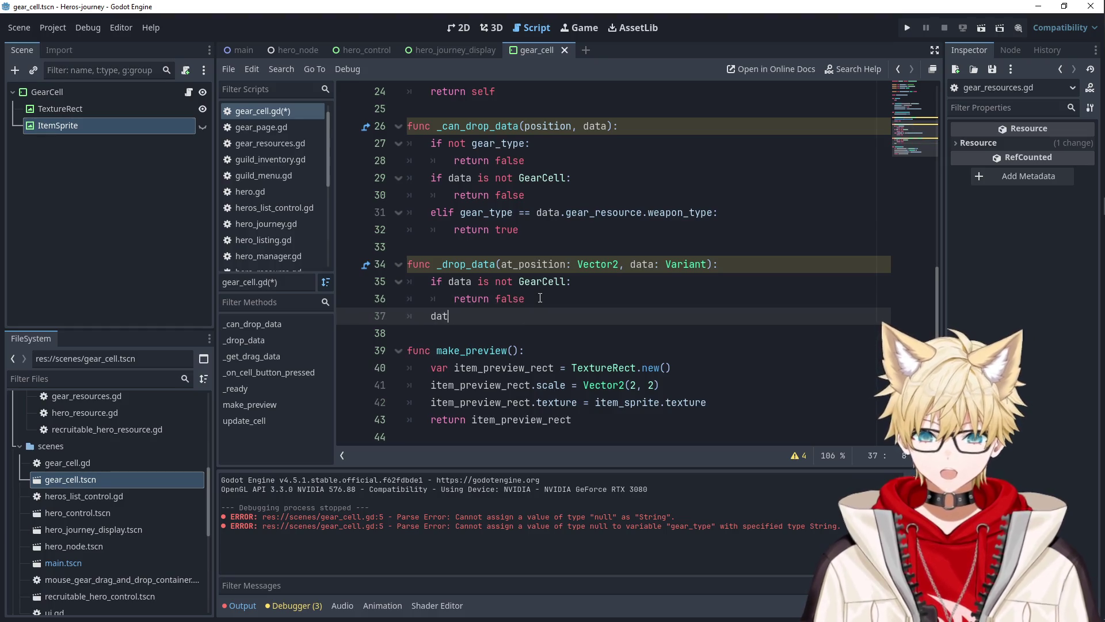
{"action": "type", "text": "dropped_into_"}
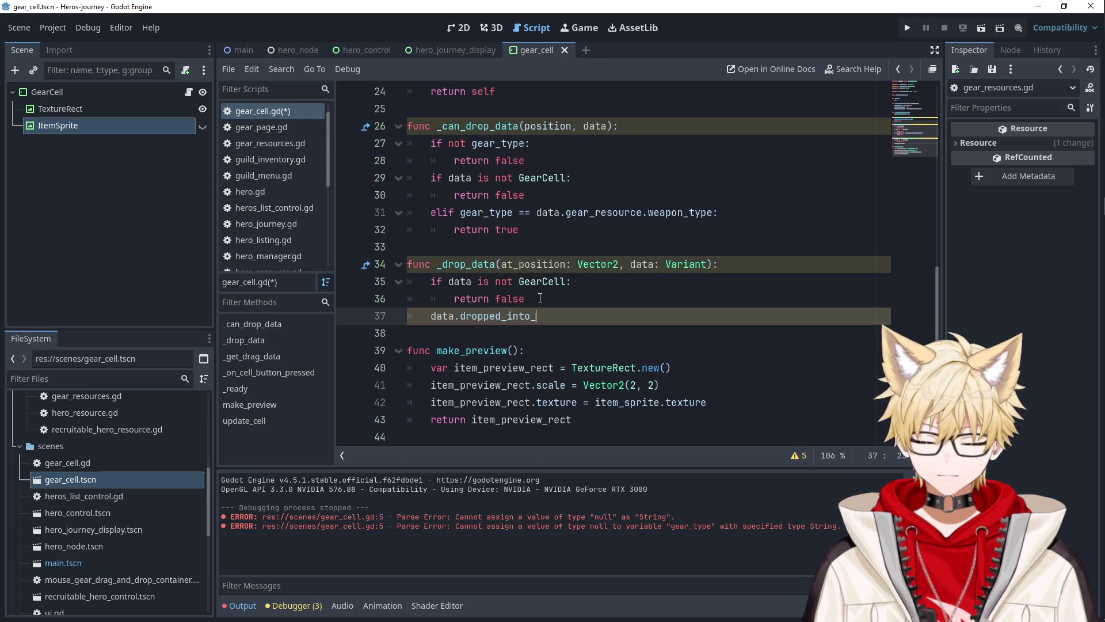
{"action": "type", "text": "inventory.emit()"}
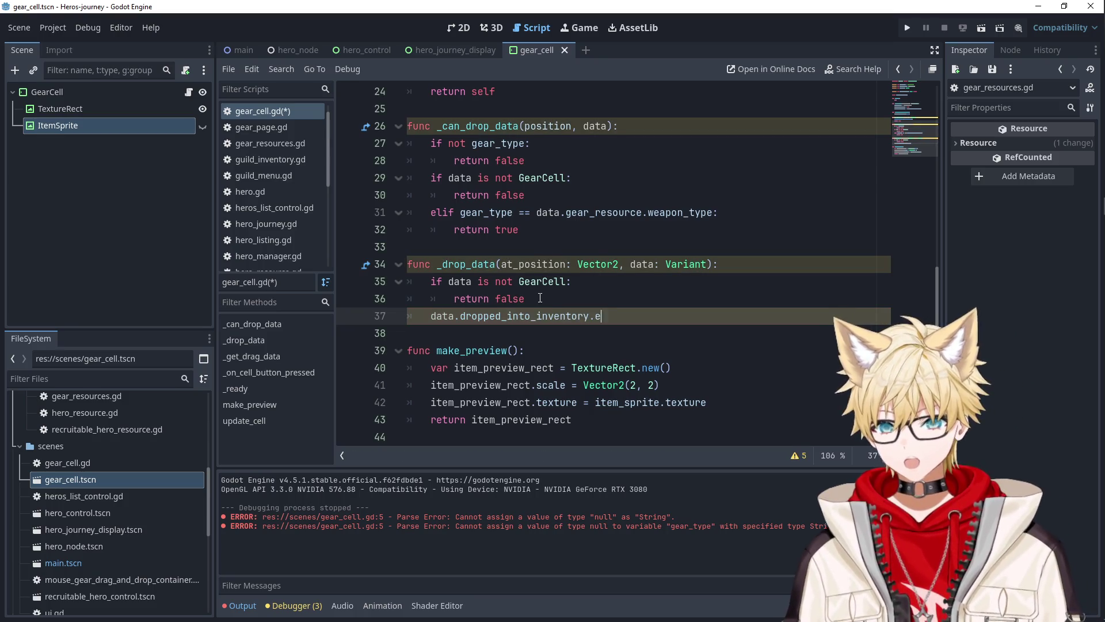
{"action": "left_click", "coordinate": [557, 294]}
{"action": "key", "text": "shift+Down"}
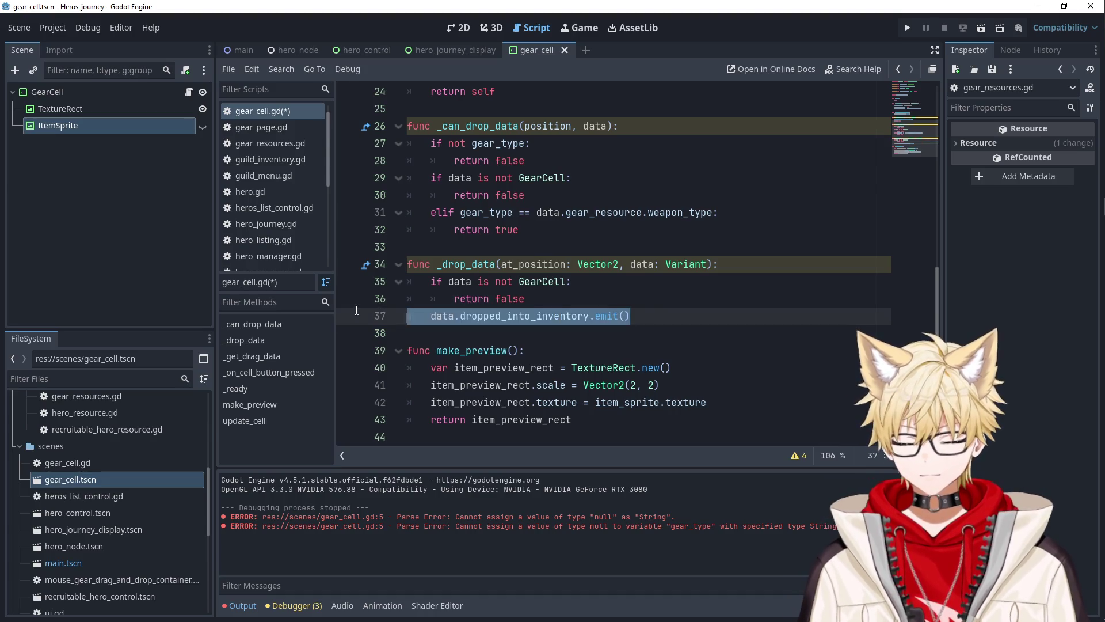
{"action": "left_click", "coordinate": [546, 297]}
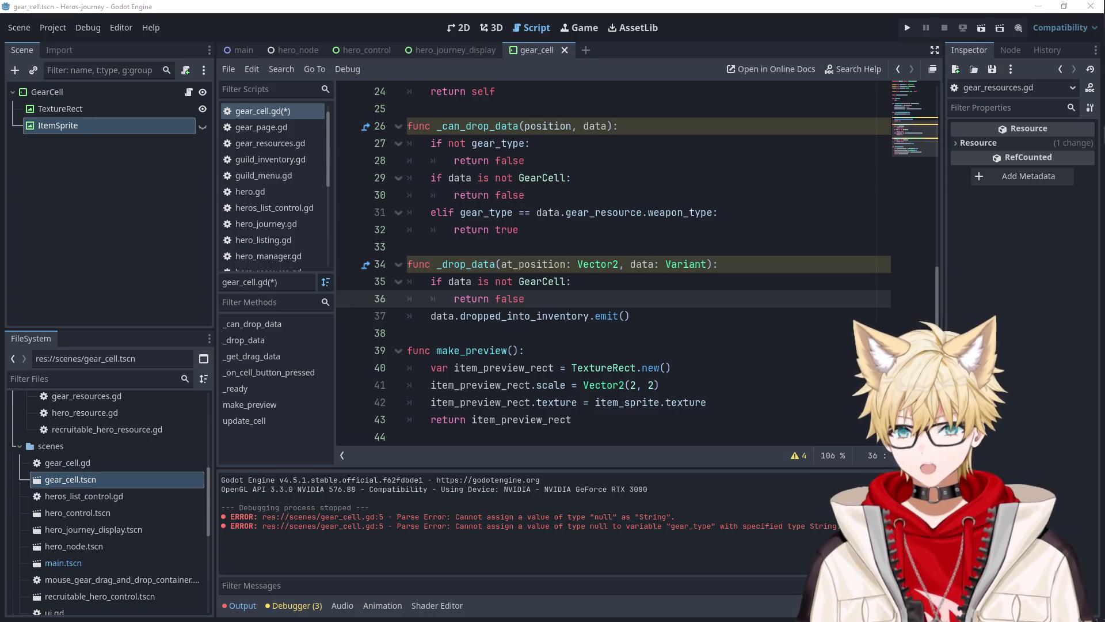
{"action": "left_click", "coordinate": [636, 309]}
Step: Review the dropped_into_inventory emit line and start a new line beneath it
{"action": "left_click_drag", "start_coordinate": [525, 298], "coordinate": [406, 263]}
{"action": "left_click", "coordinate": [566, 302]}
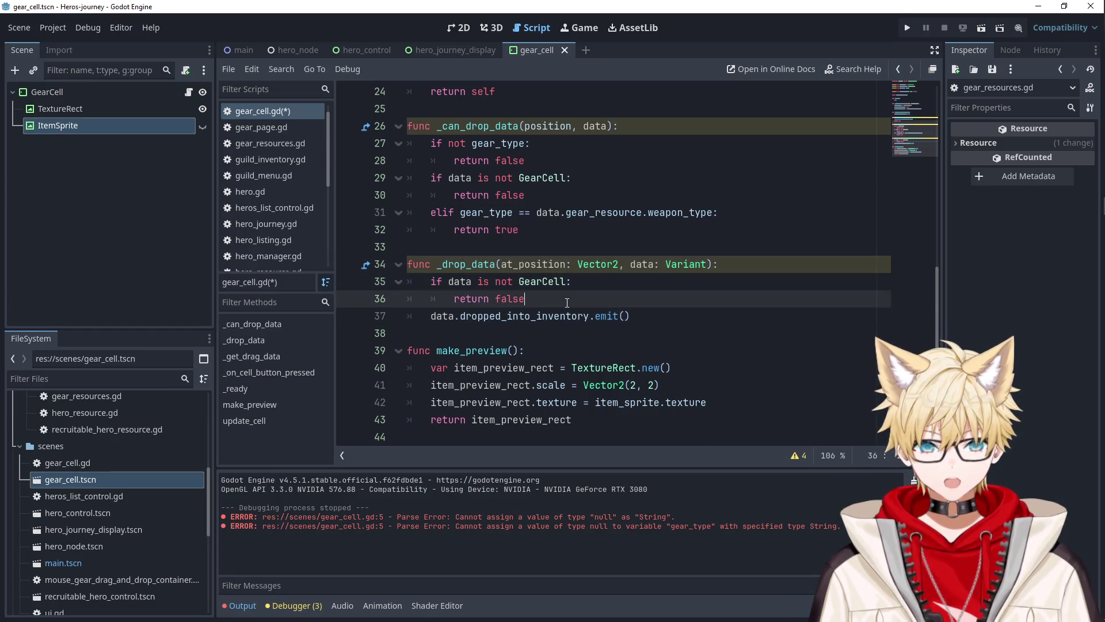
{"action": "left_click_drag", "start_coordinate": [648, 322], "coordinate": [433, 317]}
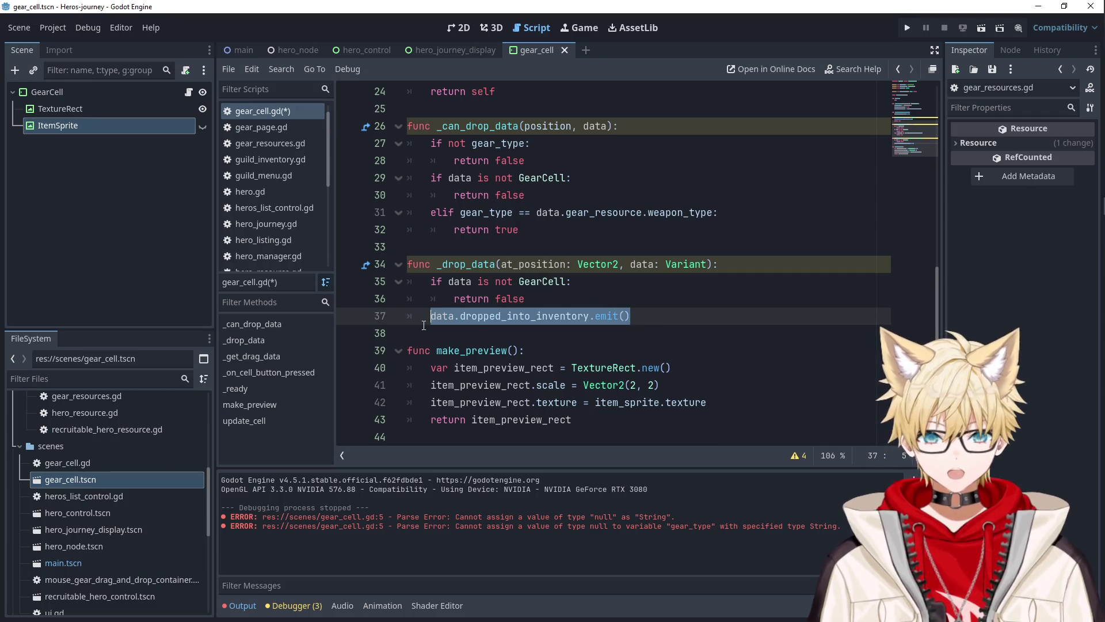
{"action": "left_click", "coordinate": [633, 315]}
{"action": "double_click", "coordinate": [516, 315]}
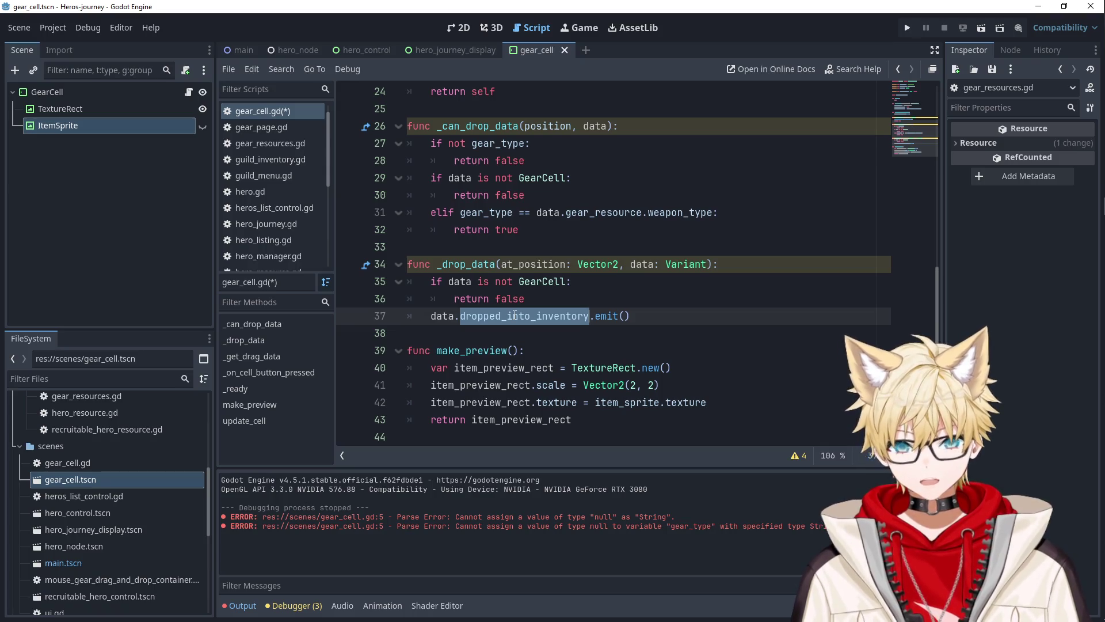
{"action": "left_click", "coordinate": [645, 317]}
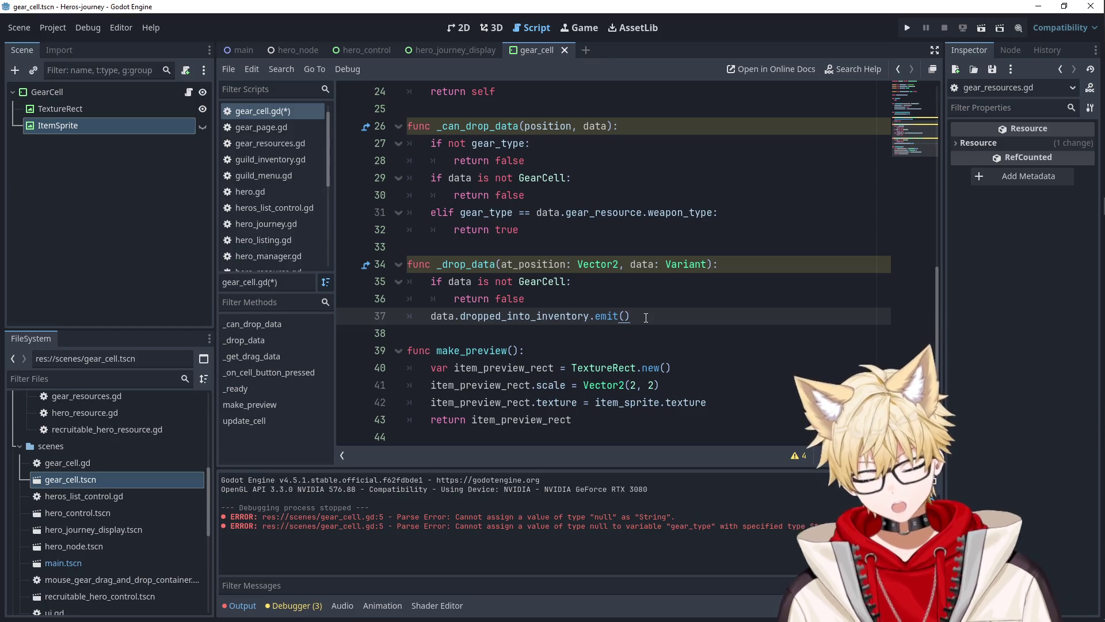
{"action": "key", "text": "Return"}
{"action": "type", "text": "emit"}
{"action": "key", "text": "BackSpace"}
{"action": "key", "text": "BackSpace"}
{"action": "key", "text": "BackSpace"}
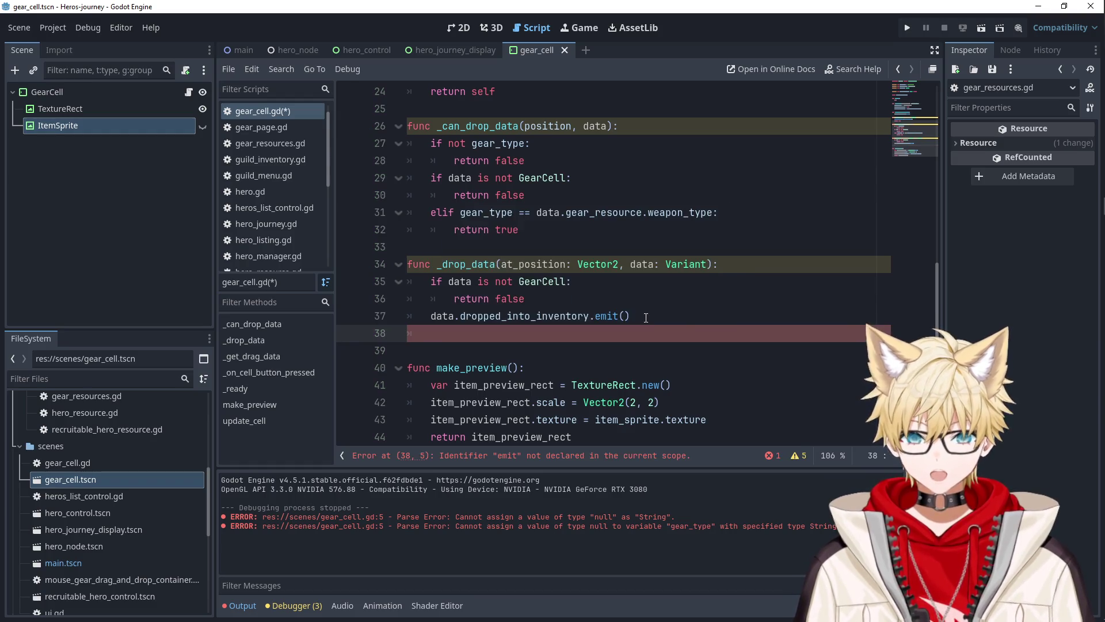
{"action": "scroll", "coordinate": [643, 318], "scroll_direction": "up", "scroll_amount": 8}
Step: Delete the _on_cell_button_pressed function from gear_cell.gd
{"action": "left_click", "coordinate": [604, 229]}
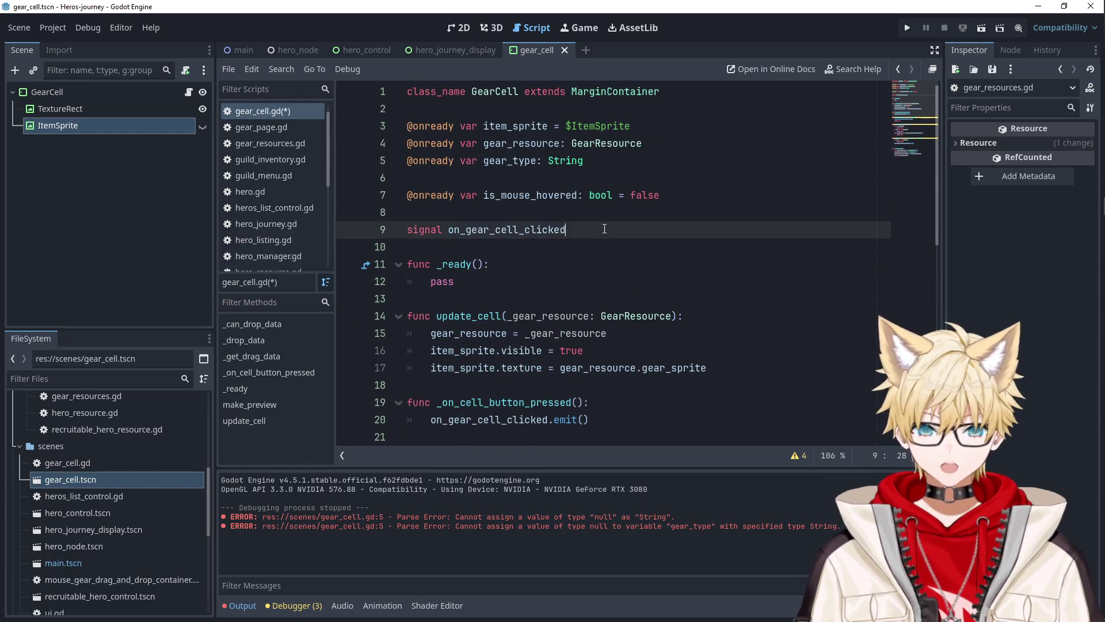
{"action": "left_click_drag", "start_coordinate": [605, 229], "coordinate": [448, 231]}
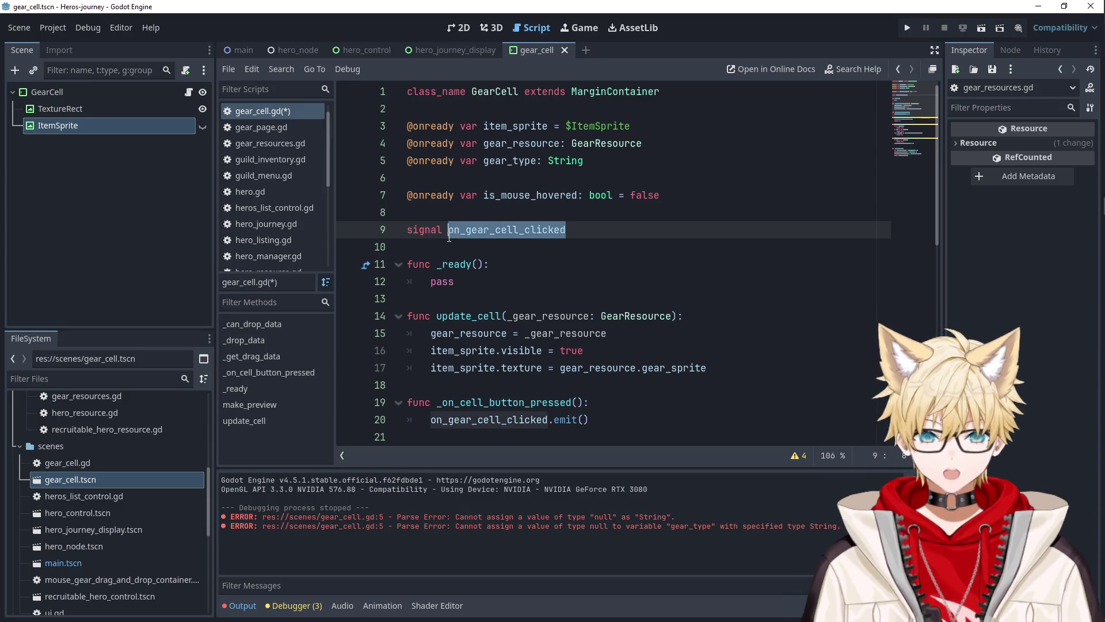
{"action": "scroll", "coordinate": [596, 274], "scroll_direction": "down", "scroll_amount": 3}
{"action": "left_click_drag", "start_coordinate": [596, 268], "coordinate": [354, 248]}
{"action": "key", "text": "BackSpace"}
{"action": "key", "text": "BackSpace"}
{"action": "key", "text": "BackSpace"}
{"action": "scroll", "coordinate": [538, 265], "scroll_direction": "up", "scroll_amount": 1}
{"action": "scroll", "coordinate": [539, 266], "scroll_direction": "up", "scroll_amount": 3}
Step: Rename the signal to gear_equiped and declare a new signal gear_left_cell
{"action": "left_click", "coordinate": [567, 177]}
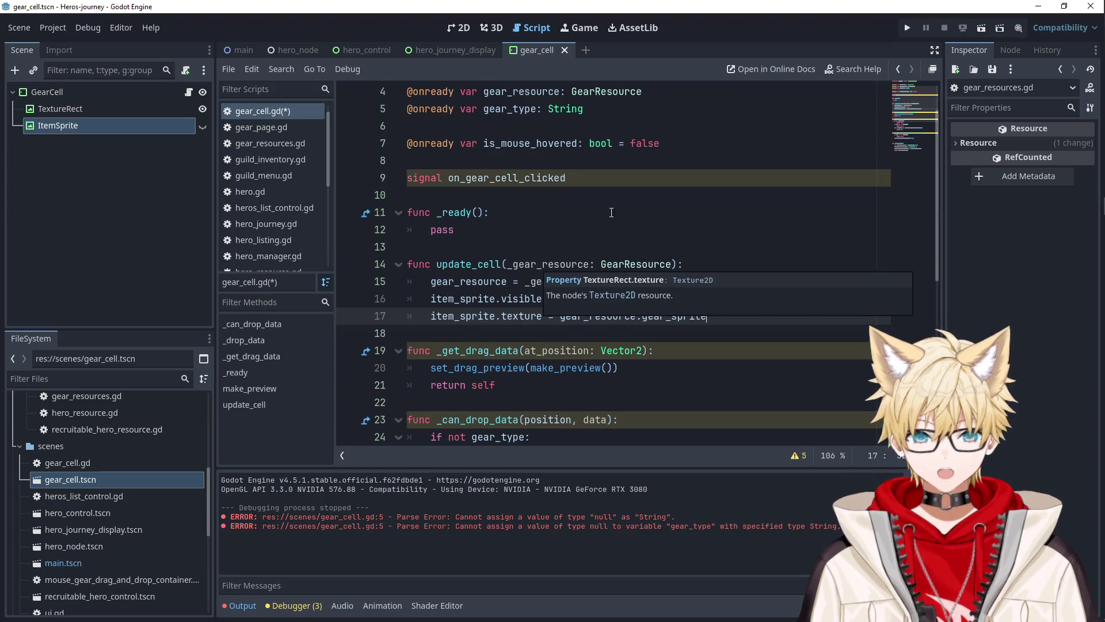
{"action": "mouse_move", "coordinate": [567, 178]}
{"action": "left_mouse_down"}
{"action": "mouse_move", "coordinate": [433, 178]}
{"action": "mouse_move", "coordinate": [450, 182]}
{"action": "left_mouse_up"}
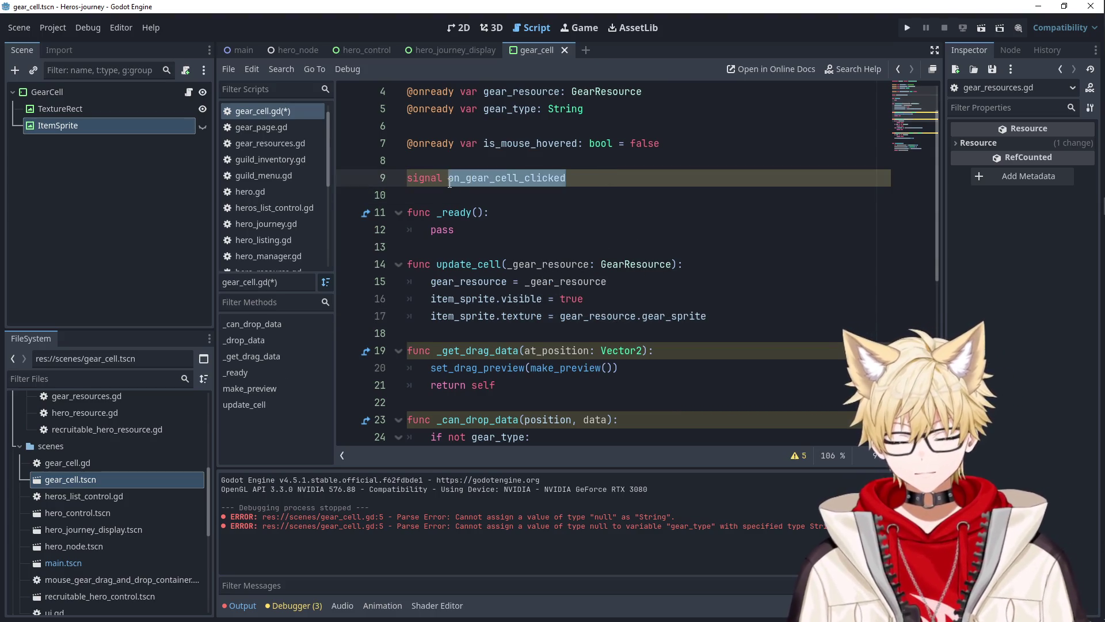
{"action": "type", "text": "gear_equiped"}
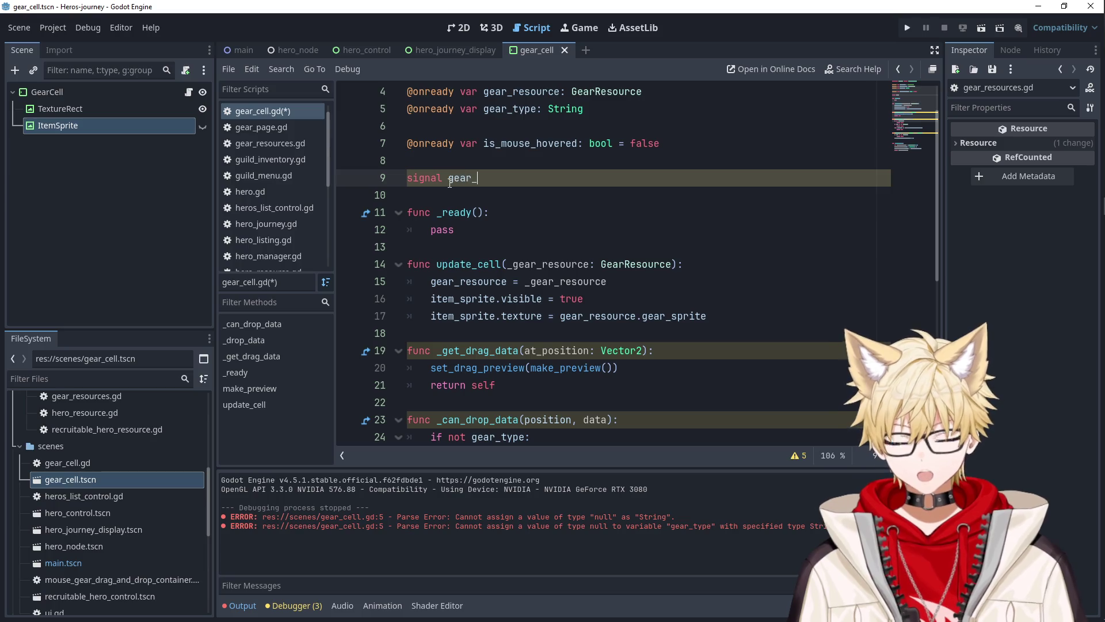
{"action": "key", "text": "Return"}
{"action": "type", "text": "signal gear_"}
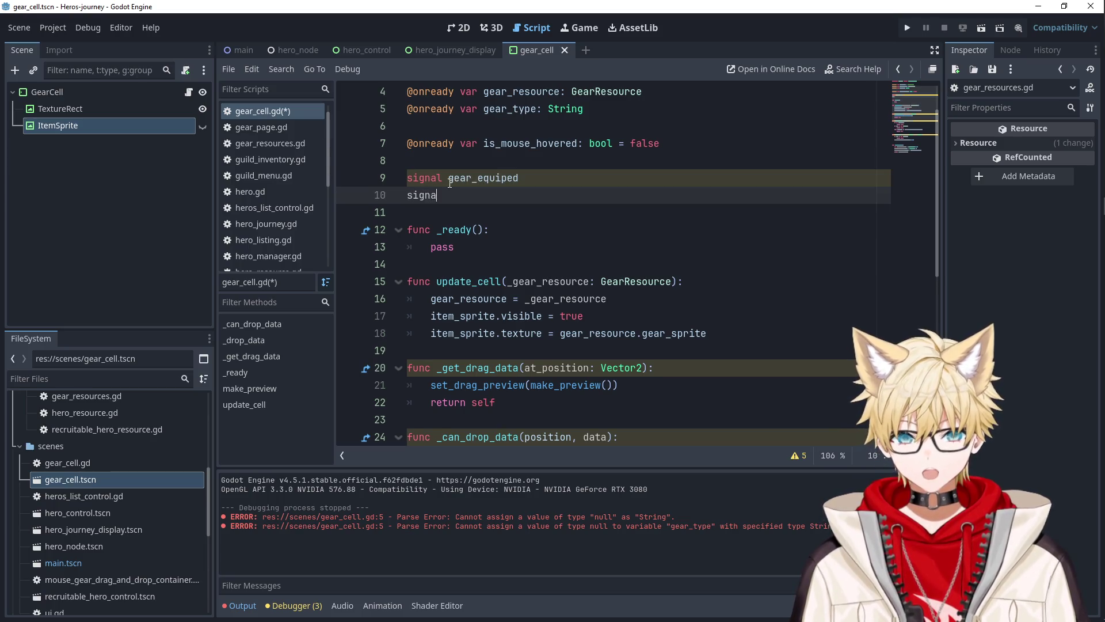
{"action": "type", "text": "left_cell"}
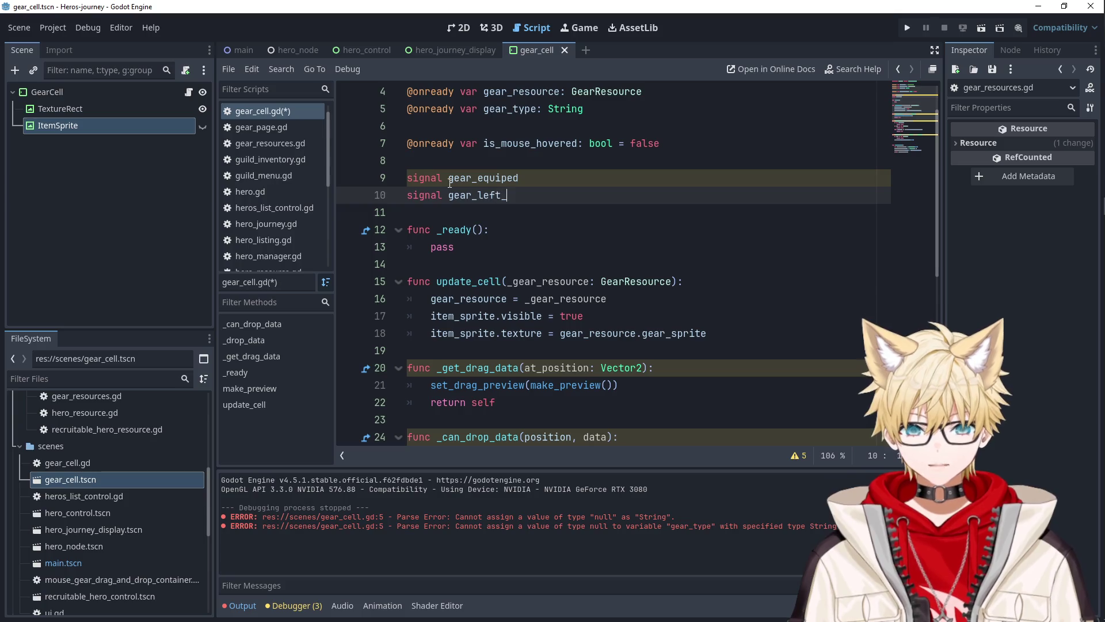
Step: Make _drop_data emit data.gear_left_cell and then gear_equiped.emit()
{"action": "scroll", "coordinate": [502, 280], "scroll_direction": "down", "scroll_amount": 7}
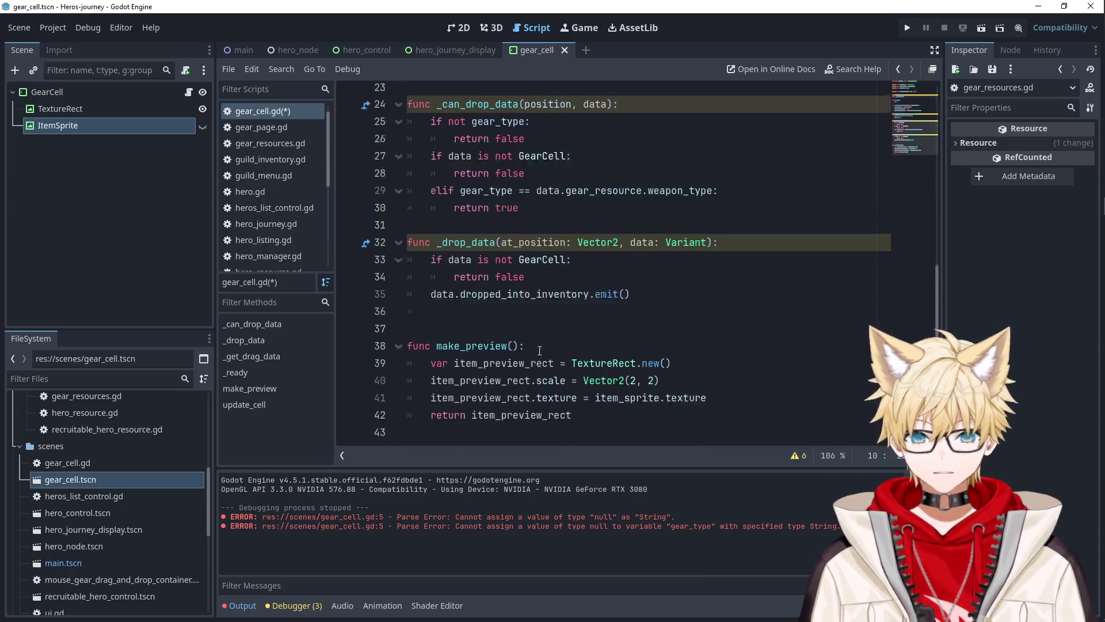
{"action": "left_click", "coordinate": [503, 281]}
{"action": "double_click", "coordinate": [503, 281]}
{"action": "type", "text": "gear_left_cell"}
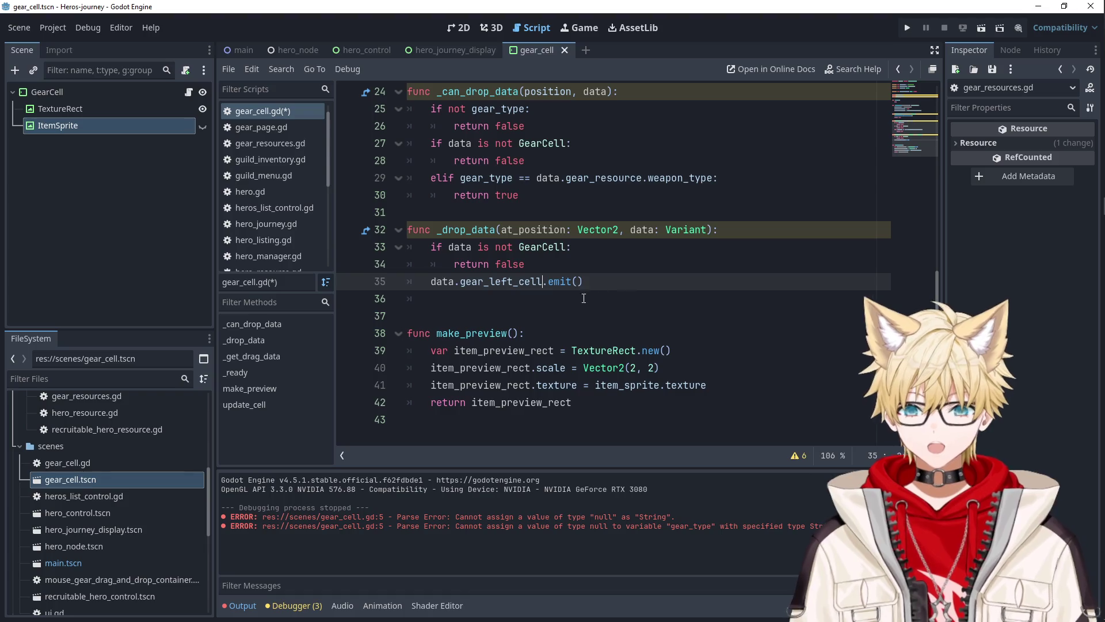
{"action": "key", "text": "Return"}
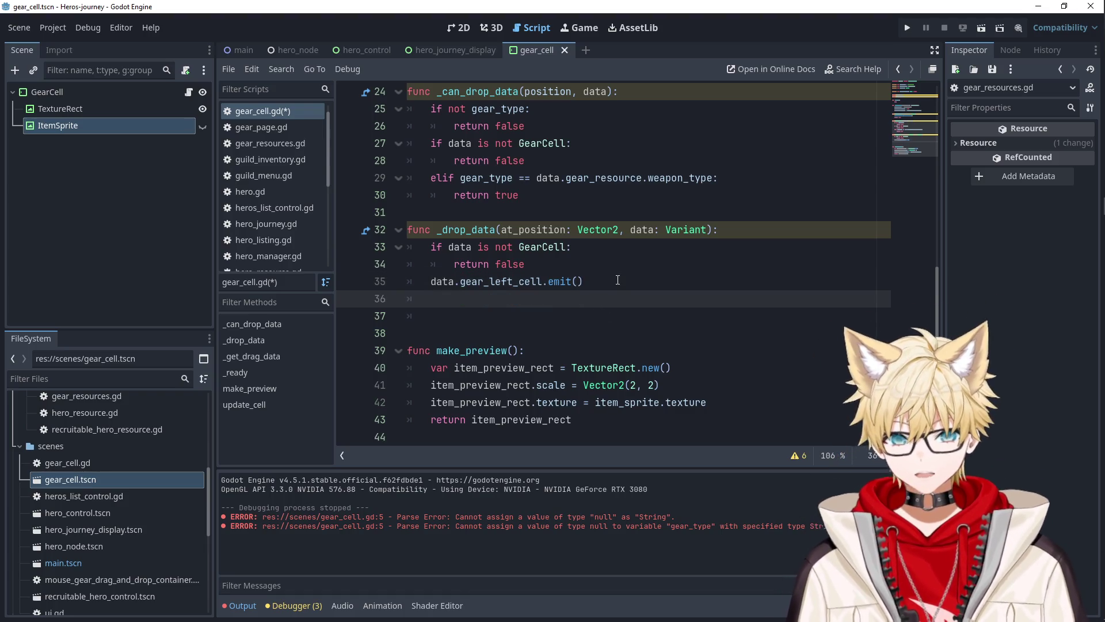
{"action": "type", "text": "gear"}
{"action": "key", "text": "Return"}
{"action": "type", "text": ".emit("}
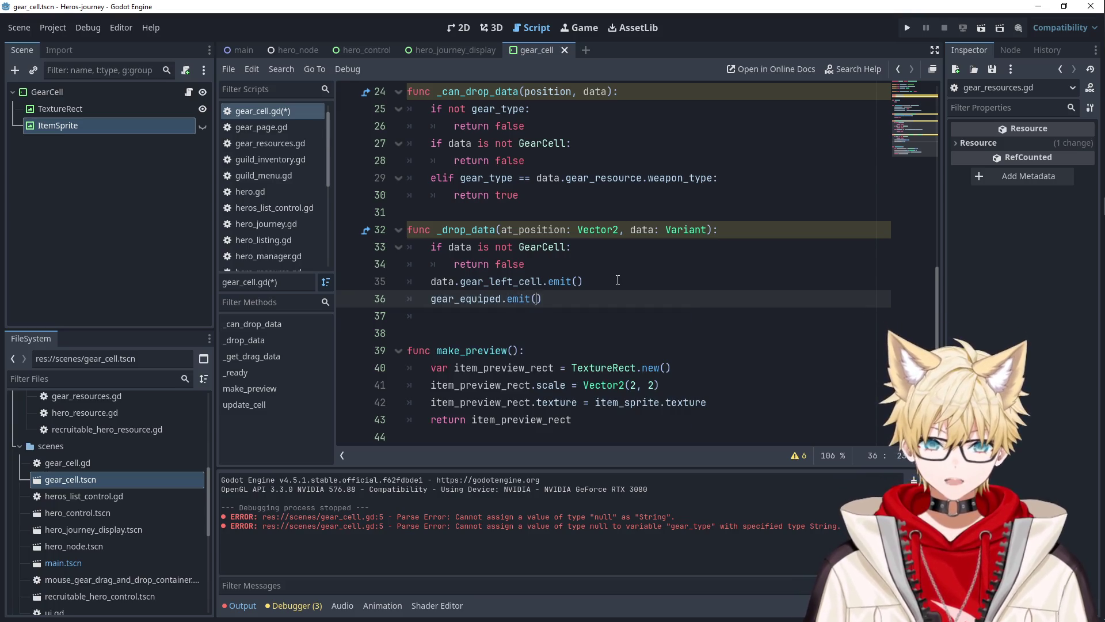
{"action": "key", "text": "Down"}
{"action": "key", "text": "BackSpace"}
{"action": "key", "text": "BackSpace"}
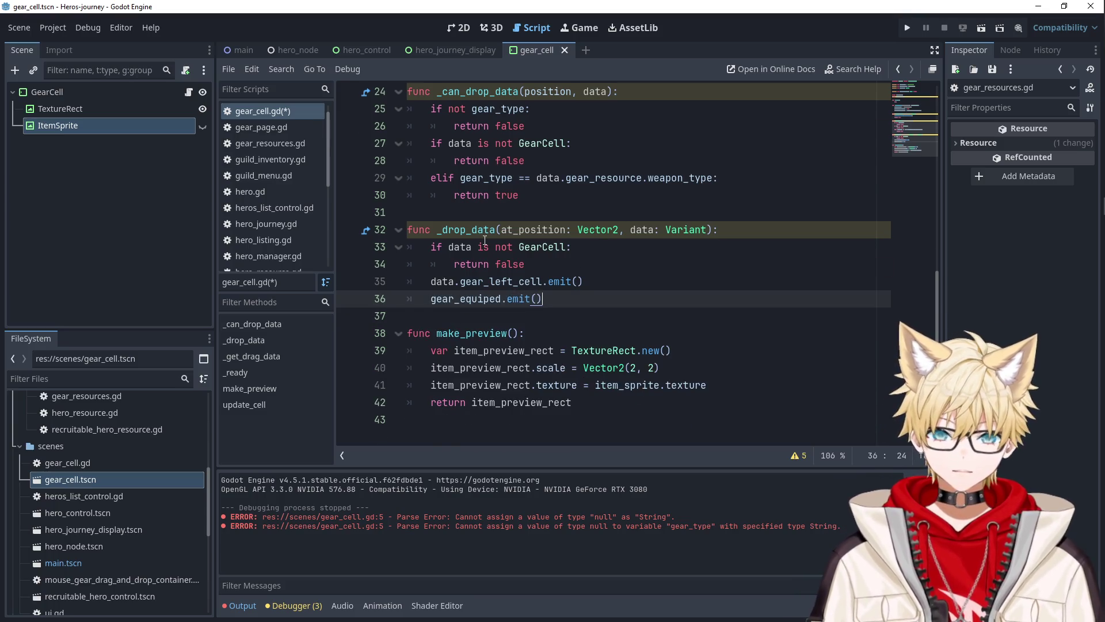
{"action": "scroll", "coordinate": [484, 241], "scroll_direction": "up", "scroll_amount": 2}
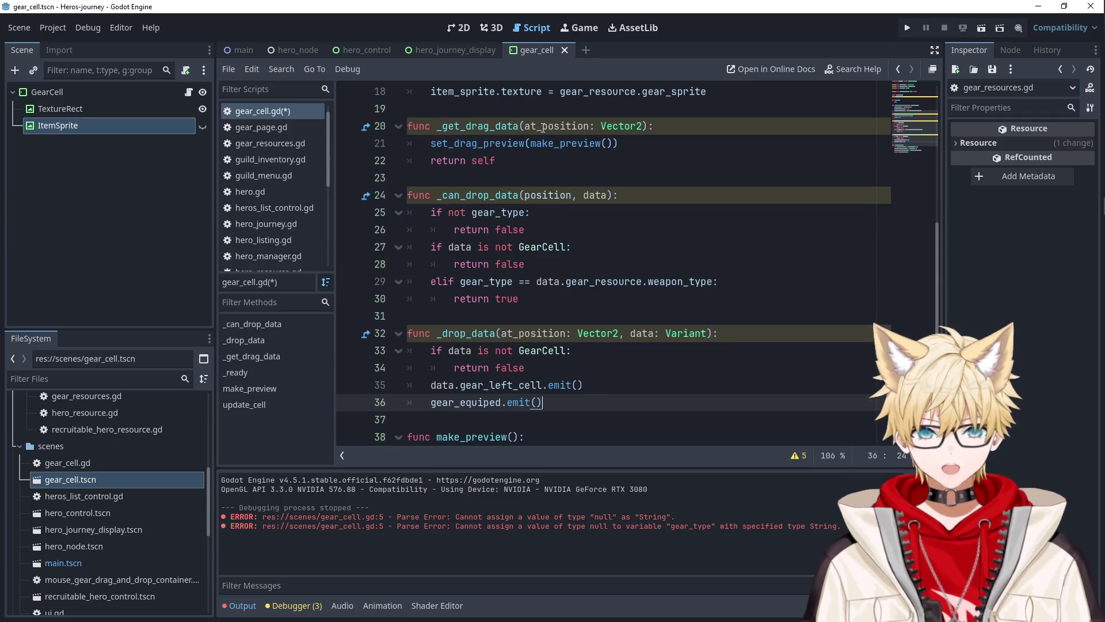
{"action": "left_click", "coordinate": [543, 155]}
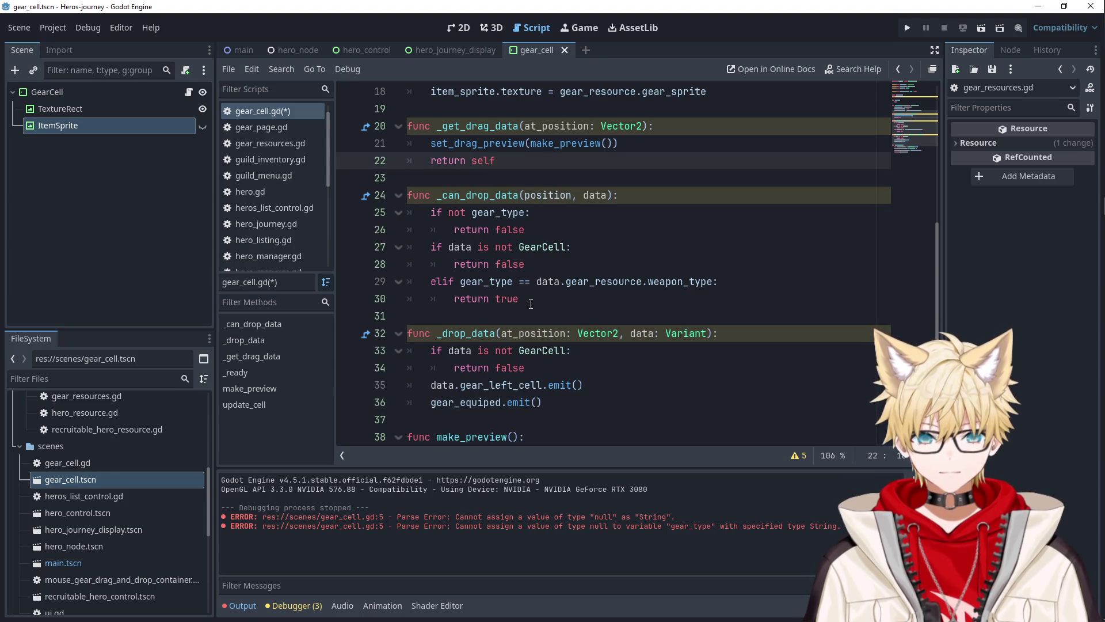
{"action": "scroll", "coordinate": [530, 303], "scroll_direction": "down", "scroll_amount": 2}
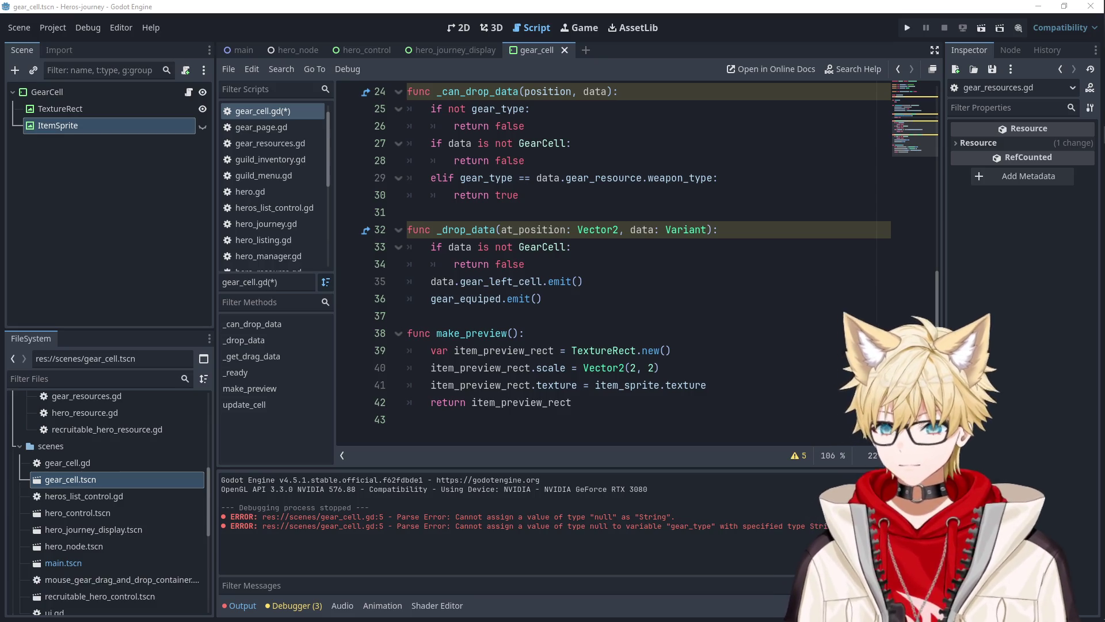
Step: Run the project with F5 to test the gear drop, then maximise the browser window
{"action": "left_click", "coordinate": [647, 246]}
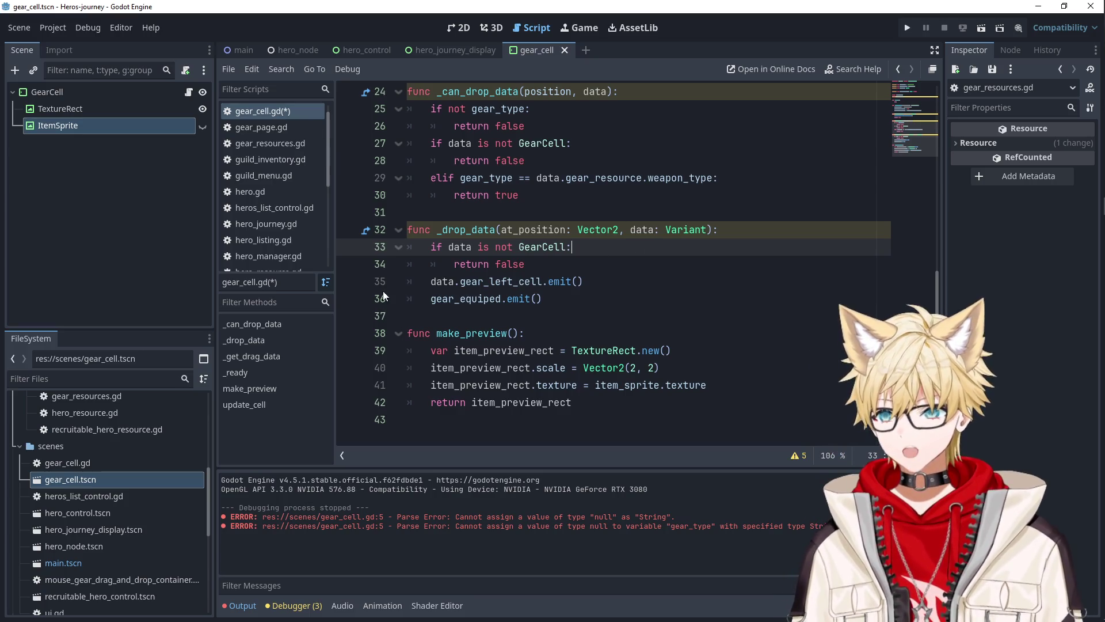
{"action": "key", "text": "F5"}
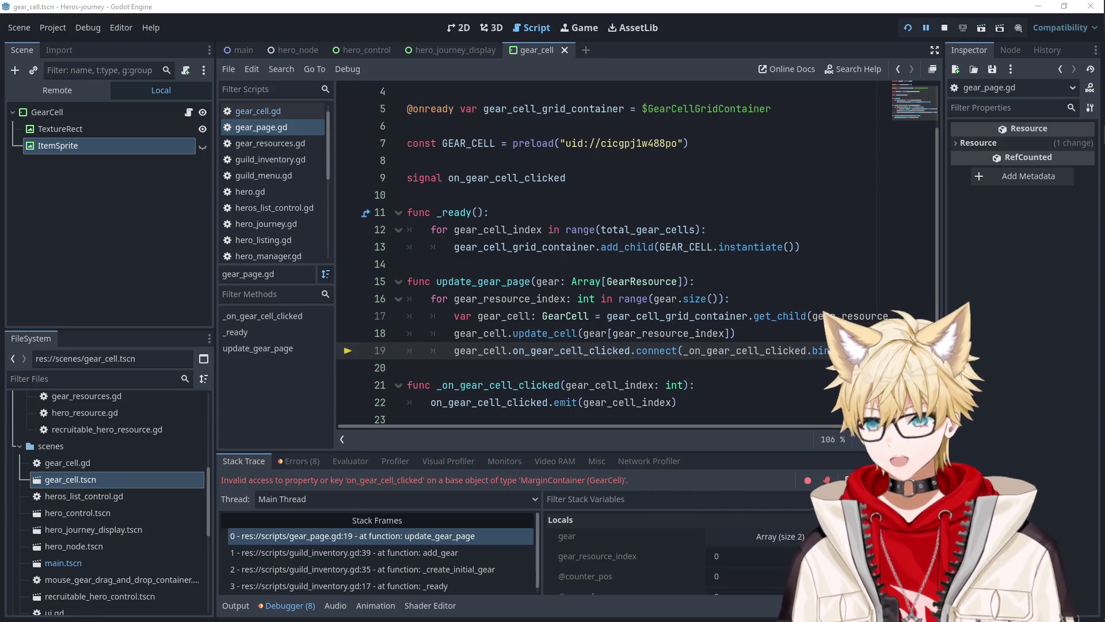
{"action": "key", "text": "alt+Tab"}
{"action": "double_click", "coordinate": [250, 229]}
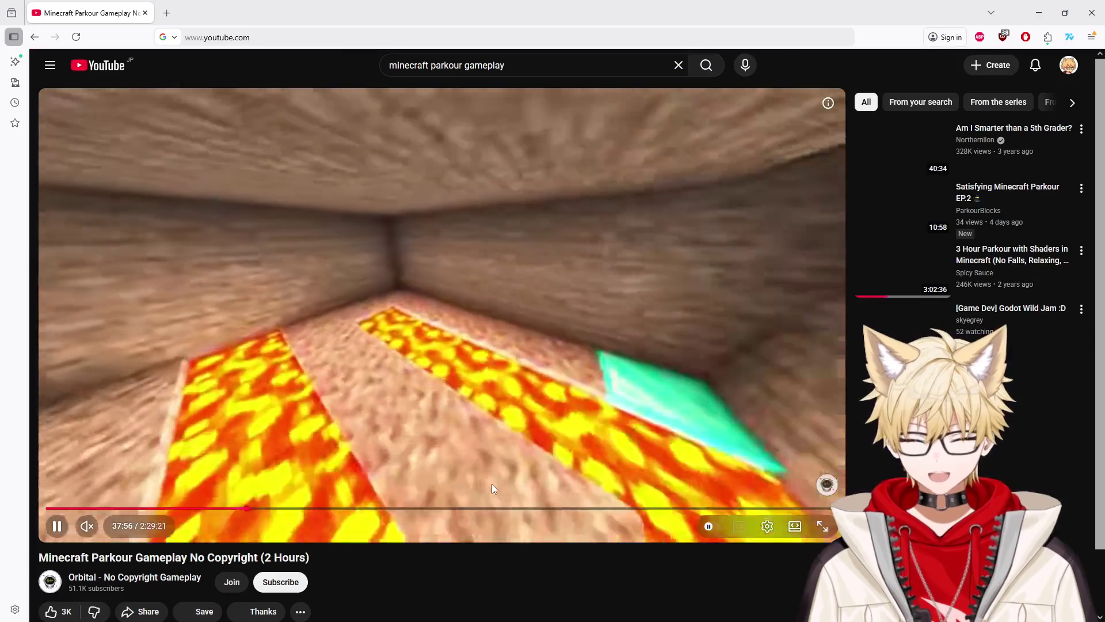
Step: Launch Microsoft Paint from the system search and narrow its window
{"action": "key", "text": "super"}
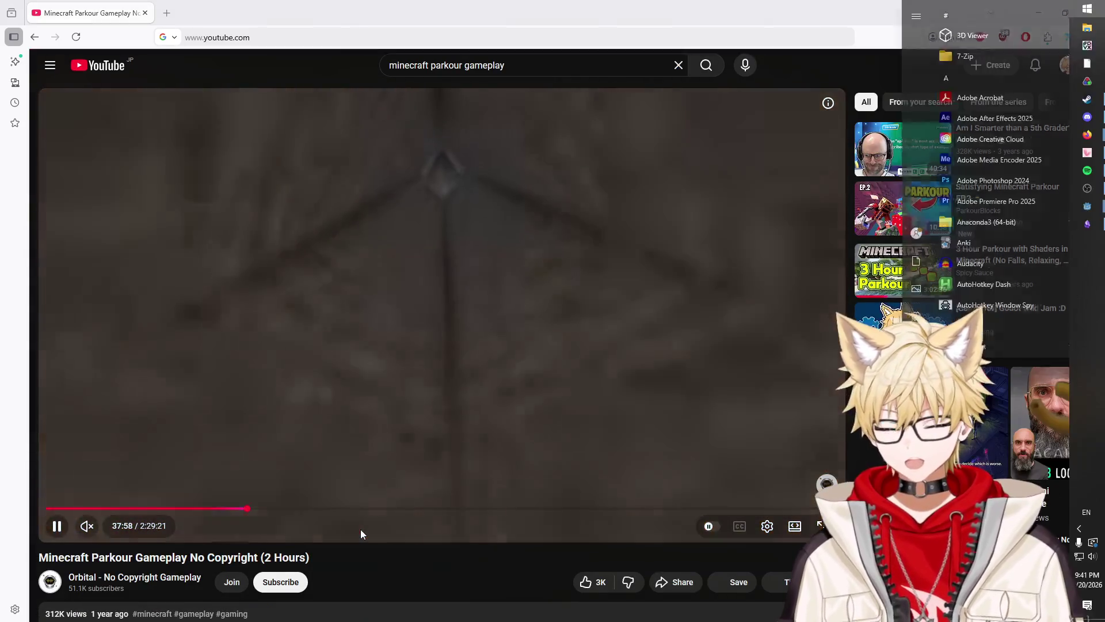
{"action": "type", "text": "paint"}
{"action": "key", "text": "Return"}
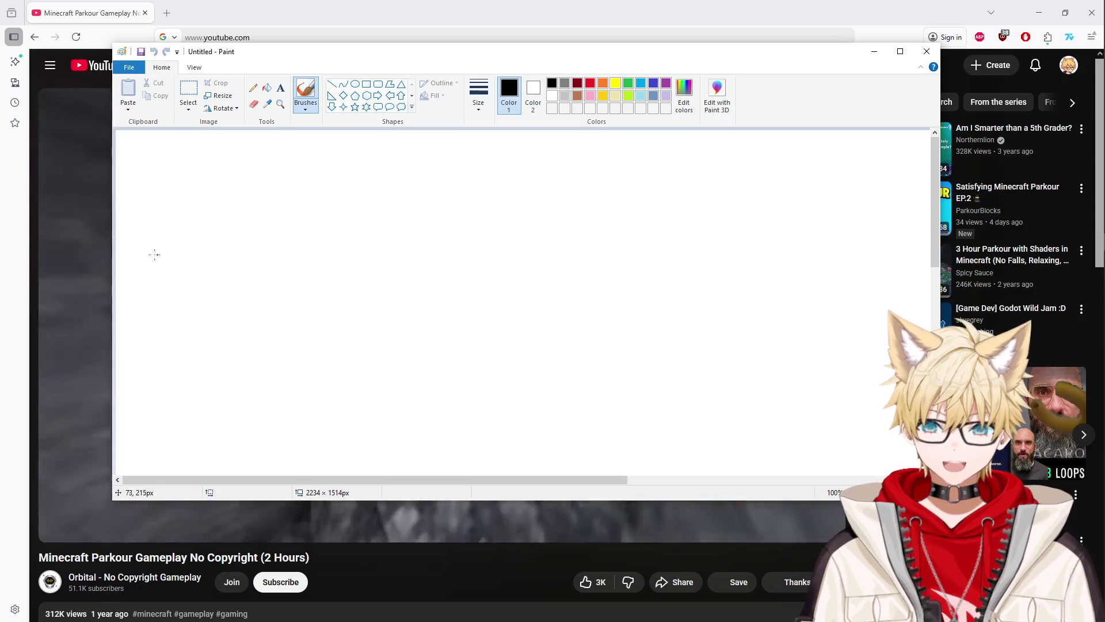
{"action": "left_click_drag", "start_coordinate": [114, 176], "coordinate": [402, 175]}
Step: Hand-write 'ADS brb' on the Paint canvas and move the window to the top right
{"action": "mouse_move", "coordinate": [468, 240]}
{"action": "left_mouse_down"}
{"action": "mouse_move", "coordinate": [511, 245]}
{"action": "mouse_move", "coordinate": [512, 216]}
{"action": "mouse_move", "coordinate": [546, 233]}
{"action": "left_mouse_up"}
{"action": "left_click_drag", "start_coordinate": [540, 187], "coordinate": [563, 232]}
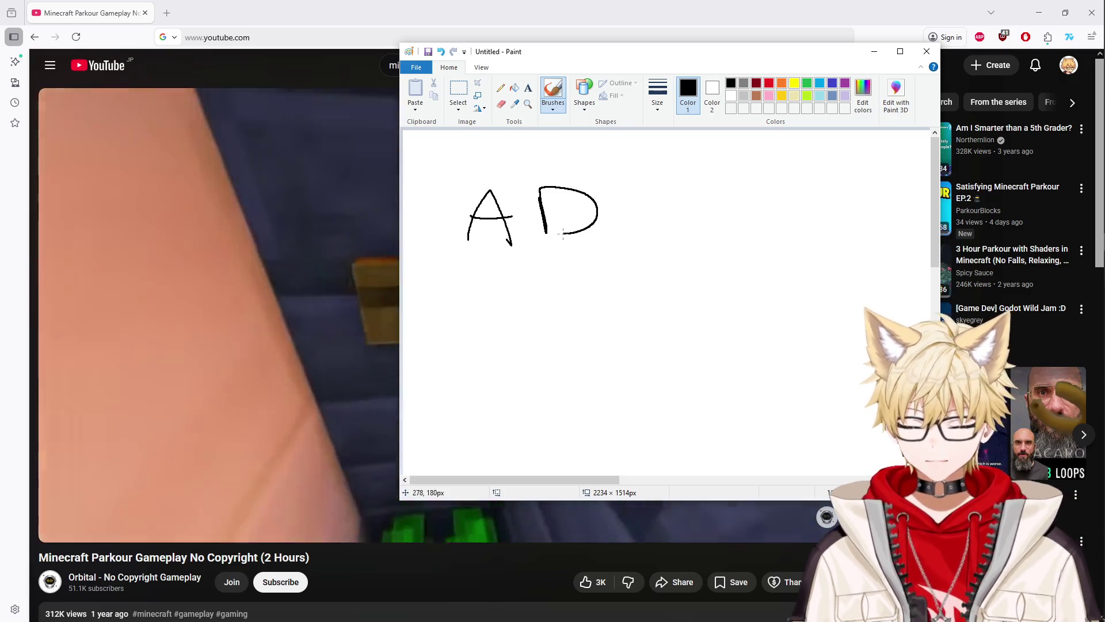
{"action": "left_click_drag", "start_coordinate": [637, 195], "coordinate": [627, 237]}
{"action": "left_click_drag", "start_coordinate": [568, 284], "coordinate": [581, 354]}
{"action": "mouse_move", "coordinate": [629, 327]}
{"action": "left_mouse_down"}
{"action": "mouse_move", "coordinate": [665, 315]}
{"action": "mouse_move", "coordinate": [723, 347]}
{"action": "mouse_move", "coordinate": [697, 349]}
{"action": "left_mouse_up"}
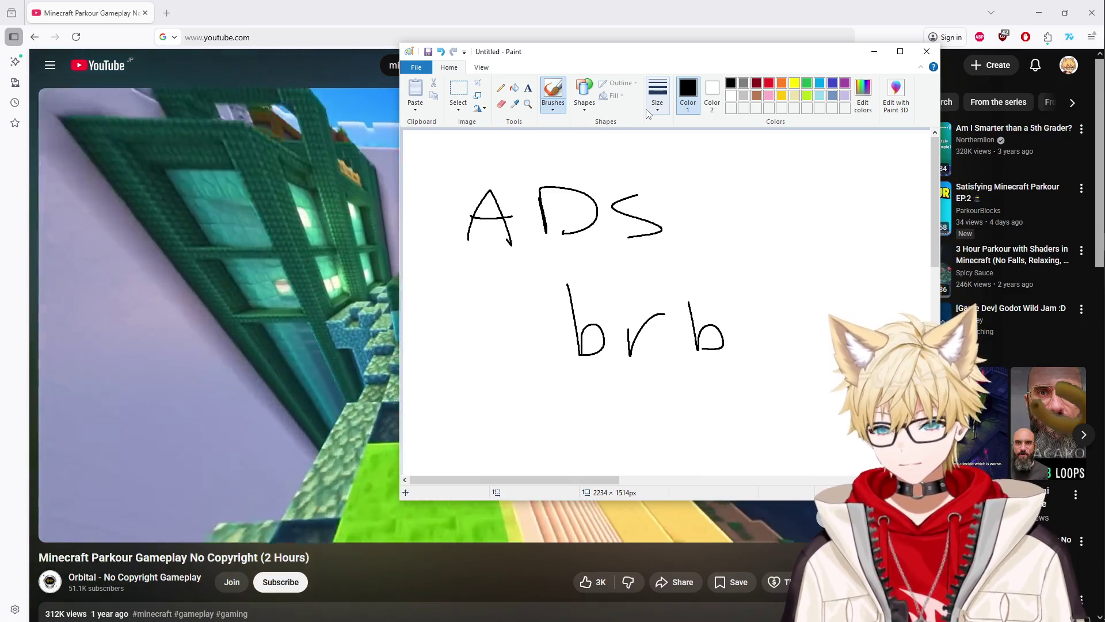
{"action": "left_click_drag", "start_coordinate": [560, 56], "coordinate": [894, 19]}
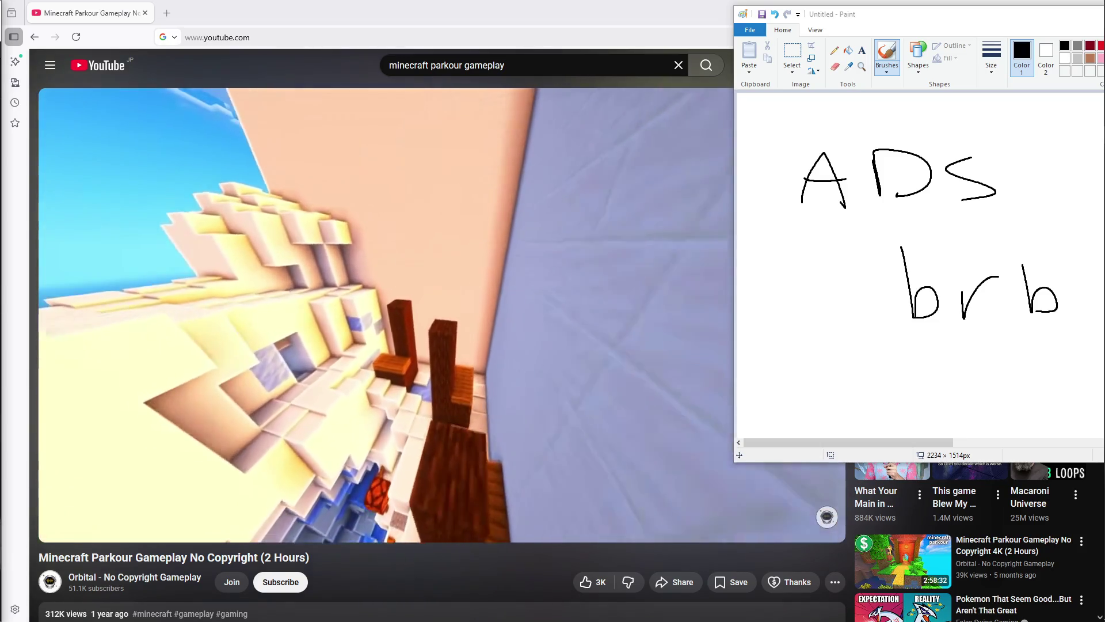
{"action": "key", "text": "ctrl+t"}
{"action": "type", "text": "twitch.tv/theyagich"}
{"action": "key", "text": "Return"}
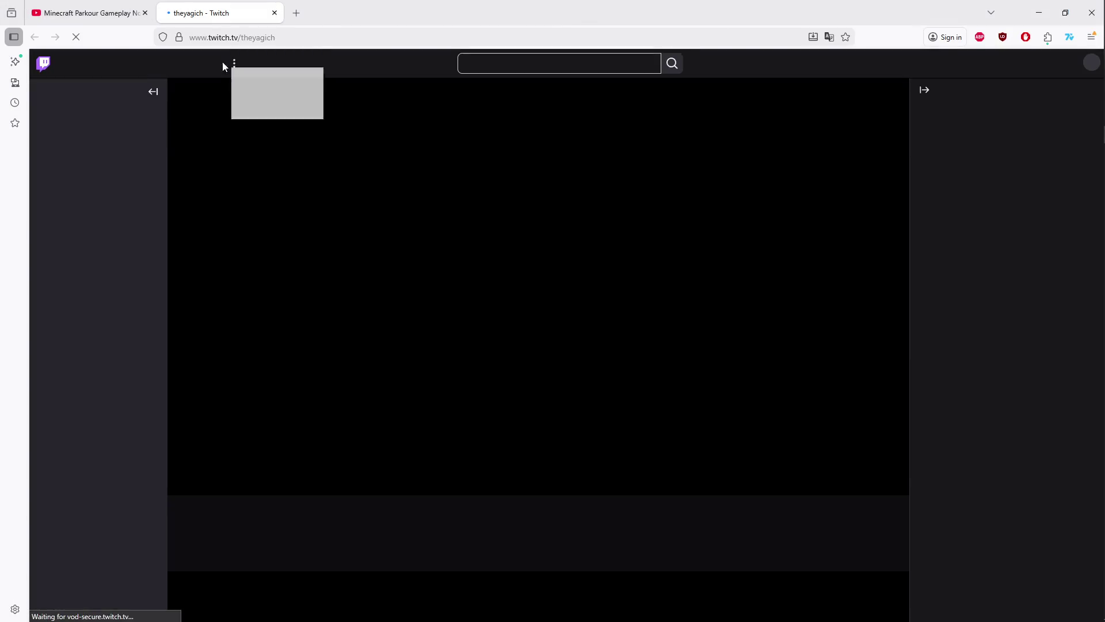
{"action": "key", "text": "ctrl+w"}
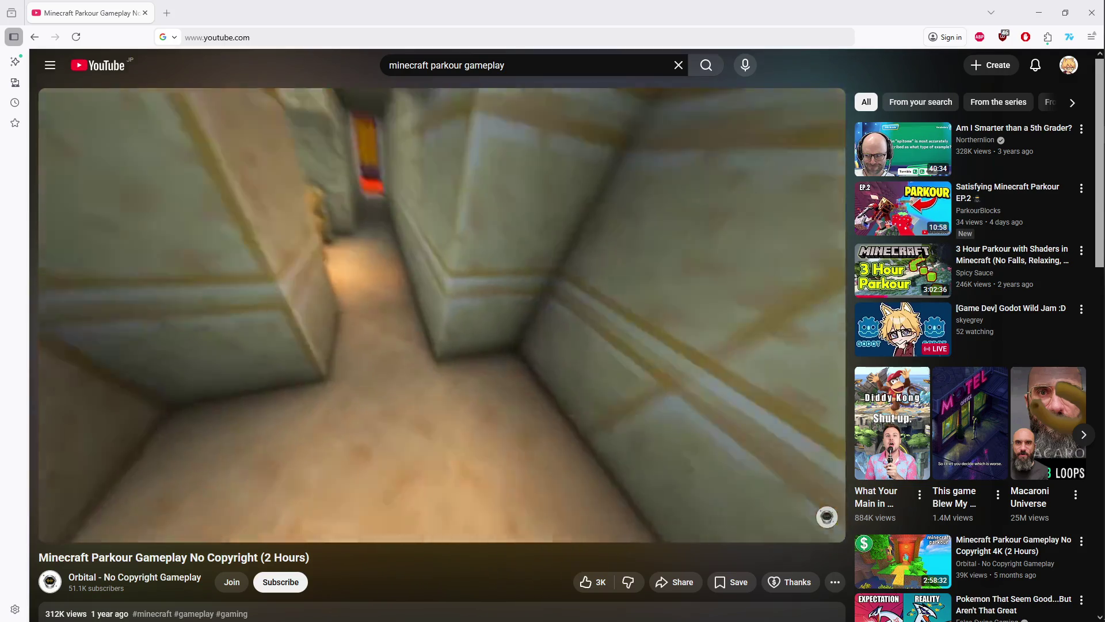
{"action": "mouse_move", "coordinate": [0, 176]}
{"action": "left_mouse_down"}
{"action": "mouse_move", "coordinate": [382, 165]}
{"action": "mouse_move", "coordinate": [437, 1]}
{"action": "left_mouse_up"}
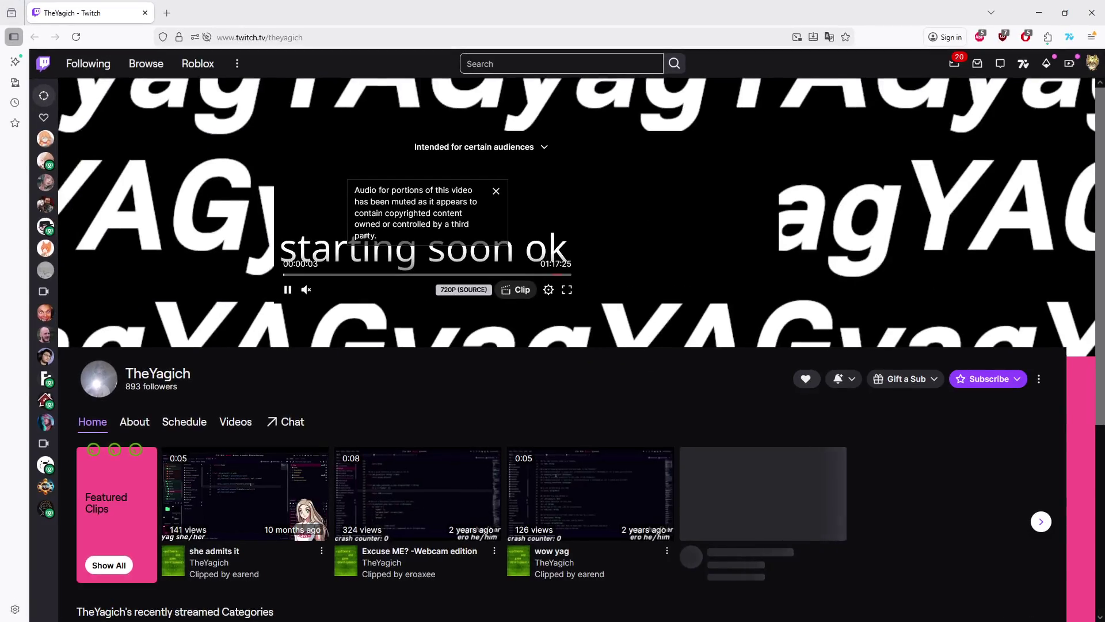
{"action": "mouse_move", "coordinate": [0, 156]}
{"action": "left_mouse_down"}
{"action": "mouse_move", "coordinate": [199, 158]}
{"action": "mouse_move", "coordinate": [210, 148]}
{"action": "mouse_move", "coordinate": [206, 180]}
{"action": "mouse_move", "coordinate": [177, 81]}
{"action": "mouse_move", "coordinate": [194, 214]}
{"action": "left_mouse_up"}
{"action": "key", "text": "ctrl+w"}
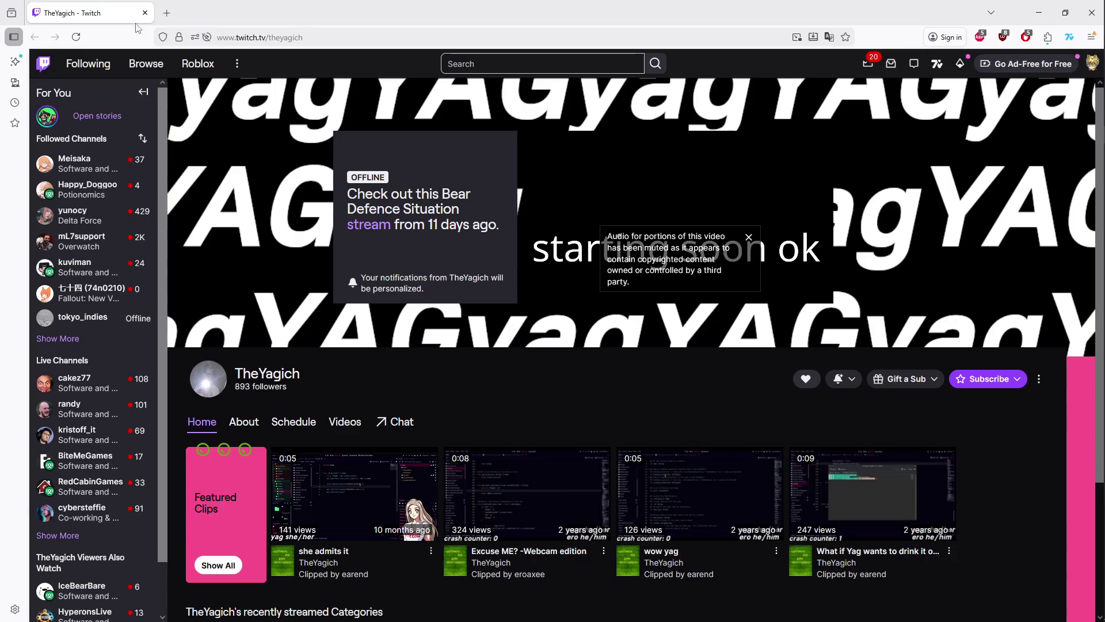
{"action": "key", "text": "ctrl+w"}
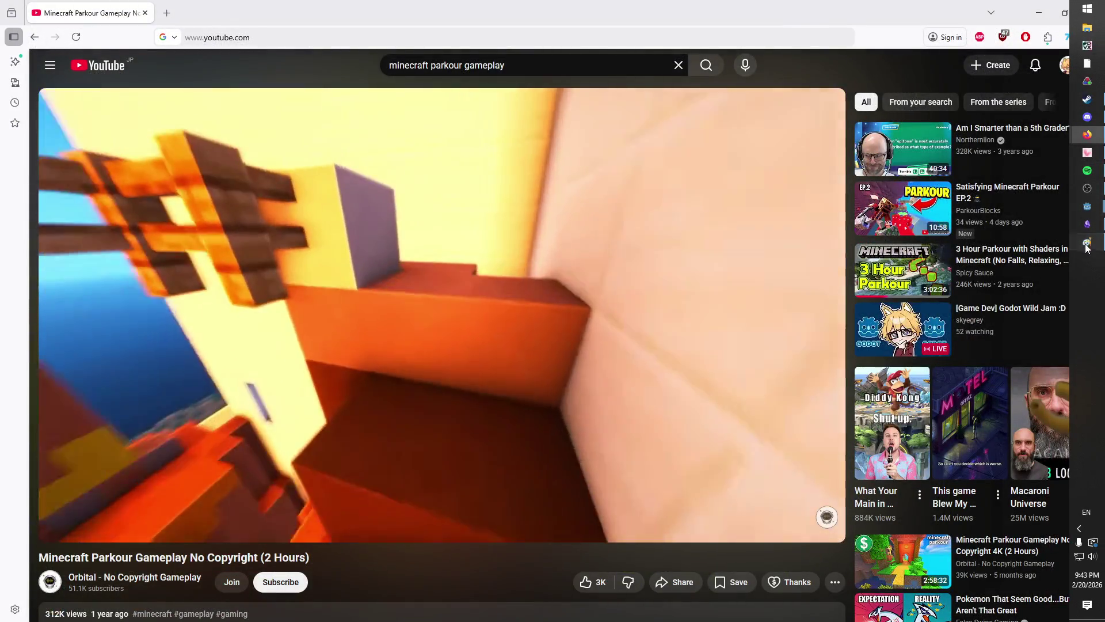
{"action": "left_click", "coordinate": [1092, 192]}
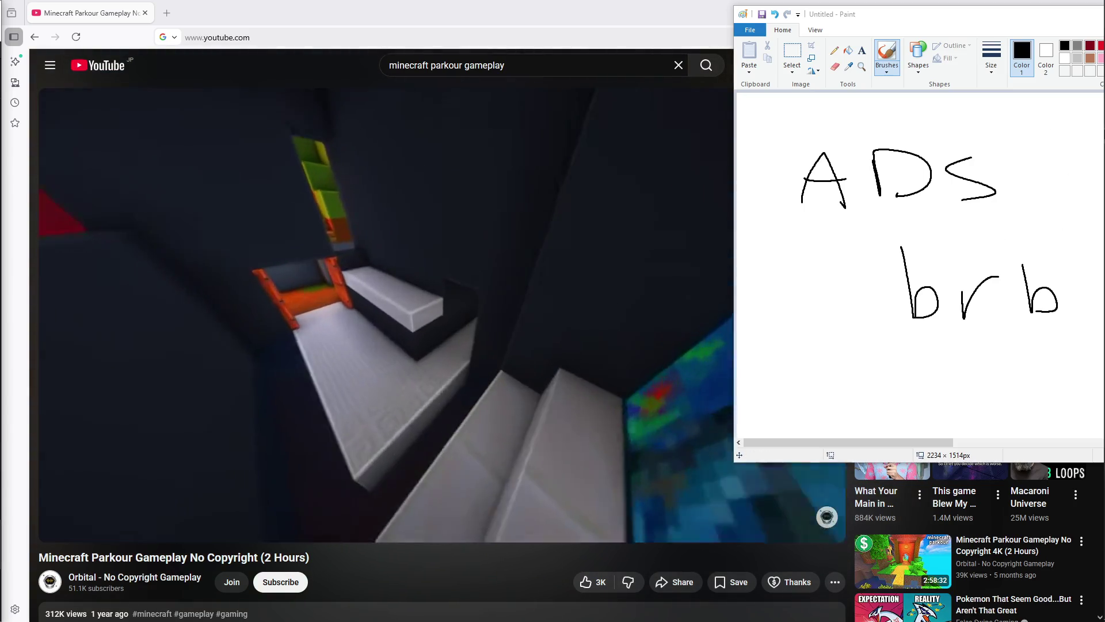
{"action": "mouse_move", "coordinate": [1099, 134]}
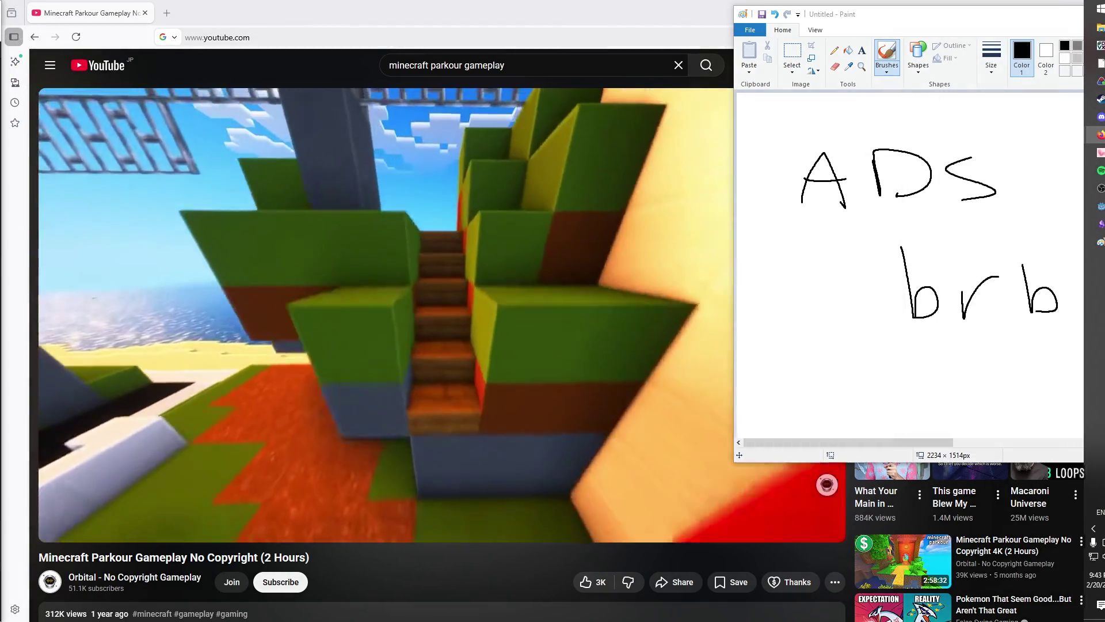